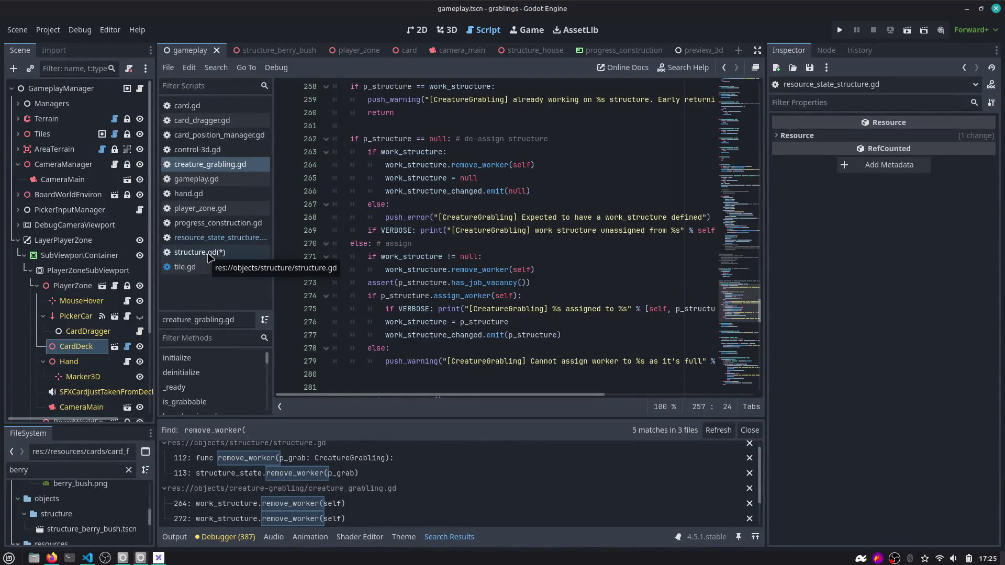
Open structure.gd and insert a new line above func remove_worker.
left_click(209, 252)
left_click(372, 269)
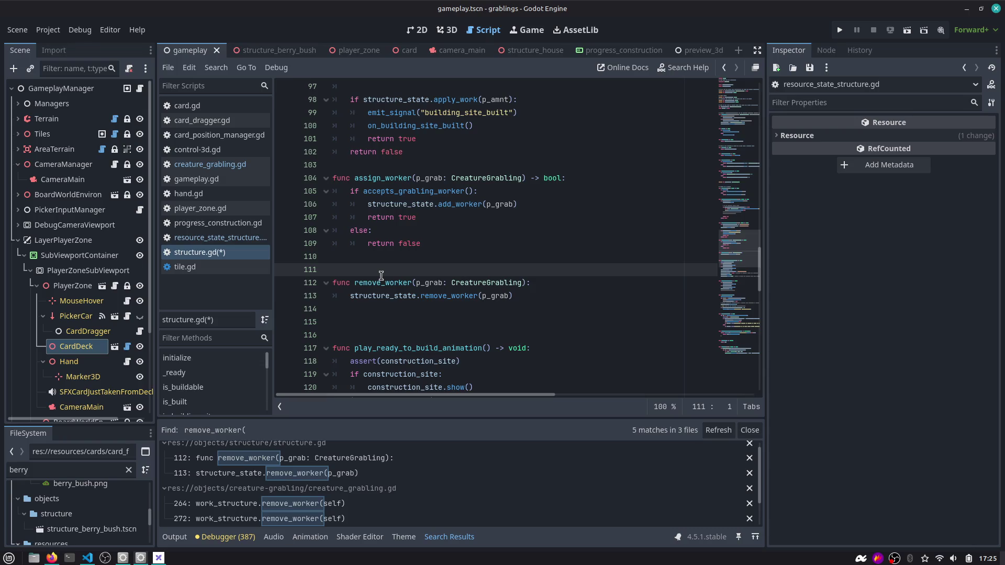
key("Return")
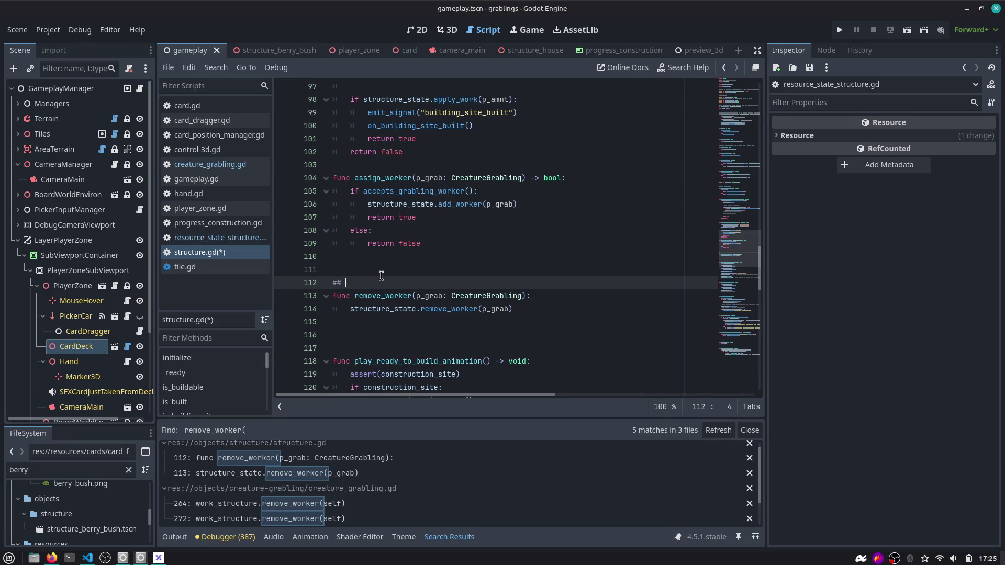
Search the project for remove_worker and jump to its calls on lines 113 and 264.
double_click(382, 296)
key("ctrl+shift+f")
type("(")
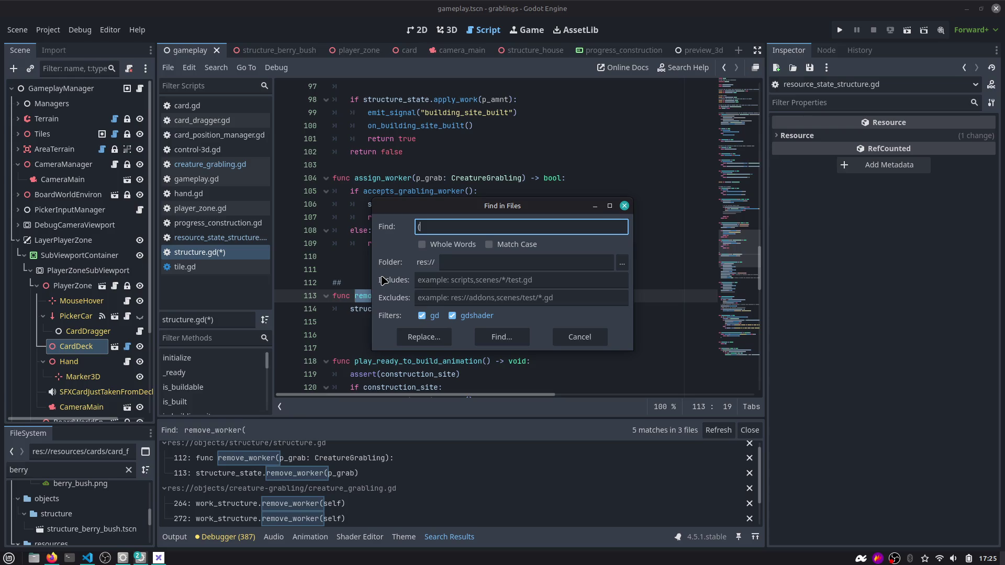
key("Escape")
key("ctrl+shift+f")
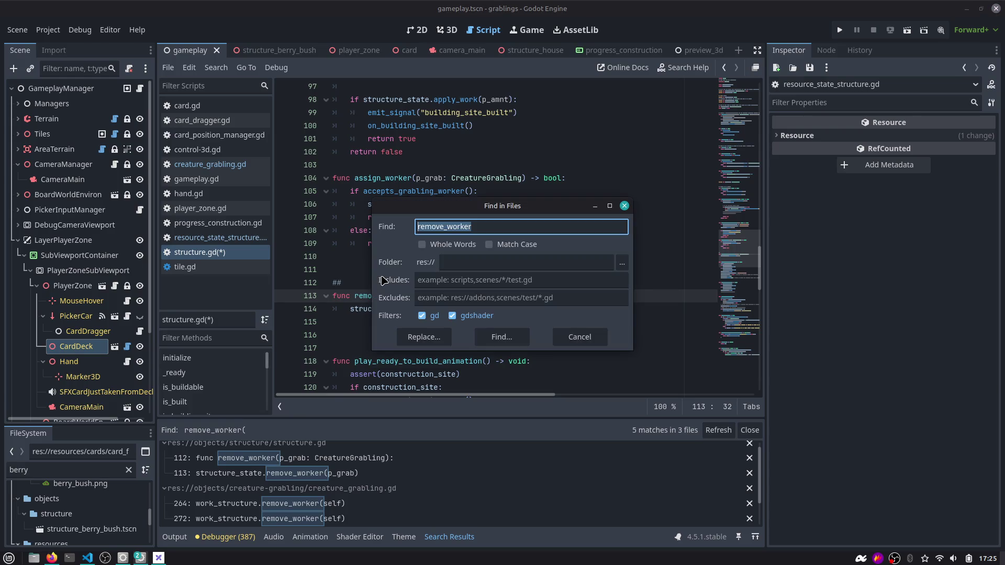
key("Escape")
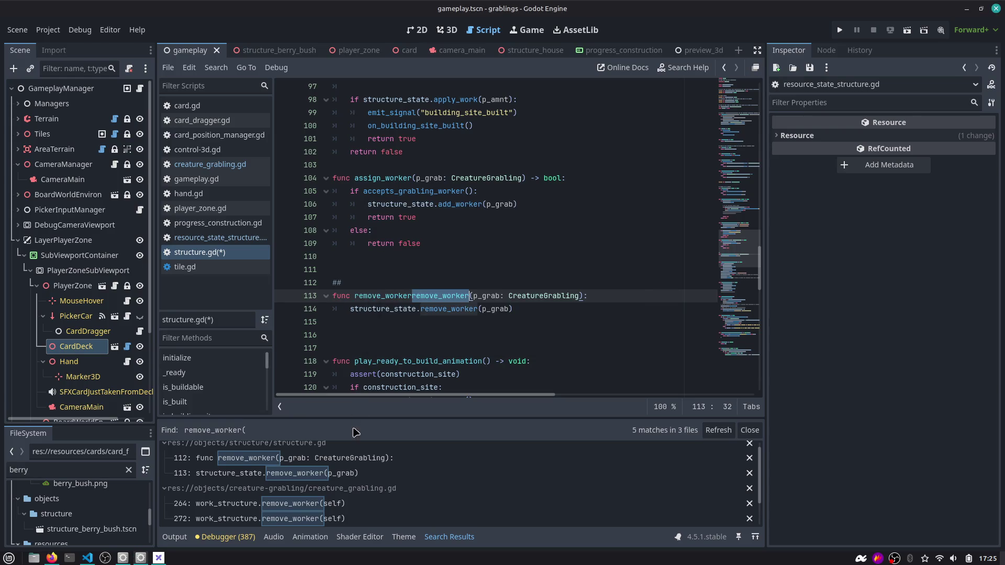
scroll(337, 480, "up", 1)
left_click(336, 481)
scroll(336, 481, "down", 1)
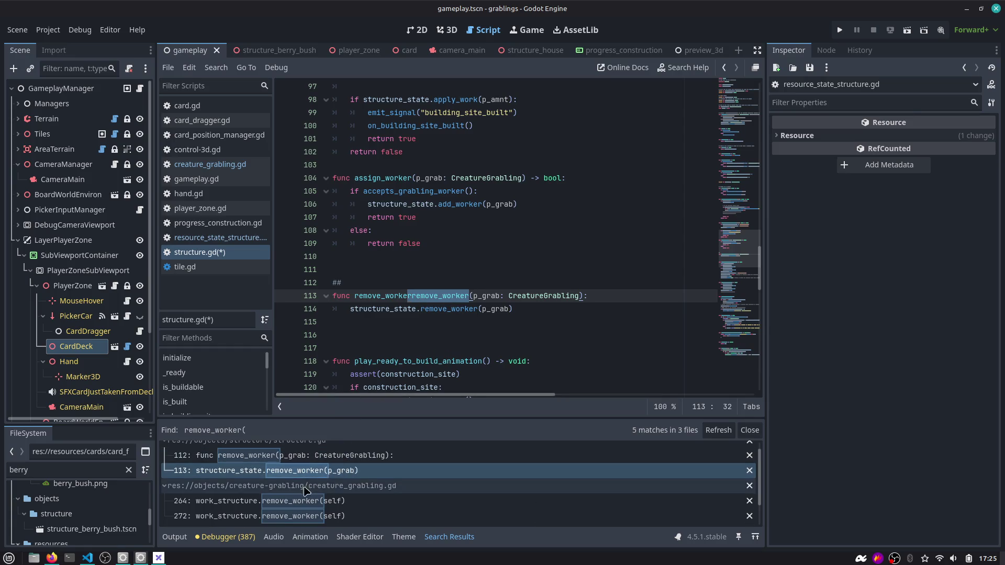
left_click(295, 501)
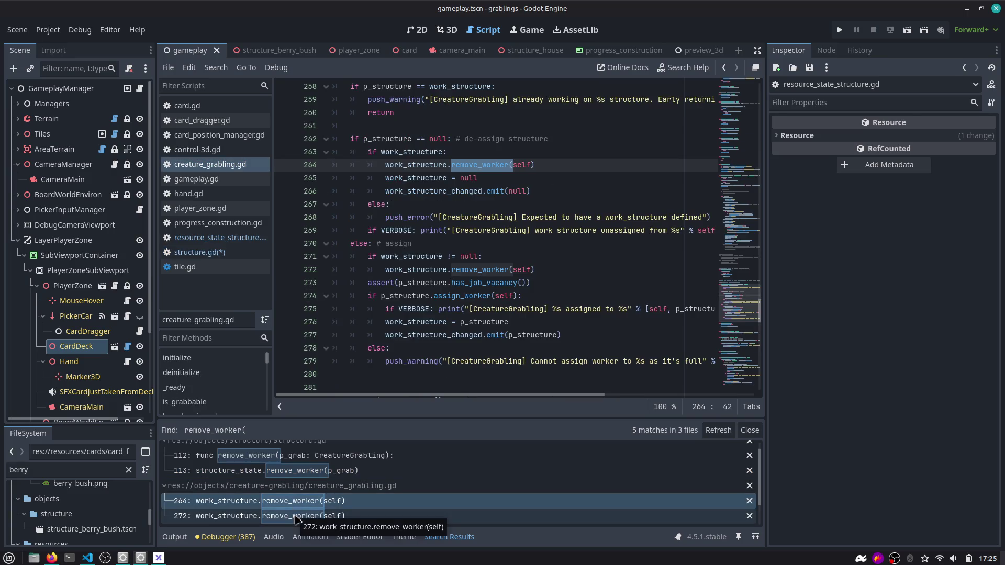
left_click(296, 516)
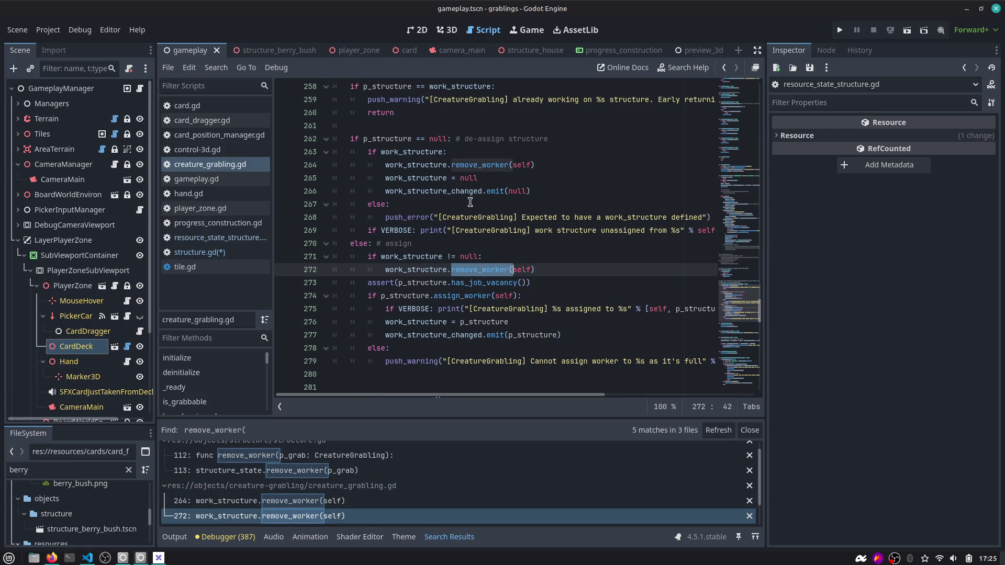
left_click(473, 165, "ctrl")
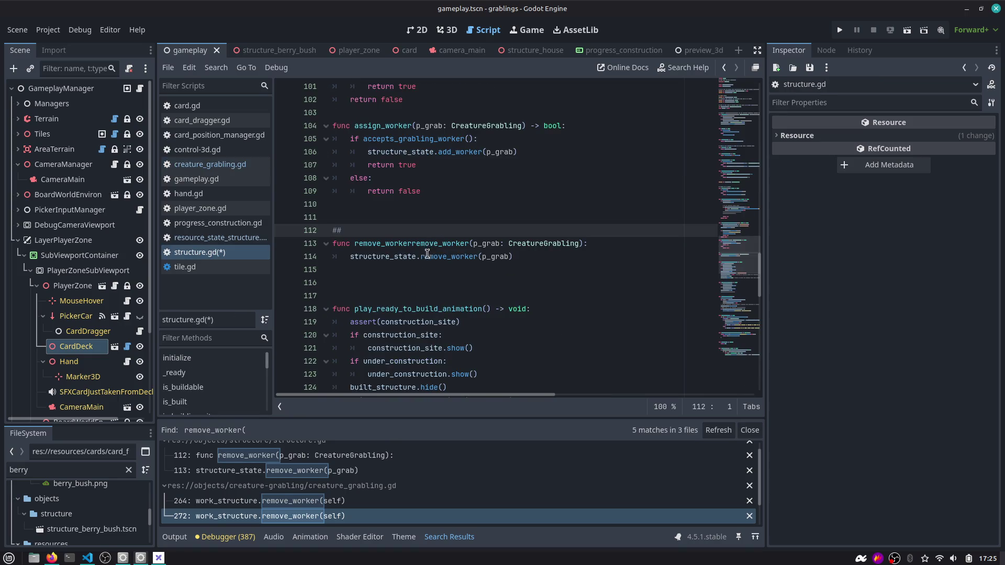
left_click(725, 68)
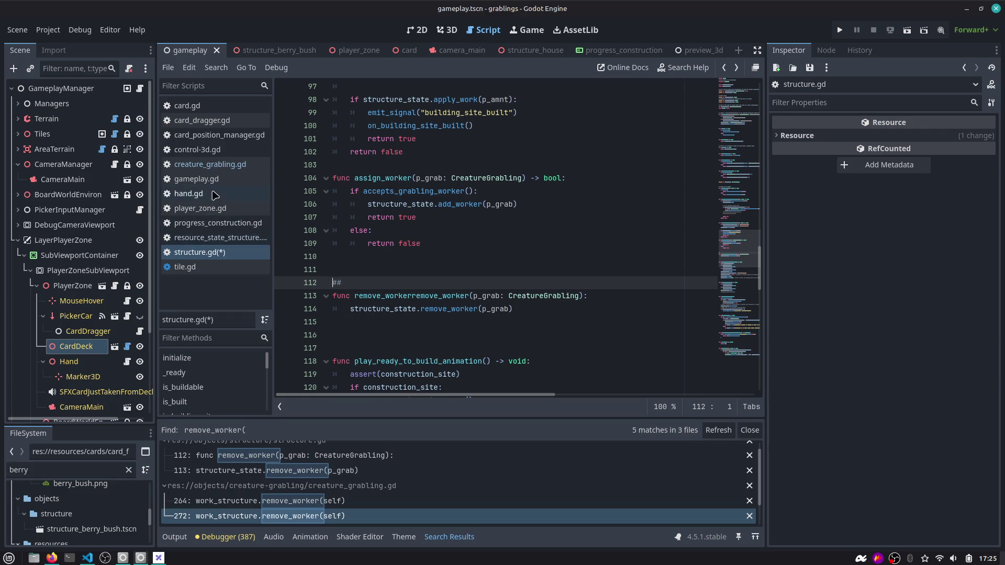
left_click(210, 164)
scroll(406, 201, "up", 3)
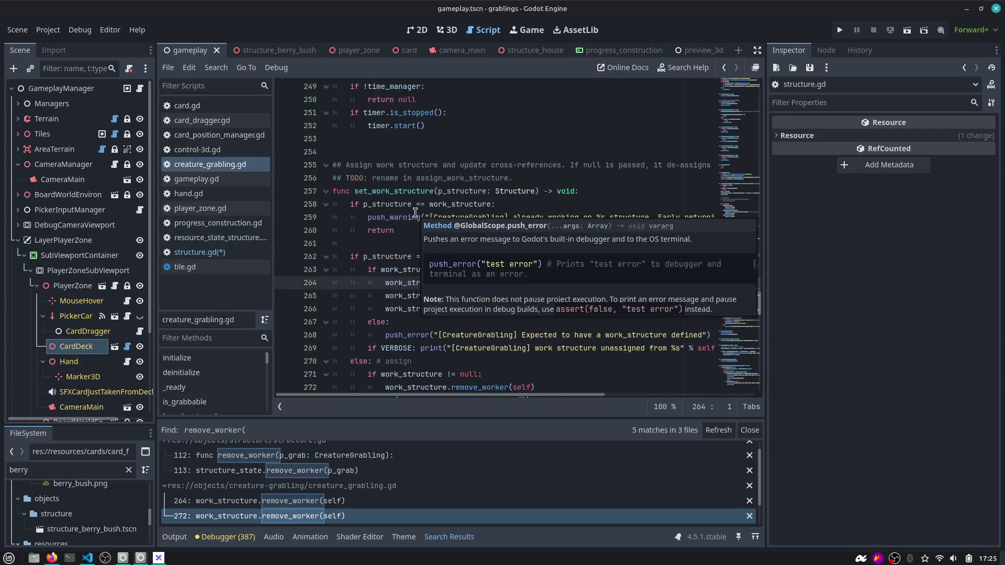
double_click(404, 191)
scroll(407, 204, "down", 4)
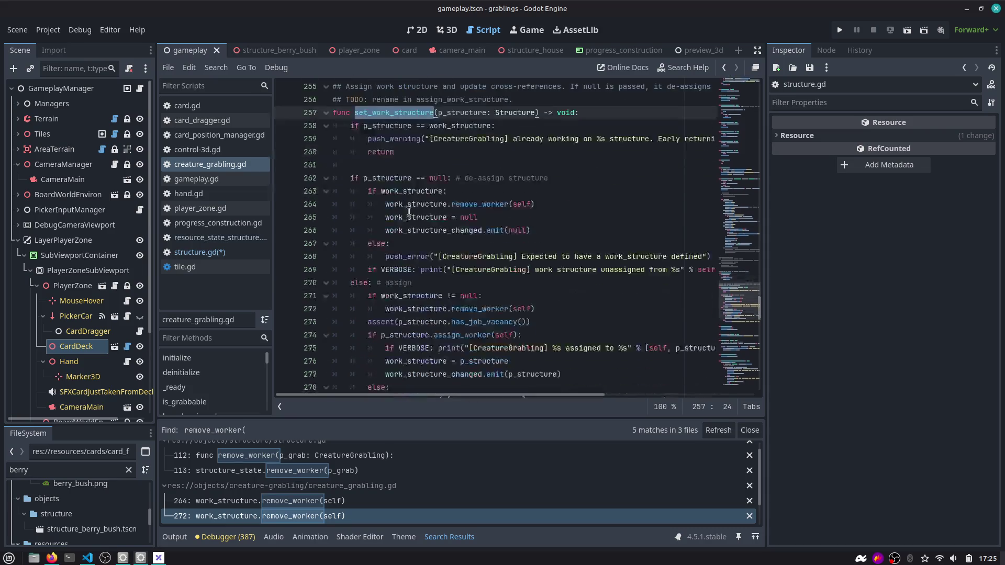
scroll(413, 222, "up", 3)
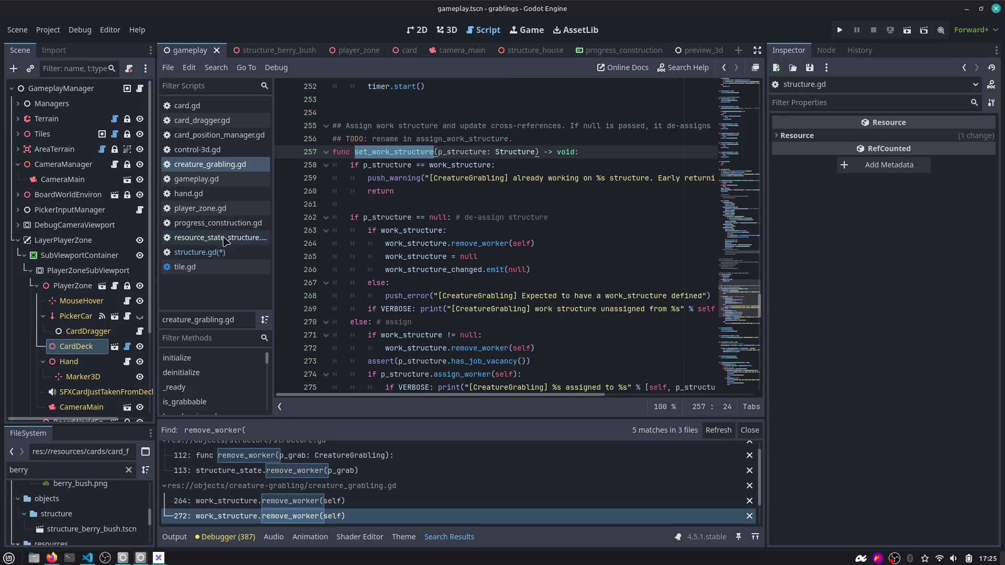
left_click(242, 252)
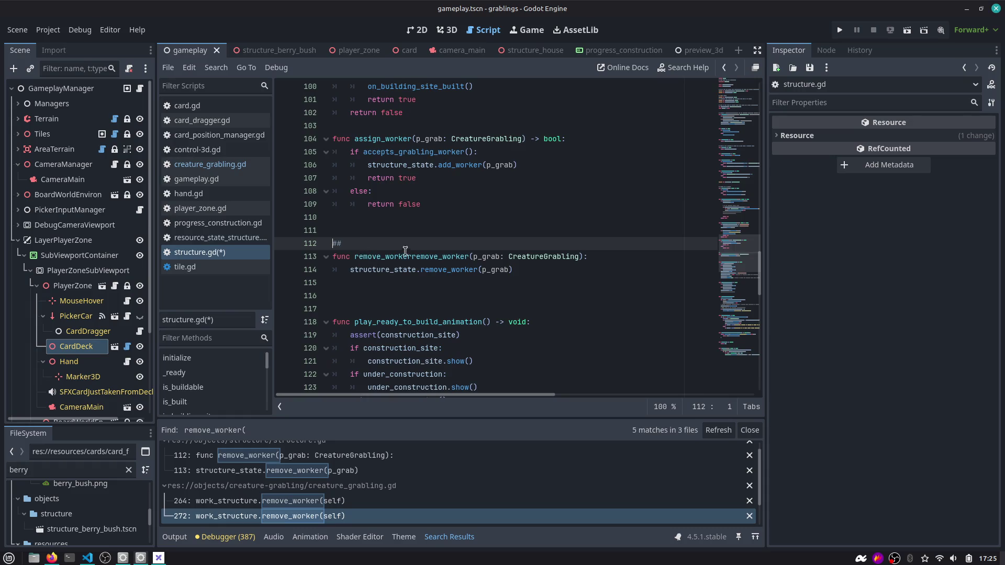
scroll(394, 241, "up", 1)
Add a blank line after the function and open a new line after the building_site_built emit.
left_click(401, 204)
key("Return")
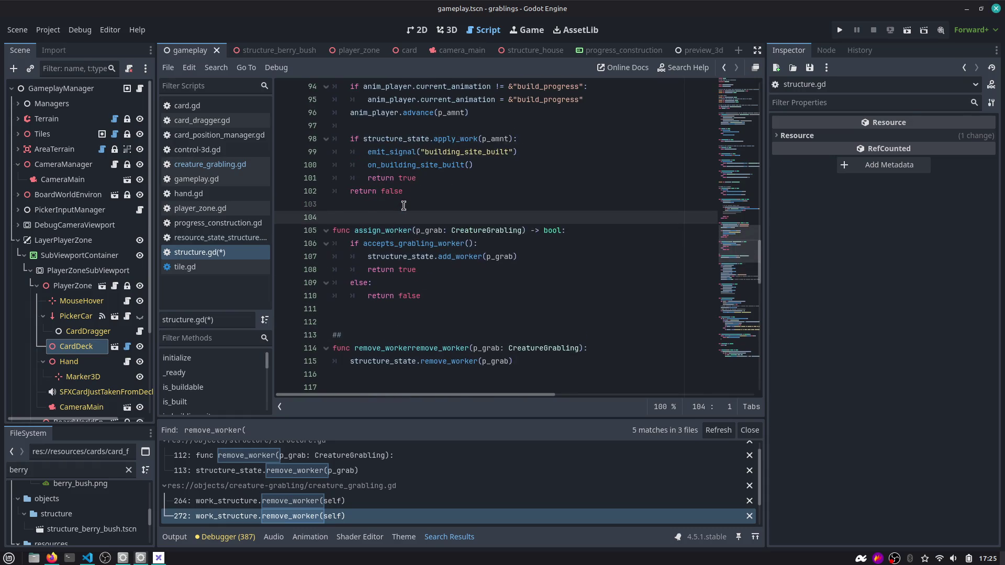
scroll(403, 206, "up", 1)
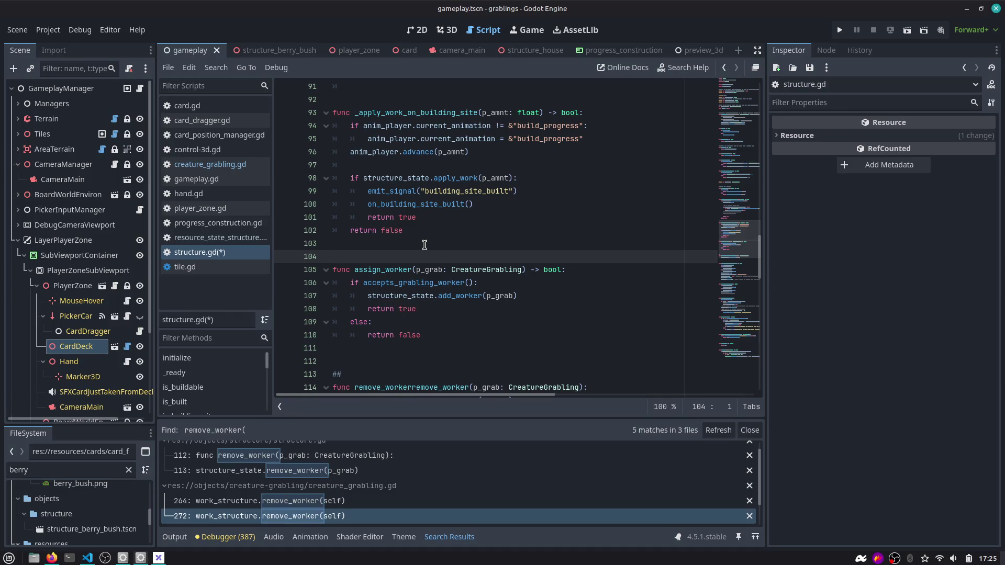
key("Up")
key("Up")
key("Up")
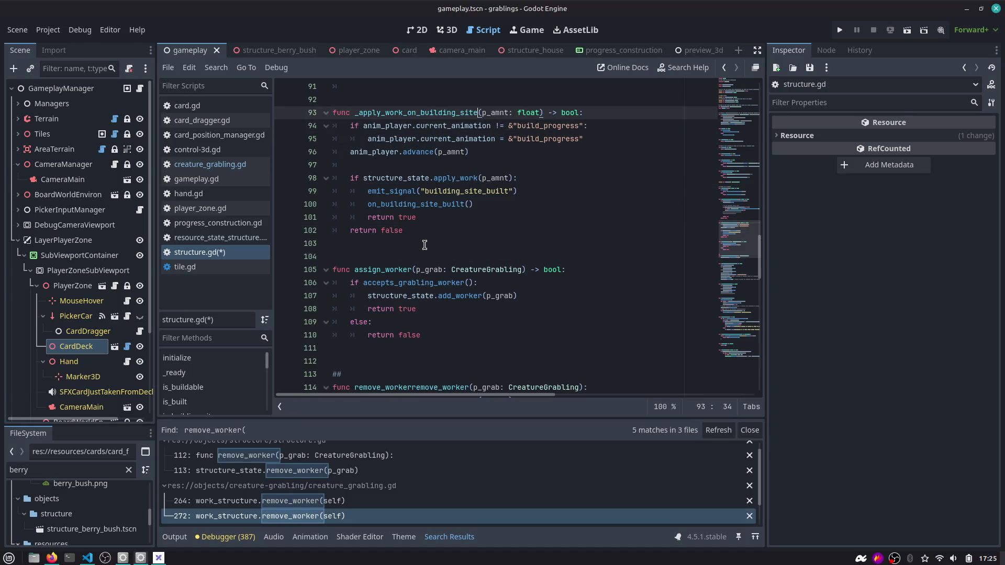
key("Down")
key("Down")
key("Down")
key("End")
key("Return")
Start a for loop over structure_state.assigned_workers.
type("f")
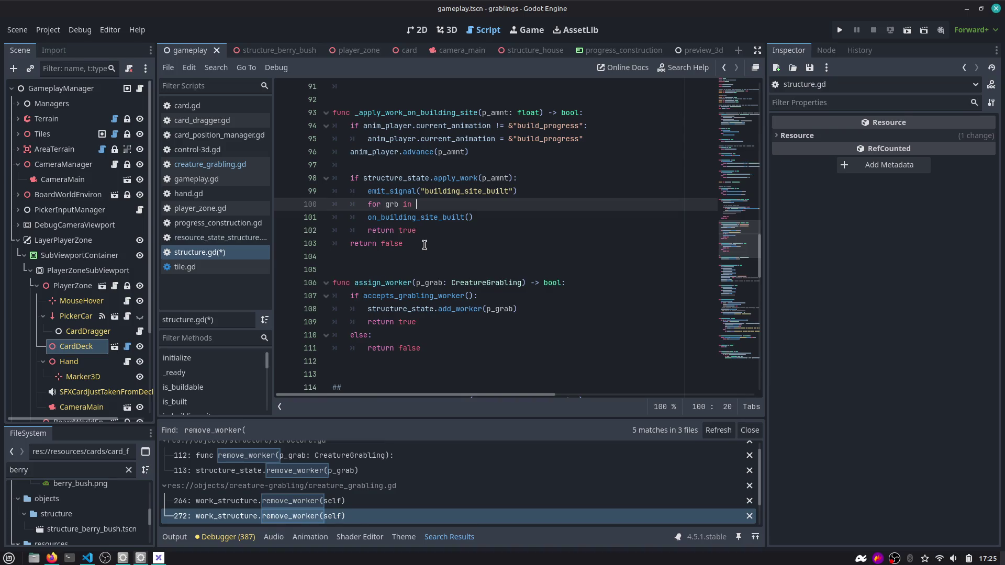
type("ru")
key("Return")
type(".wor")
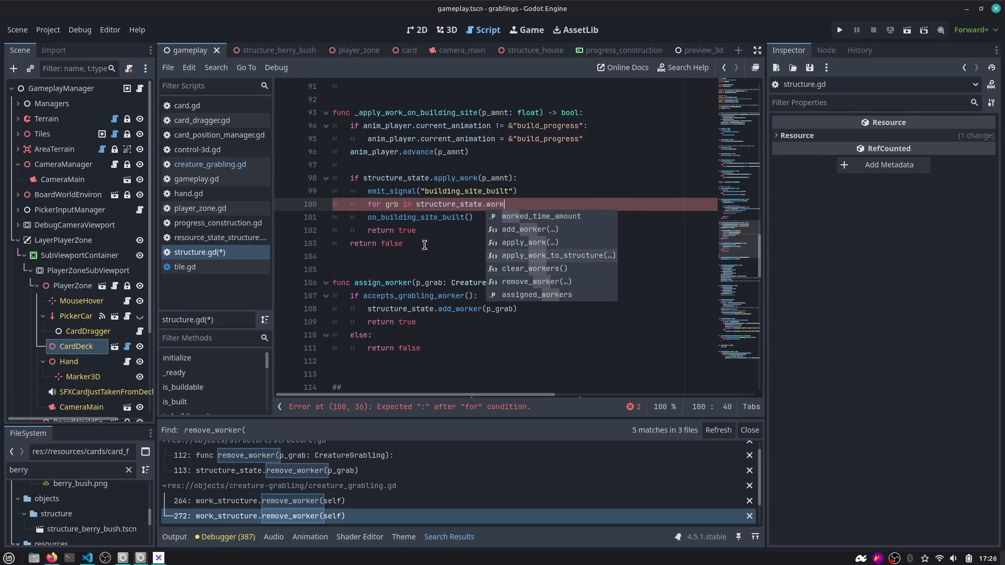
type("k")
key("Up")
key("Return")
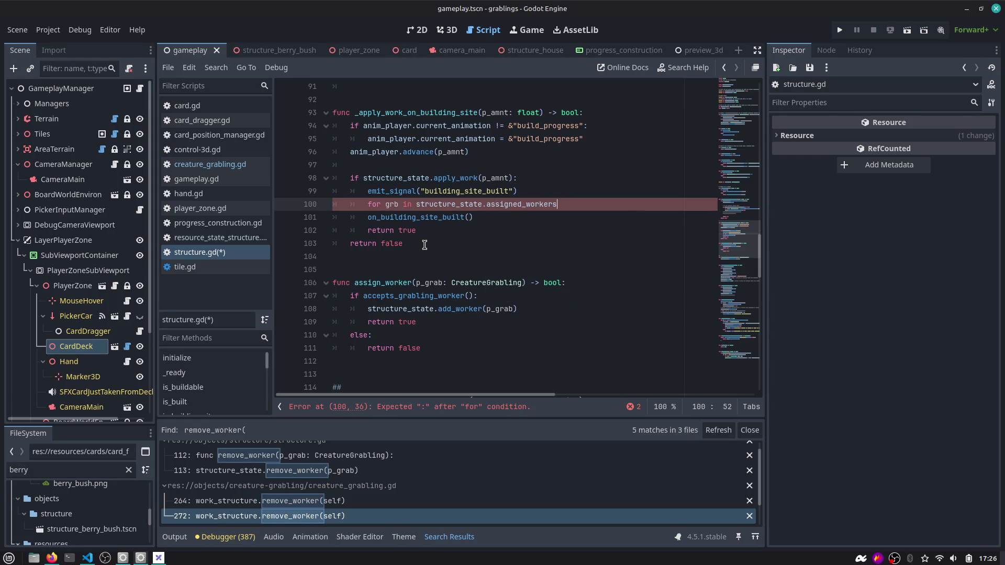
type(":")
key("Return")
Make the loop body call grb.change_state(CreatureGrabling.CreatureState.IDLE).
type("g")
key("Return")
type("grb.ch")
key("Return")
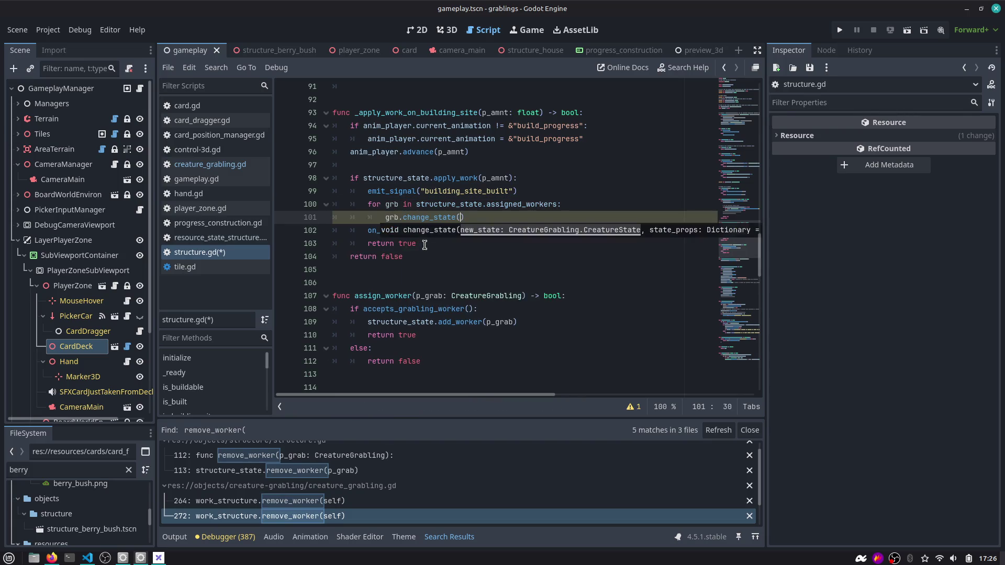
type("Cre")
key("Down")
key("Down")
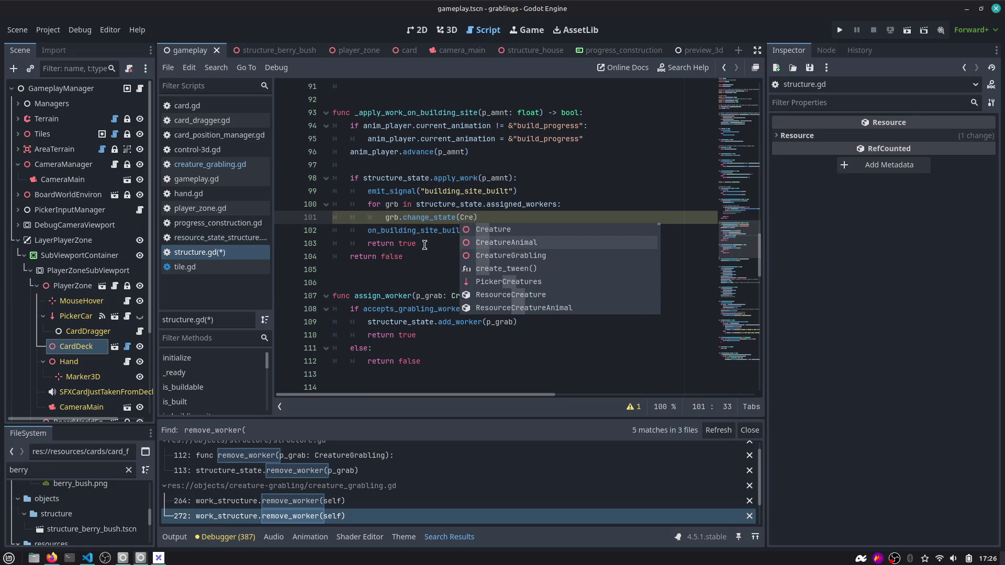
key("Return")
type(".")
key("Return")
type(".CreatureState.")
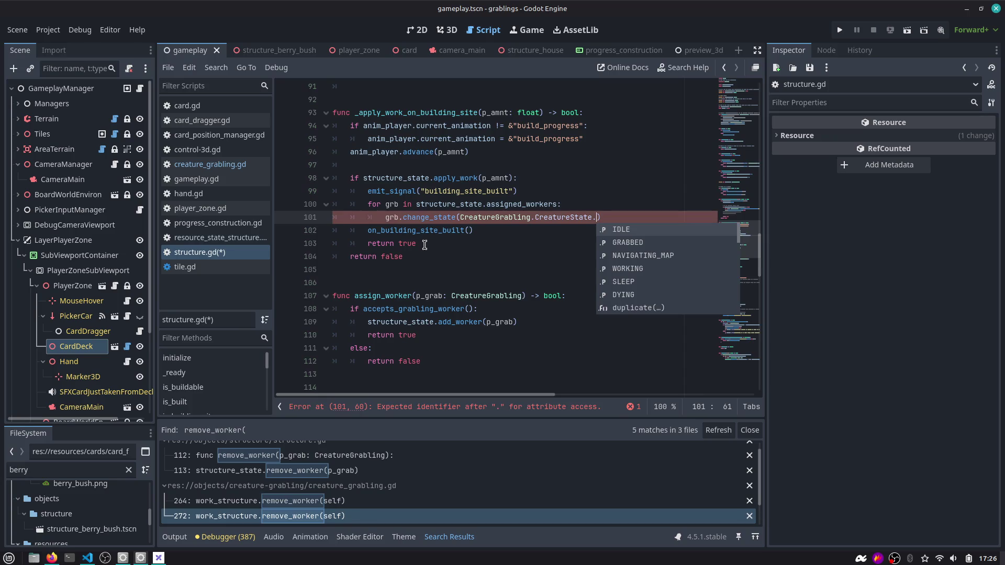
key("Return")
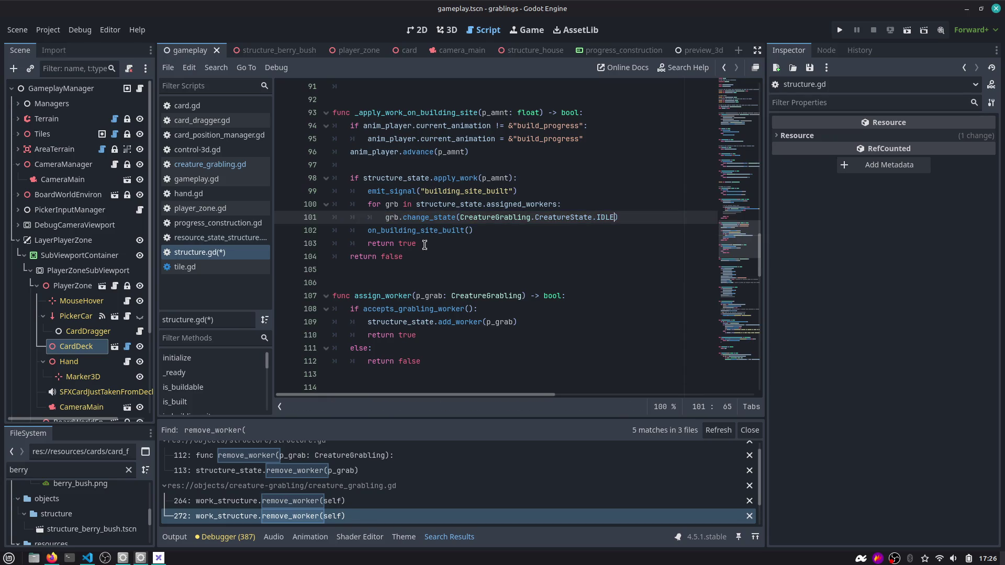
Replace the change_state call with grb.set_work_structure(null) and save structure.gd.
key("Return")
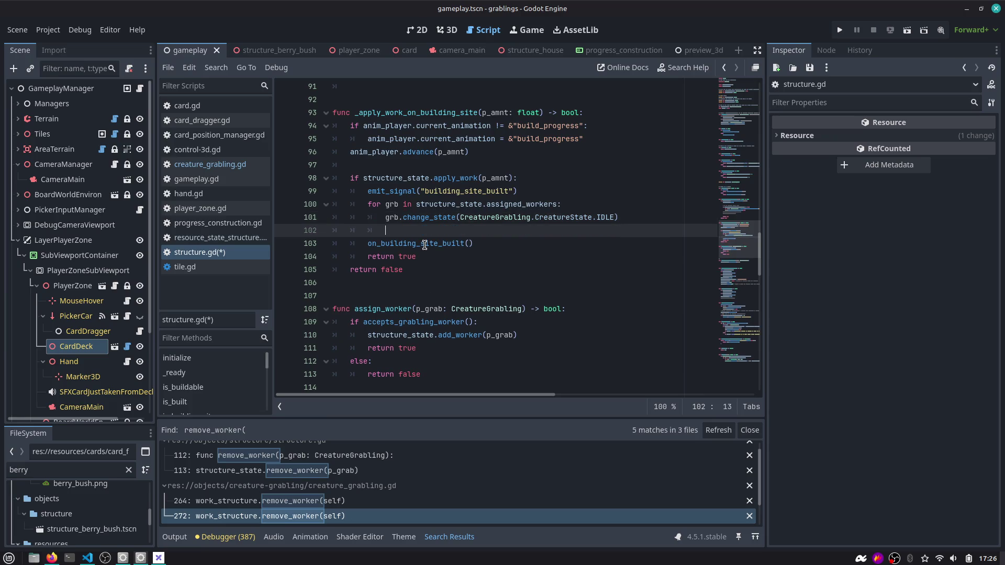
type("gtb")
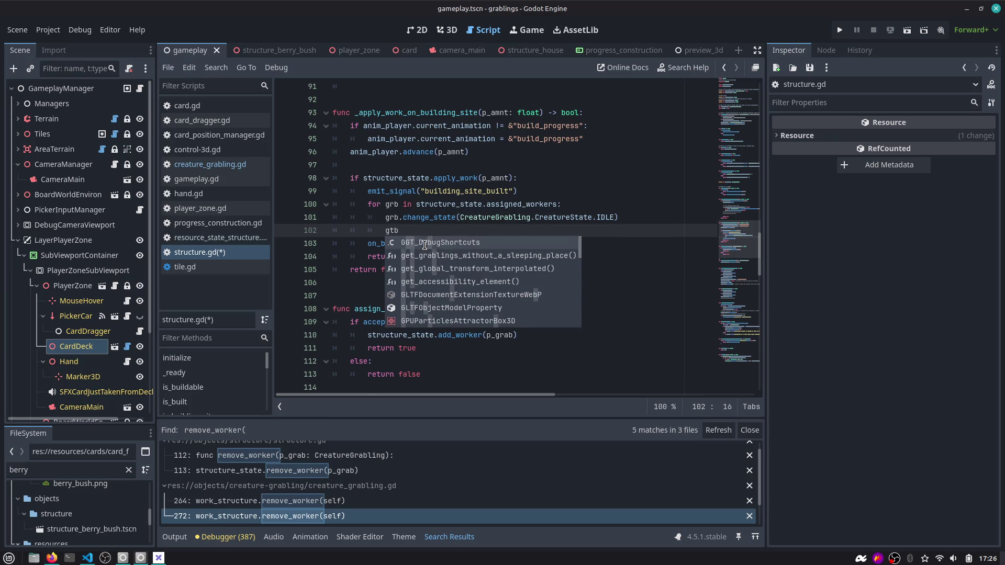
key("Escape")
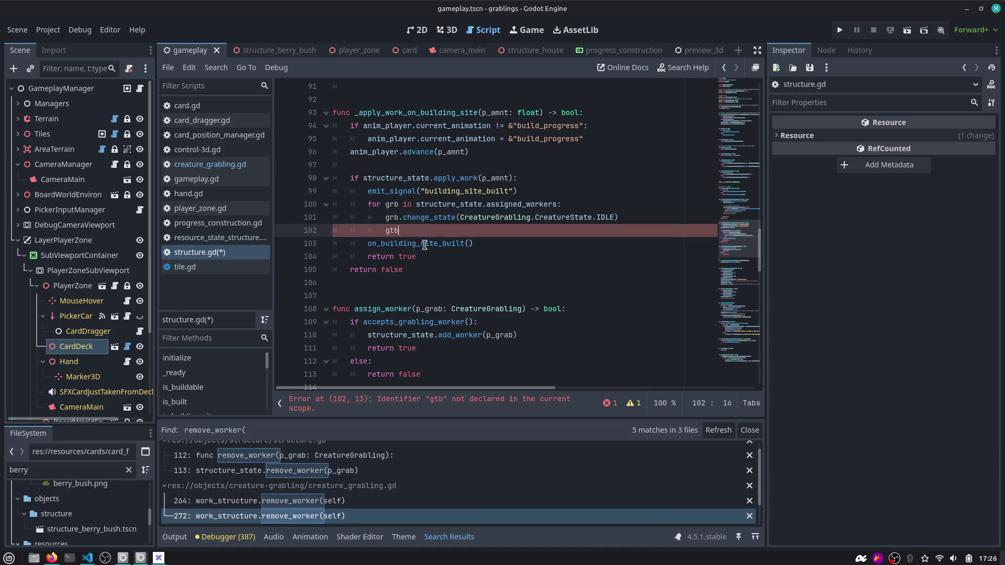
left_click(408, 220)
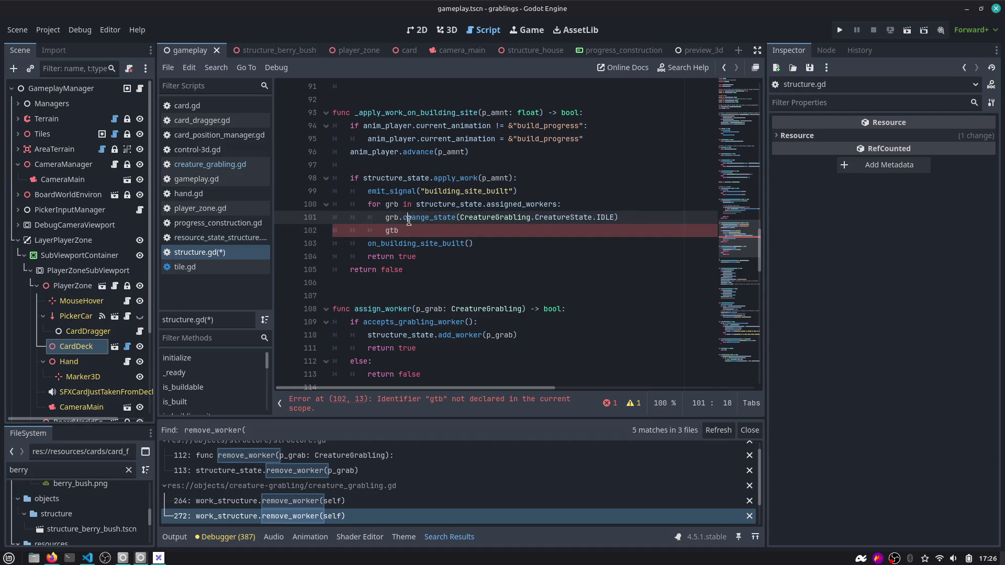
key("shift+End")
key("ctrl+x")
key("Down")
key("BackSpace")
key("BackSpace")
key("BackSpace")
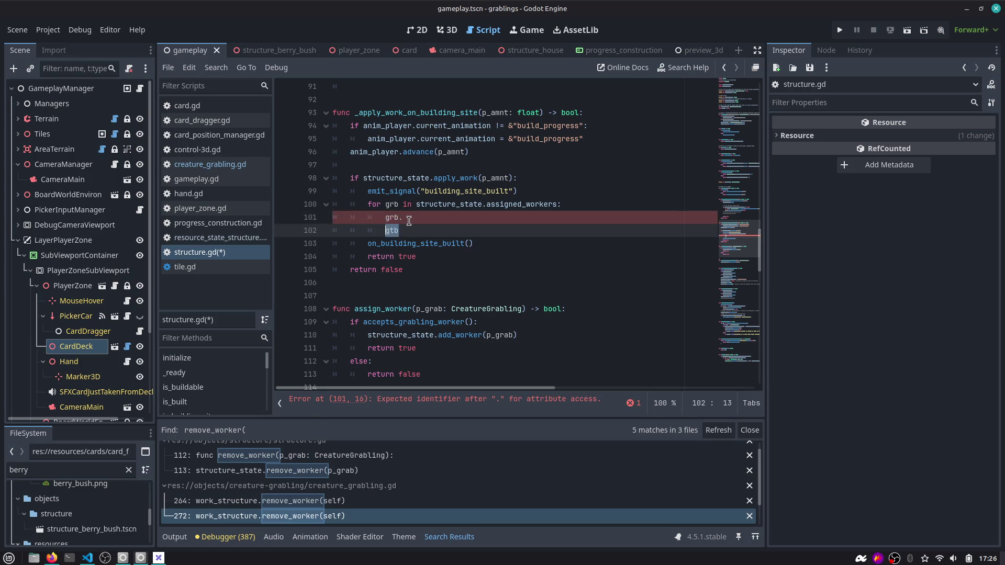
key("BackSpace")
key("BackSpace")
key("BackSpace")
type("st")
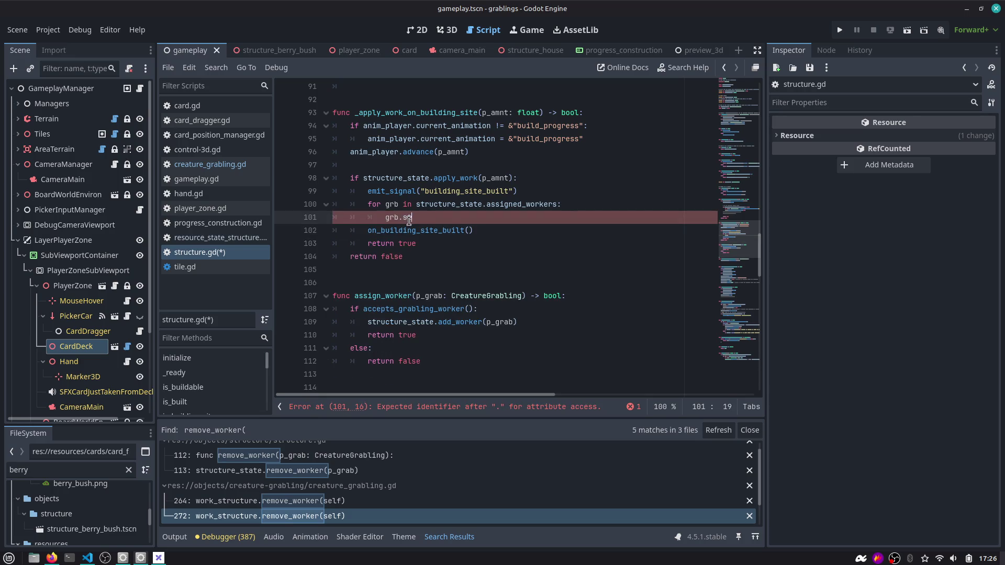
type("et")
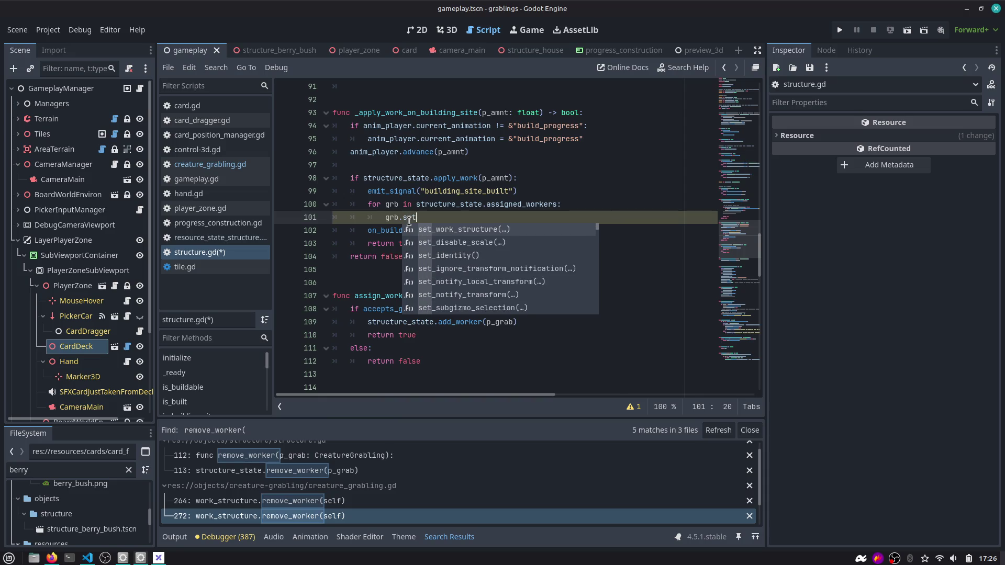
key("Return")
type("l")
key("ctrl+s")
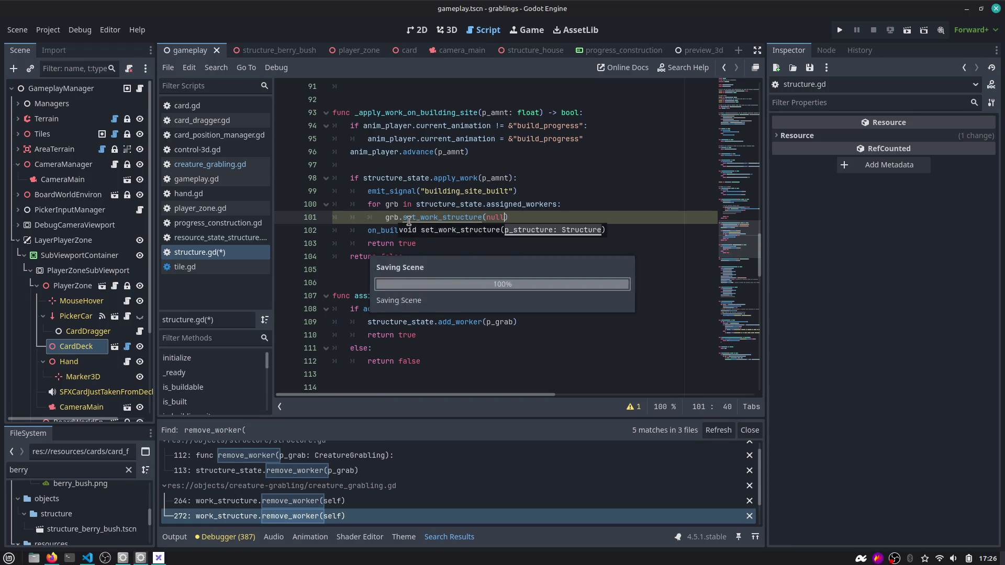
Open set_work_structure in creature_grabling.gd and trace p_structure and the work_structure_changed signal.
left_click(454, 219, "ctrl")
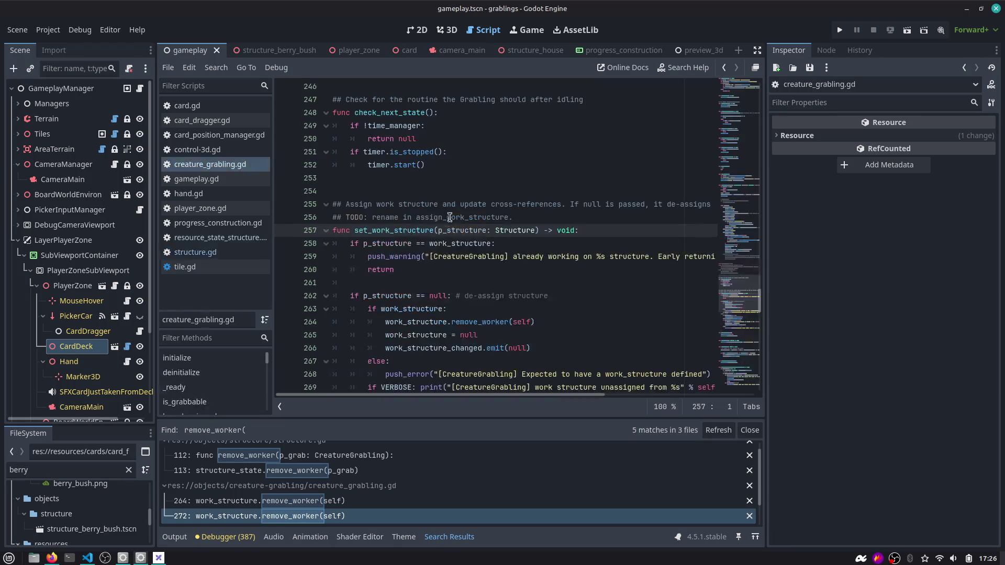
double_click(386, 232)
scroll(459, 239, "down", 2)
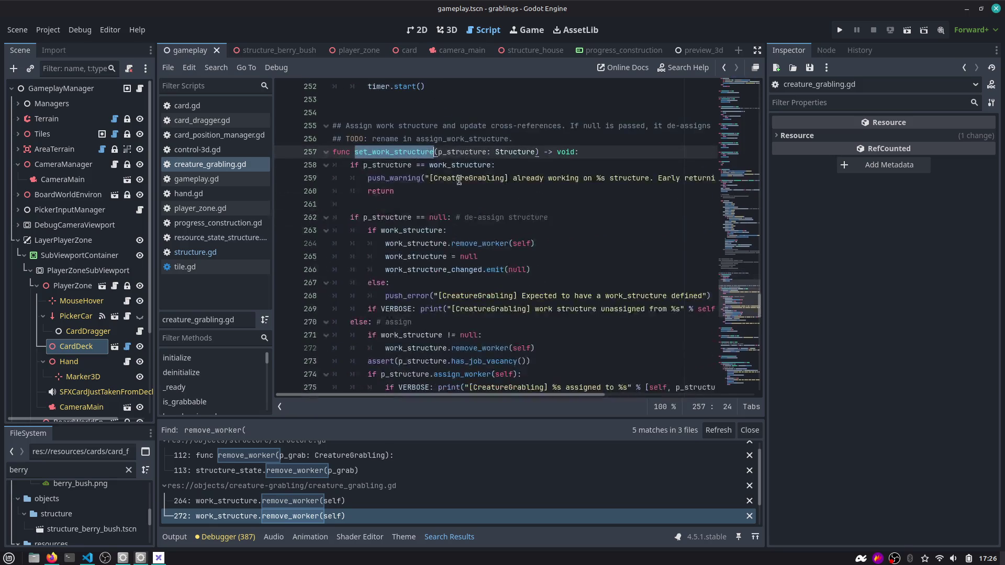
double_click(387, 217)
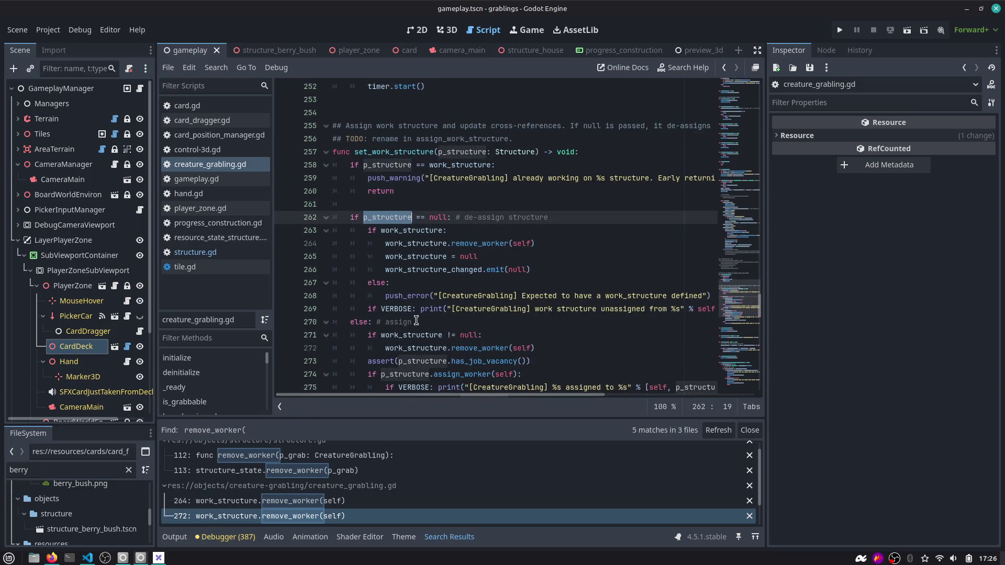
scroll(414, 314, "down", 2)
scroll(429, 320, "up", 1)
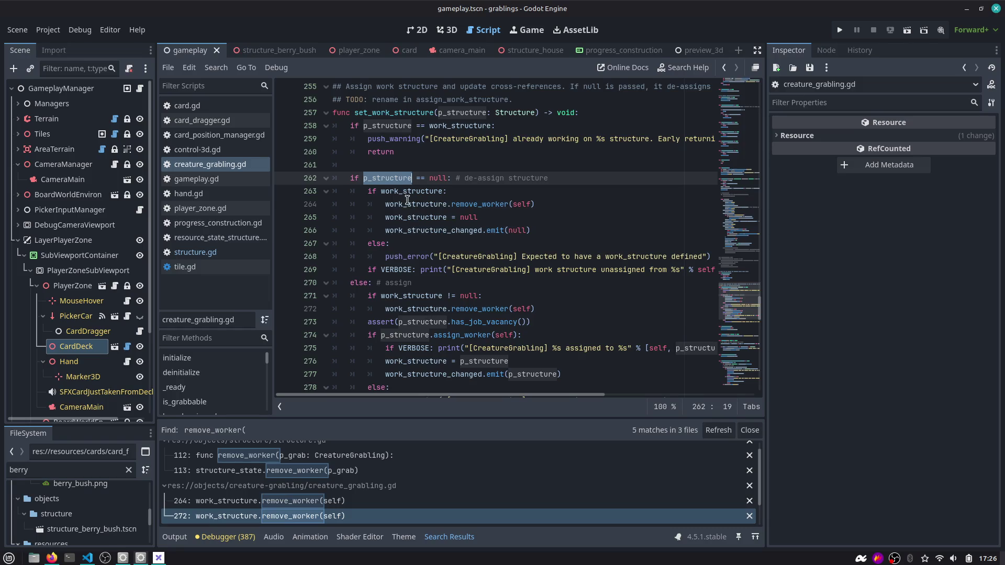
left_click(391, 205)
left_click_drag(412, 204, 523, 205)
left_click(415, 221)
double_click(431, 231)
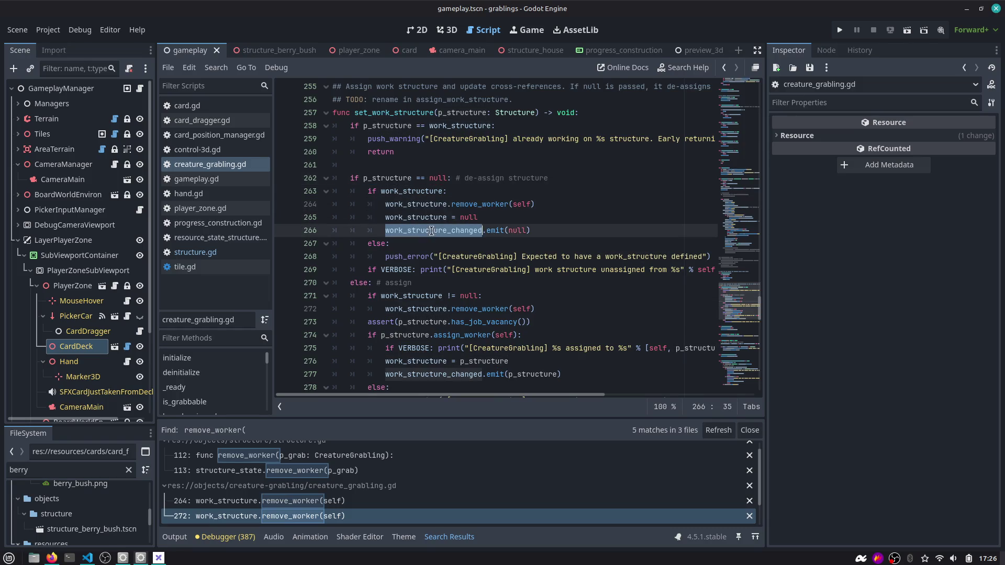
Read the null de-assign comment, undo a stray new line, and go back to structure.gd.
scroll(539, 234, "up", 2)
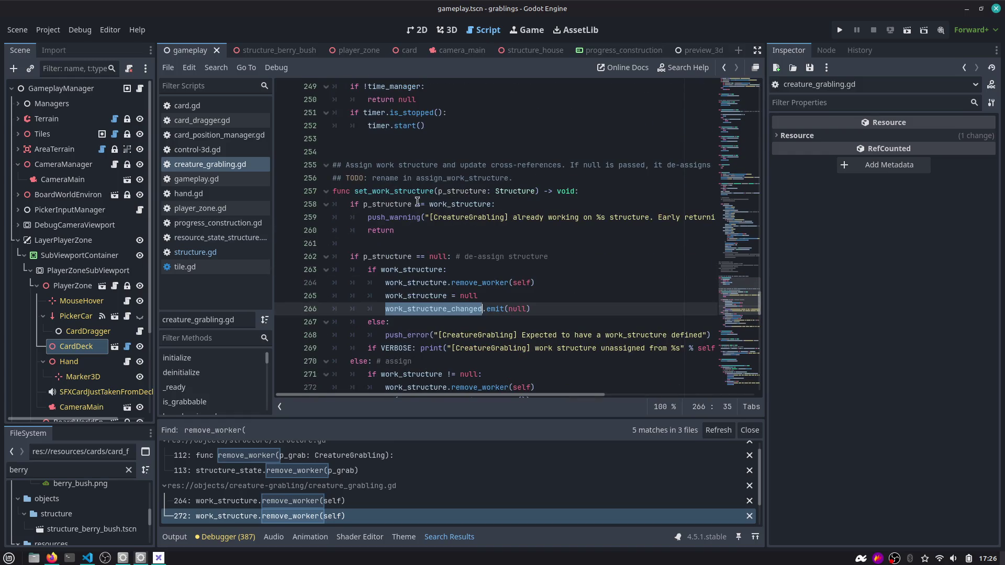
double_click(403, 191)
scroll(439, 209, "down", 5)
scroll(439, 209, "up", 7)
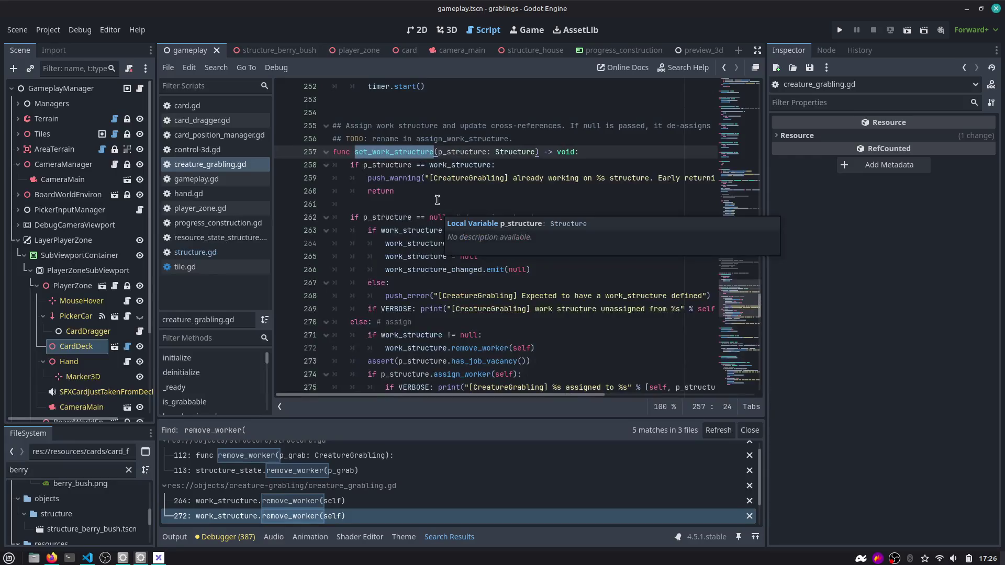
left_click_drag(498, 243, 614, 243)
scroll(625, 249, "right", 3)
scroll(624, 249, "left", 3)
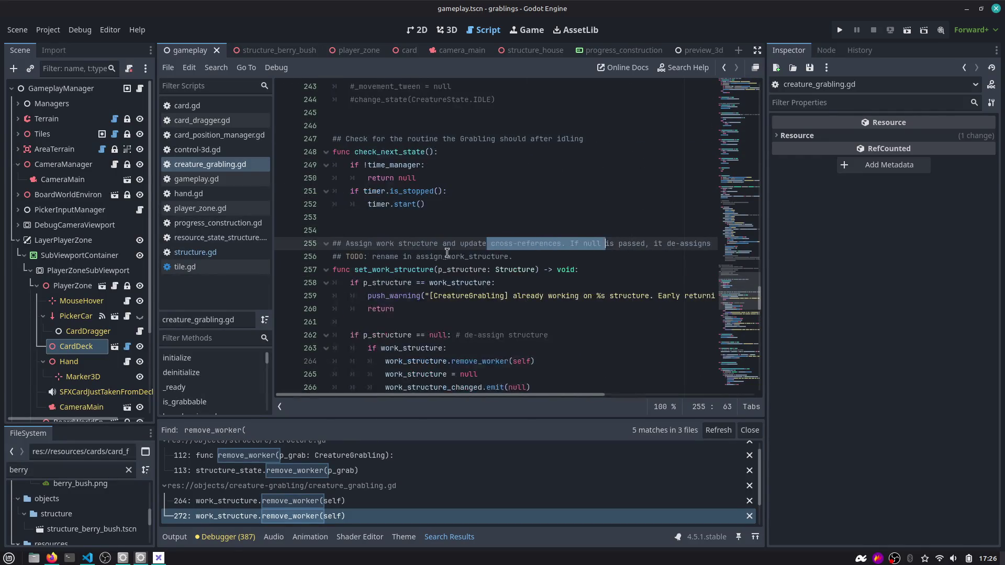
left_click(546, 250)
key("End")
key("Return")
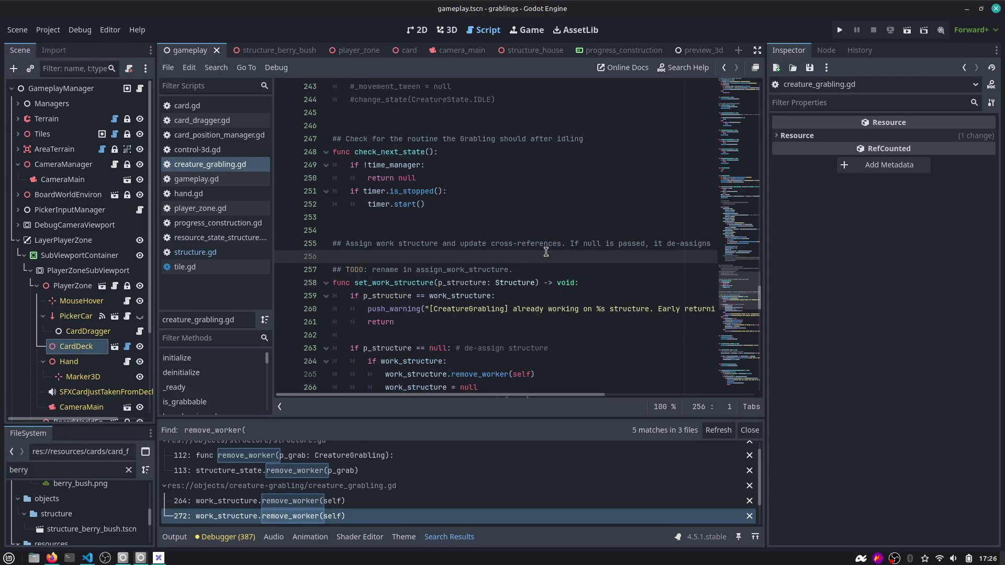
key("ctrl+z")
key("ctrl+z")
scroll(508, 236, "up", 4)
left_click(264, 253)
Add grb.change_state(CreatureGrabling.CreatureState.IDLE) below set_work_structure(null) and save the script.
left_click(478, 216)
key("ctrl+Return")
type("c")
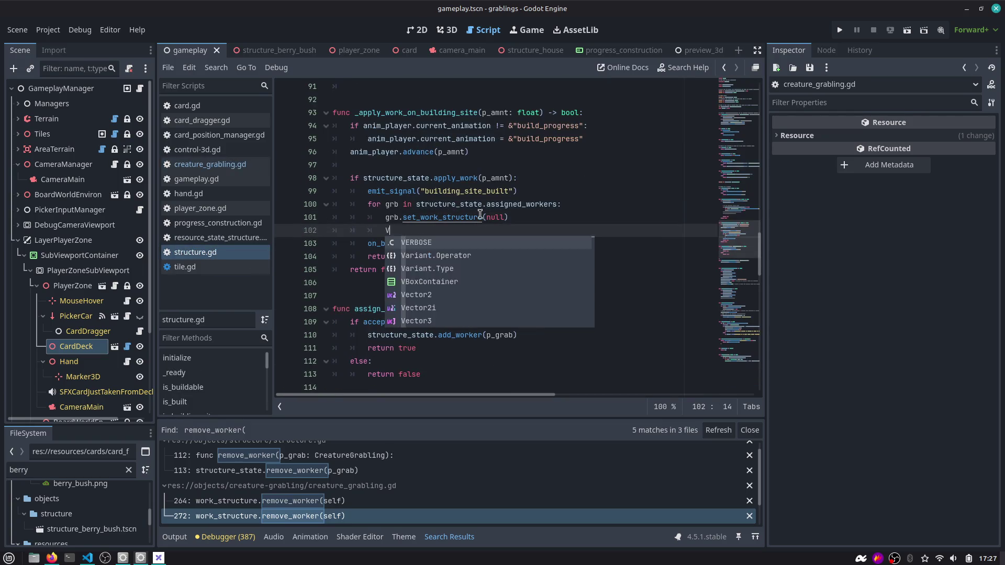
key("Return")
key("Home")
type("grb.")
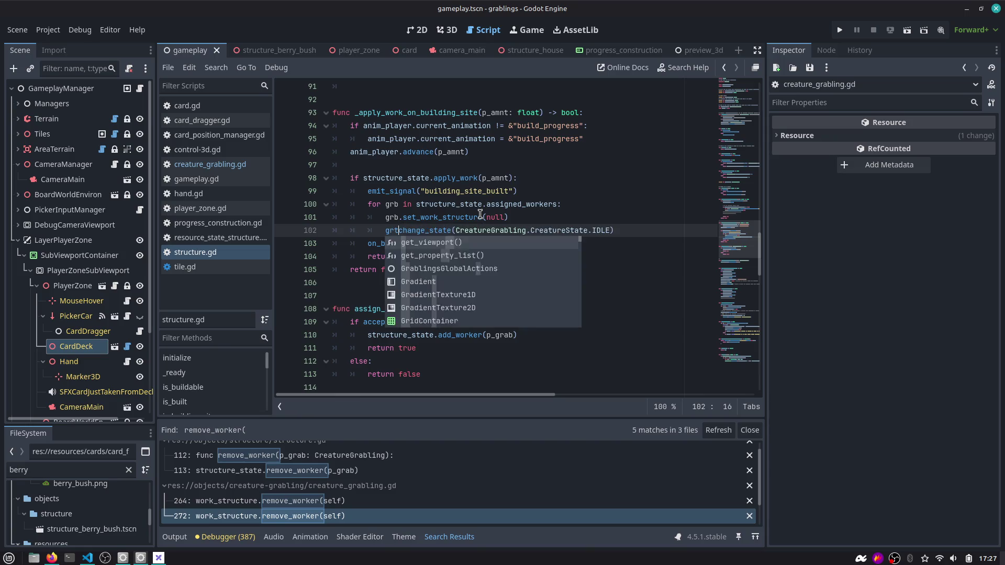
key("Escape")
key("End")
key("ctrl+s")
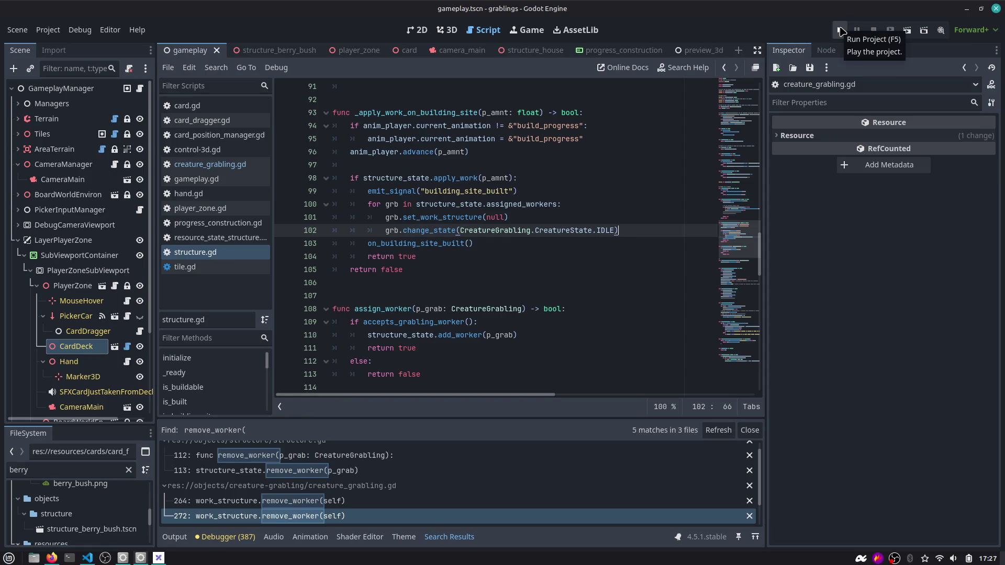
Run the project, drop the Berry Bush card onto the board, and return to structure.gd.
left_click(840, 31)
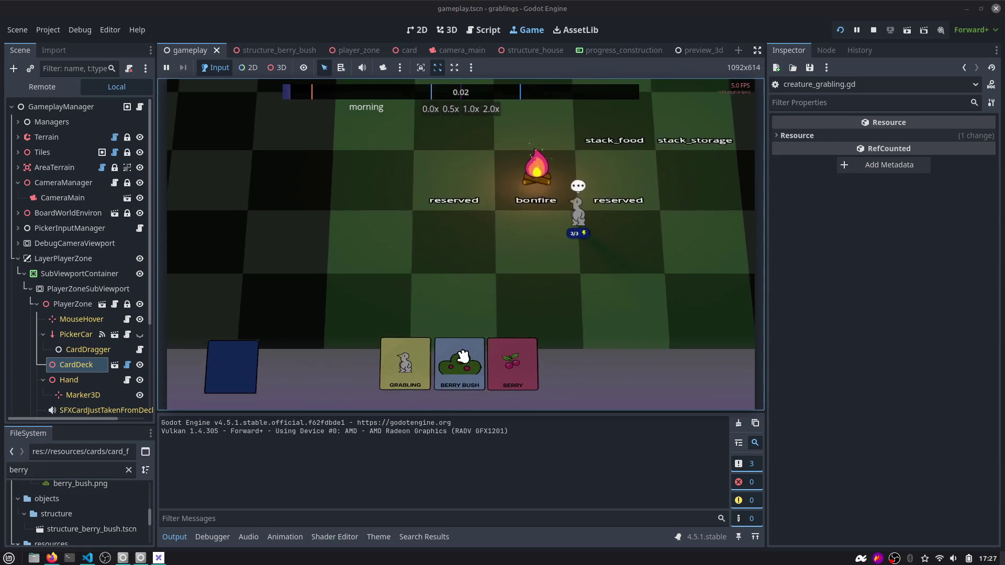
left_click_drag(464, 356, 460, 257)
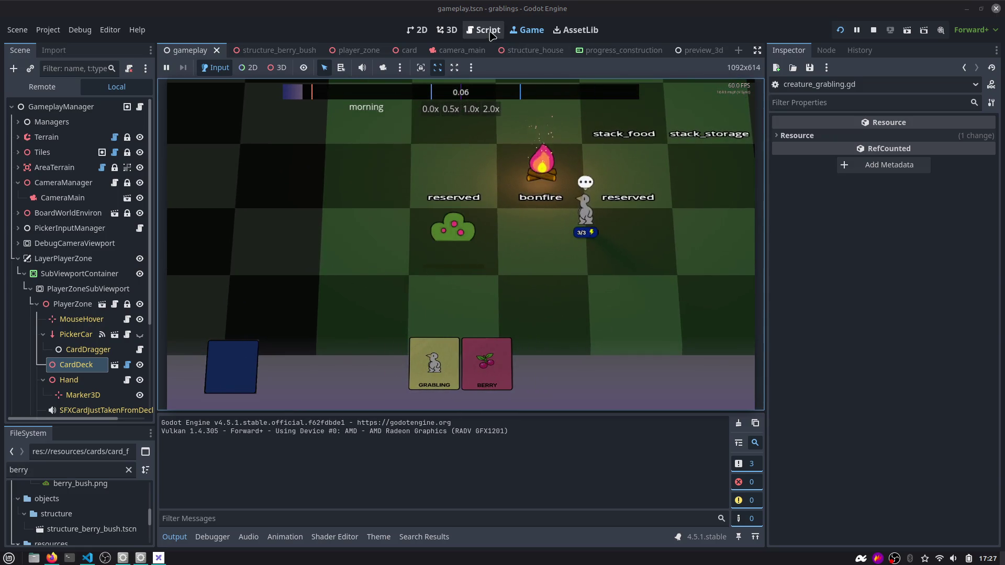
left_click(487, 30)
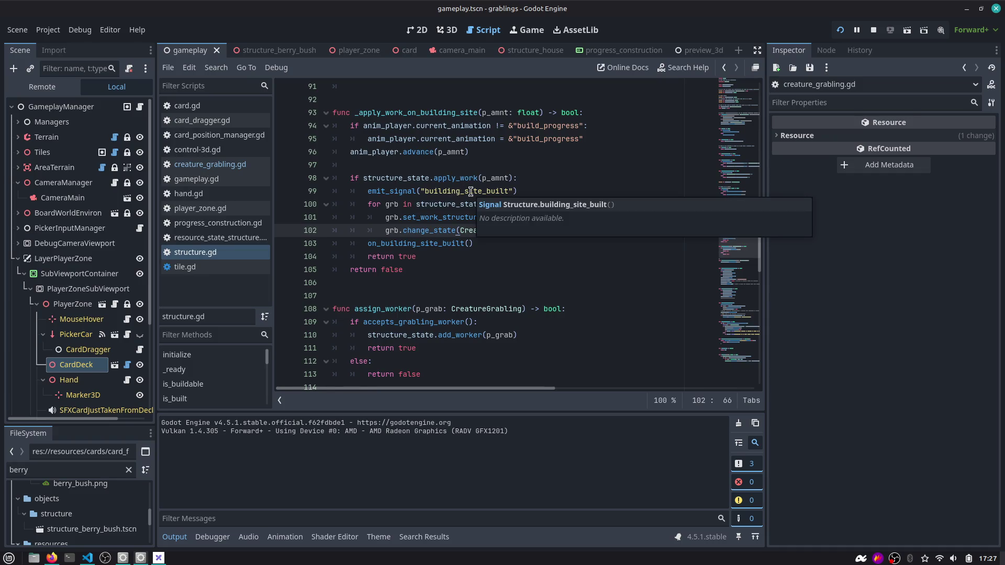
key("shift+Up")
key("shift+Up")
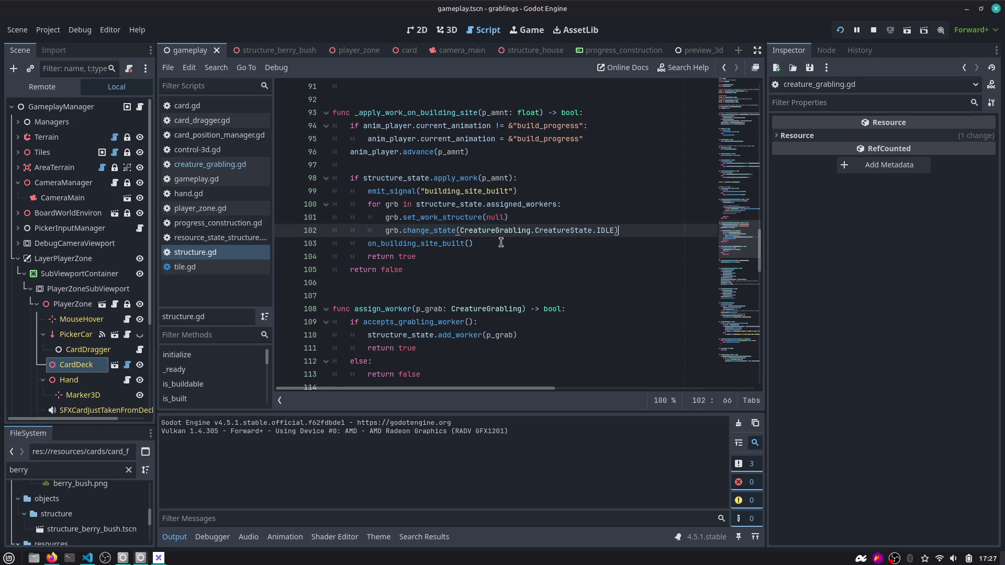
Delete the worker-release loop and inspect _apply_work_on_work_structure and its work_completed signal.
key("shift+Home")
key("shift+Home")
key("ctrl+c")
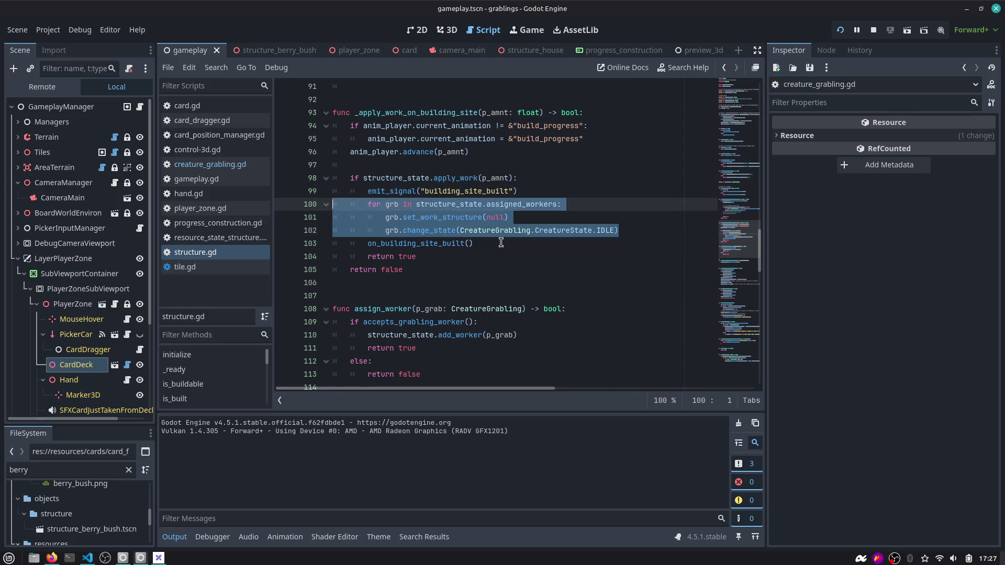
key("BackSpace")
key("BackSpace")
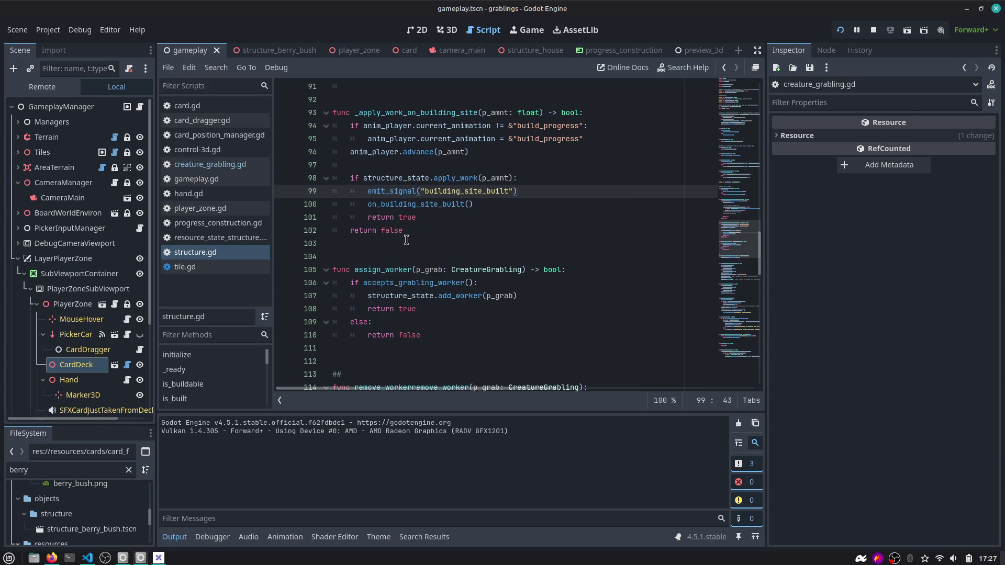
scroll(391, 223, "up", 3)
scroll(391, 223, "up", 4)
double_click(410, 192)
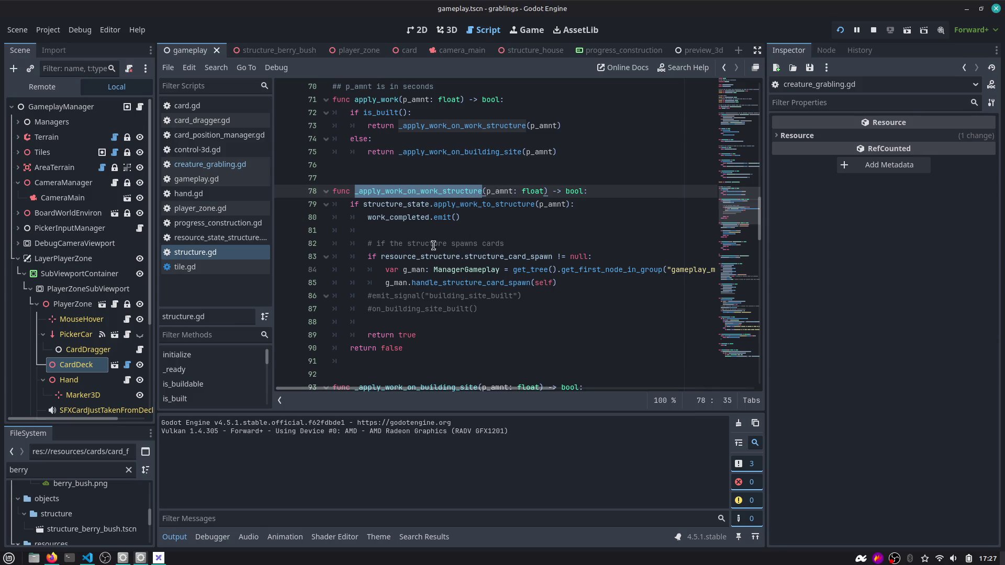
double_click(415, 217)
left_click(488, 218)
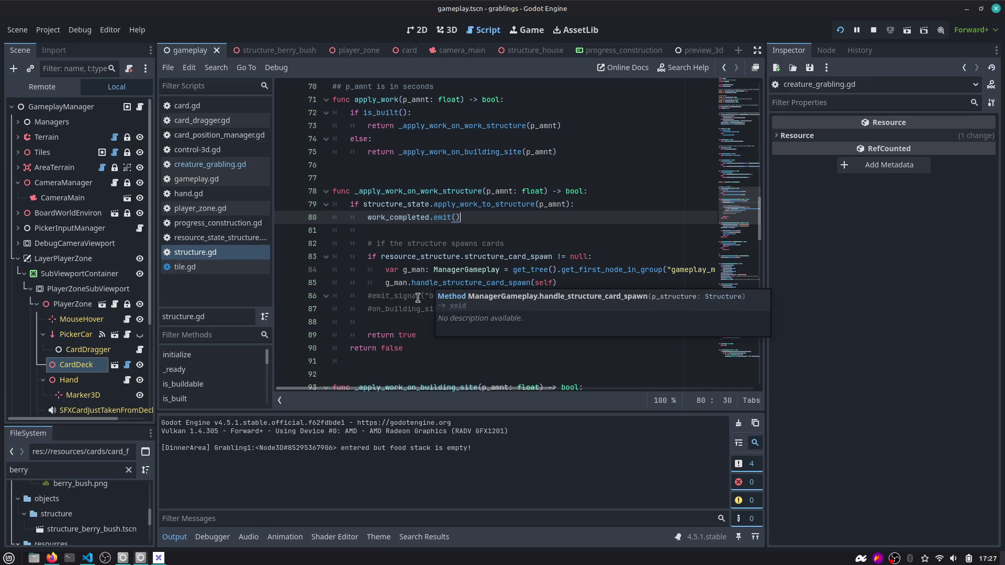
Follow apply_work_to_structure to its definition in resource_state_structure.gd.
left_click(390, 349)
double_click(489, 205)
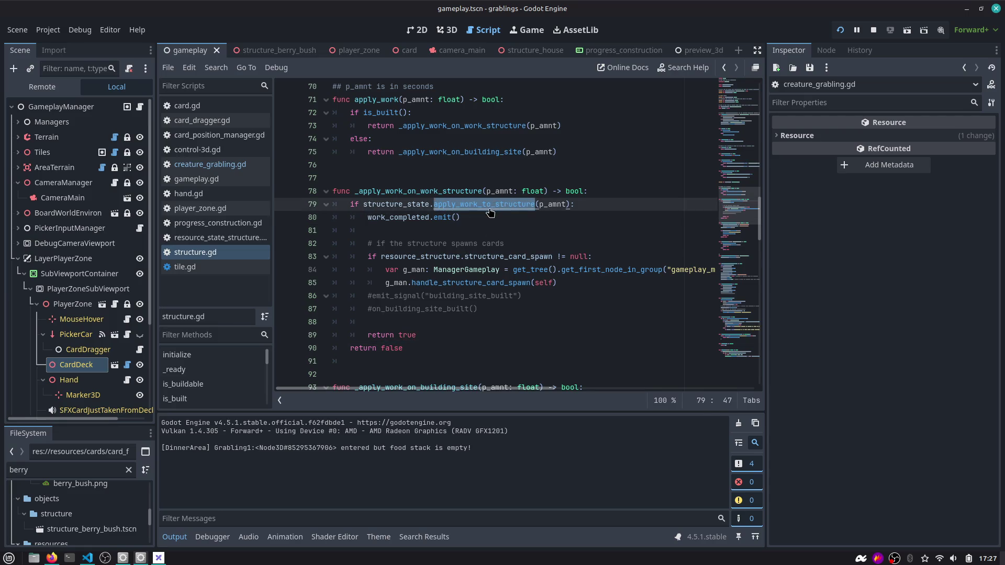
left_click(489, 207, "ctrl")
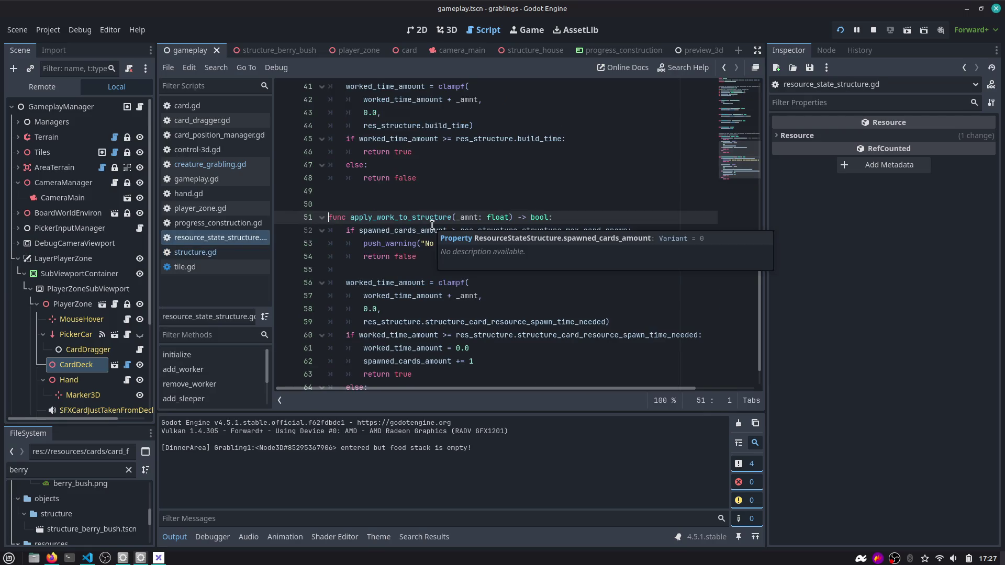
Inspect spawned_cards_amount and the max card spawn guard on lines 52–54, then switch to Firefox.
scroll(428, 218, "down", 1)
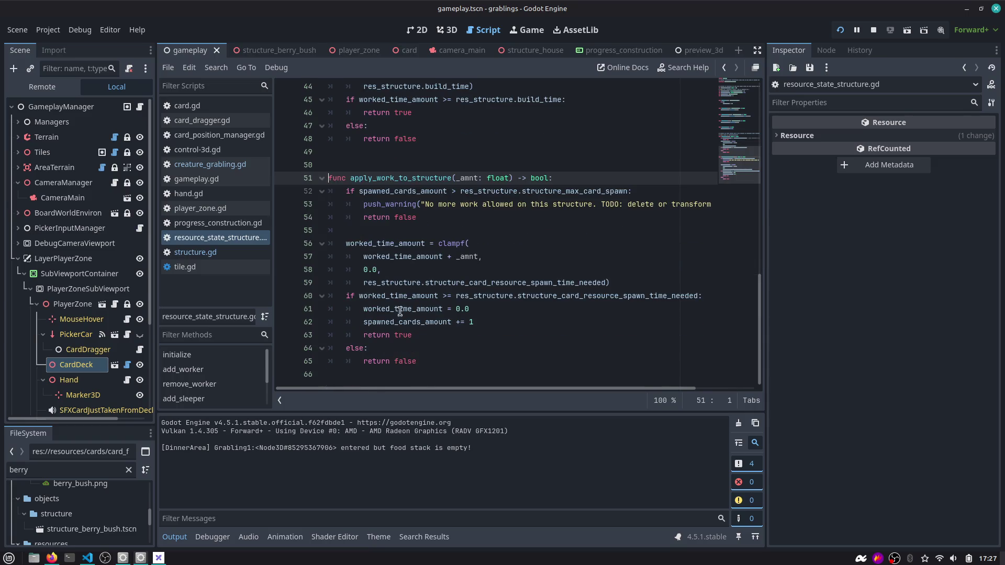
double_click(440, 323)
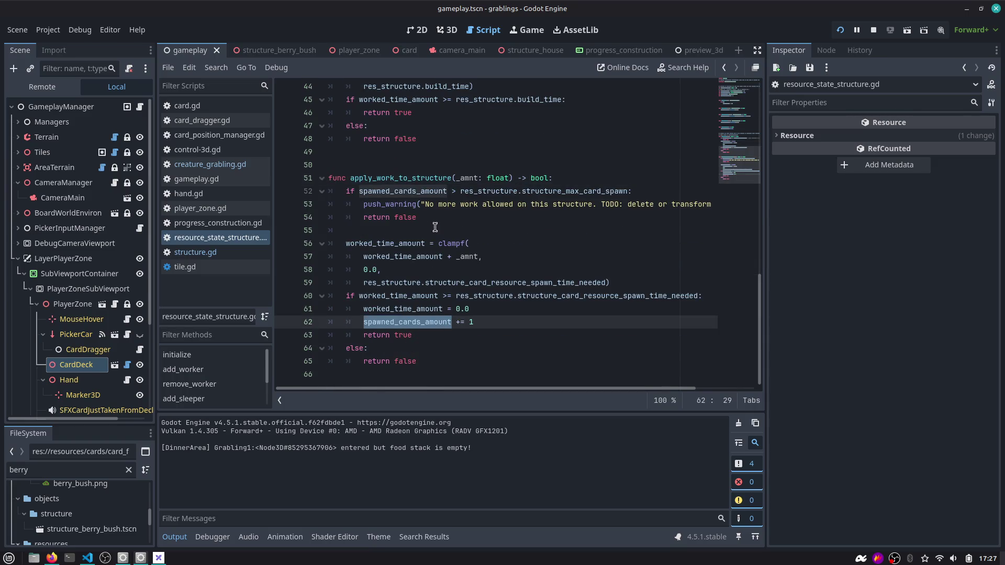
left_click_drag(418, 218, 295, 196)
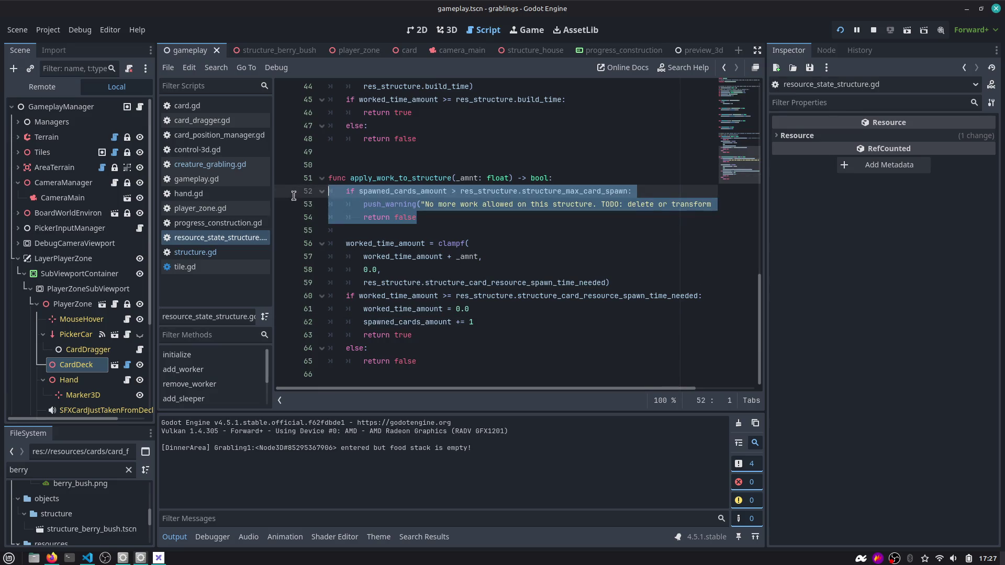
double_click(540, 176)
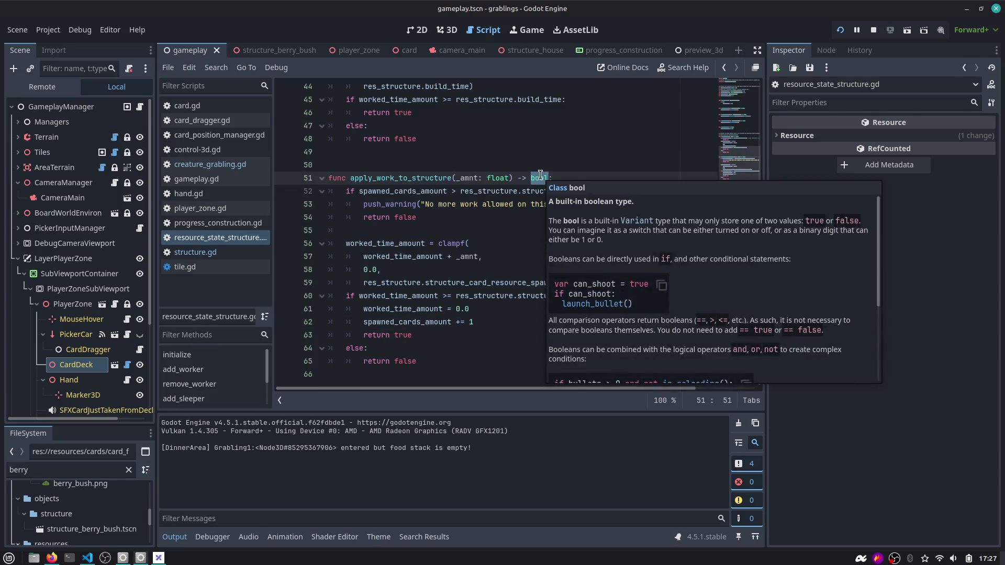
mouse_move(420, 198)
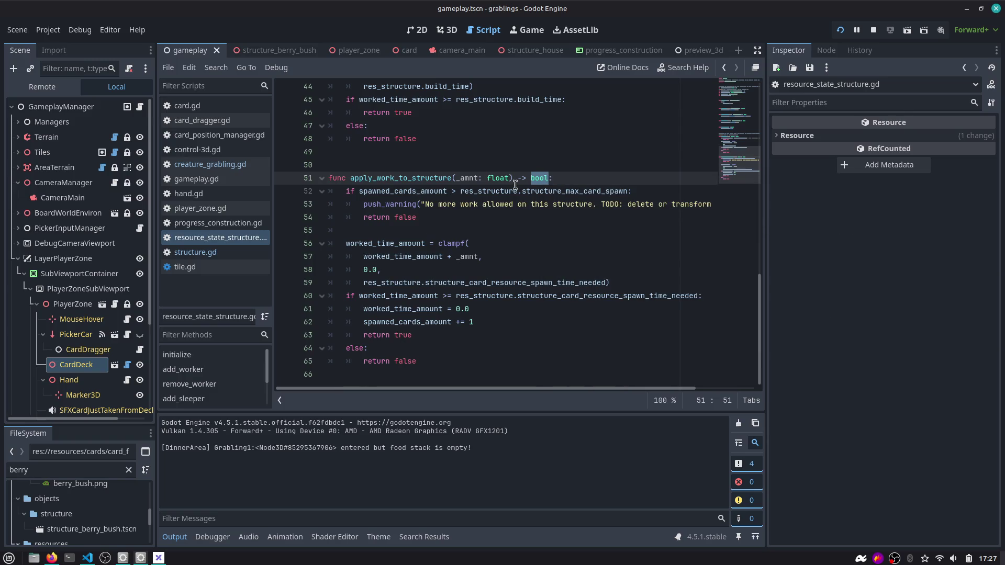
key("alt+Tab")
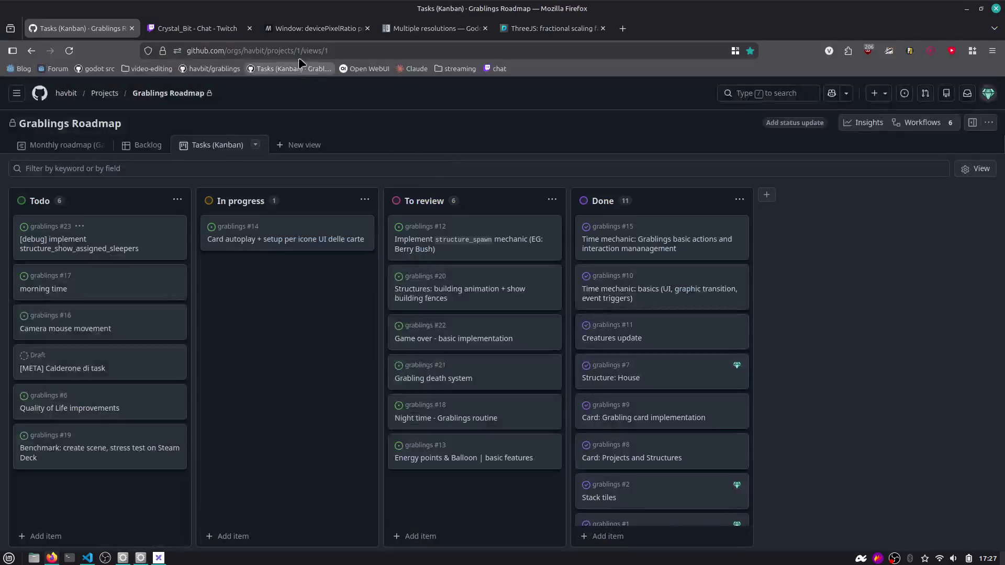
Switch from the Kanban board to the stream's Twitch chat tab in Firefox.
left_click(207, 33)
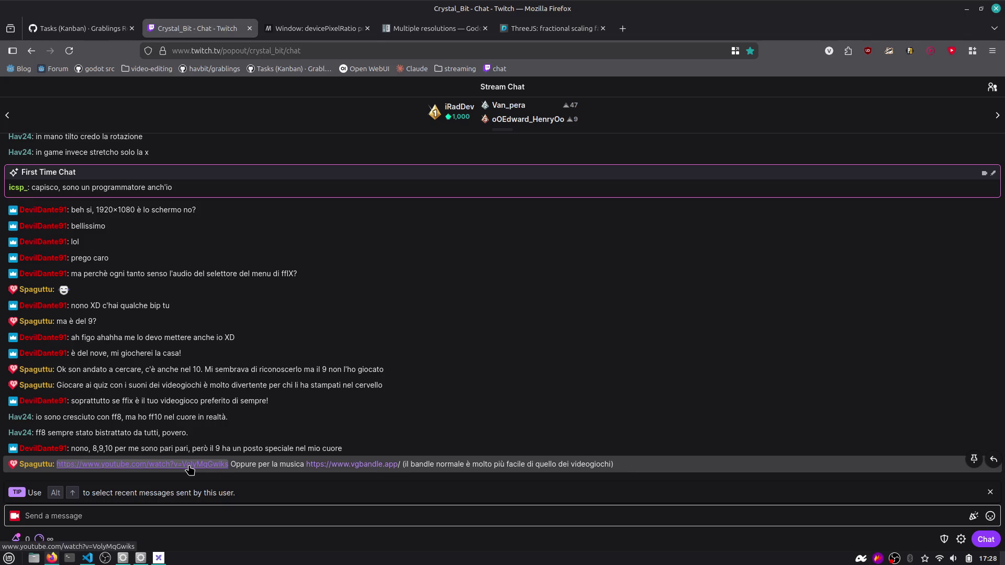
Open the YouTube video linked in chat, then close that game-guessing tab.
left_click(190, 465)
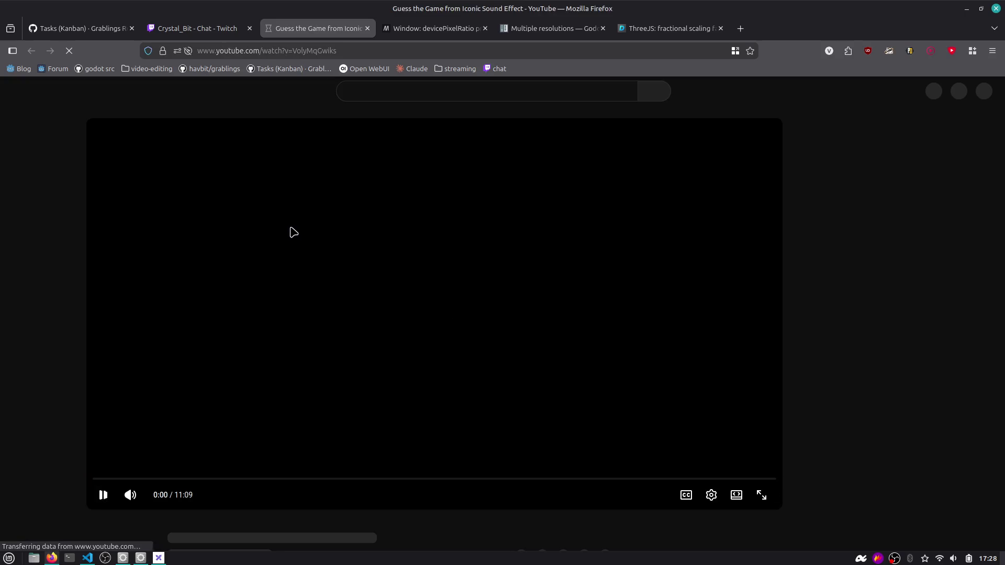
scroll(306, 318, "down", 2)
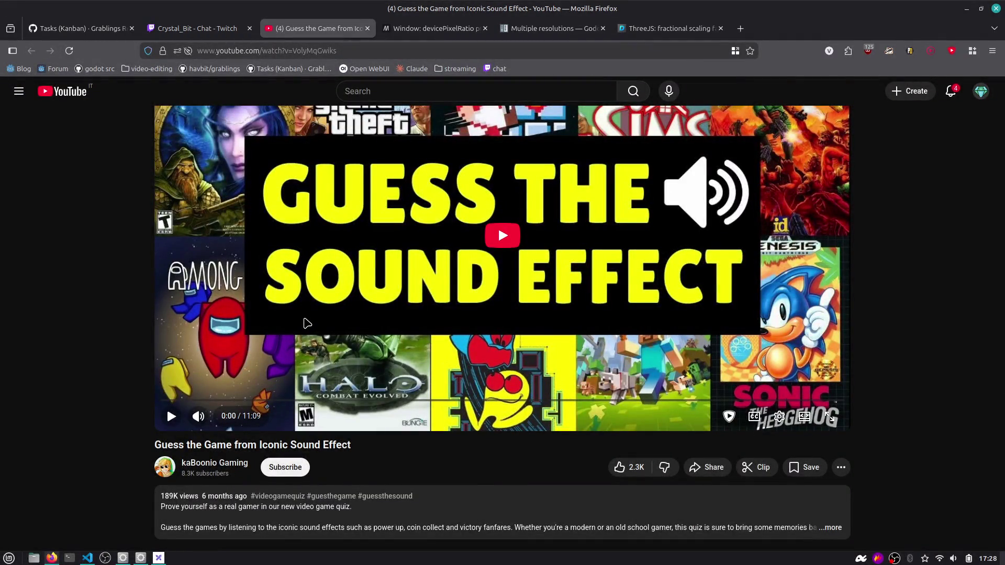
left_click(238, 26)
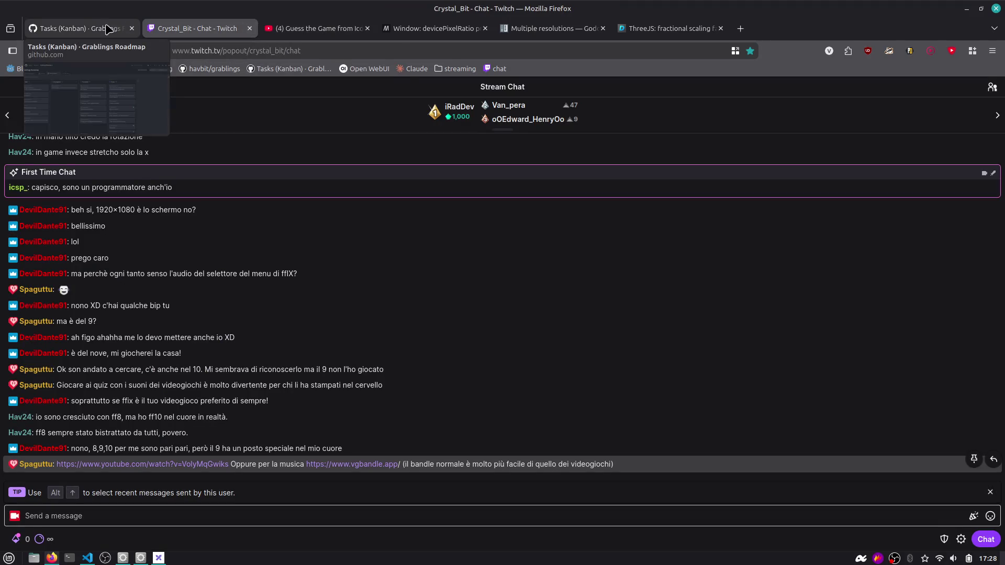
middle_click(288, 29)
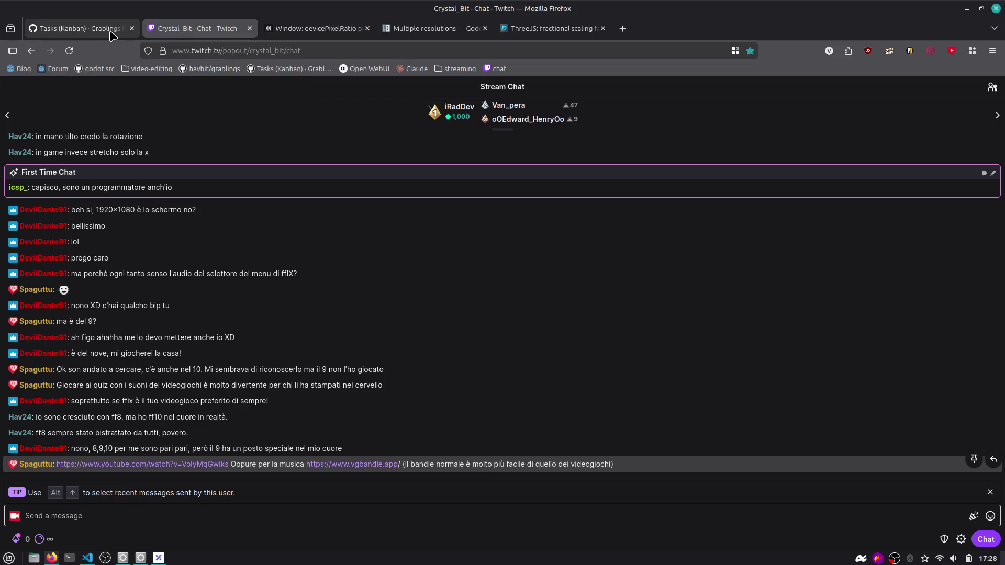
Back in Godot, select apply_work_to_structure on line 51 and clear the selection.
key("alt+Tab")
double_click(416, 178)
left_click(560, 178)
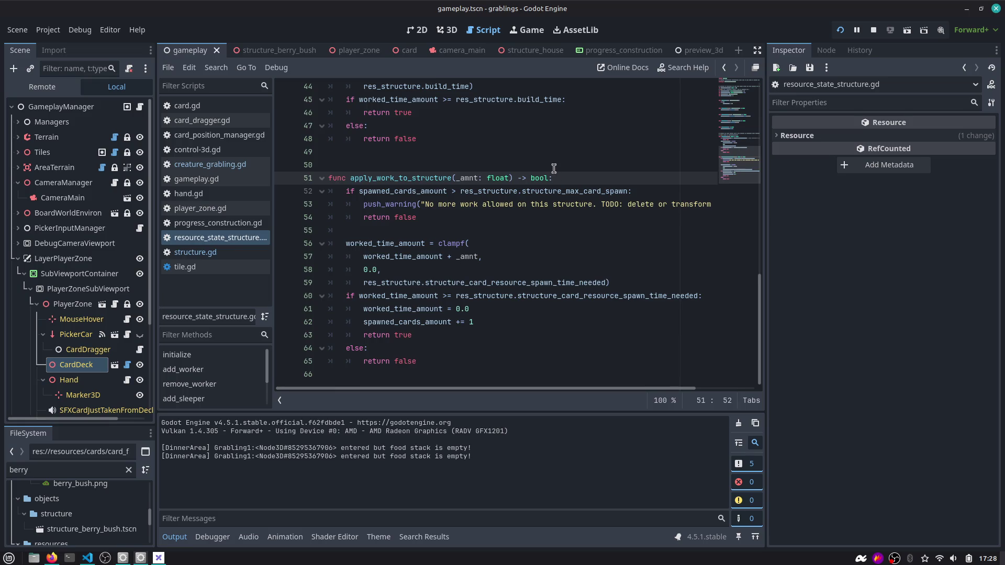
left_click(488, 217)
key("Return")
key("ctrl+v")
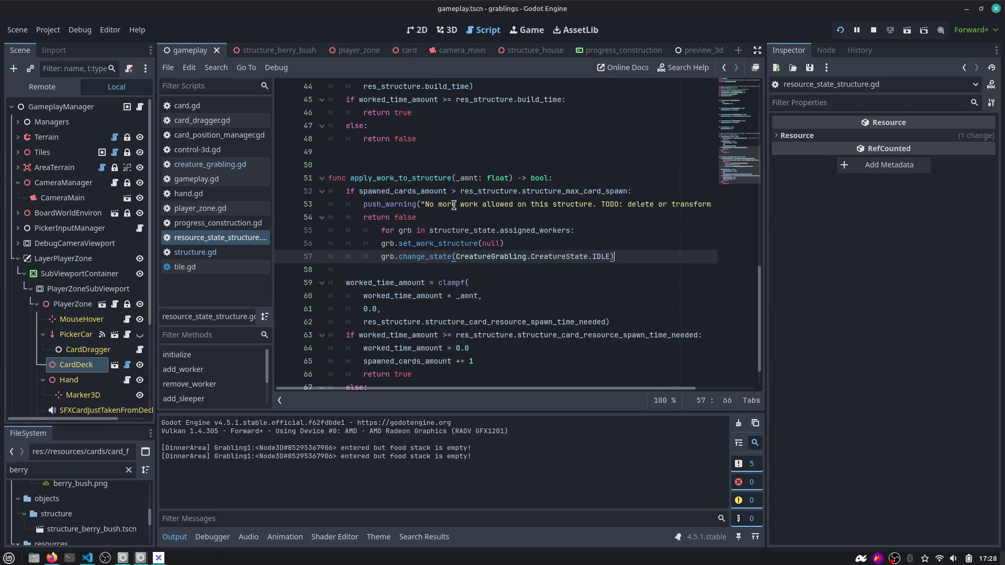
key("ctrl+z")
key("ctrl+z")
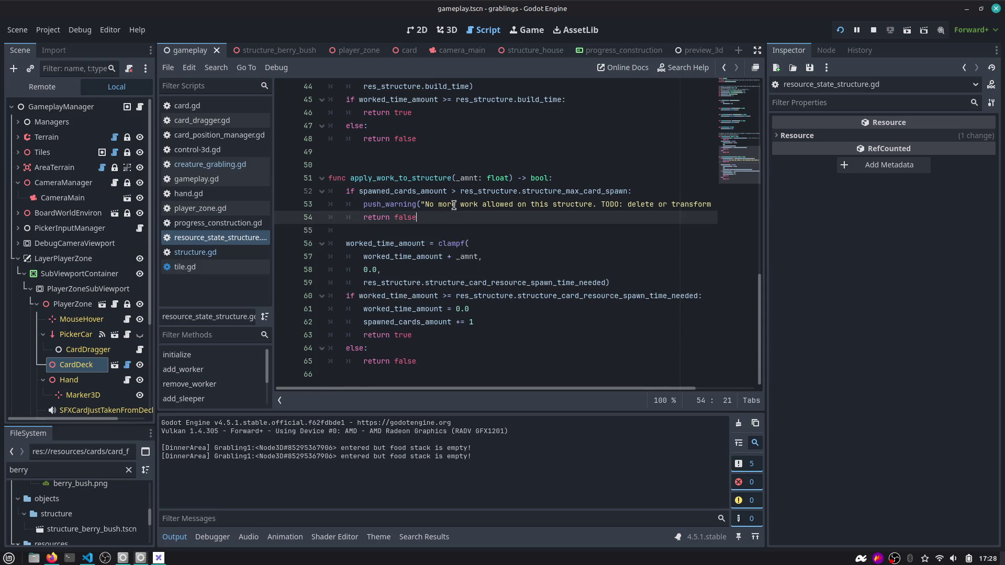
key("ctrl+z")
key("ctrl+z")
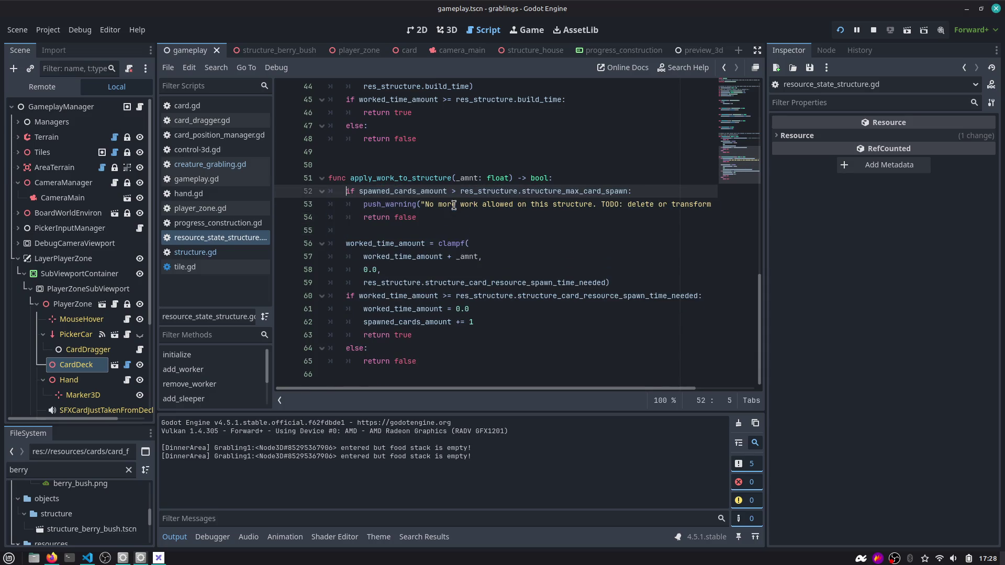
left_click(461, 219)
scroll(461, 219, "right", 3)
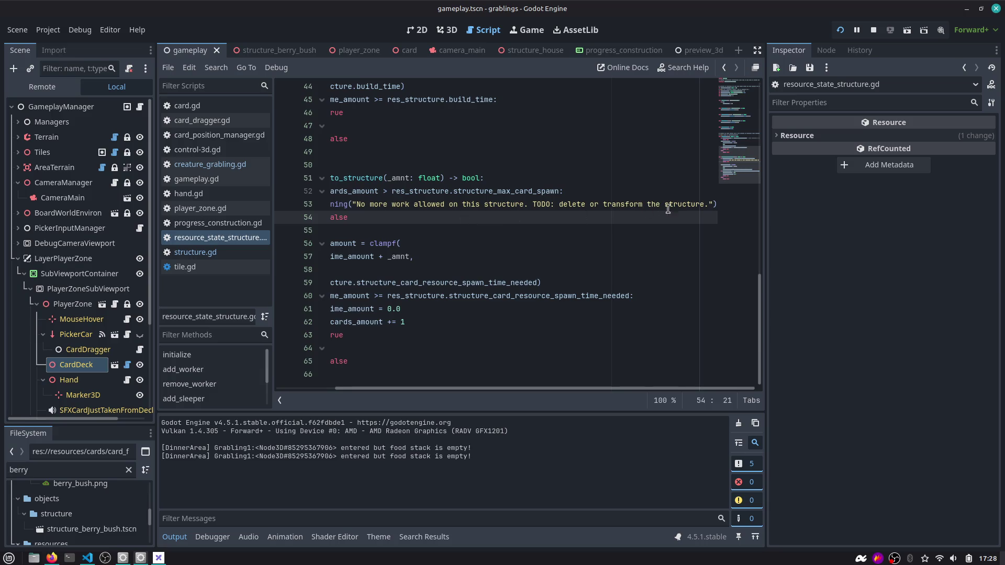
scroll(670, 209, "left", 3)
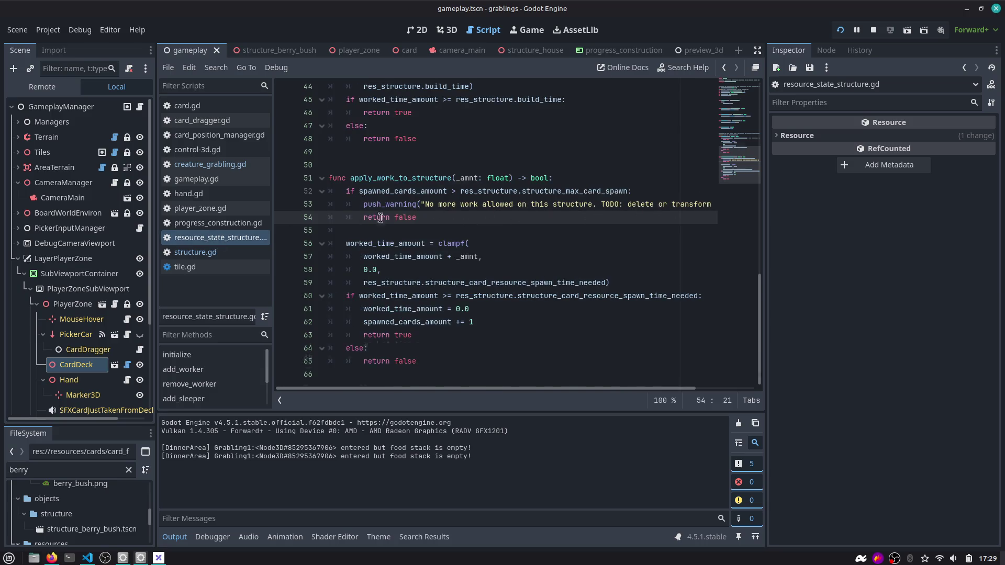
scroll(427, 215, "up", 14)
scroll(405, 215, "down", 10)
scroll(405, 215, "up", 11)
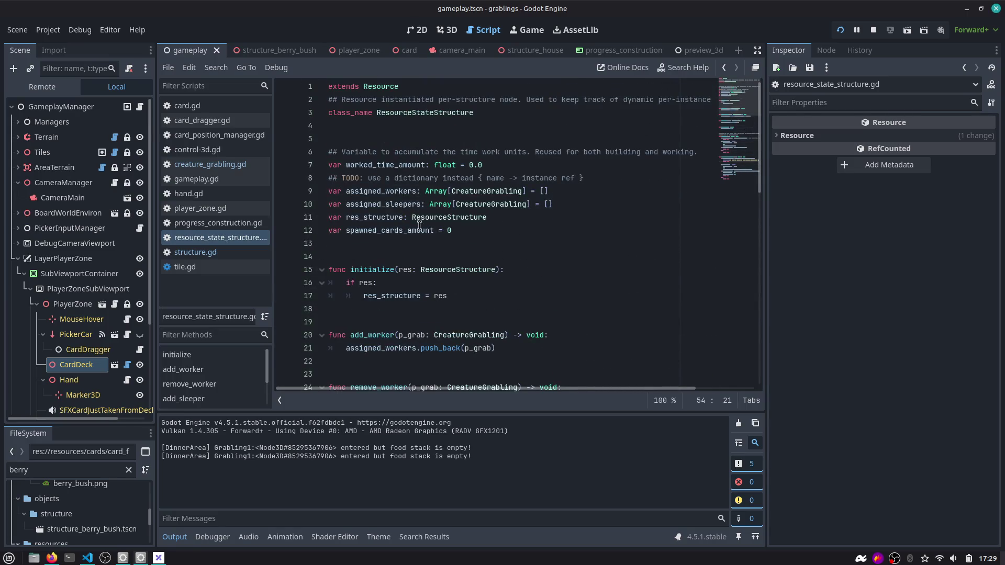
left_click(380, 307)
double_click(381, 295)
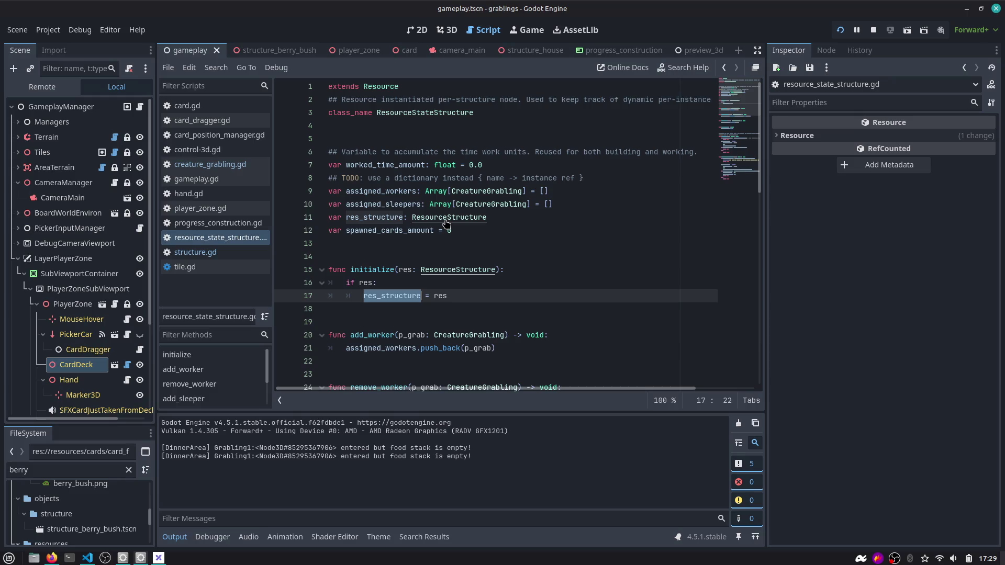
scroll(446, 224, "down", 12)
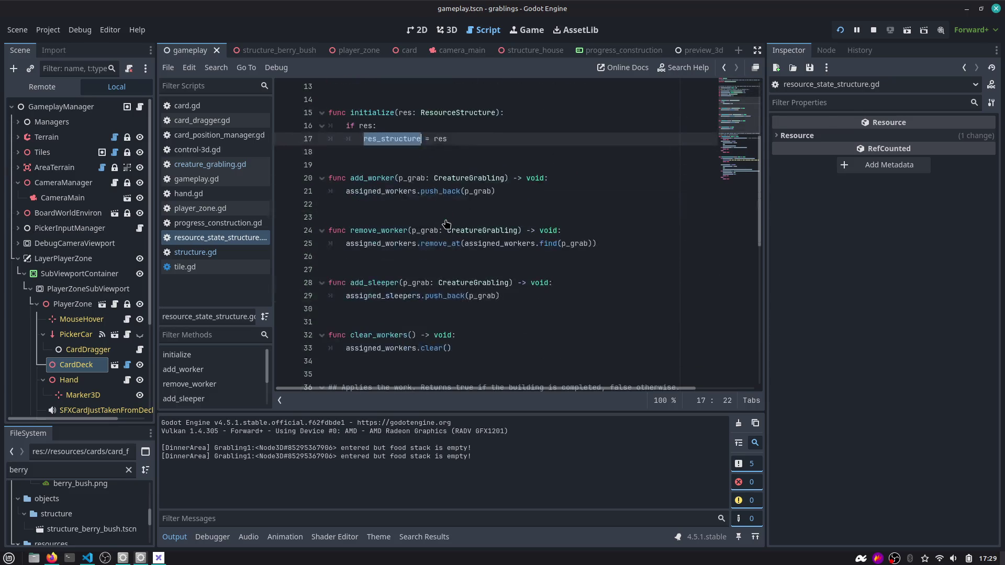
scroll(446, 224, "down", 2)
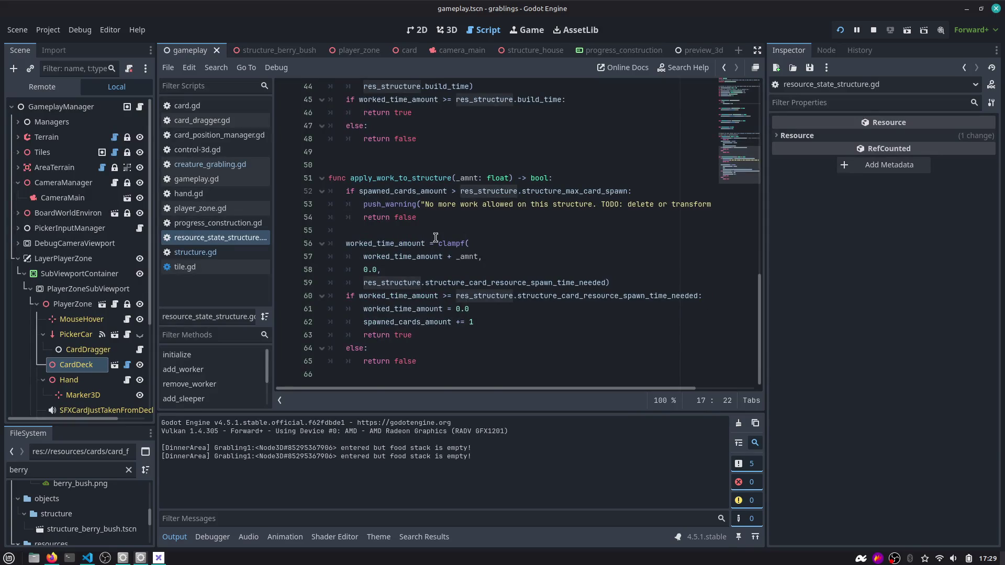
scroll(435, 237, "up", 14)
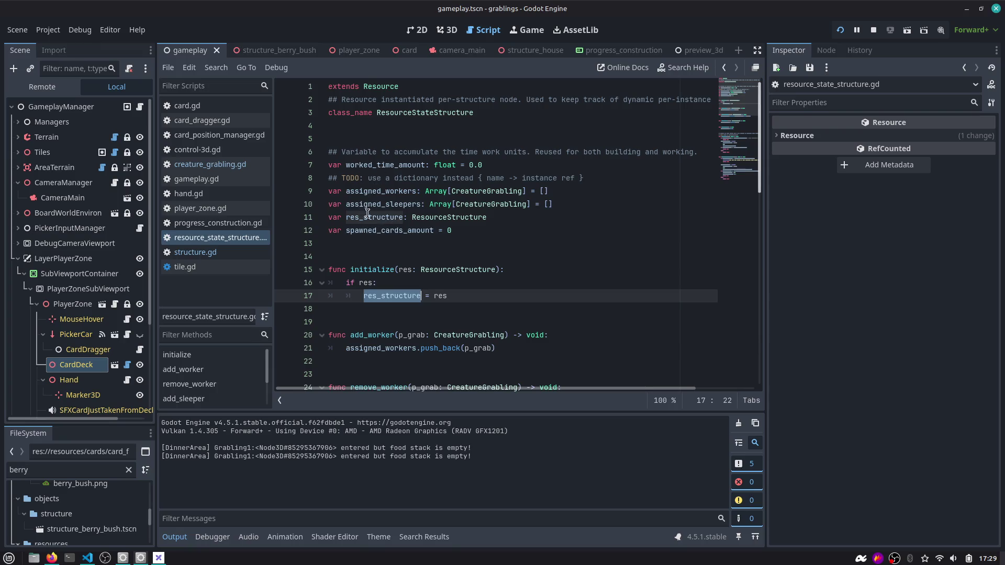
double_click(378, 192)
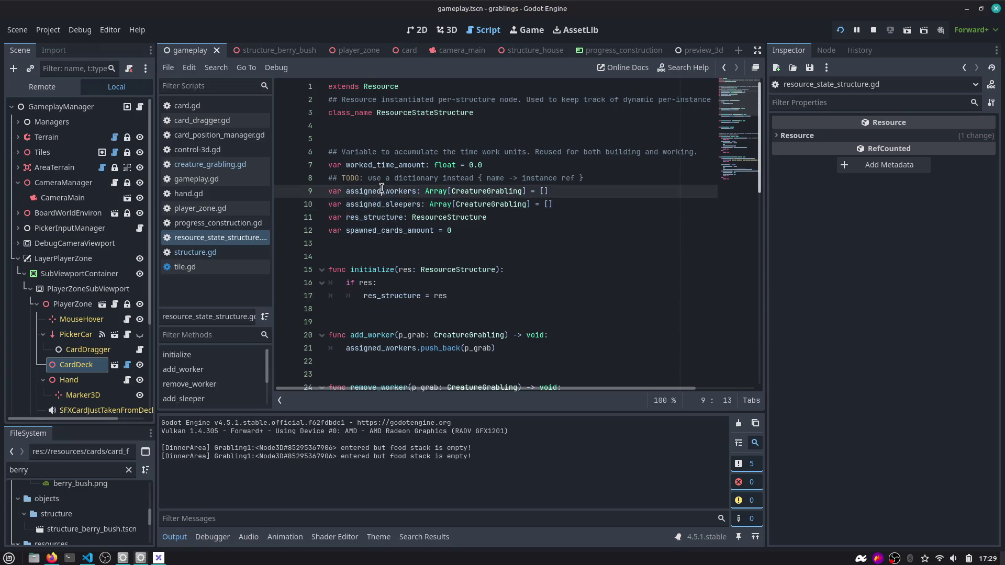
scroll(403, 205, "down", 13)
scroll(415, 252, "up", 3)
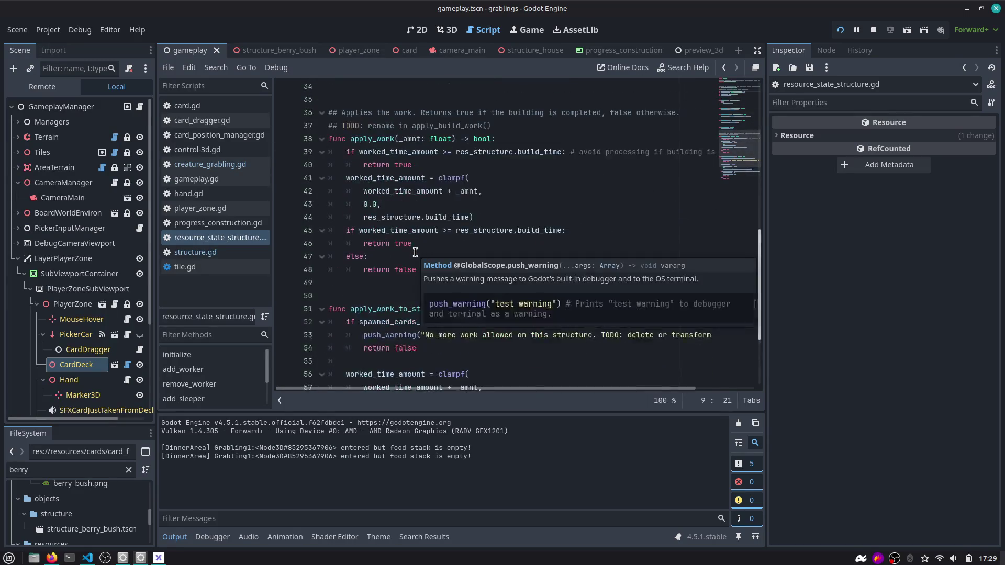
double_click(382, 178)
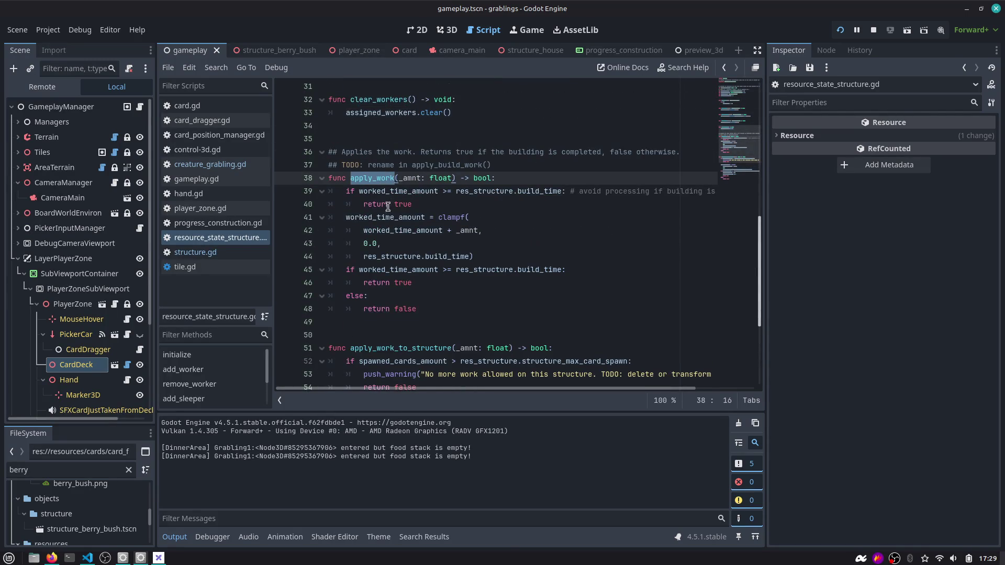
scroll(396, 231, "down", 4)
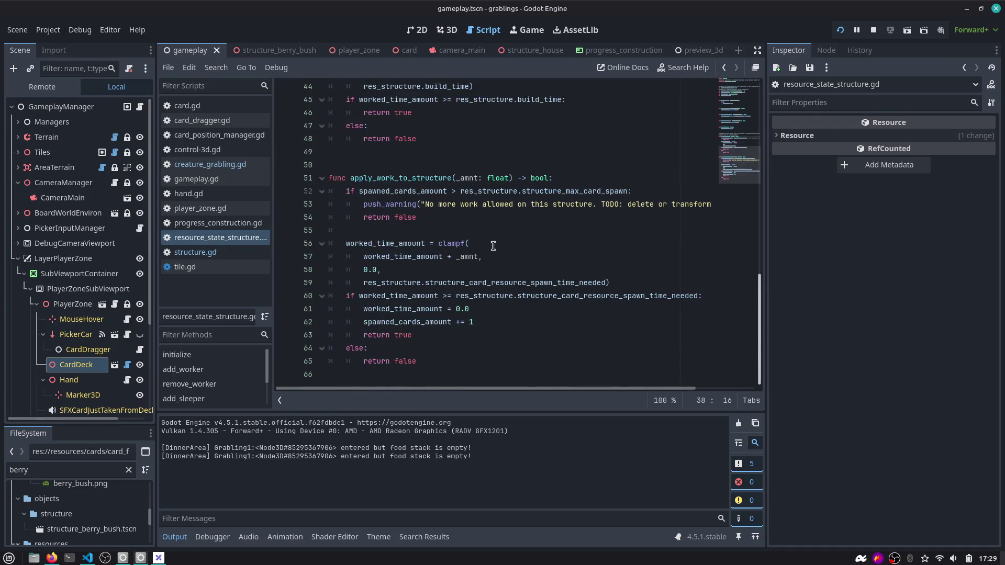
left_click(552, 207)
double_click(581, 191)
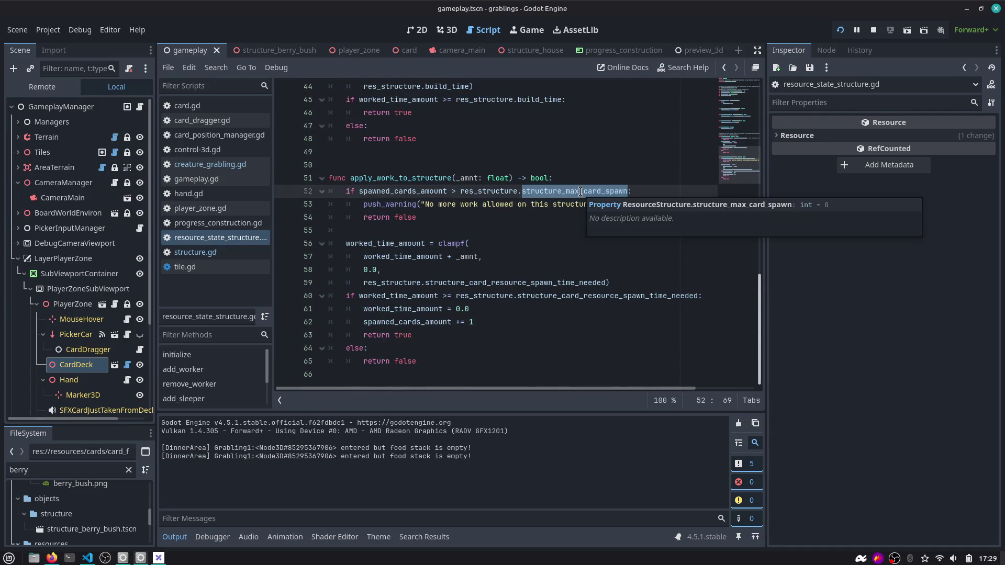
Paste the worker-reset loop under the spawn-limit check, looping directly over assigned_workers.
key("Right")
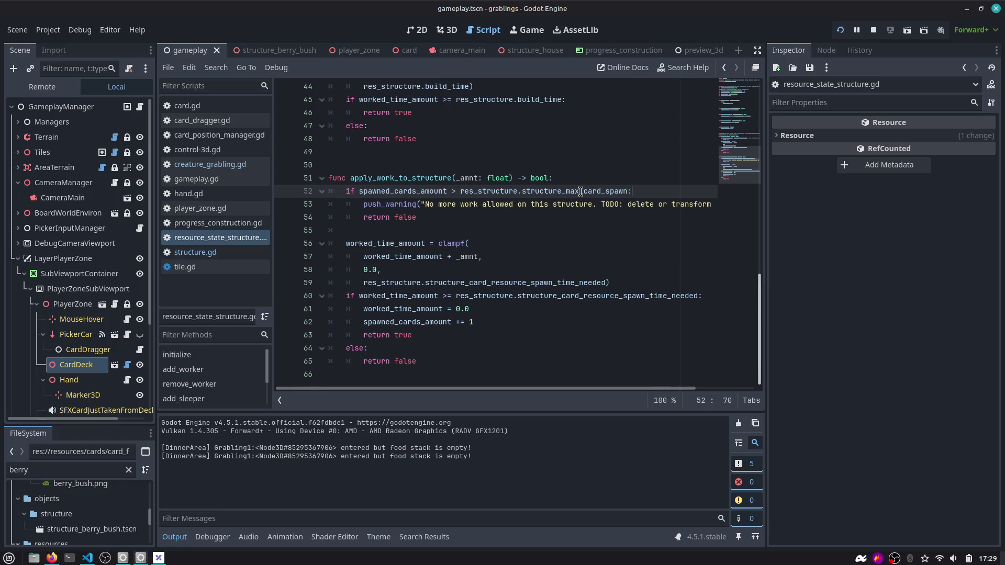
key("Return")
type("for grb in structure_state.assigned_workers: \t\t\tgrb.set_work_structure(null) \t\t\tgrb.change_state(CreatureGrabling.CreatureState.IDLE)")
key("Up")
key("Up")
key("shift+Tab")
key("shift+Tab")
key("ctrl+Left")
key("ctrl+Left")
key("ctrl+shift+Left")
key("ctrl+shift+Left")
key("BackSpace")
key("Down")
key("Down")
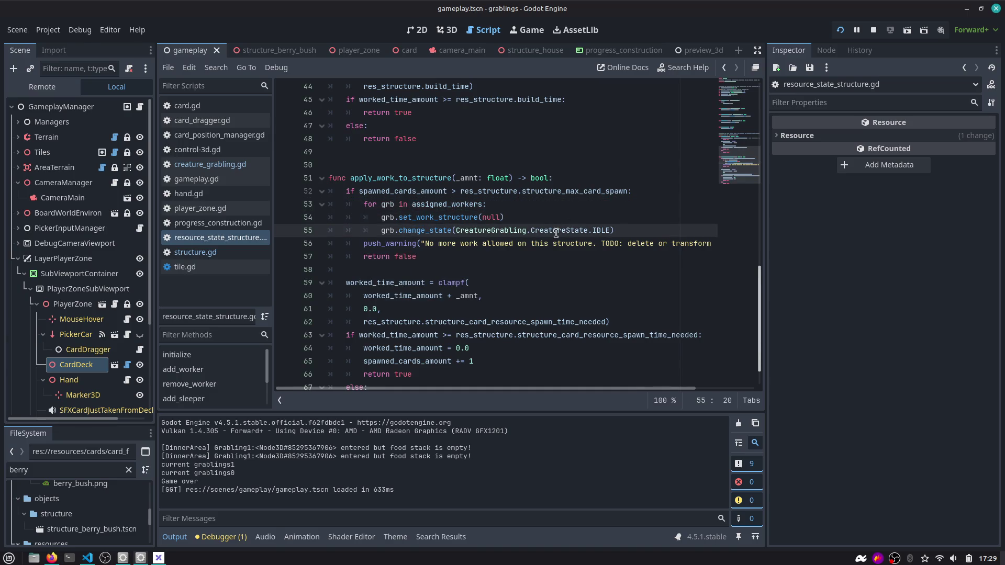
Delete blank line 81 in structure.gd and relaunch the game with F5.
left_click(210, 253)
left_click(433, 230)
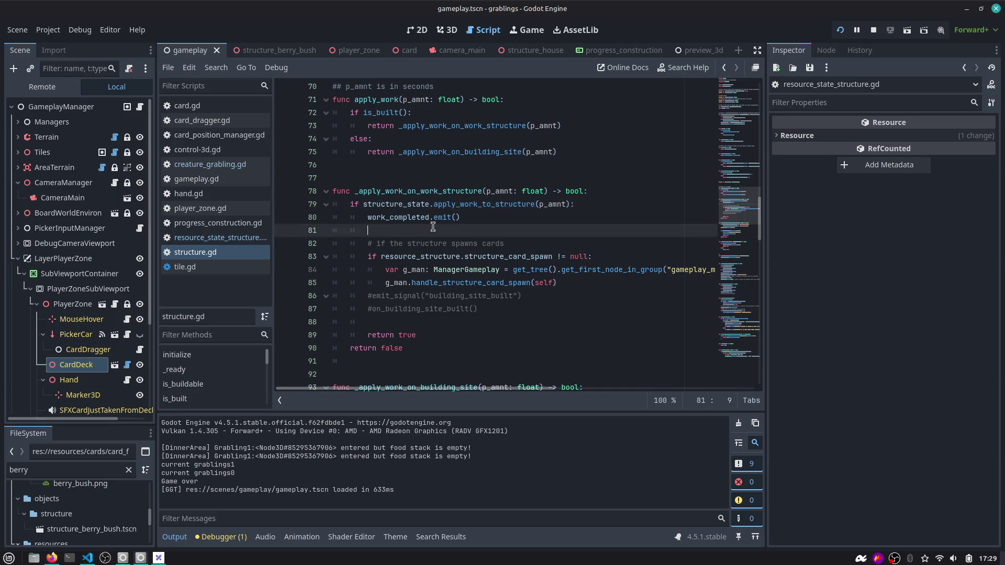
key("BackSpace")
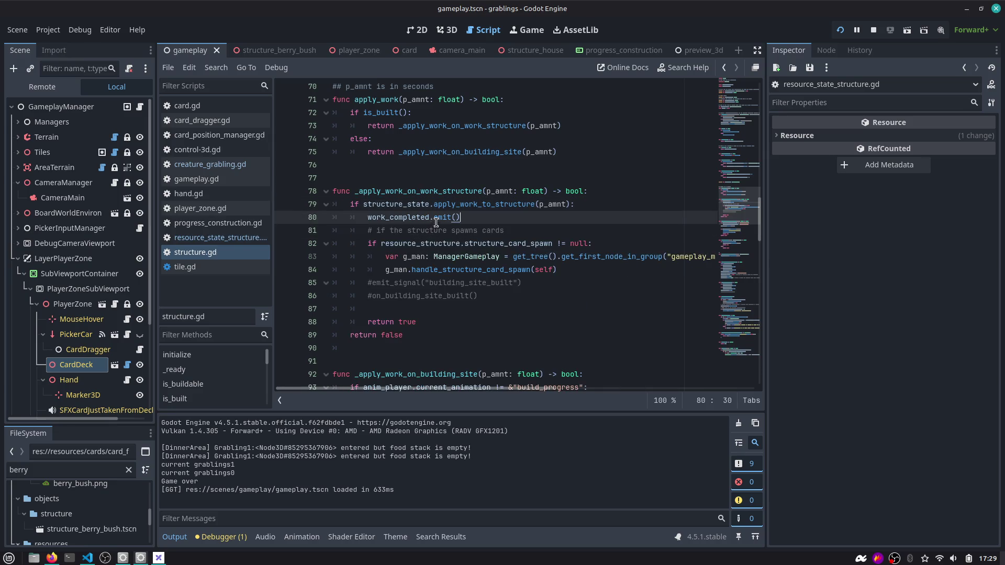
key("F5")
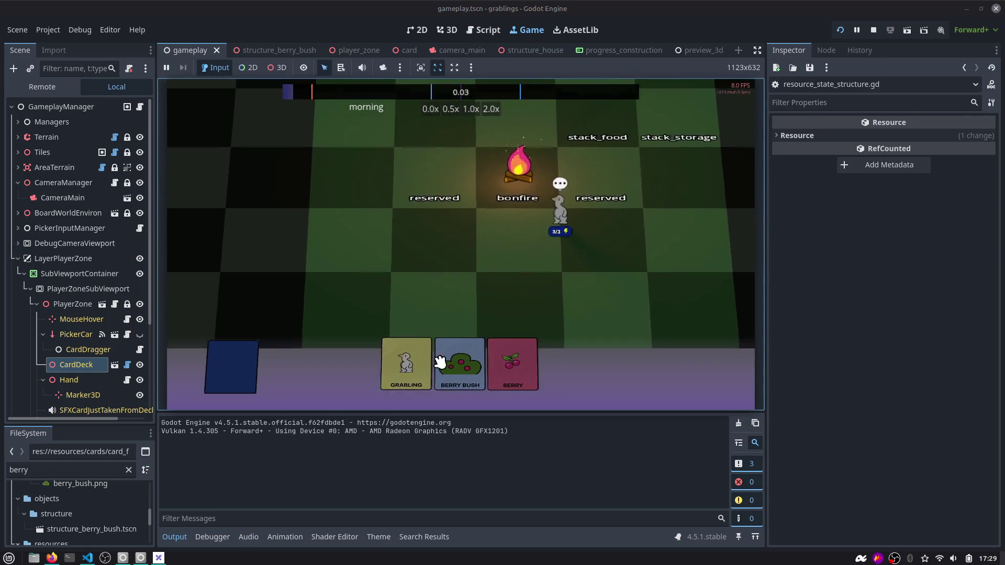
Play the Berry Bush and Grabling cards, then filter the debugger's stack variables to work_structure.
left_click_drag(470, 361, 493, 249)
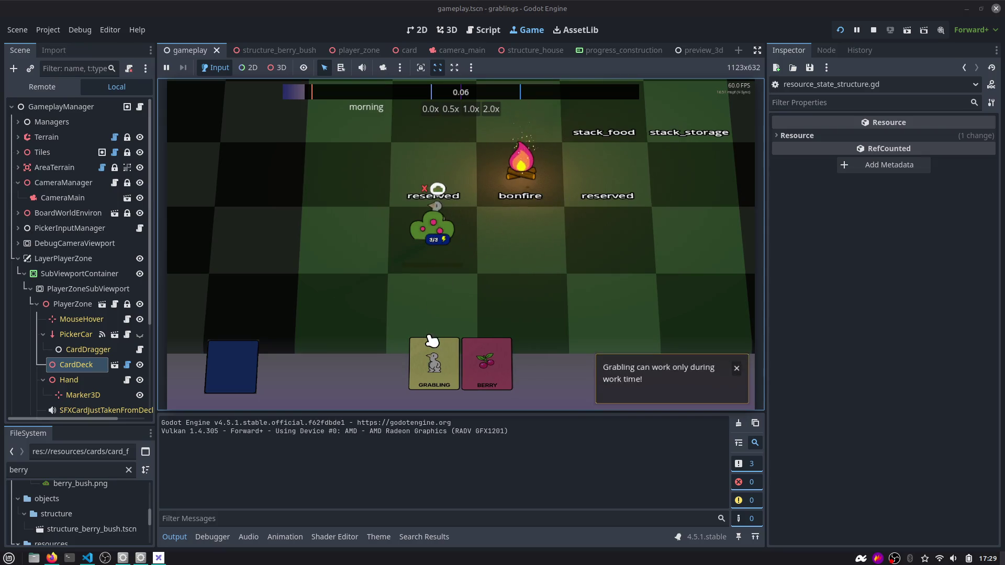
mouse_move(405, 330)
left_mouse_down()
mouse_move(341, 230)
mouse_move(353, 246)
left_mouse_up()
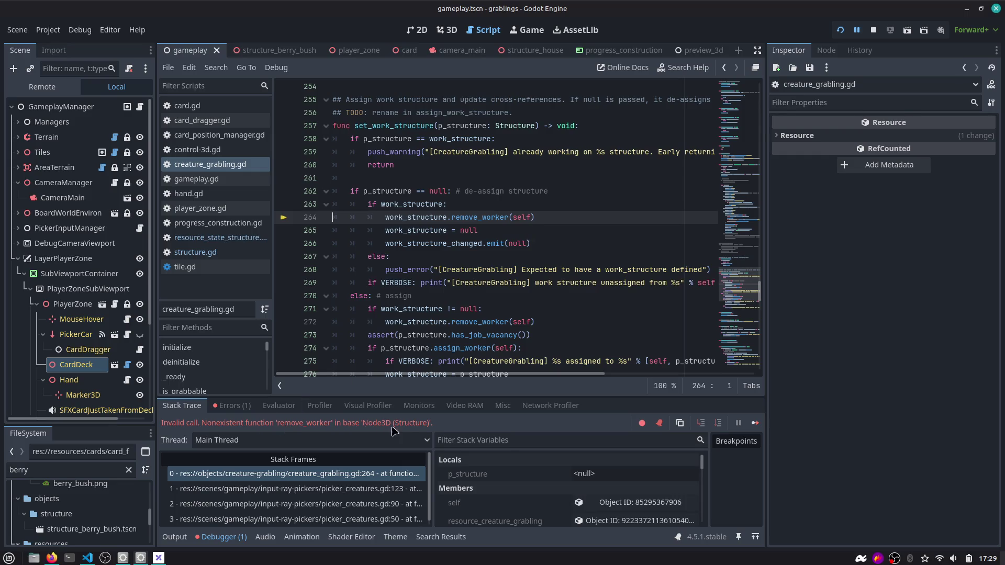
double_click(425, 218)
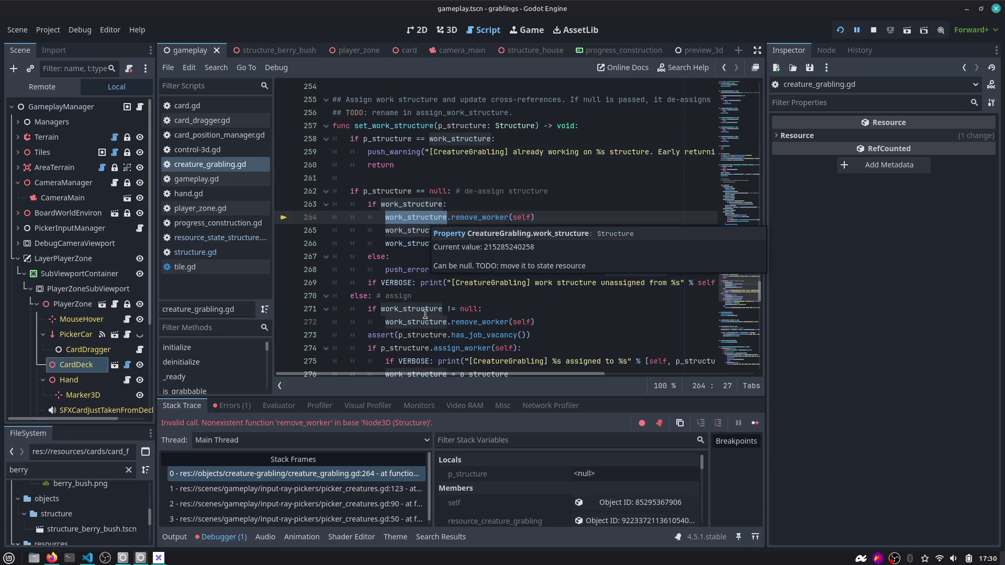
left_click_drag(473, 395, 474, 349)
left_click(501, 396)
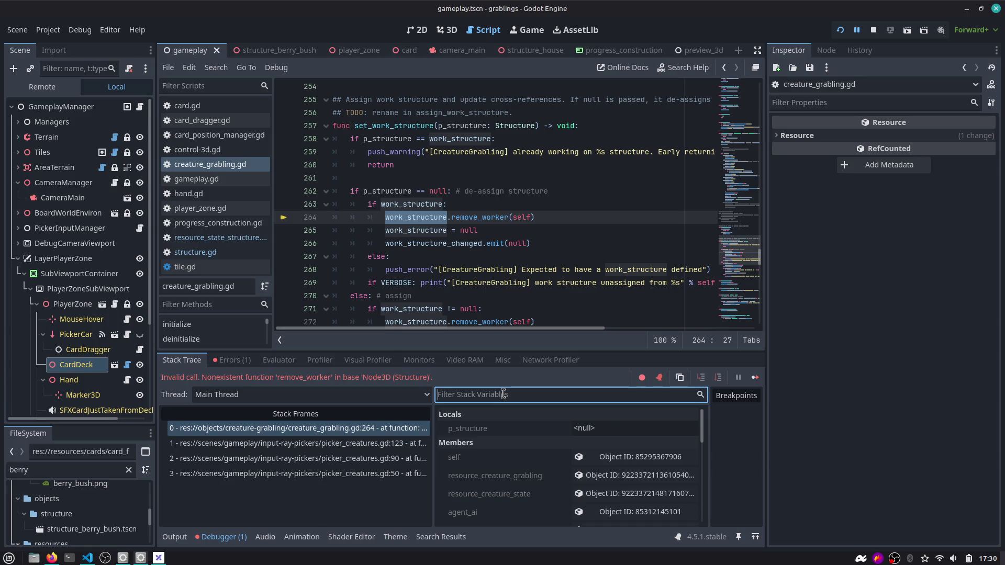
type("work")
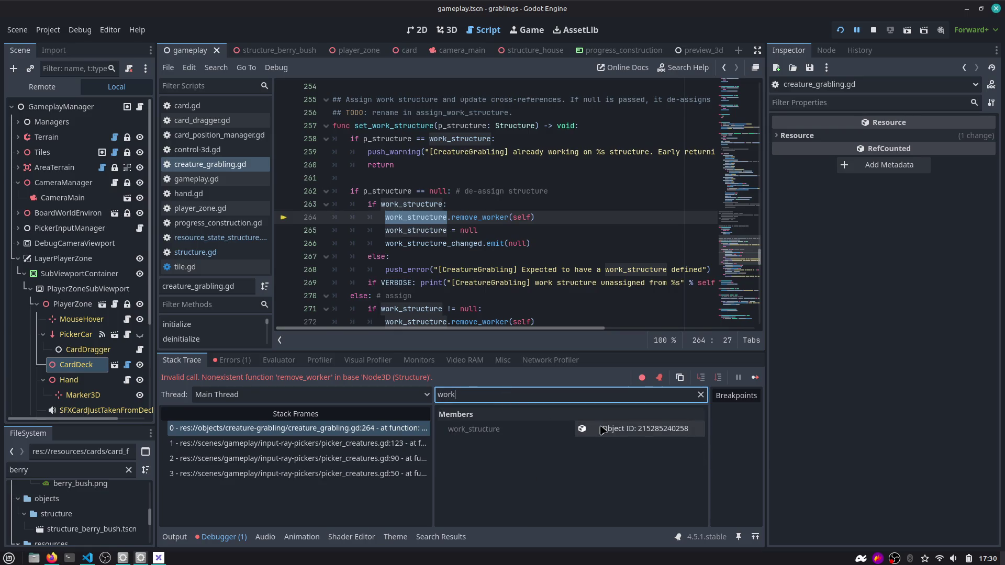
left_click(603, 430)
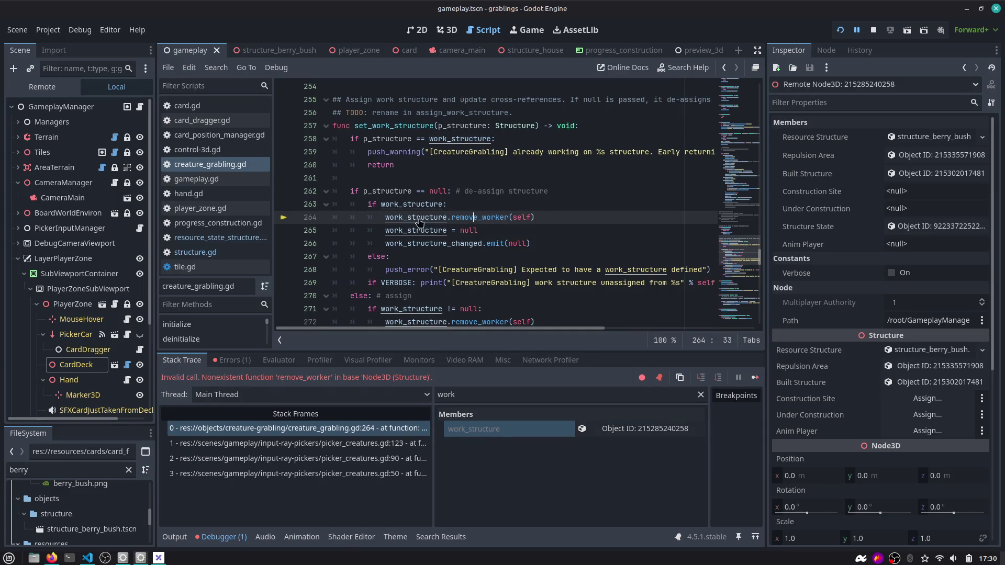
Check set_work_structure's p_structure value, then stop the session at the failing remove_worker call.
scroll(409, 224, "up", 1)
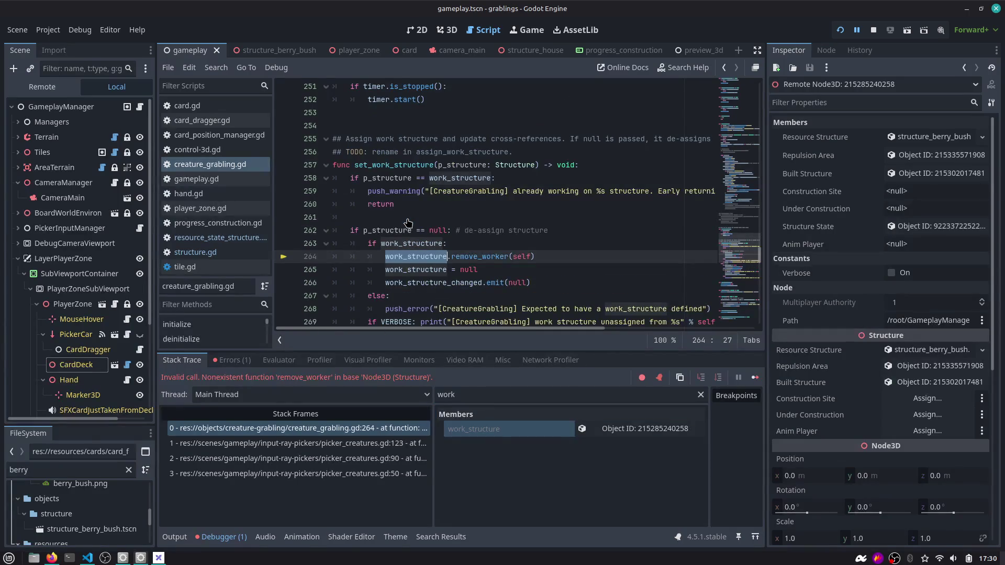
double_click(397, 165)
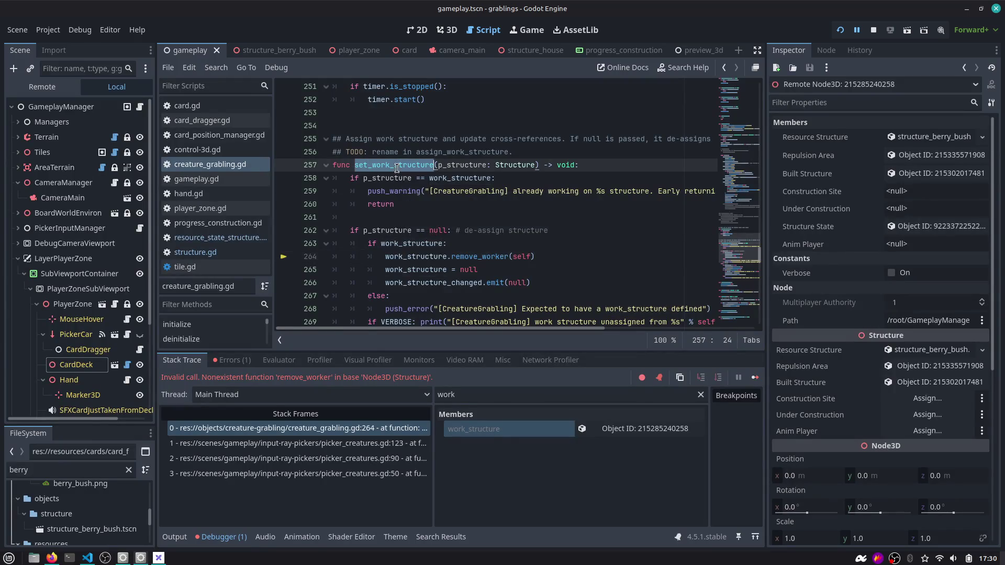
double_click(385, 231)
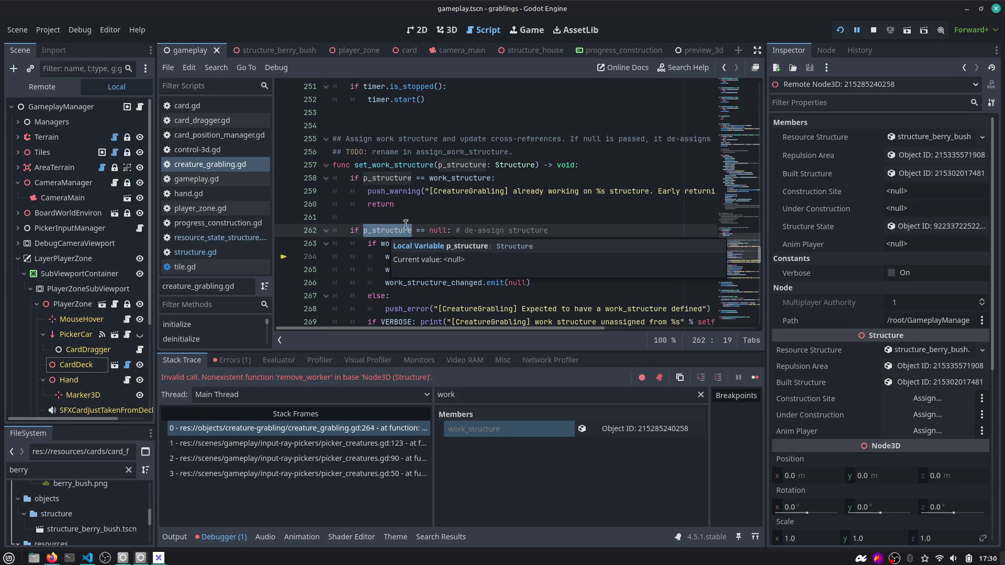
left_click(645, 428)
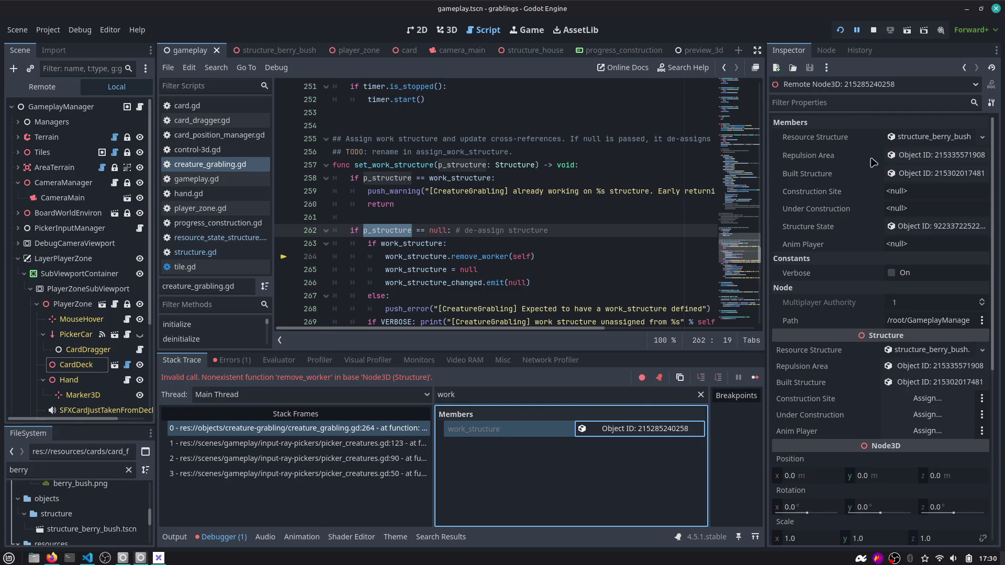
scroll(828, 227, "down", 4)
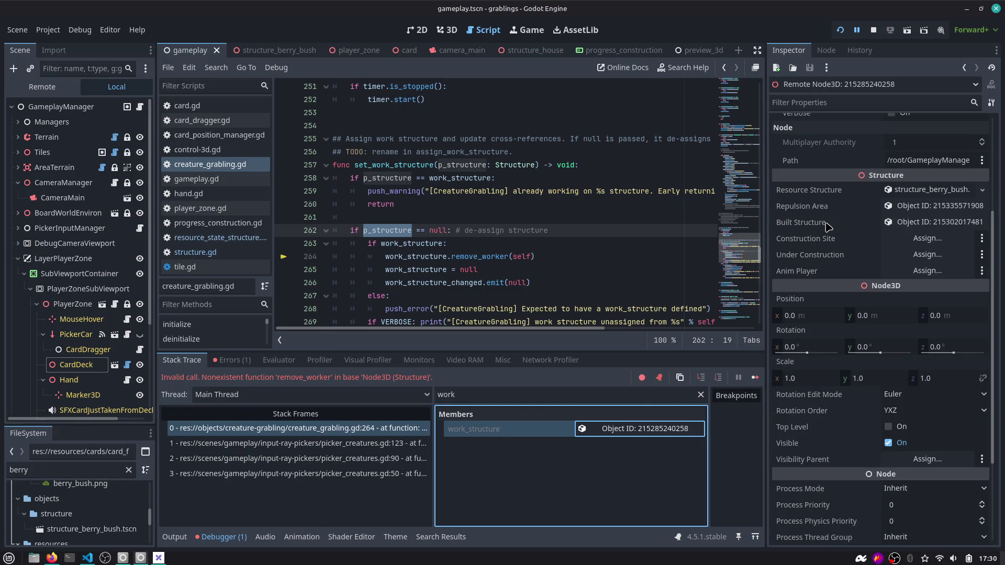
scroll(902, 194, "up", 4)
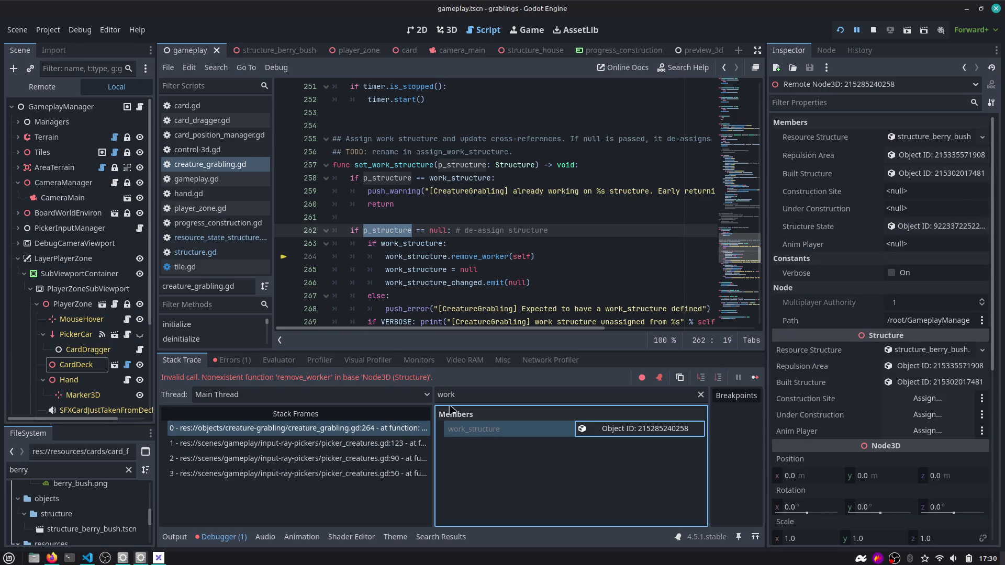
left_click(449, 233)
left_click(482, 257)
key("F8")
left_click(423, 257)
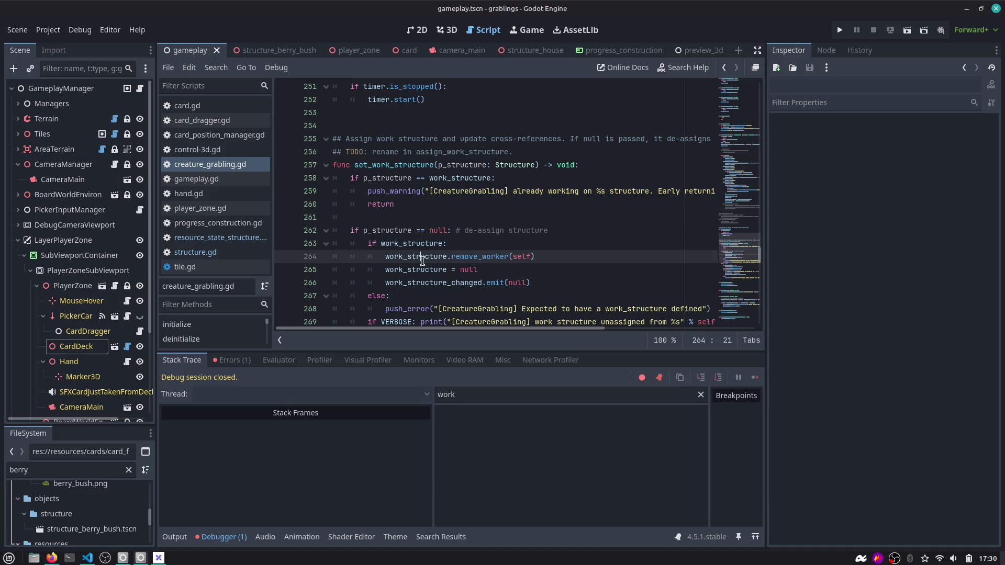
Open structure.gd and jump to the remove_worker function at line 113.
left_click(195, 251)
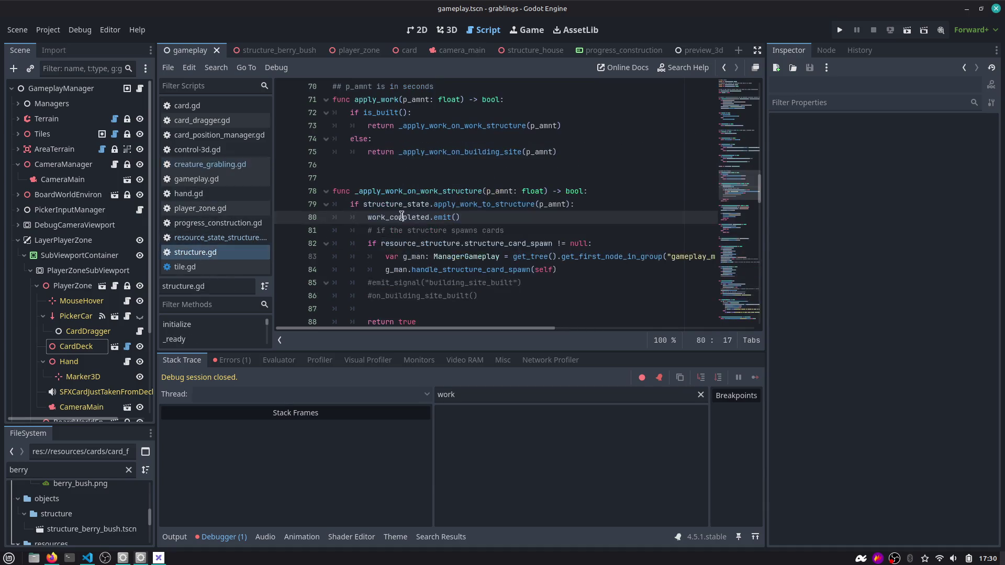
key("ctrl+alt+o")
key("Escape")
type("p")
key("ctrl+alt+f")
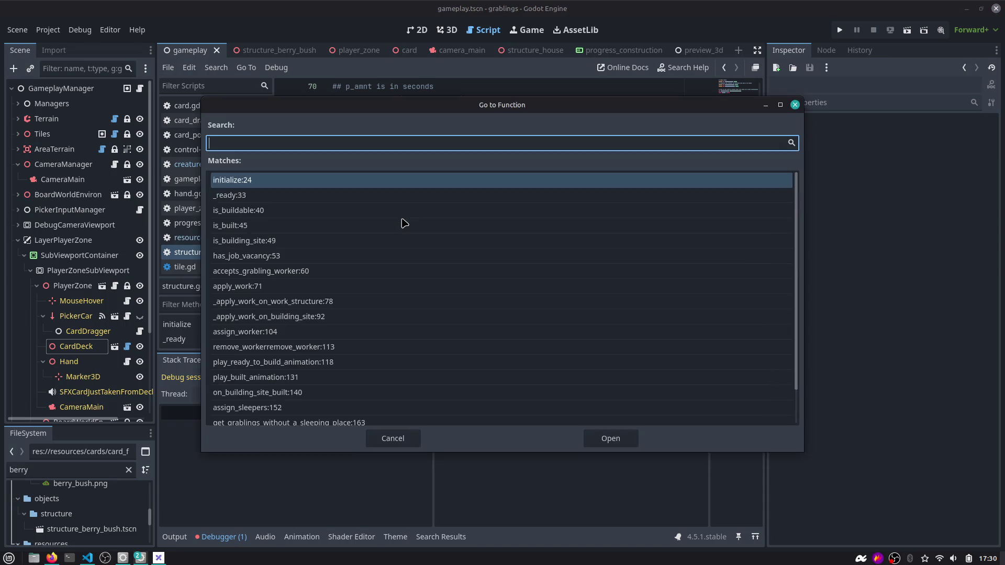
type("remove")
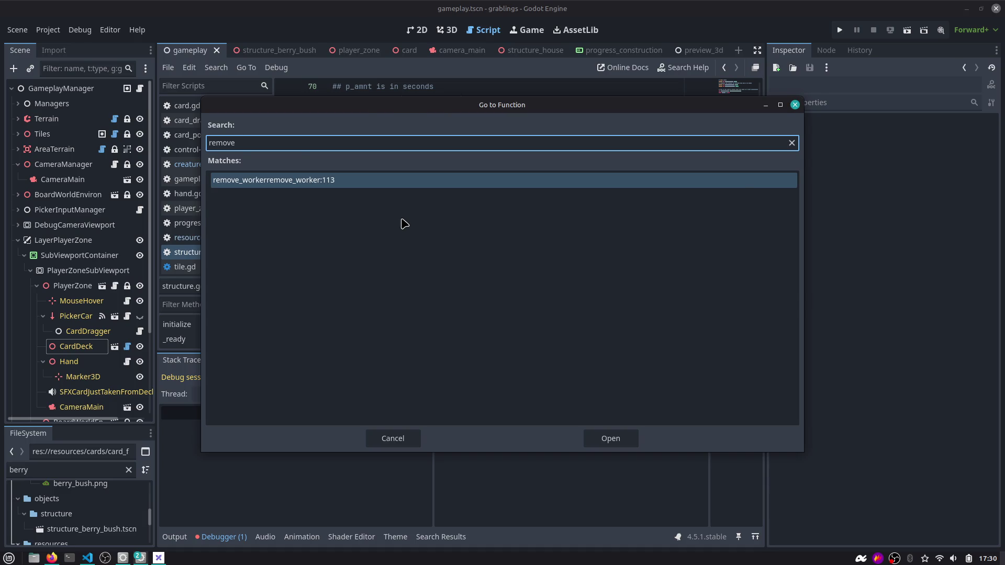
key("Return")
Delete the duplicated name so the function reads remove_worker, then run the game.
scroll(405, 223, "down", 2)
left_click(411, 231)
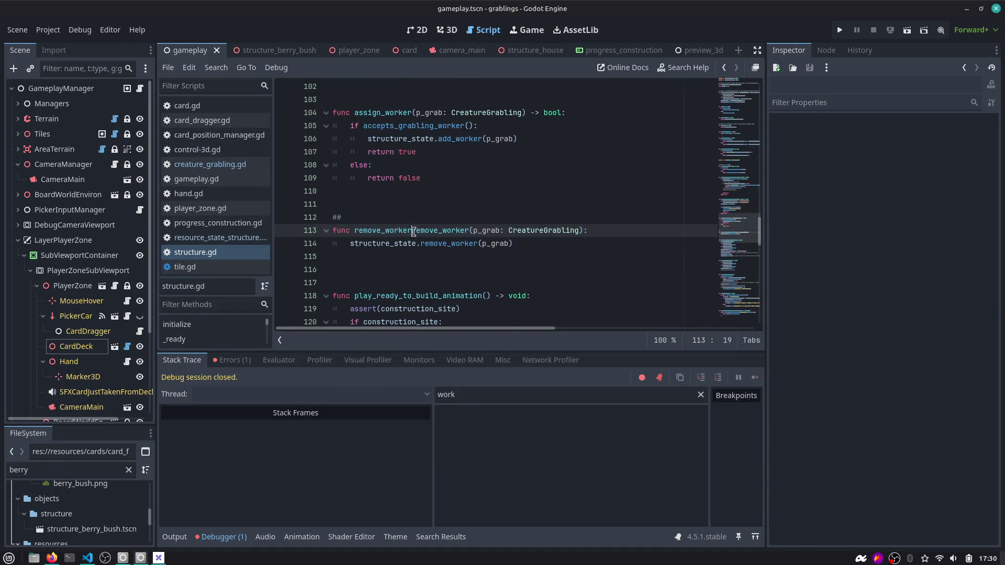
key("shift+End")
key("ctrl+shift+Left")
key("ctrl+shift+Left")
key("ctrl+shift+Left")
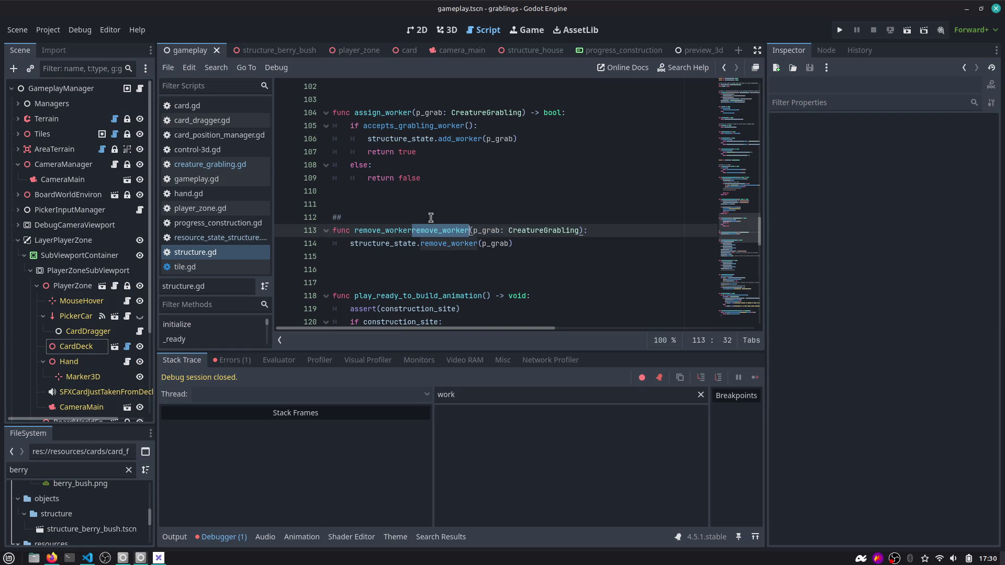
key("BackSpace")
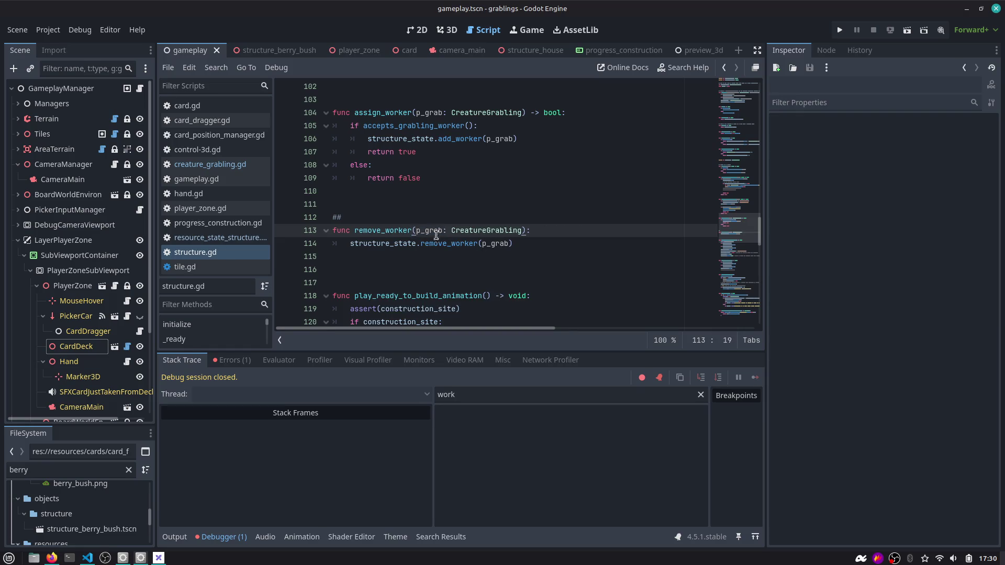
left_click(840, 29)
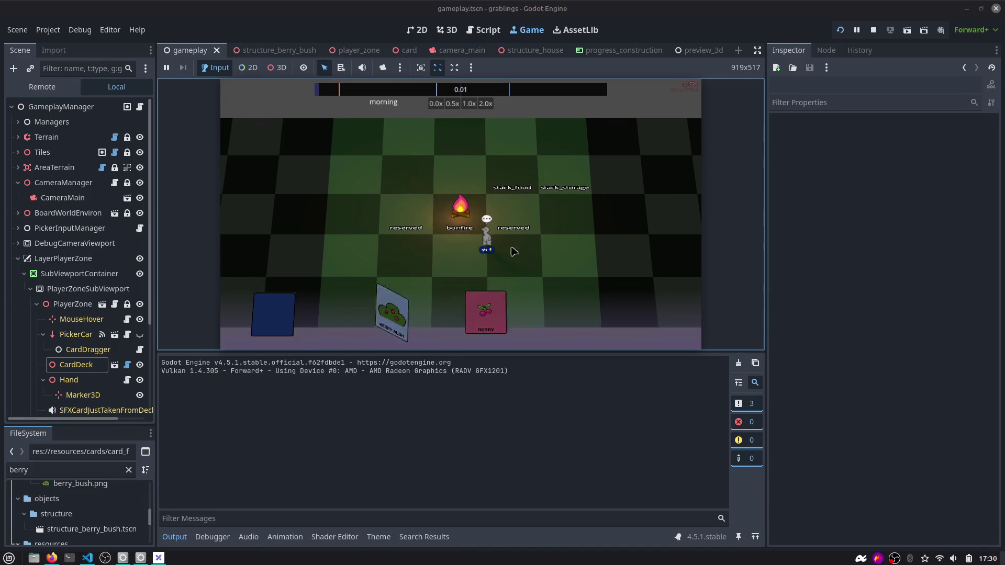
Place a grabling and a berry bush by the bonfire, move grablings onto the bush, and set 2.0x speed.
left_click_drag(413, 312, 419, 222)
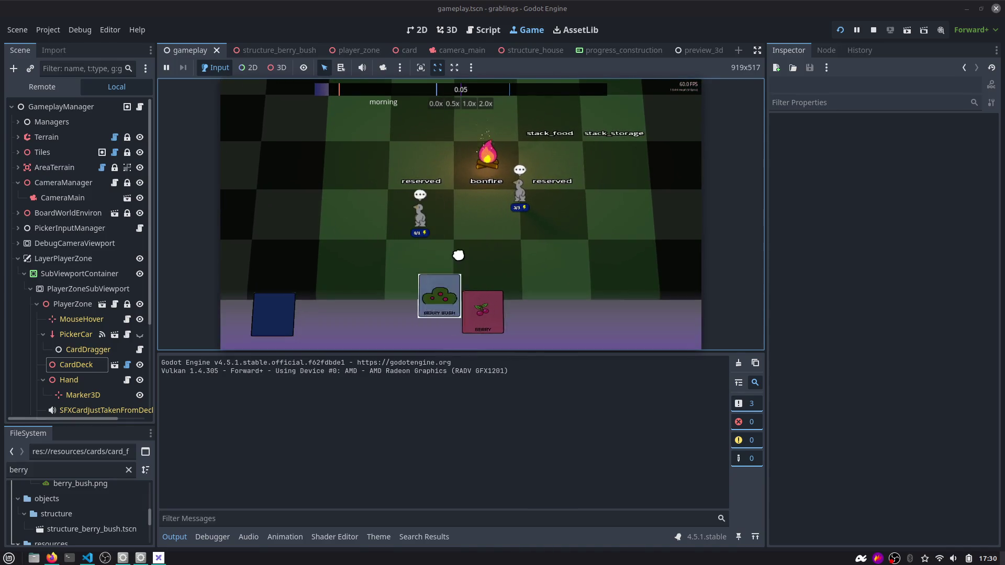
left_click_drag(459, 313, 515, 208)
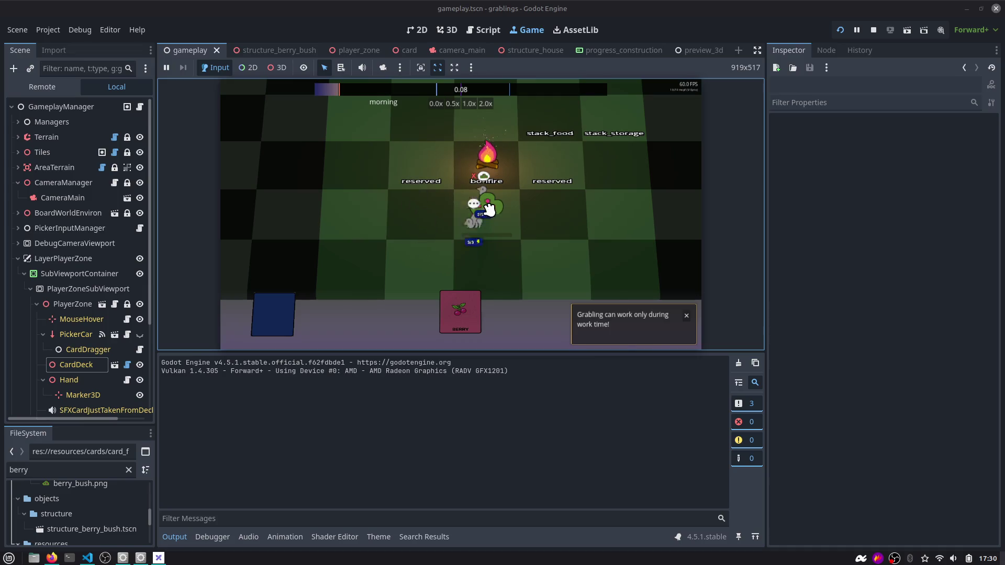
scroll(482, 197, "up", 3)
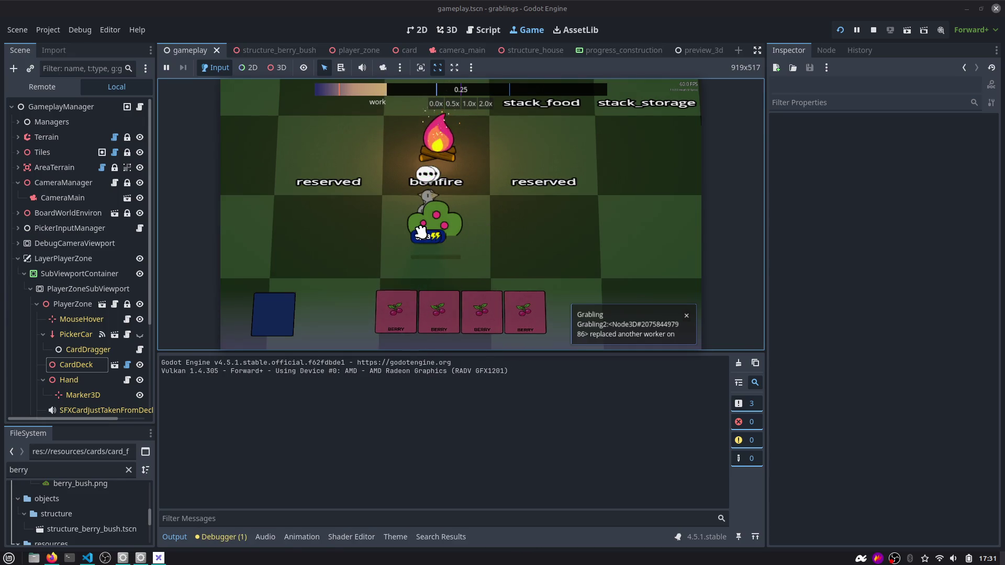
mouse_move(434, 239)
left_mouse_down()
mouse_move(570, 210)
mouse_move(586, 220)
mouse_move(452, 226)
left_mouse_up()
left_click_drag(319, 228, 423, 230)
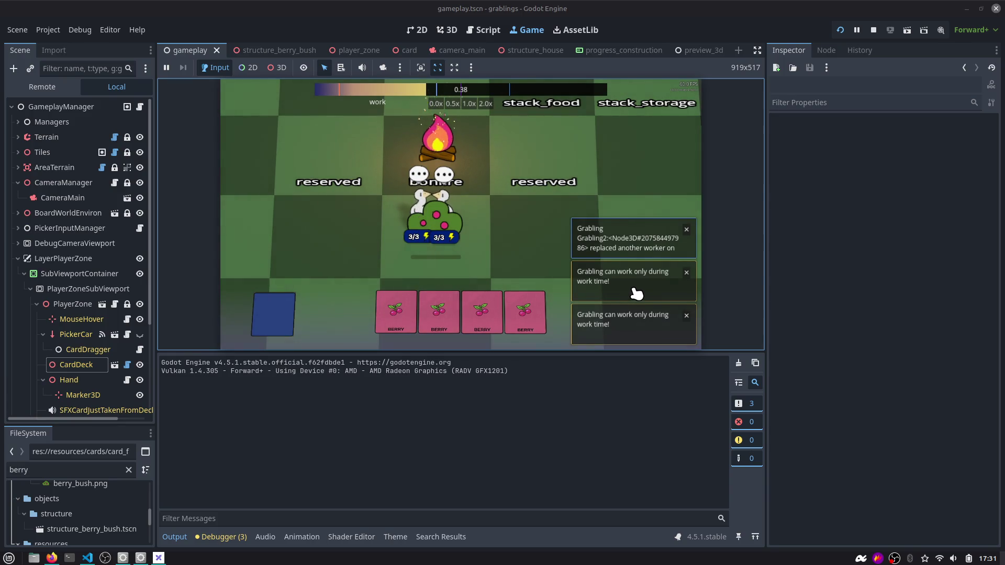
left_click(486, 104)
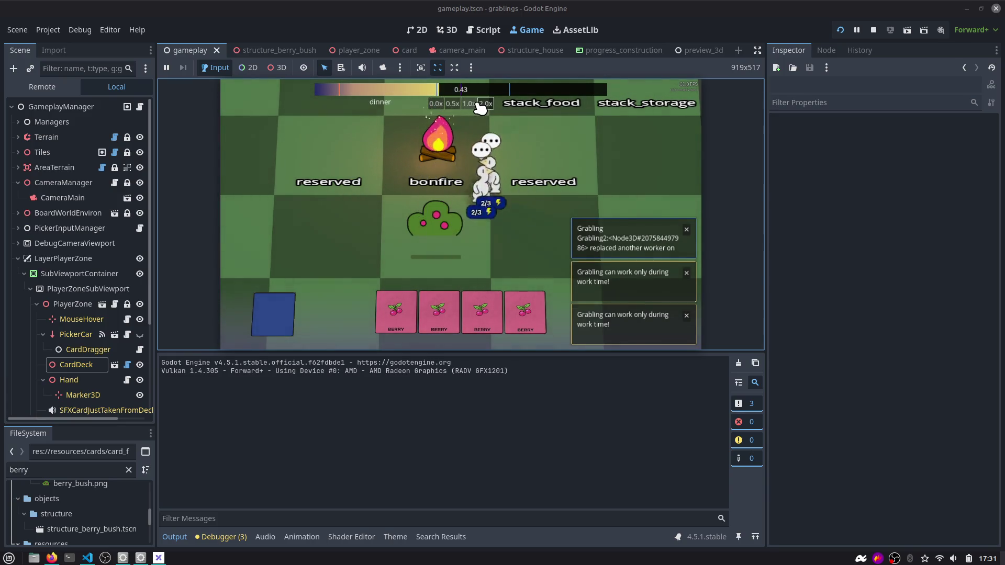
Skip to the next time slot via the Debug Gameplay Window, put the grey grabling on the bush, and dismiss warnings.
key("F1")
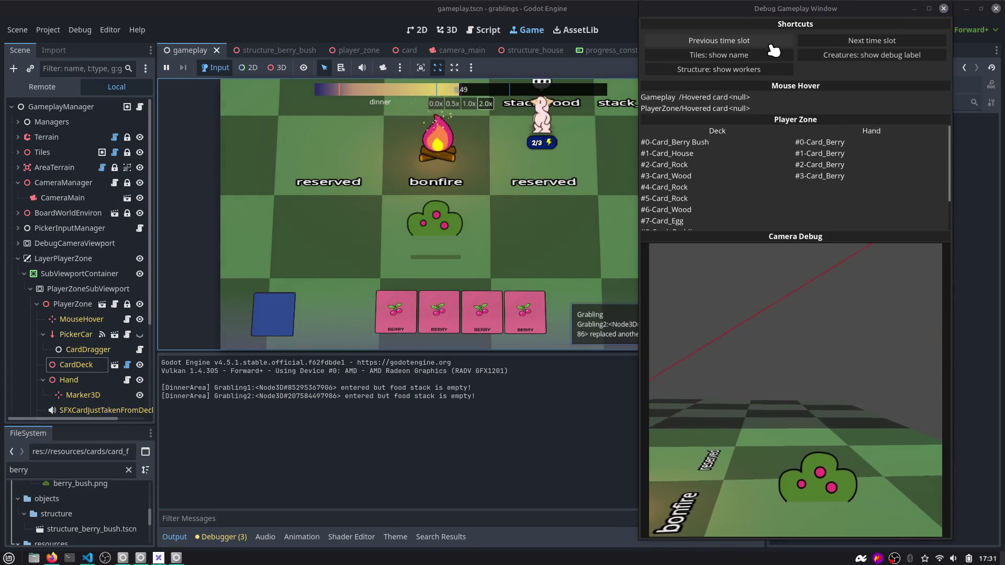
left_click(871, 40)
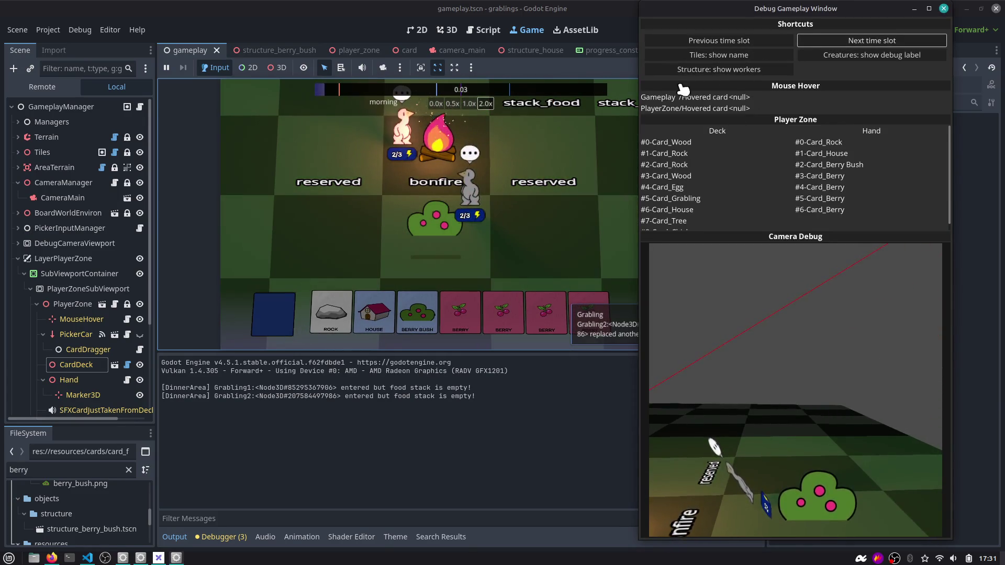
key("F1")
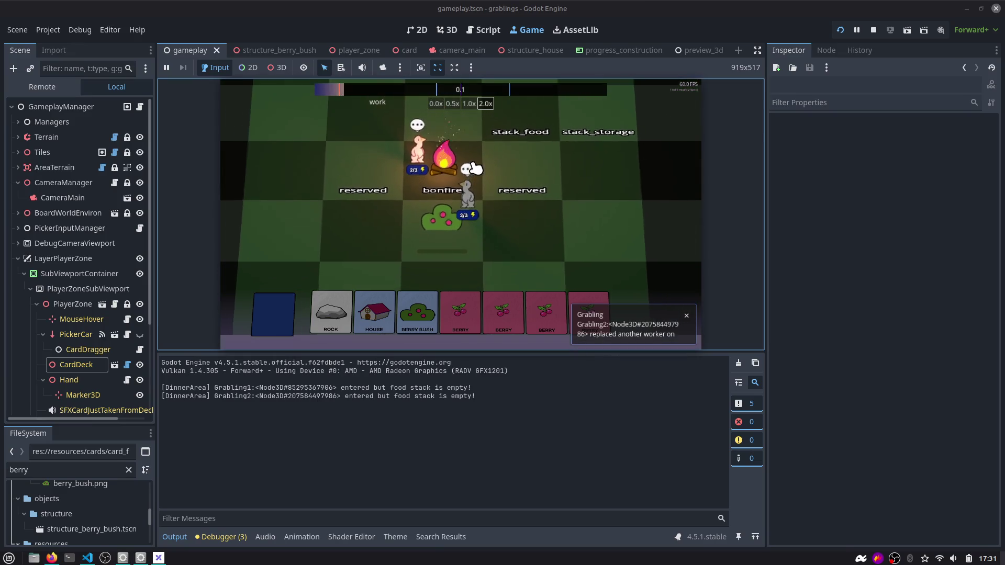
mouse_move(475, 168)
left_mouse_down()
mouse_move(440, 209)
mouse_move(450, 221)
left_mouse_up()
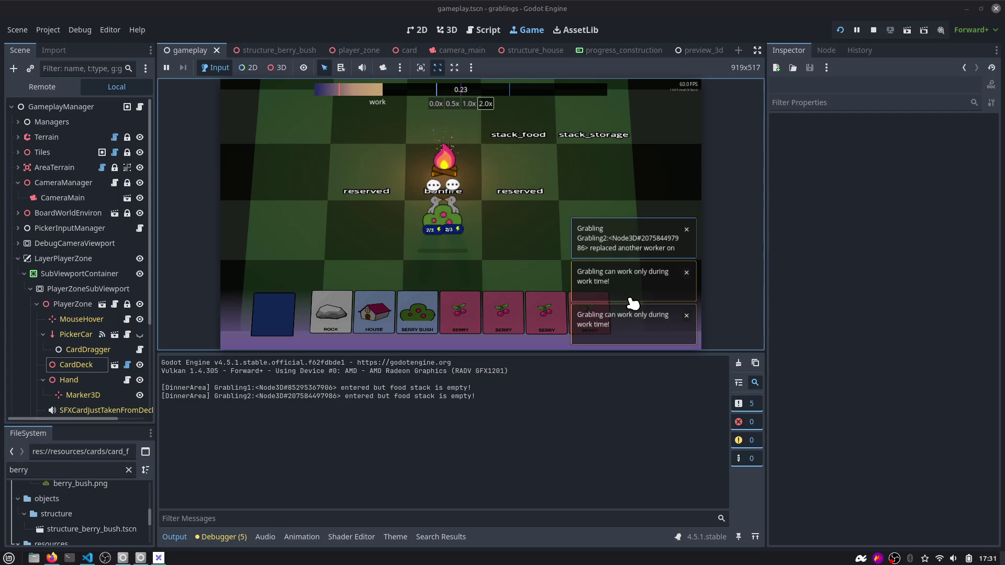
left_click(686, 315)
left_click(683, 309)
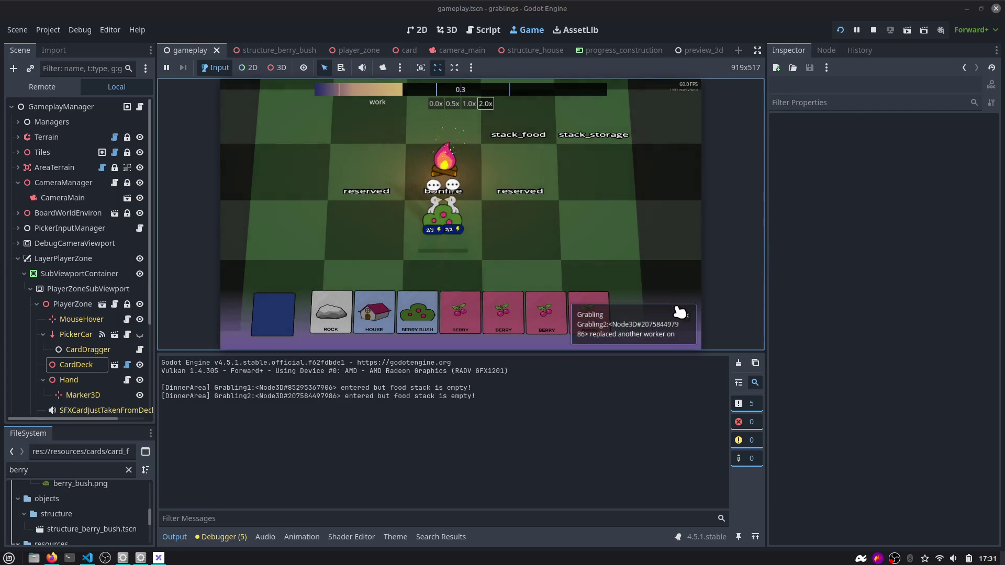
Move four more grablings from the bonfire and stack_food onto the berry bush, then stop the game.
left_click_drag(451, 190, 444, 224)
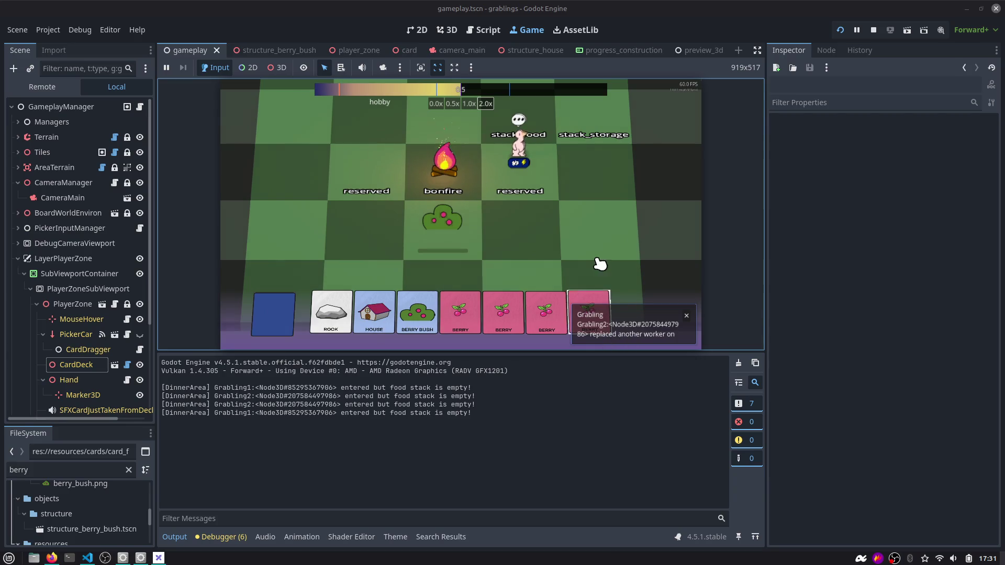
mouse_move(522, 158)
left_mouse_down()
mouse_move(377, 225)
mouse_move(429, 231)
left_mouse_up()
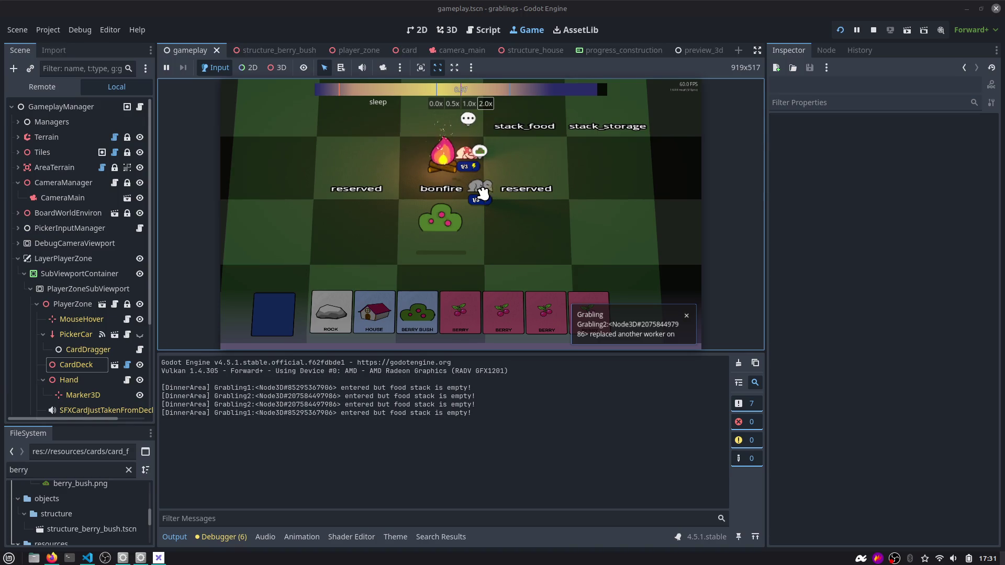
mouse_move(482, 194)
left_mouse_down()
mouse_move(406, 233)
mouse_move(447, 228)
left_mouse_up()
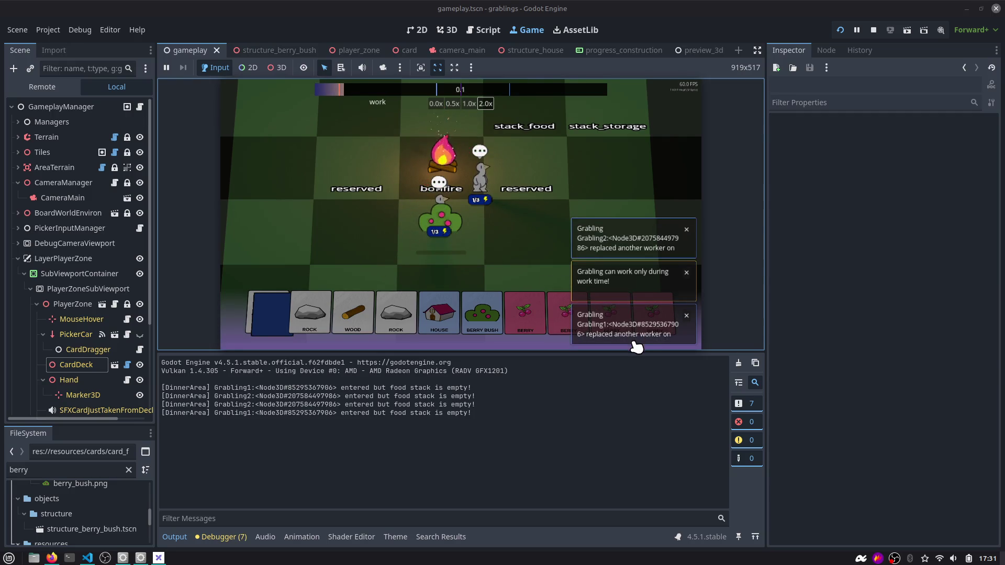
left_click_drag(490, 198, 441, 222)
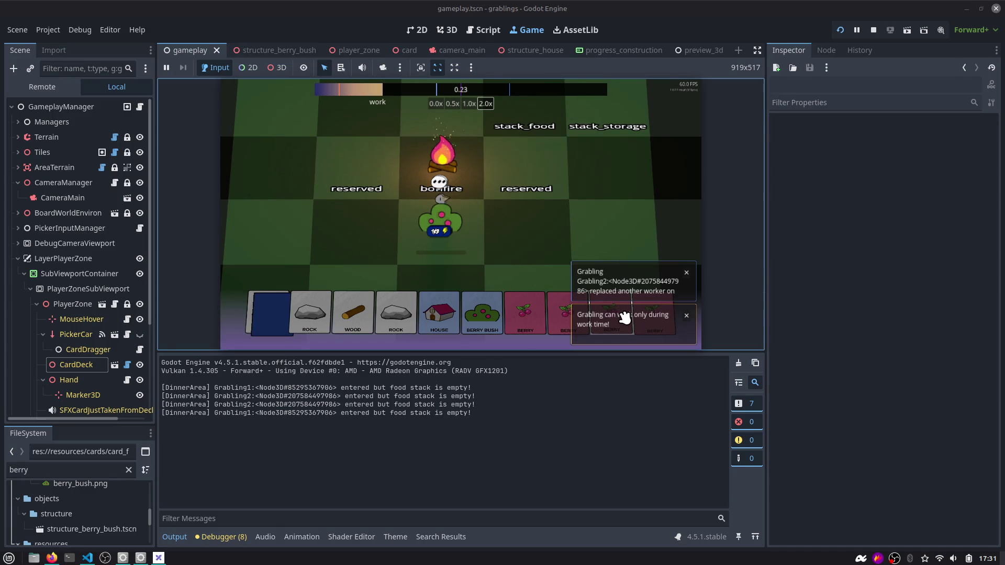
left_click(873, 31)
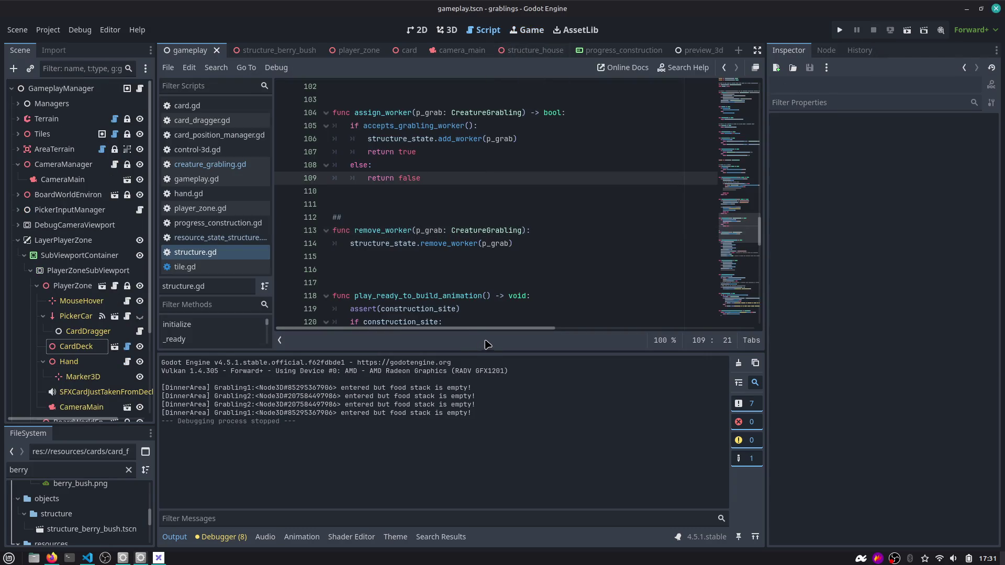
Enlarge the code editor and search all project scripts for "Toast".
left_click_drag(492, 359, 494, 415)
left_click(496, 322)
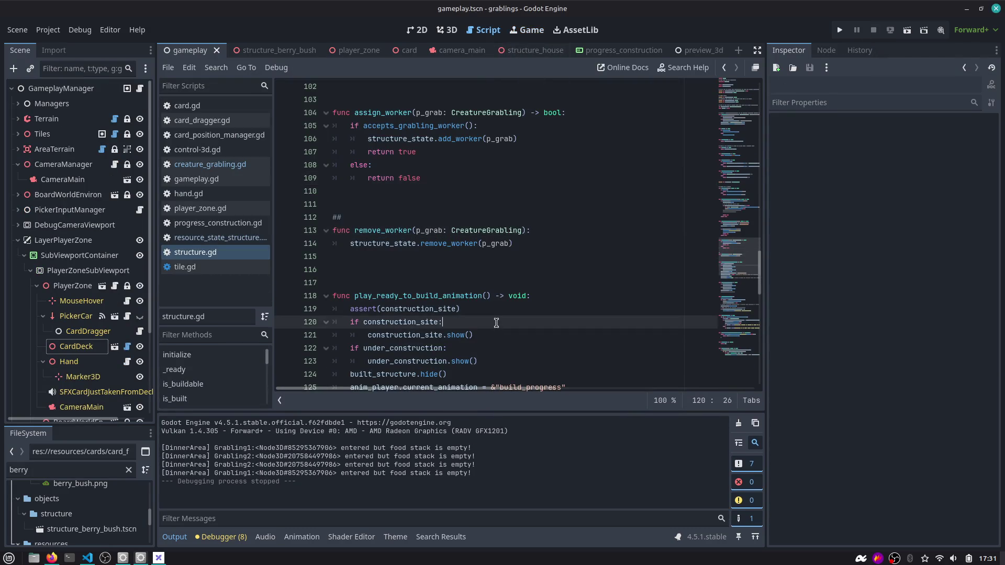
key("ctrl+shift+f")
type("T")
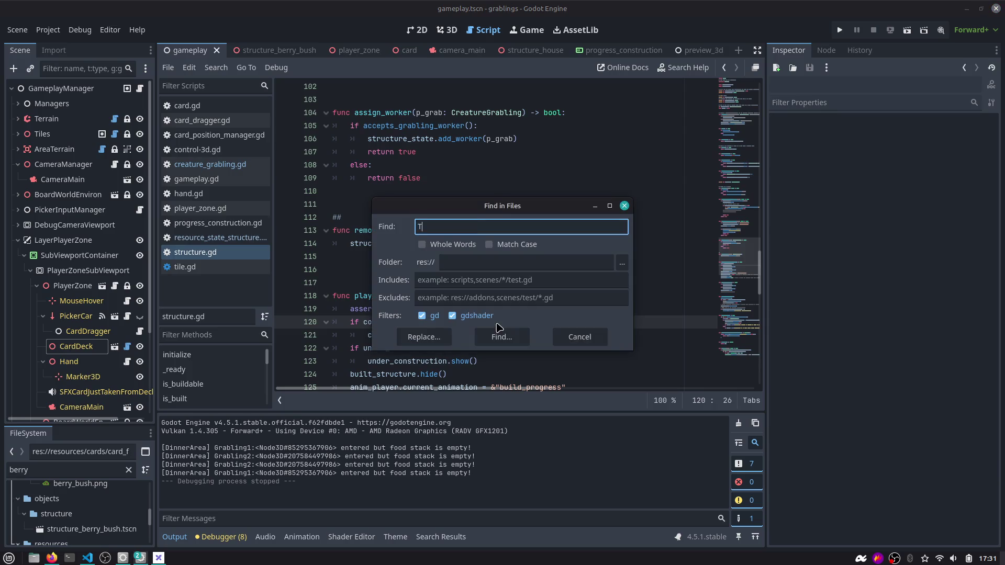
key("BackSpace")
key("BackSpace")
type("oast")
key("Return")
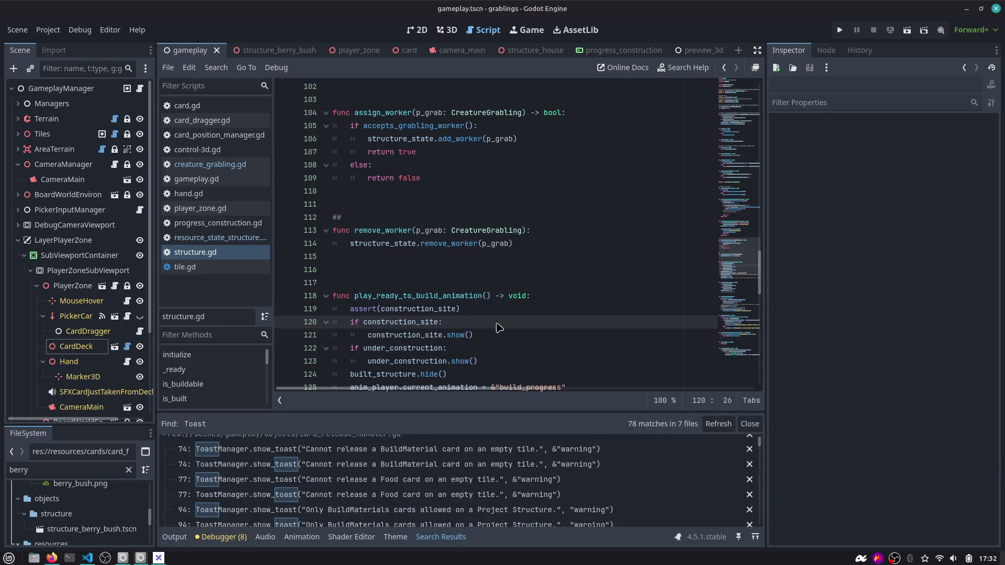
Narrow the search to "show_toast(" and open the work-time warning at picker_creatures.gd line 89.
key("ctrl+shift+f")
type("show_toast")
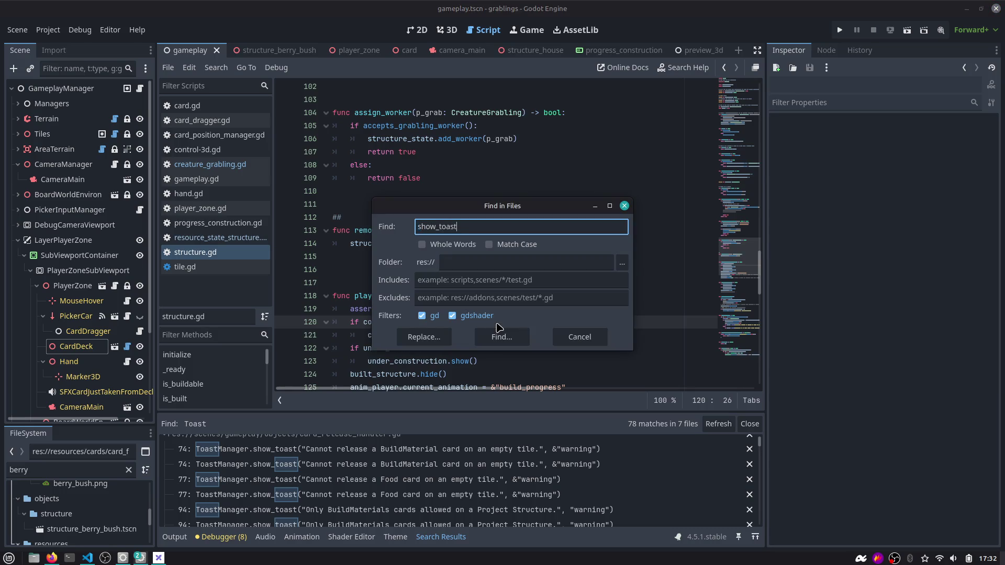
type("(")
key("Return")
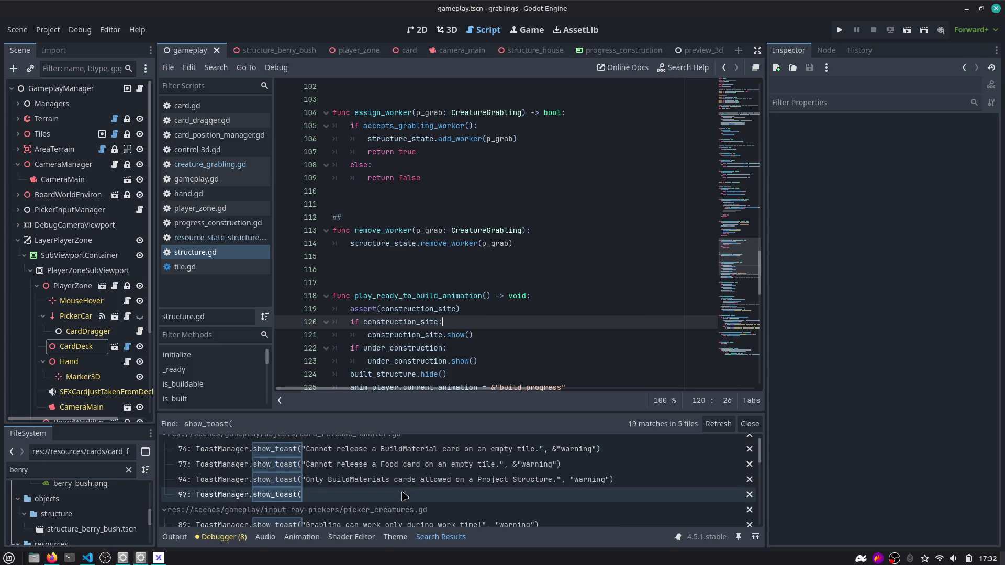
scroll(404, 496, "down", 3)
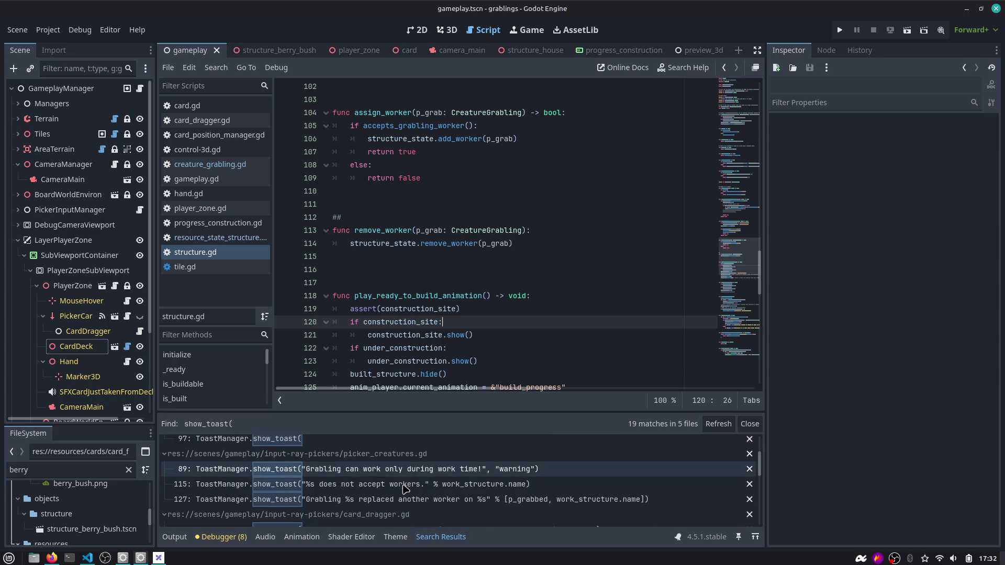
left_click(406, 473)
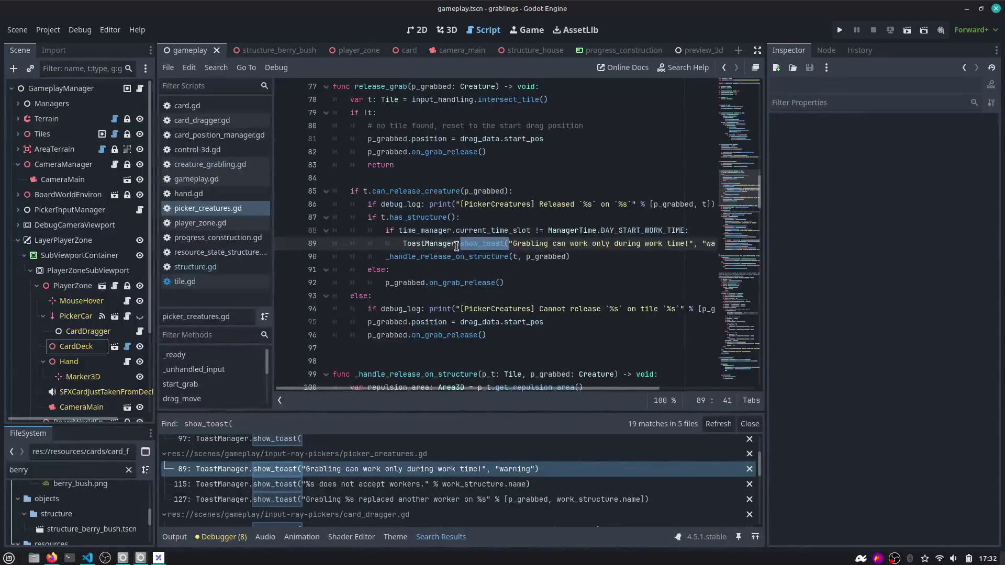
In distraction-free mode, examine the line 88 work-time condition: current_time_slot, DAY_START_WORK_TIME and has_structure.
left_click(757, 50)
left_click(377, 244)
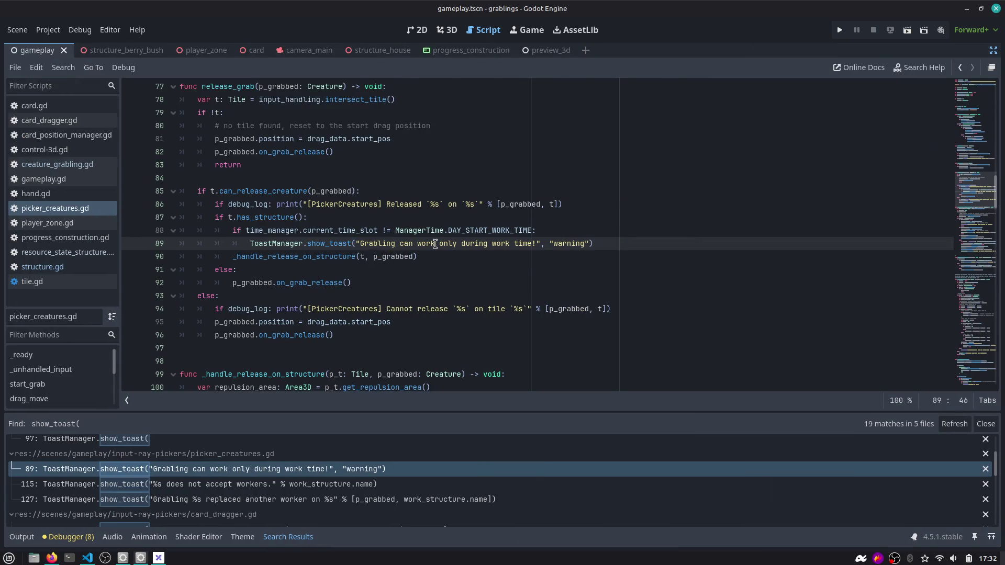
left_click_drag(624, 245, 199, 244)
double_click(351, 229)
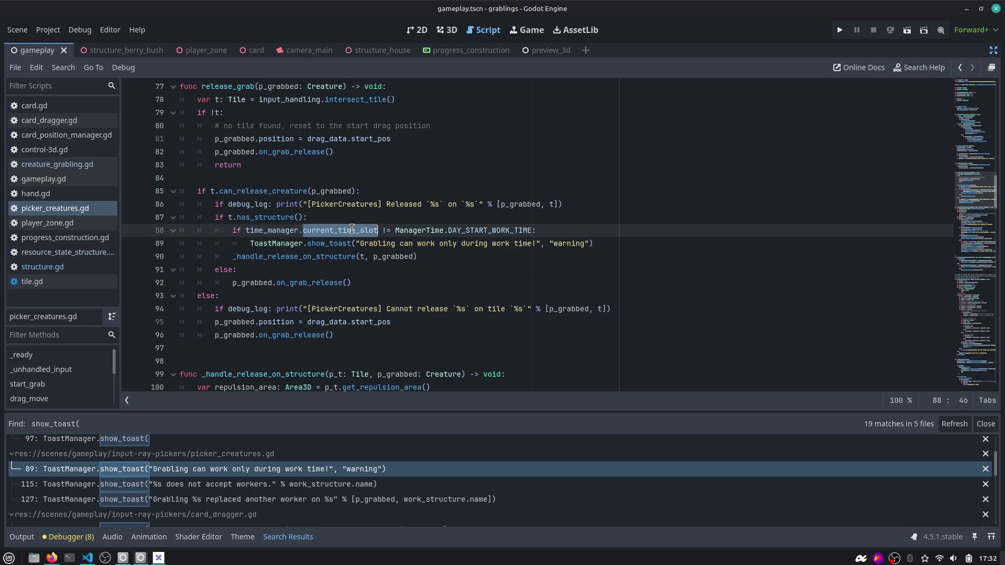
double_click(499, 233)
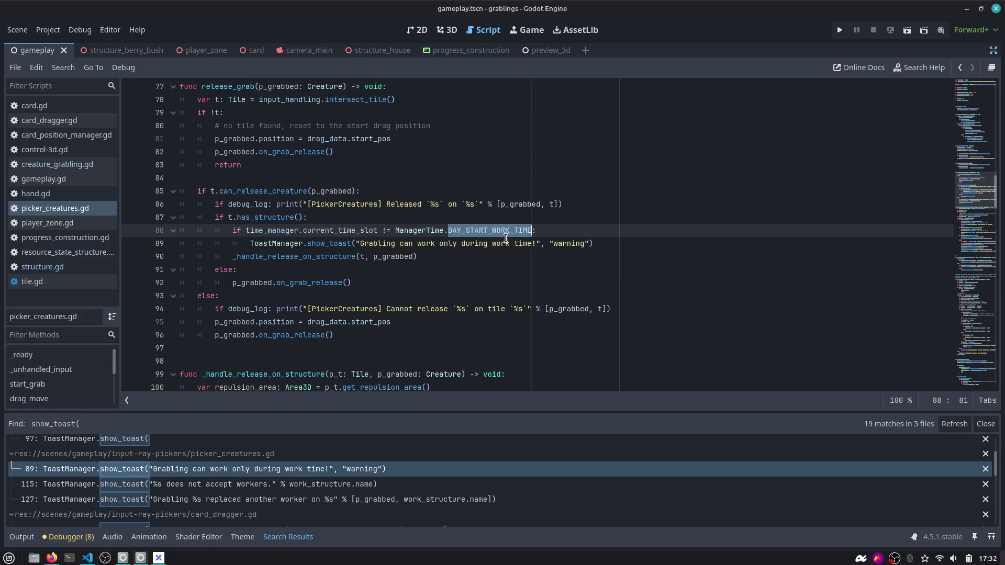
left_click(313, 246)
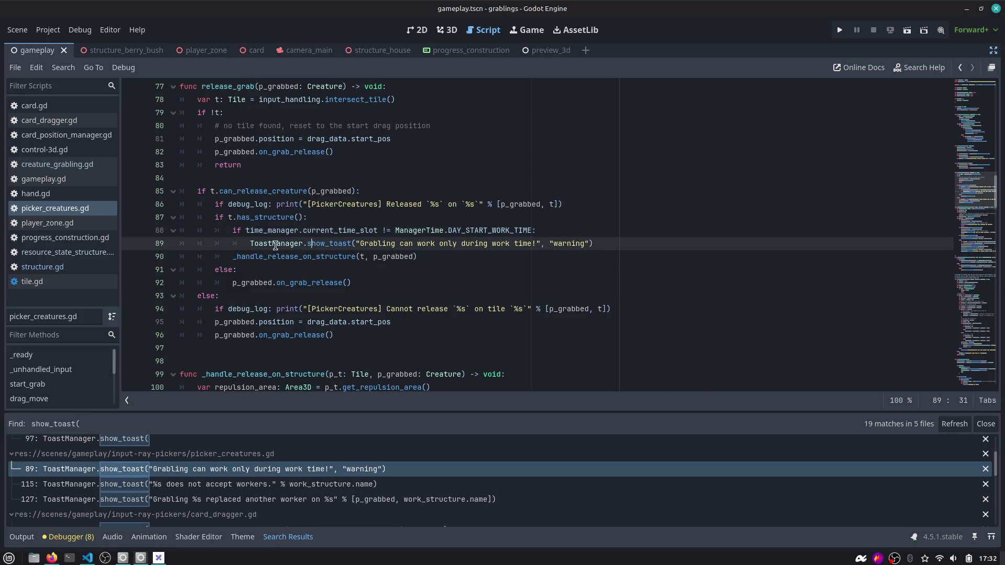
double_click(261, 219)
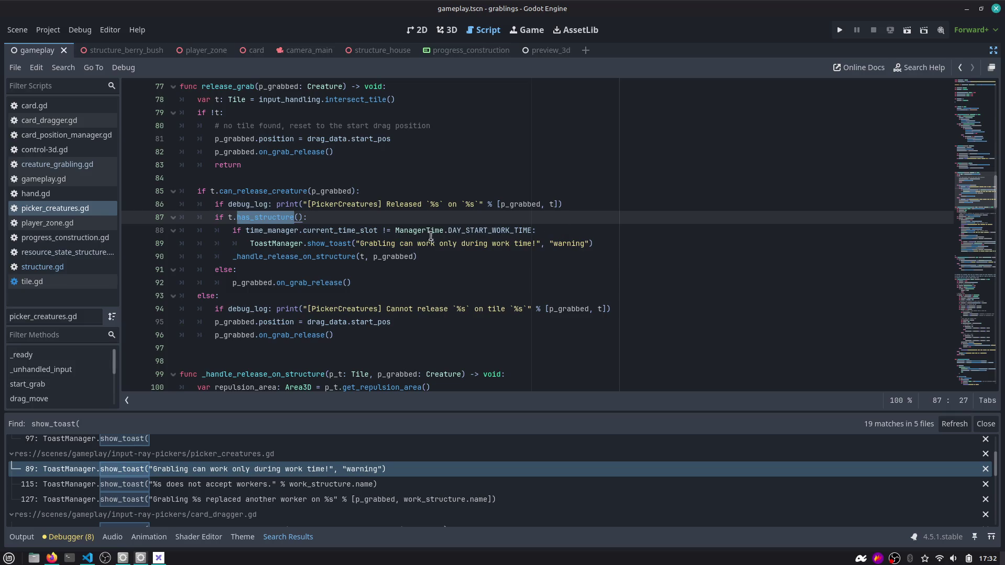
double_click(485, 230)
Insert a print(time_manager.current_time_slot) line above the work-time check on line 88.
left_click(562, 228)
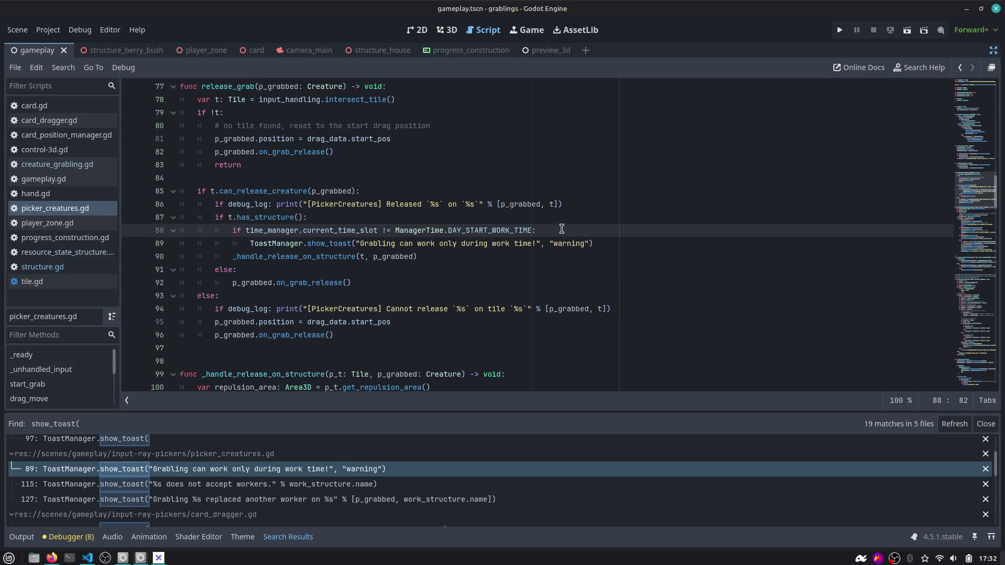
key("ctrl+shift+Left")
key("ctrl+shift+Left")
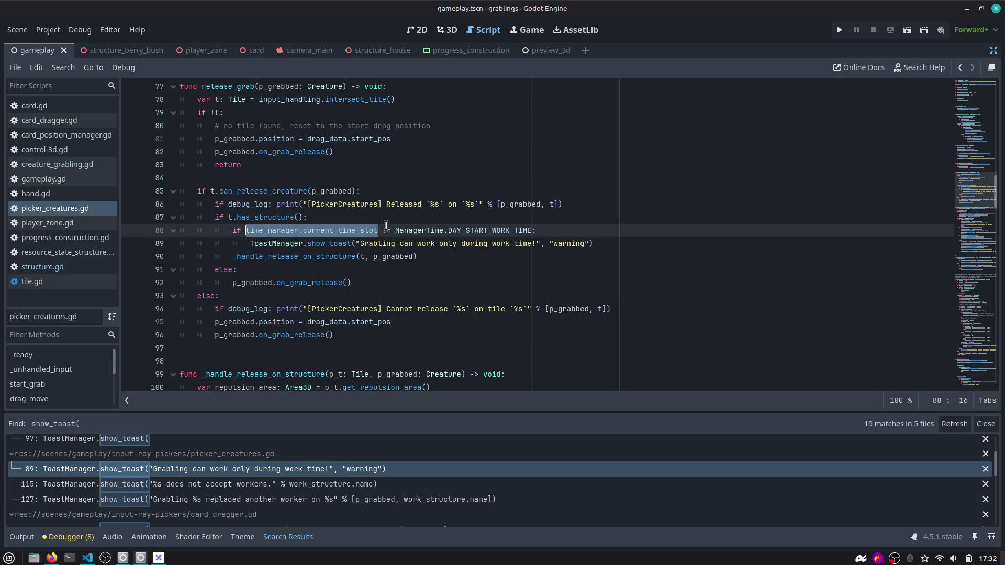
key("Home")
key("Return")
key("Up")
type("(time_manager.current_time_slot")
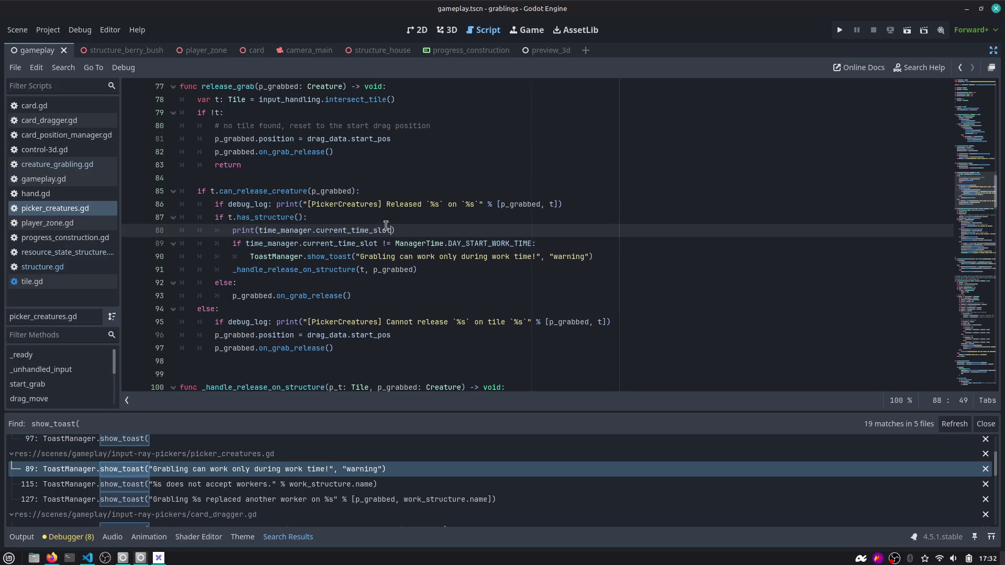
Open current_time_slot's definition in manager_time.gd and launch the game.
left_click(377, 230, "ctrl")
scroll(293, 165, "up", 5)
scroll(330, 273, "down", 2)
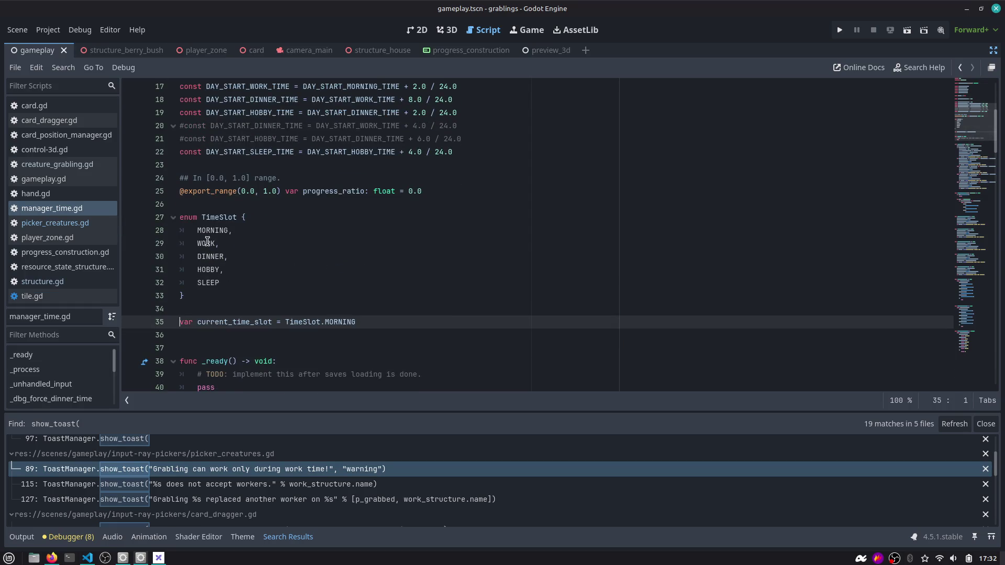
left_click(841, 30)
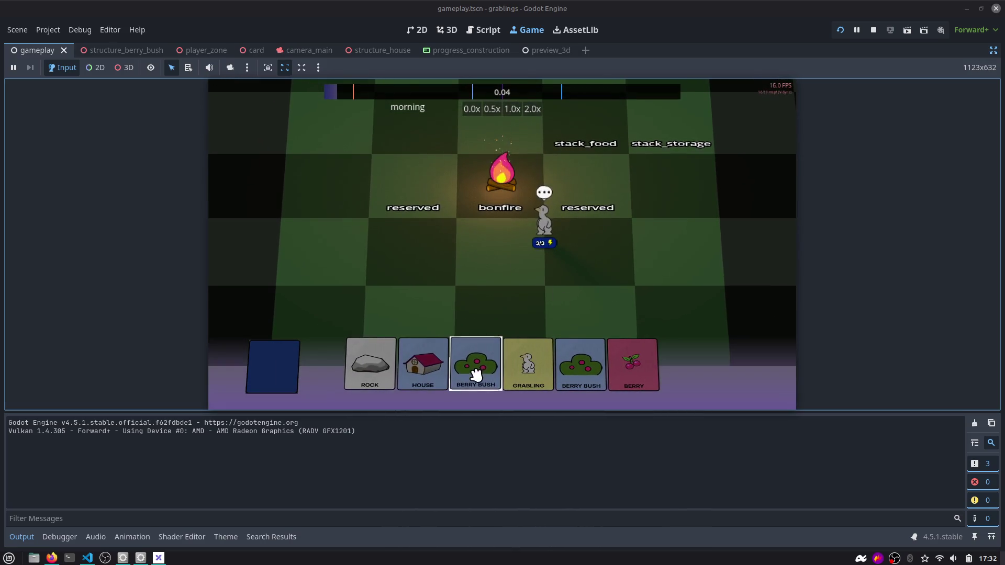
Play a Berry Bush card, drop the grabling on it twice, then check the debugger and return to Script.
left_click(493, 370)
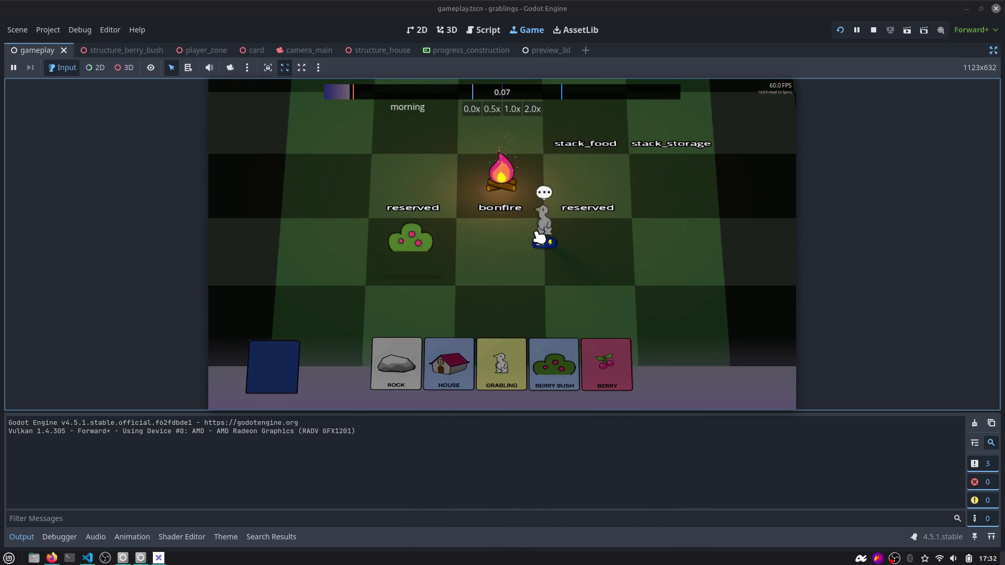
left_click_drag(492, 364, 500, 259)
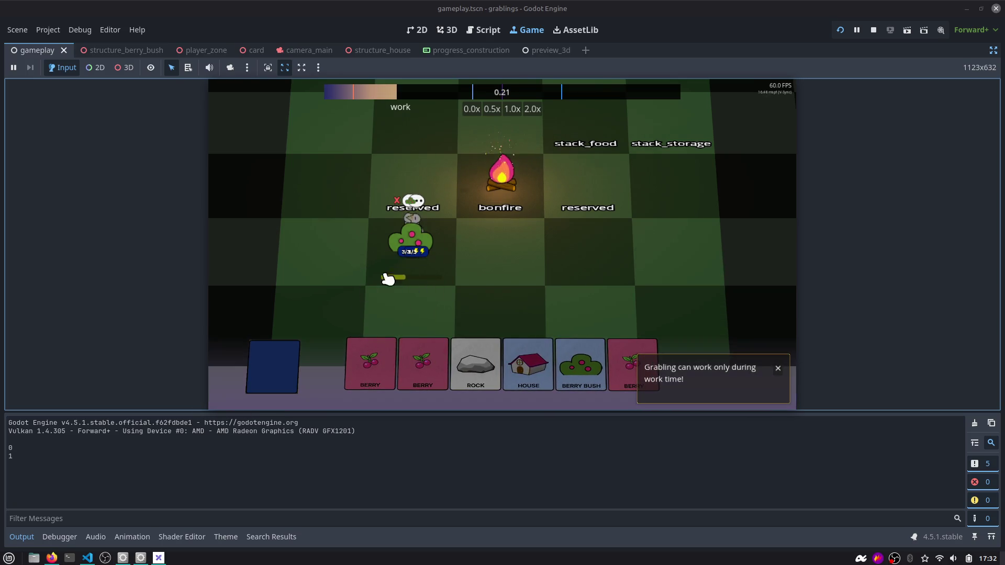
mouse_move(422, 236)
left_mouse_down()
mouse_move(502, 245)
mouse_move(421, 225)
left_mouse_up()
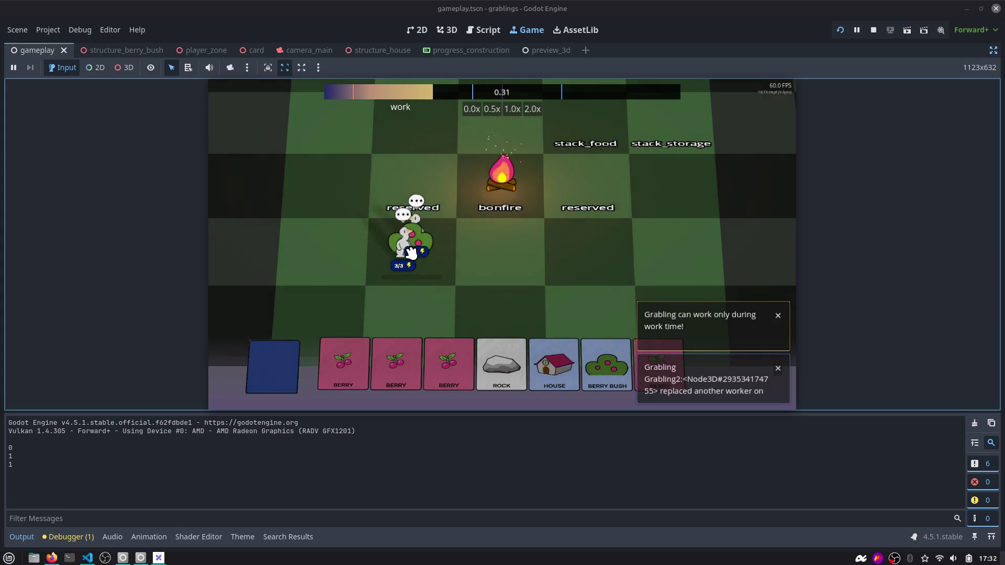
left_click(81, 538)
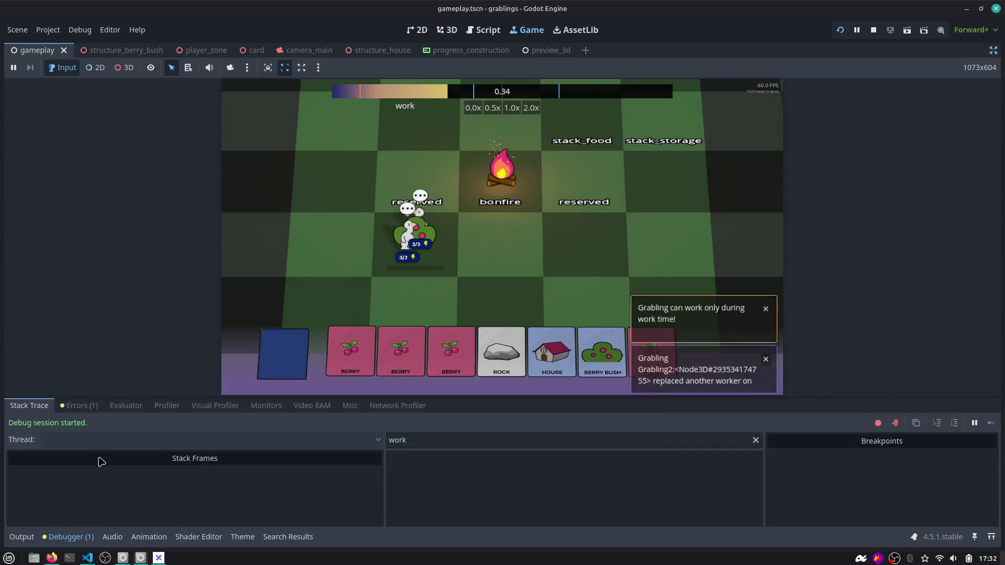
left_click(483, 30)
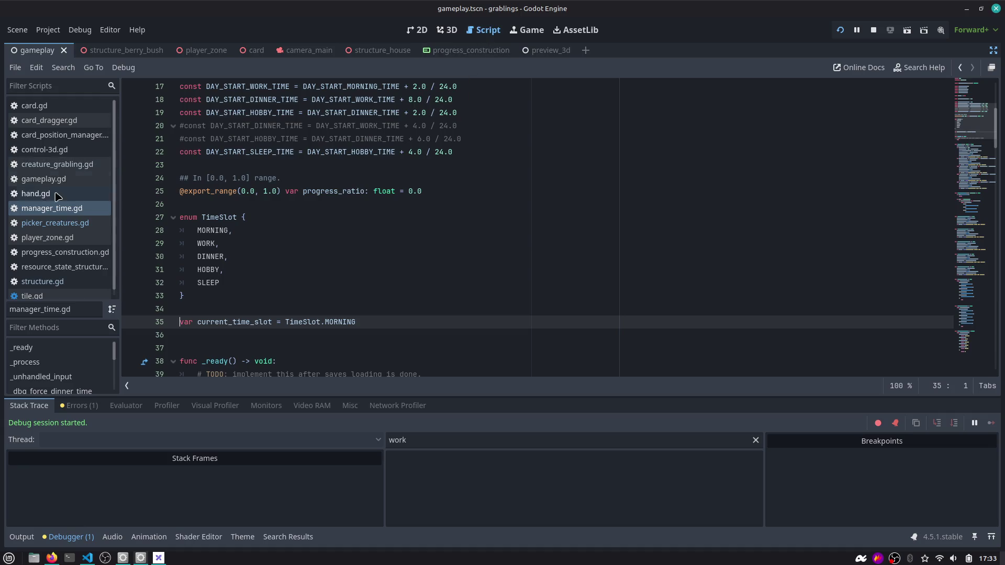
Back in picker_creatures.gd, replace print with push_warning("Current time slot", time_manager.current_time_slot).
left_click(255, 220)
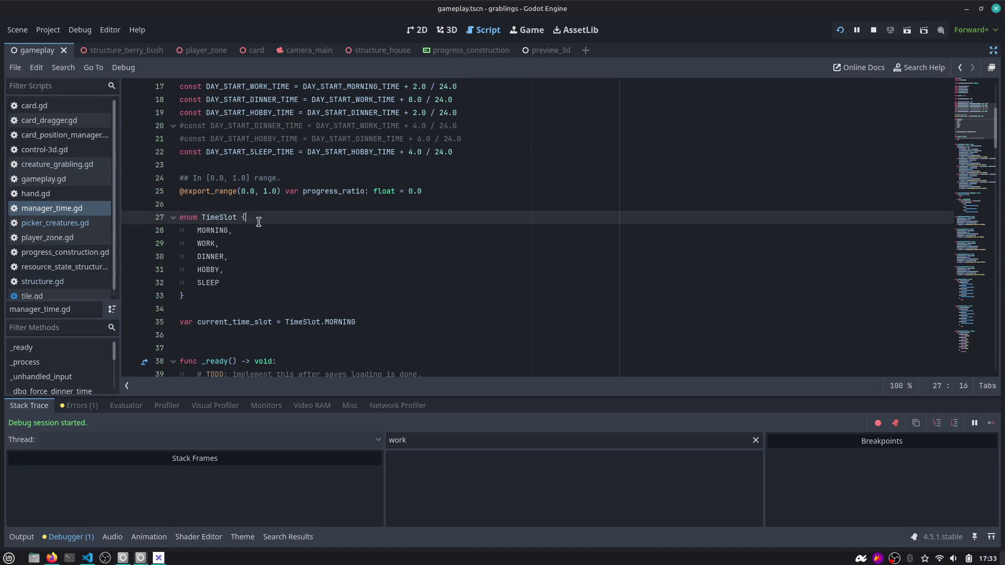
key("alt+Left")
key("alt+Left")
key("Home")
key("ctrl+shift+Right")
type("push_w")
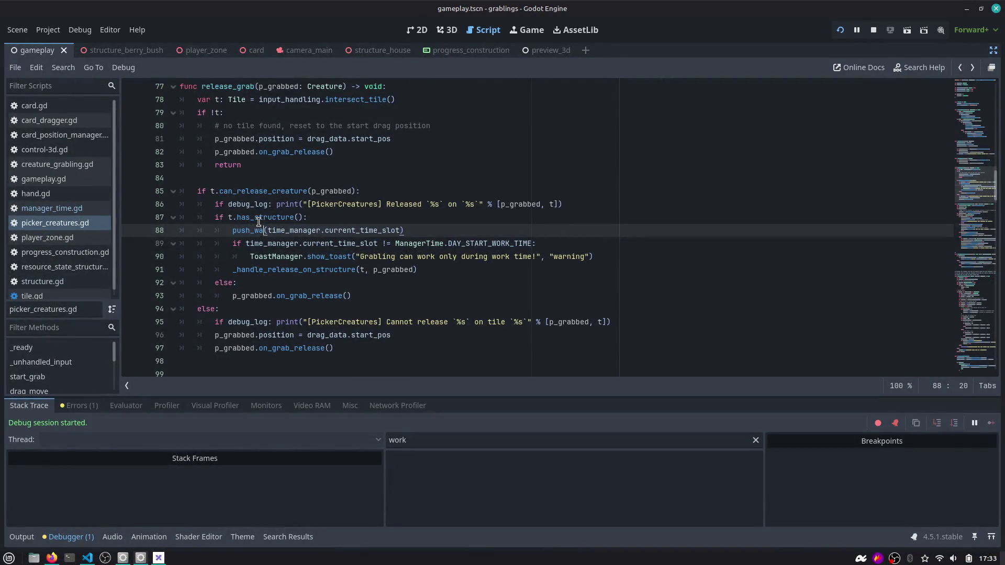
key("Return")
key("ctrl+Left")
type("\"Cu")
type("rrent time slot\"")
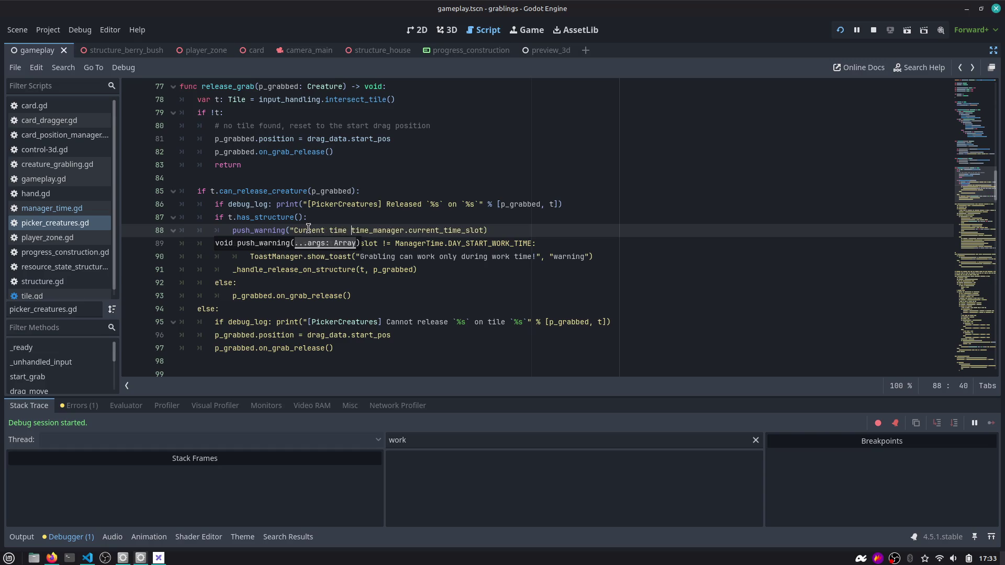
key("BackSpace")
type(",")
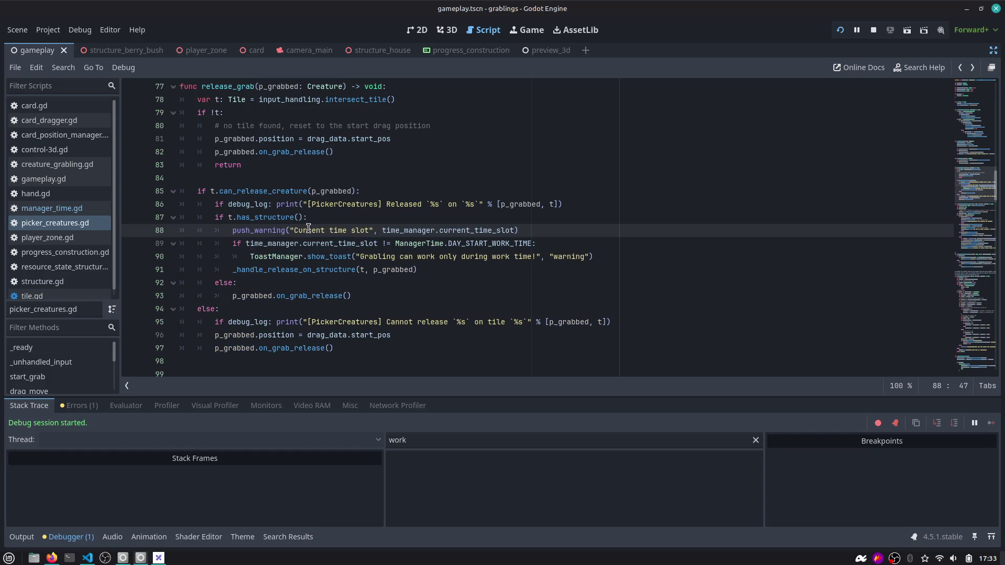
Review can_release_creature and the ManagerTime.DAY_START_WORK_TIME condition around lines 85–89.
double_click(277, 231)
double_click(267, 192)
scroll(269, 202, "up", 1)
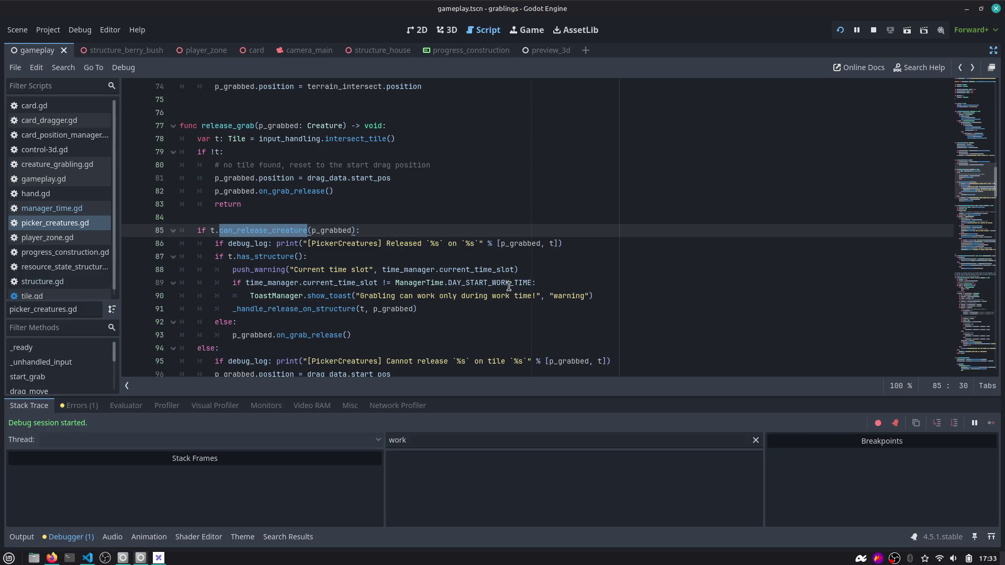
left_click(302, 291)
double_click(426, 283)
double_click(484, 281)
Move the push_warning line below the if, indent it into the block, and rerun the game.
left_click(366, 269)
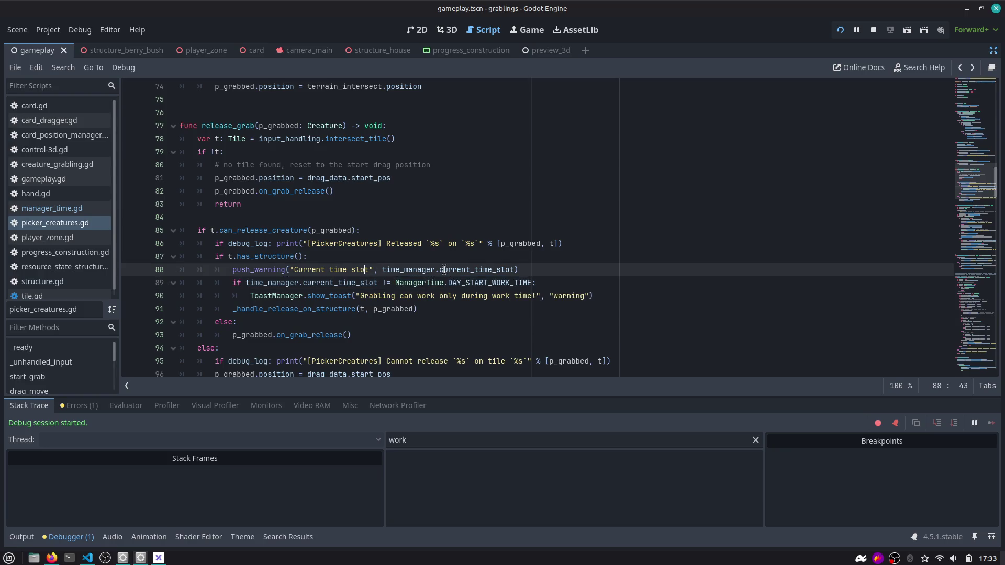
key("alt+Down")
key("Home")
key("Tab")
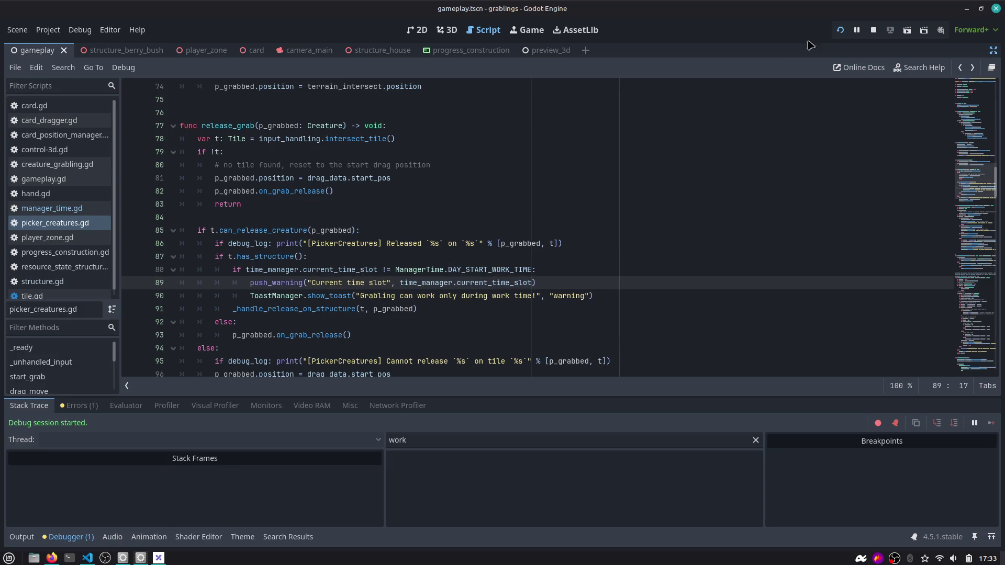
left_click(839, 31)
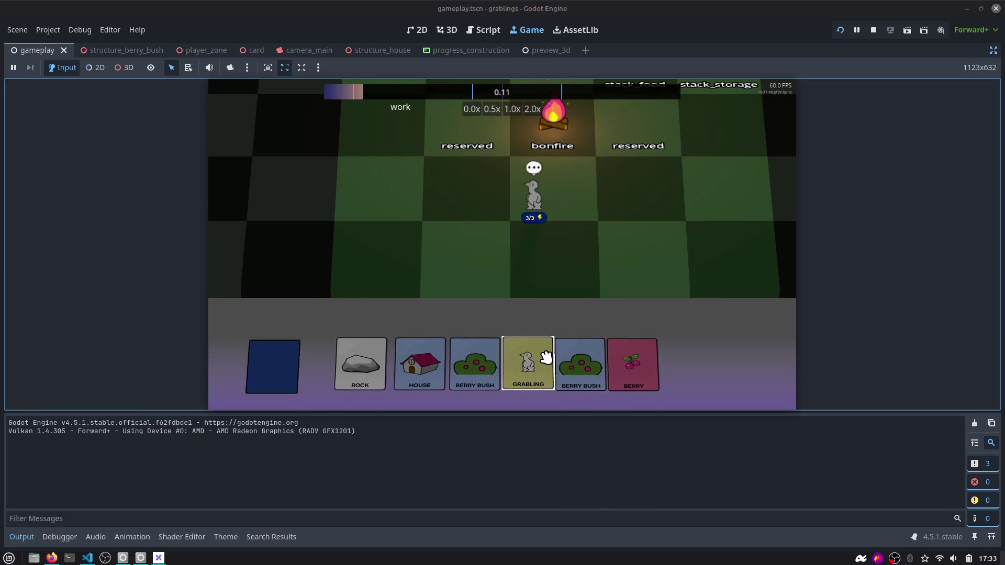
Drop the grabling on a new Berry Bush, then open the picker_creatures.gd:89 warning from Debugger Errors.
left_click_drag(592, 382, 465, 219)
left_click_drag(533, 197, 475, 253)
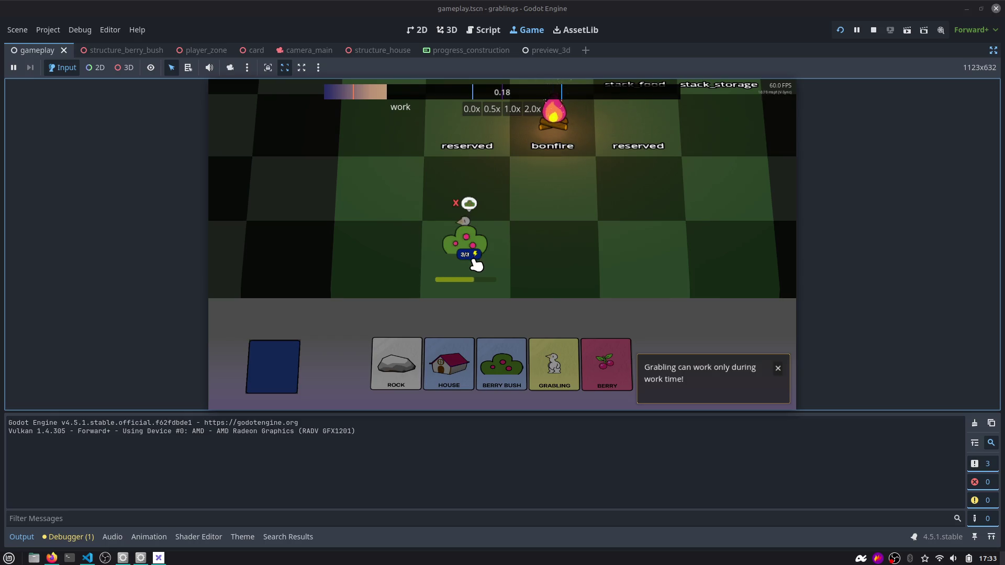
left_click(68, 536)
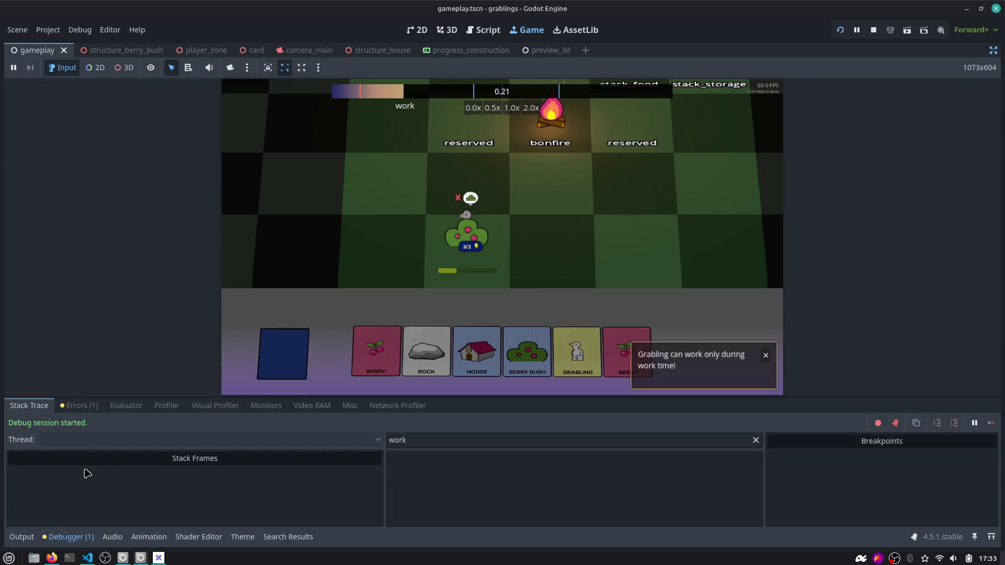
left_click(78, 405)
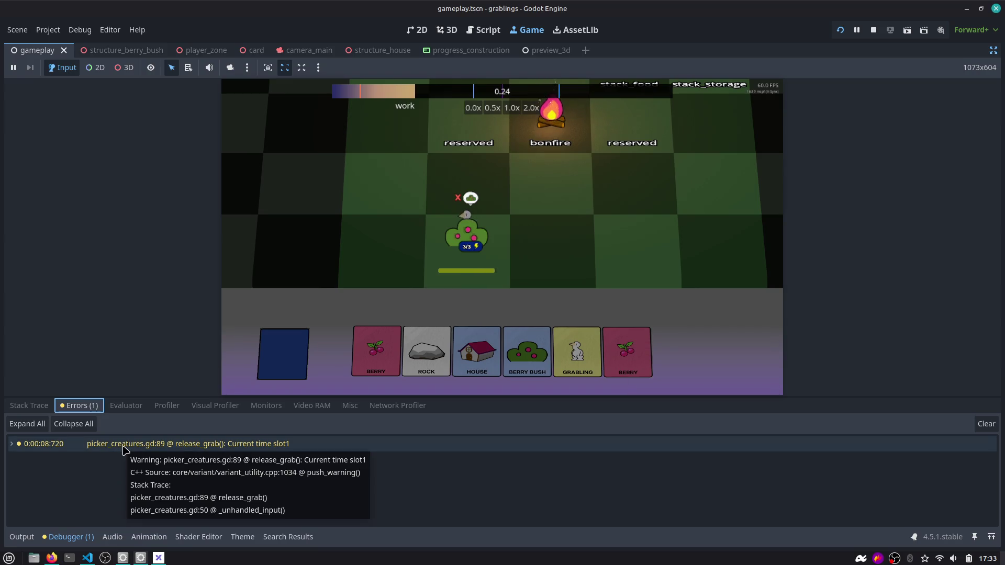
left_click(124, 447)
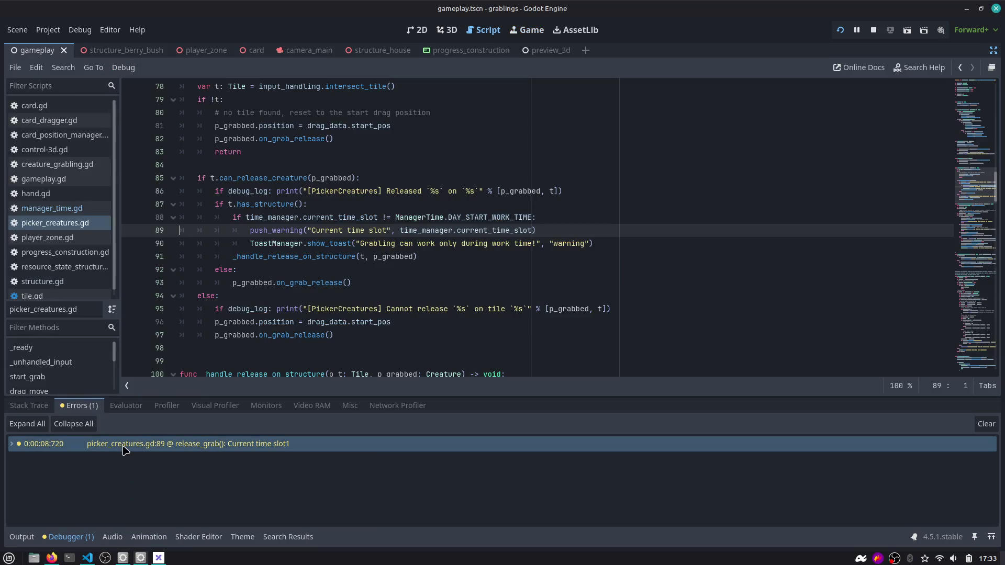
Expand the warning's stack trace and review has_structure and current_time_slot around line 88.
double_click(26, 448)
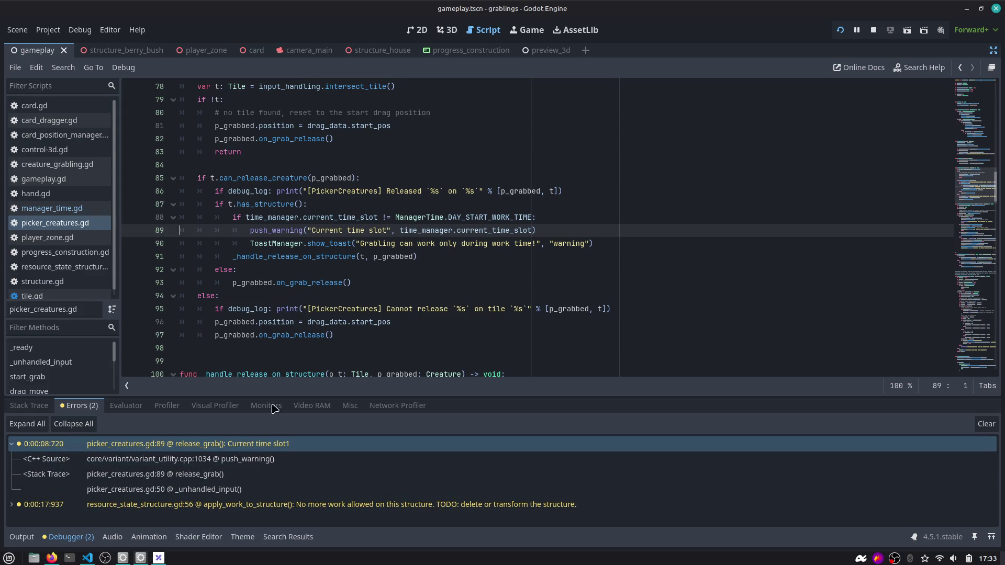
scroll(370, 216, "up", 1)
left_click(268, 243)
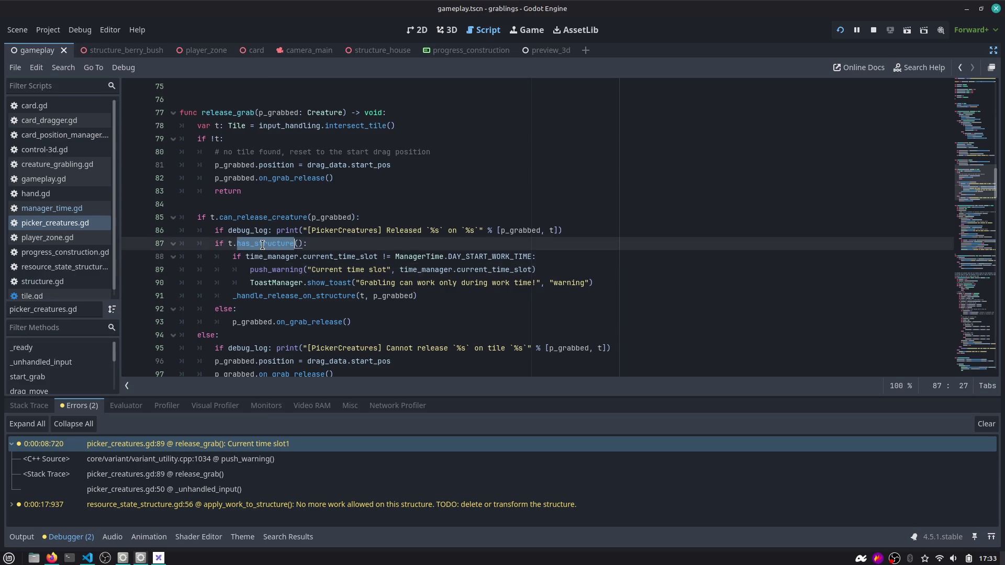
left_click(384, 323)
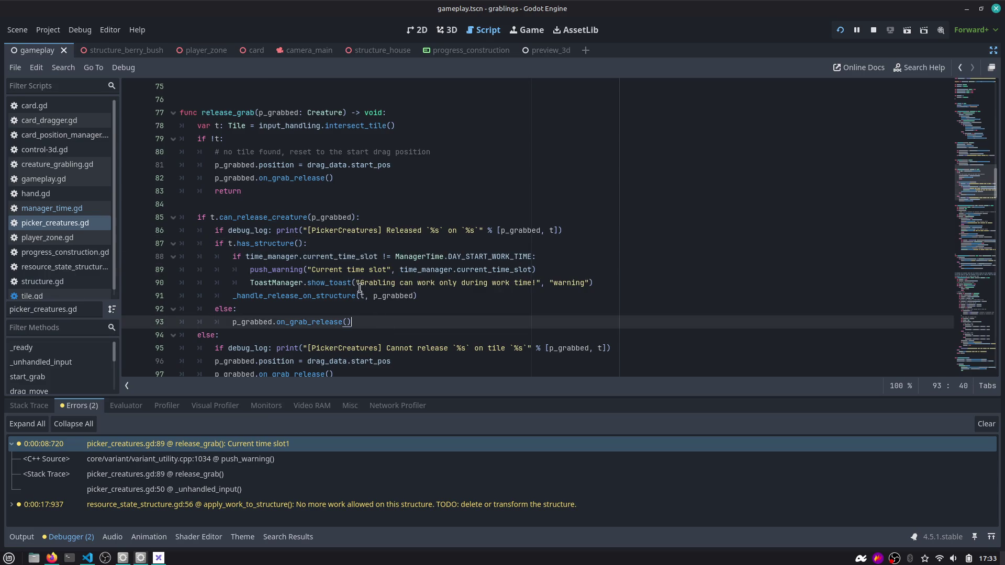
double_click(326, 270)
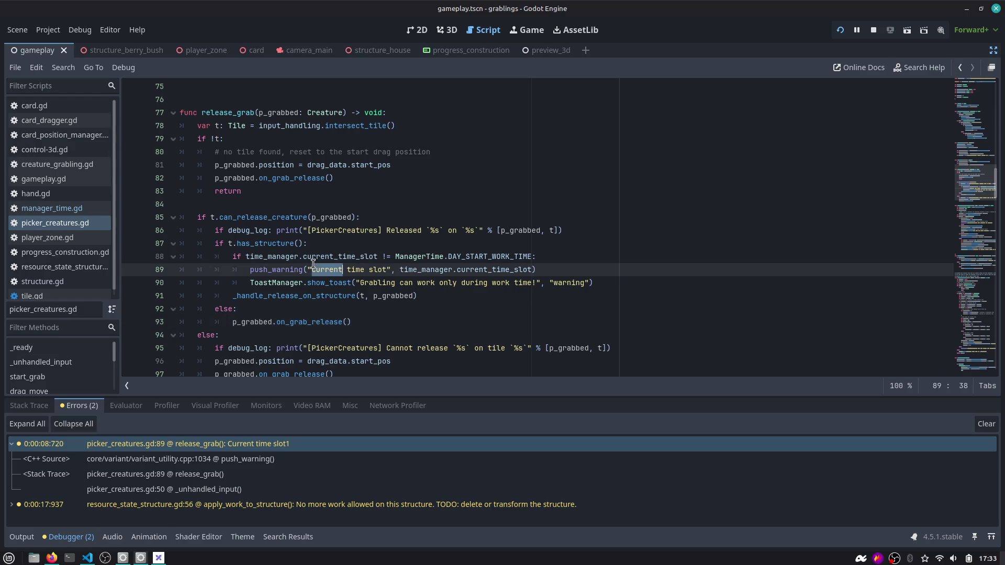
double_click(313, 256)
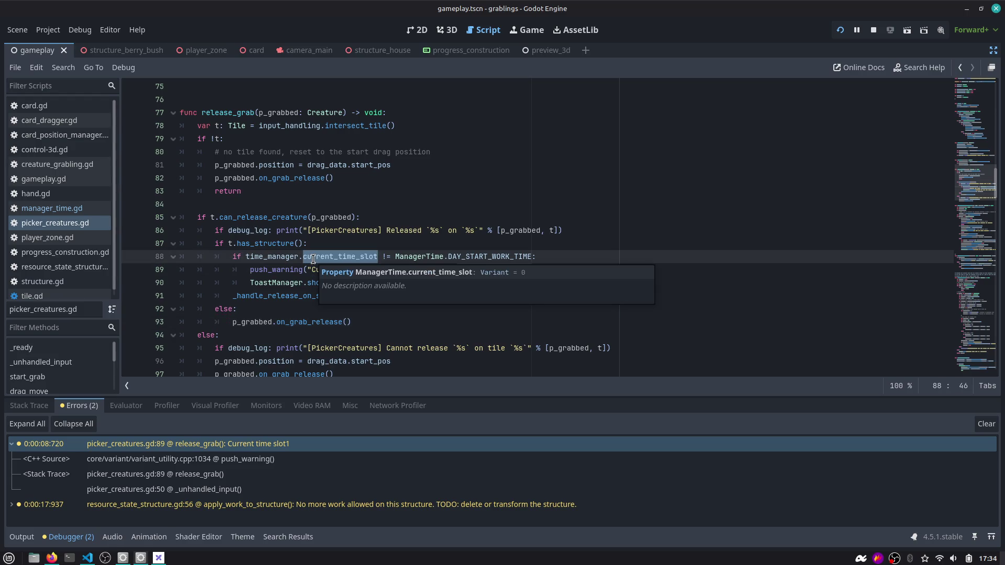
Jump to DAY_START_WORK_TIME's definition in manager_time.gd and stop the running game.
left_click(485, 257, "ctrl")
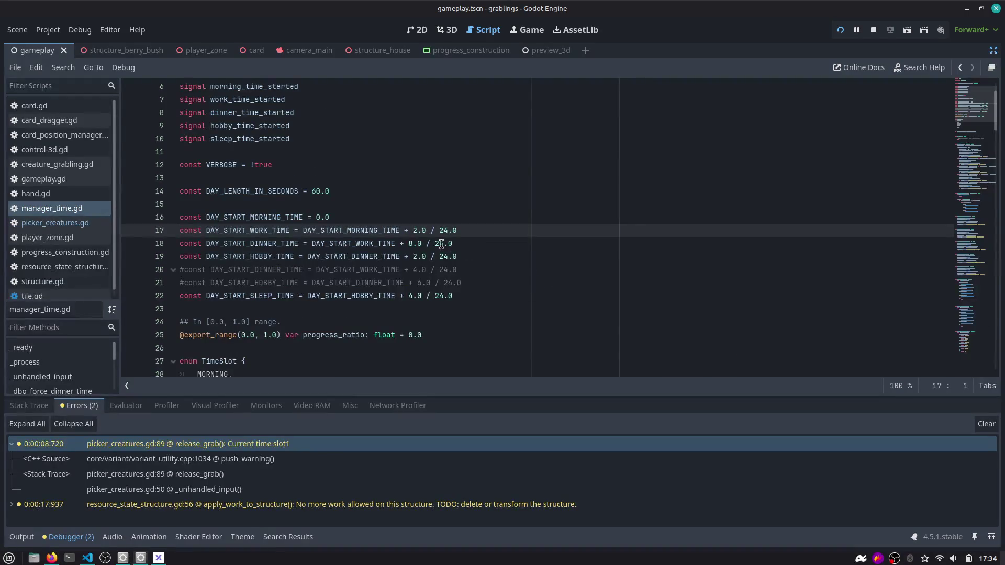
double_click(267, 236)
scroll(272, 244, "down", 2)
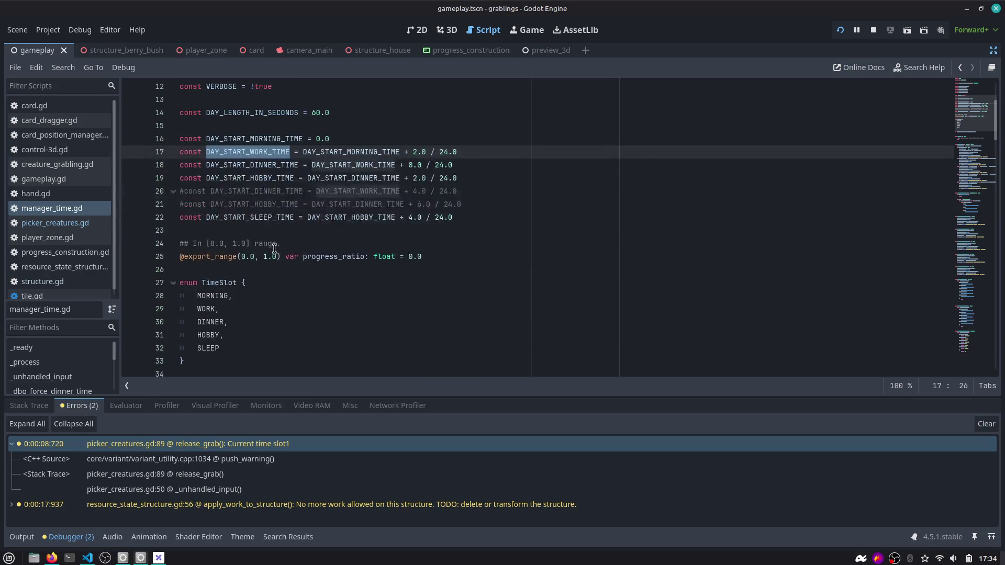
scroll(256, 154, "down", 2)
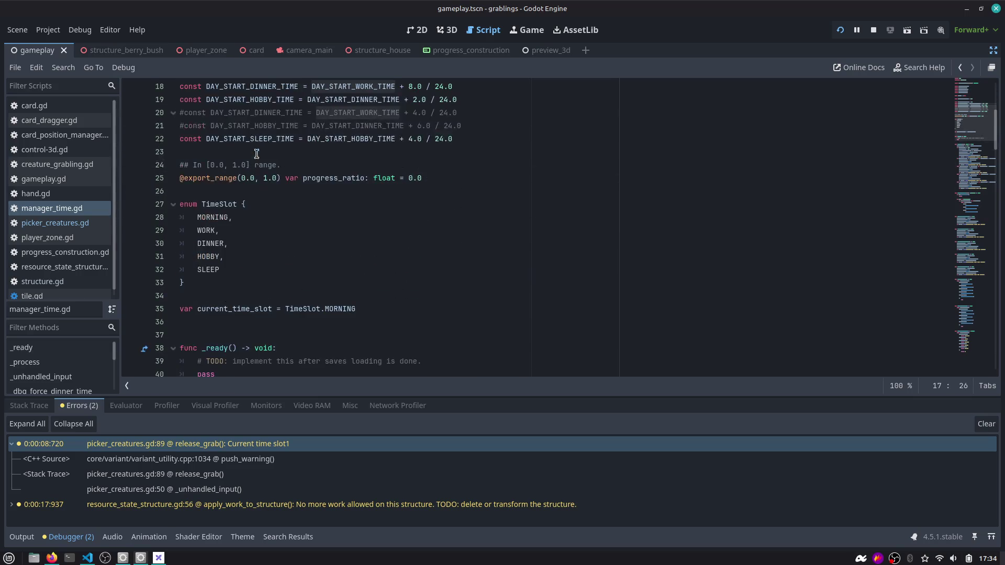
left_click(873, 30)
left_click(81, 209)
Review the DAY_START_MORNING_TIME and DAY_START_SLEEP_TIME constants, then relaunch the game from the Game view.
scroll(255, 154, "up", 2)
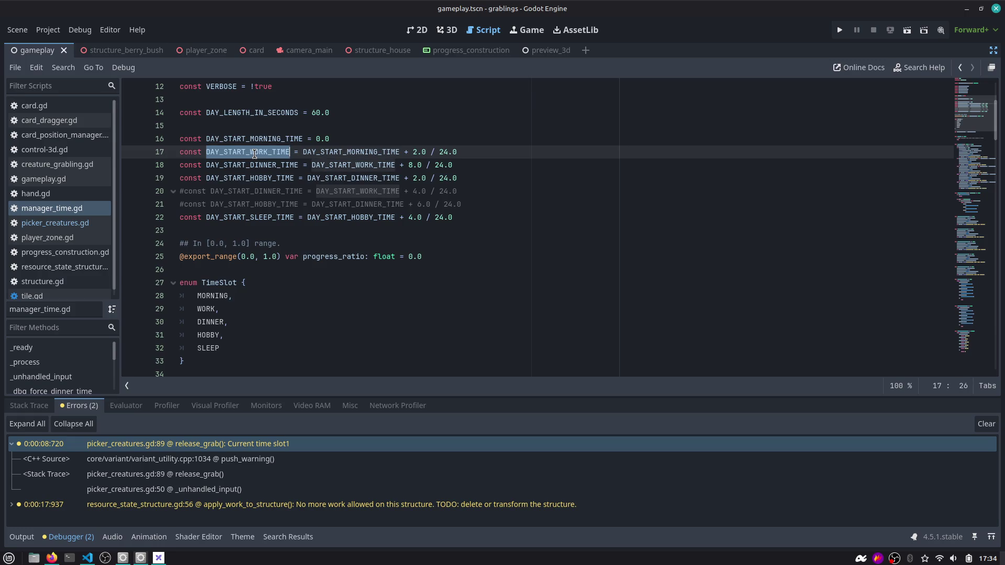
double_click(371, 153)
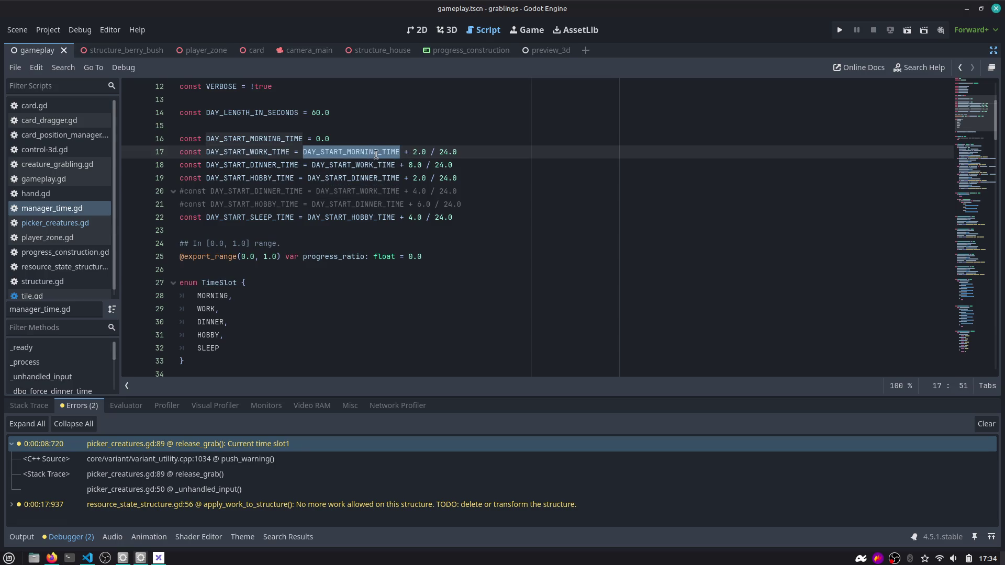
double_click(253, 139)
double_click(247, 220)
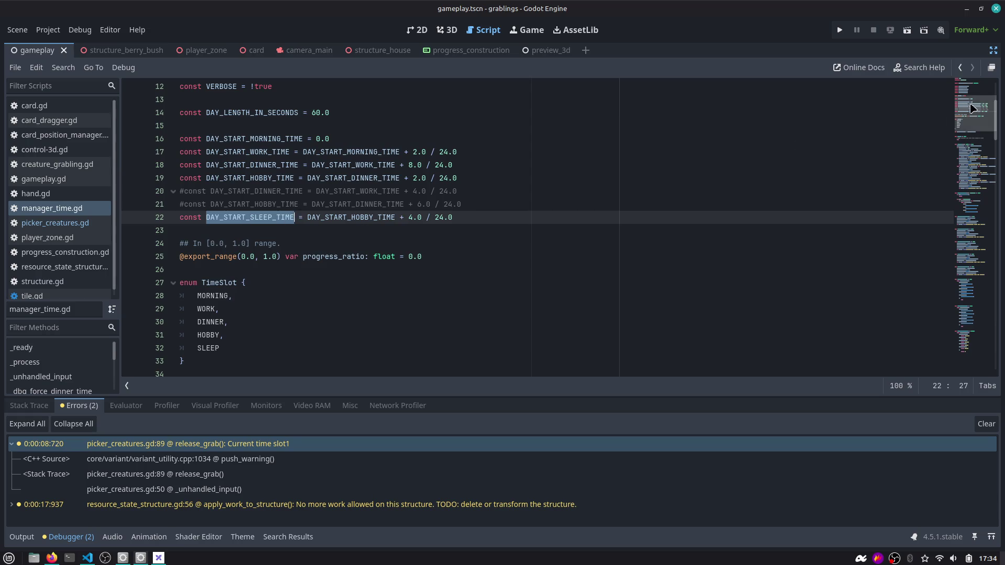
scroll(799, 145, "down", 2)
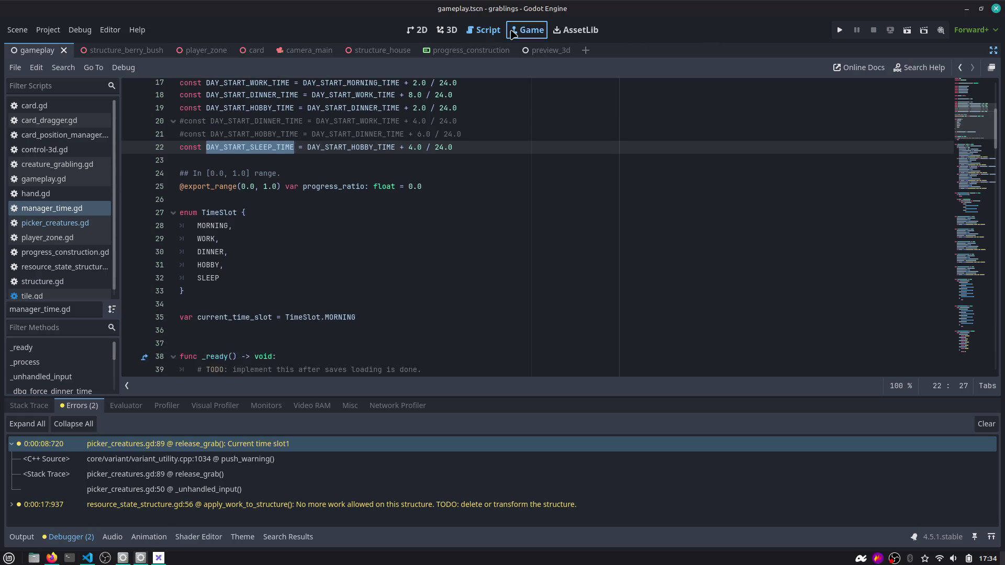
left_click(527, 29)
key("F5")
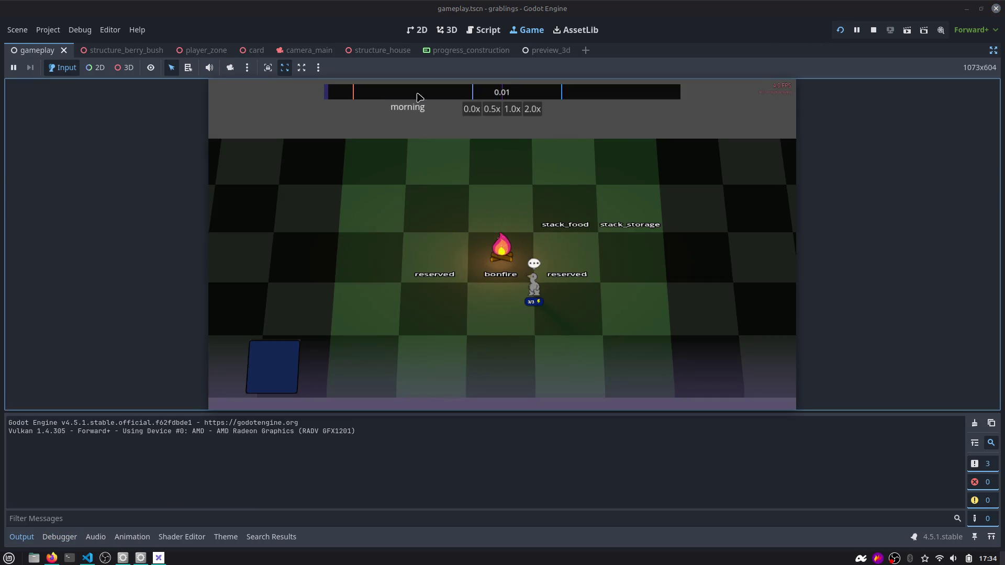
Stop the game and check the MORNING and WORK values of the TimeSlot enum.
left_click(874, 33)
left_click(483, 30)
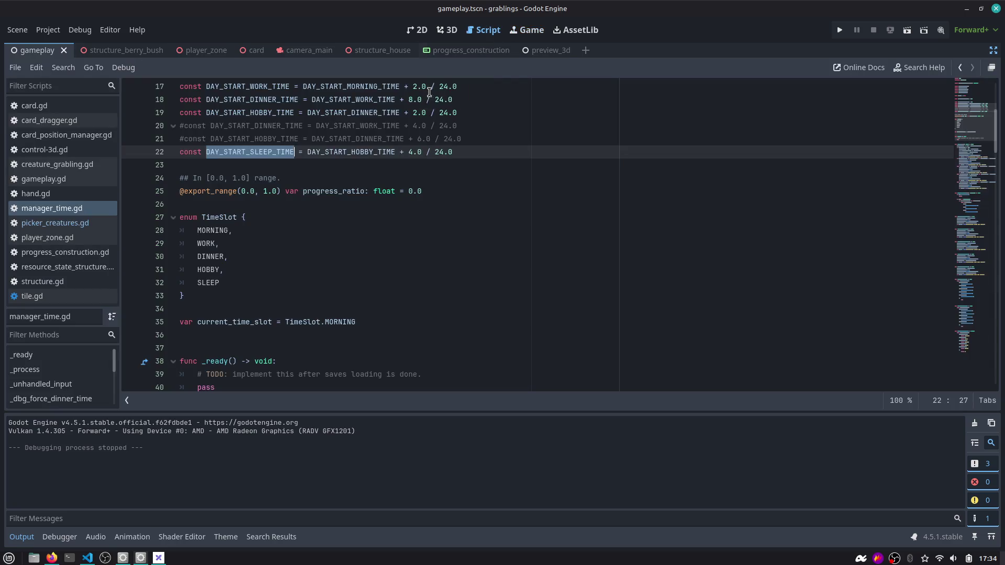
double_click(204, 232)
double_click(205, 244)
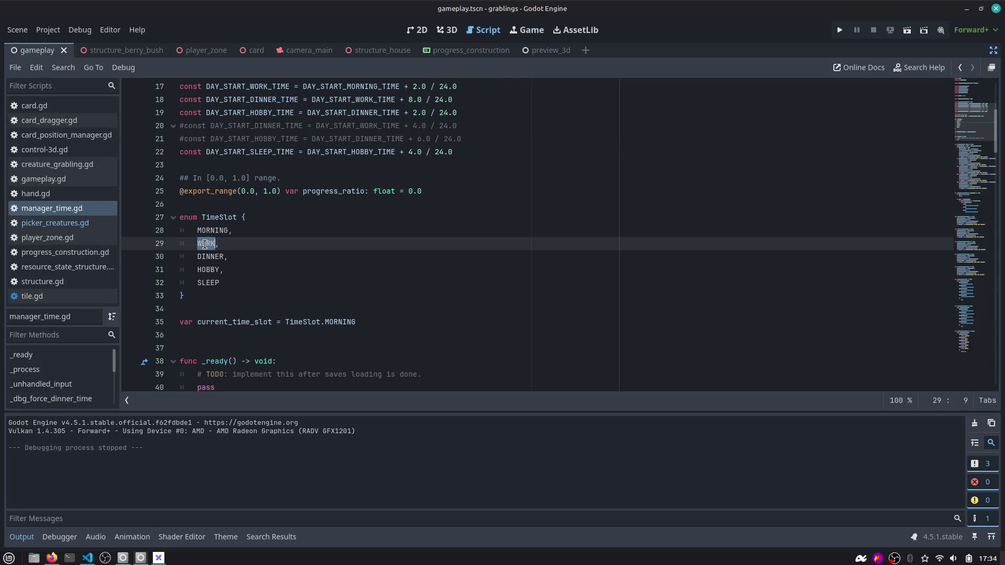
double_click(212, 219)
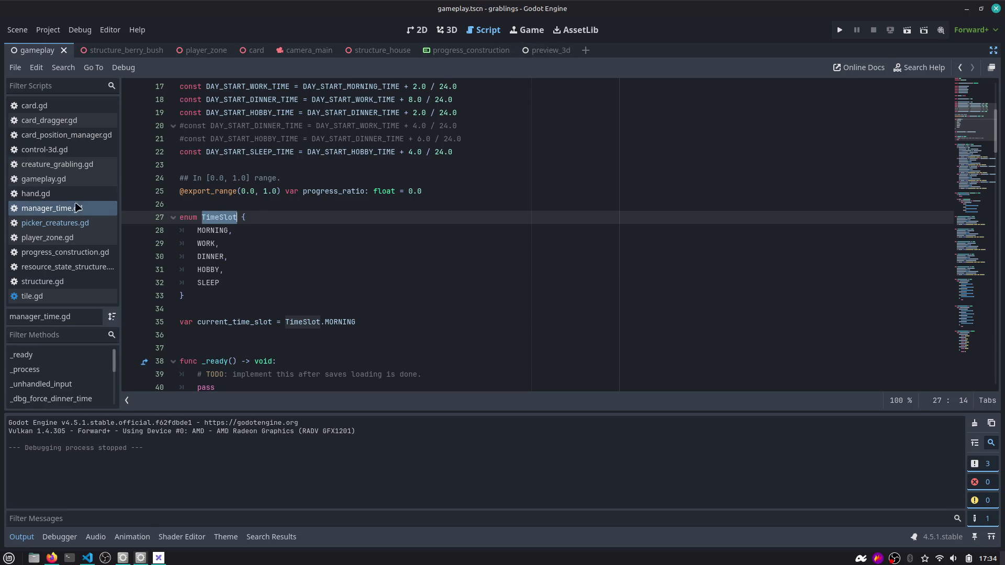
left_click(215, 193)
key("alt+Left")
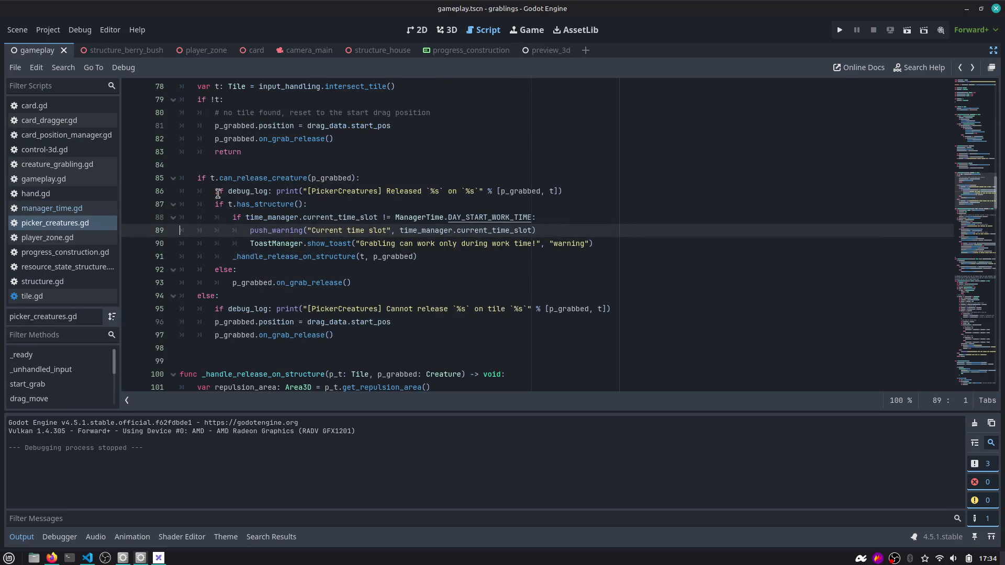
Replace DAY_START_WORK_TIME on line 88 with TimeSlot.WORK and run the game with F5.
key("Up")
key("ctrl+Right")
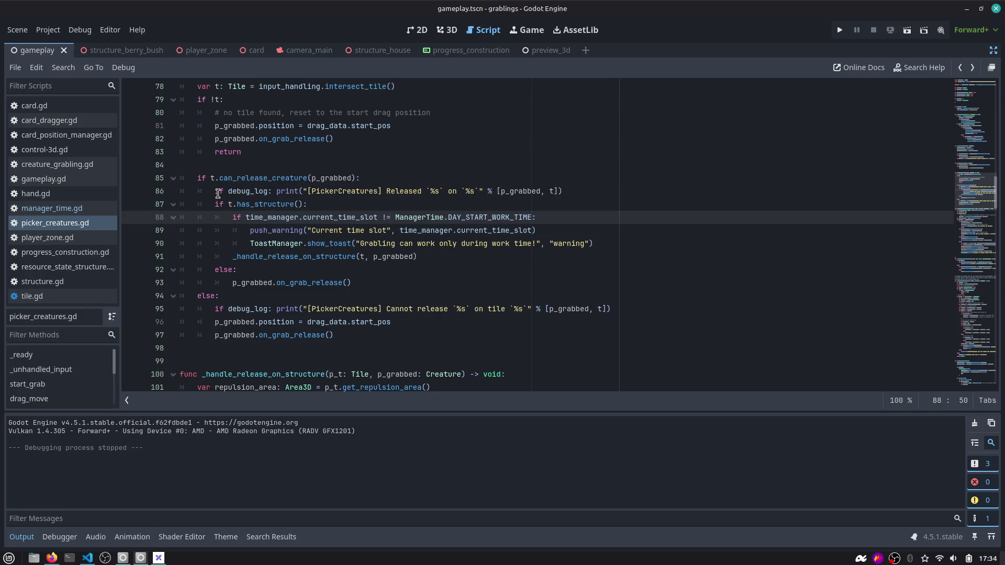
key("ctrl+Delete")
type("TimeSlot.")
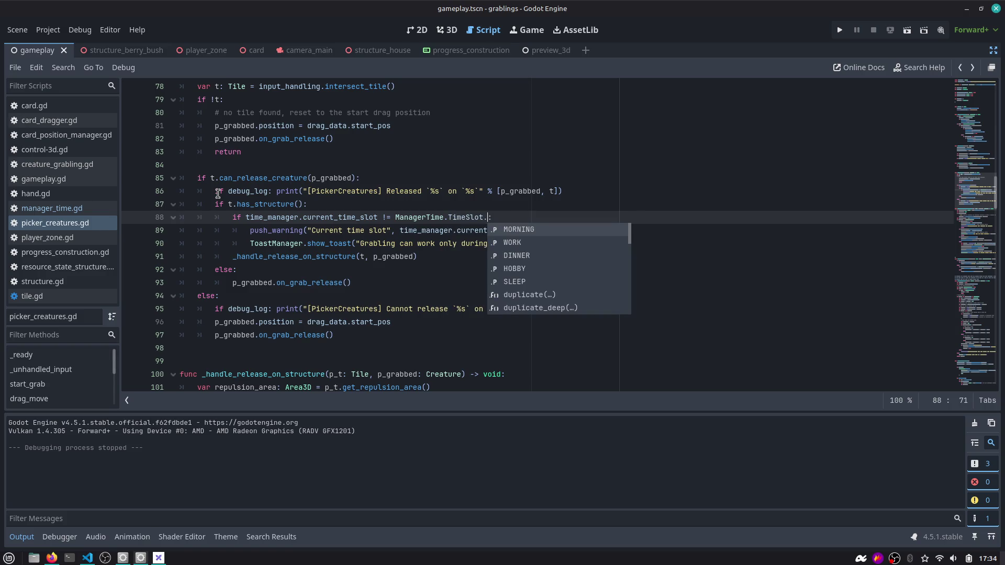
key("Down")
key("Return")
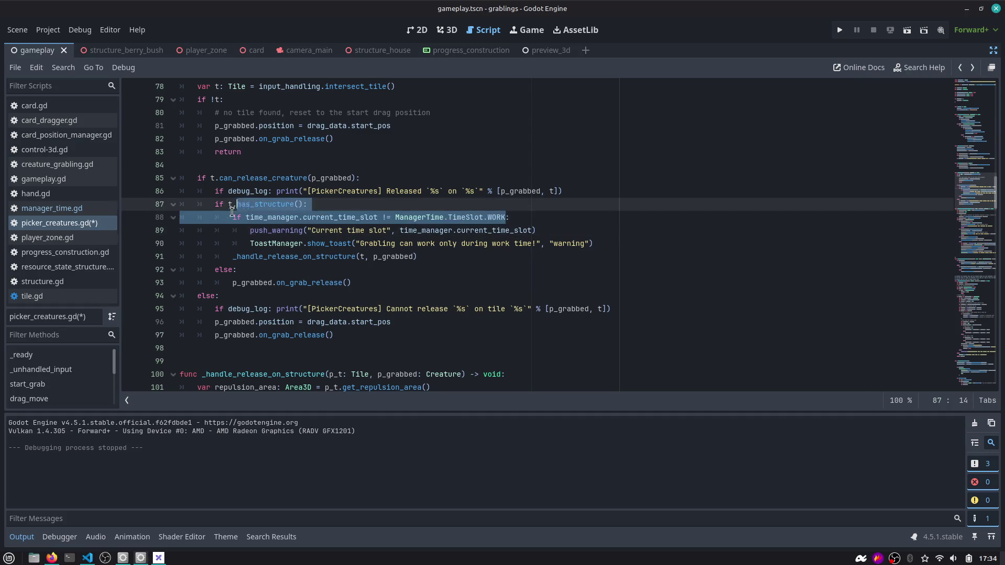
left_click(352, 235)
key("F5")
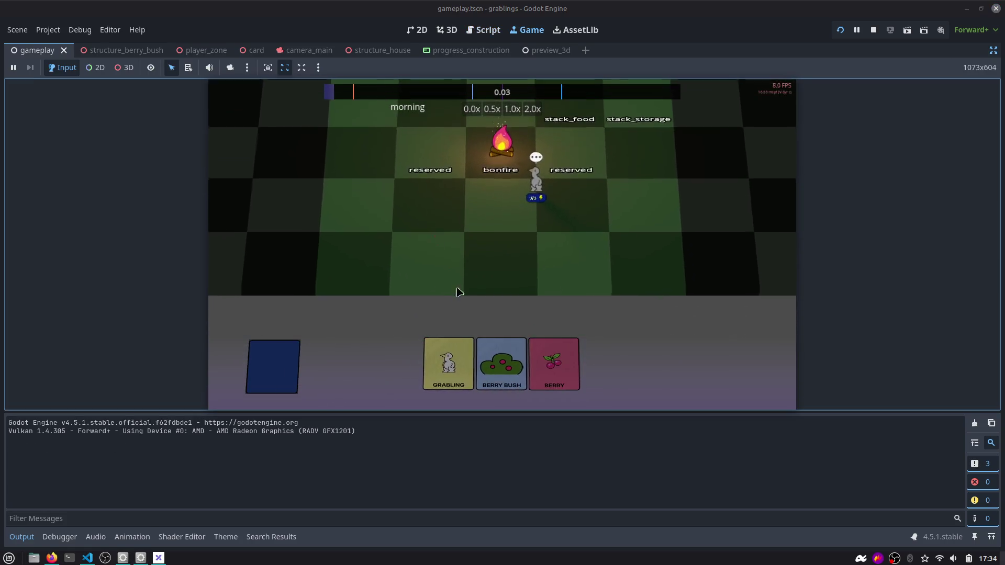
Place a GRABLING and a BERRY BUSH card, send two grablings onto the bush, then stop.
mouse_move(540, 363)
left_mouse_down()
mouse_move(461, 234)
mouse_move(511, 253)
left_mouse_up()
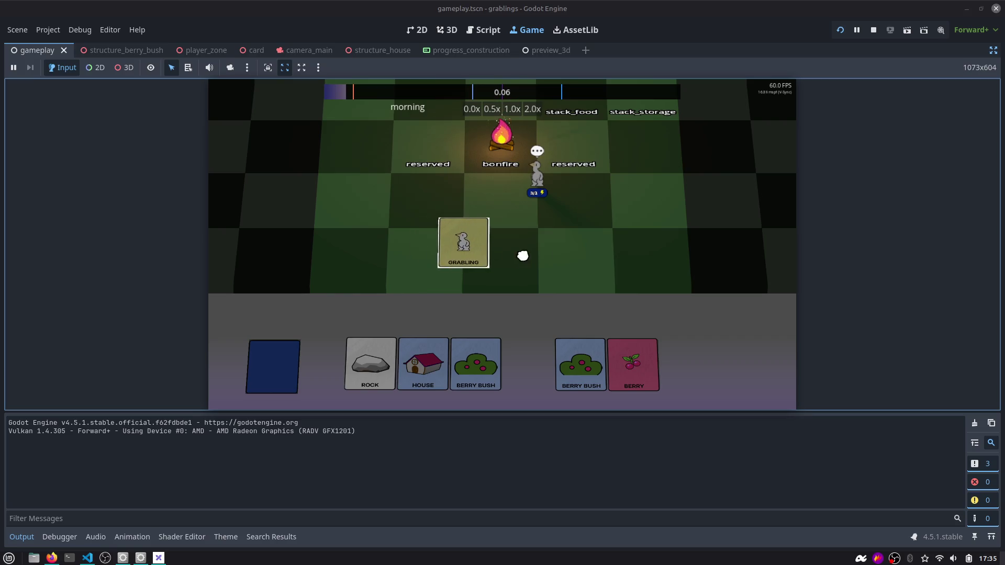
left_click_drag(497, 363, 440, 260)
left_click_drag(569, 269, 436, 252)
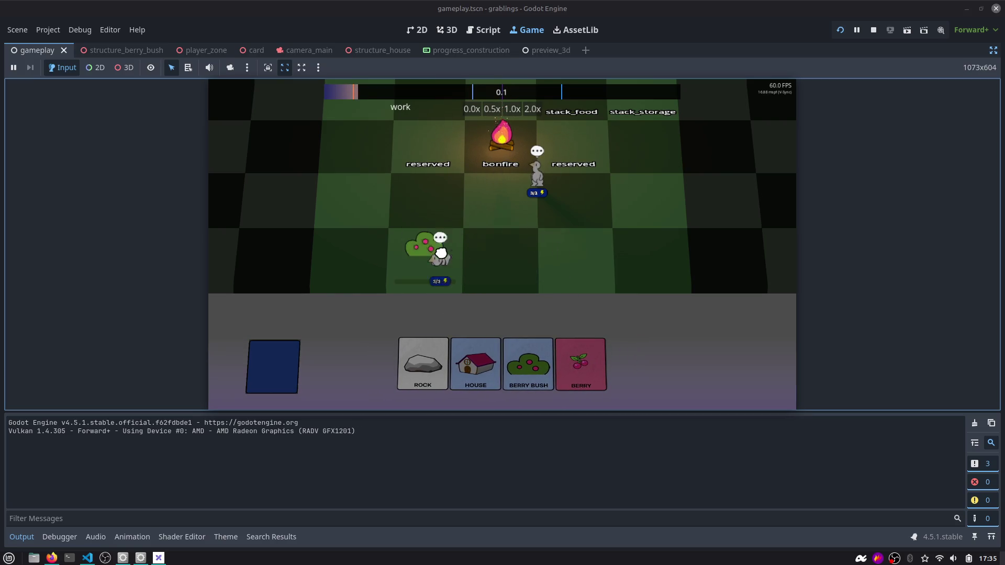
left_click_drag(539, 180, 431, 222)
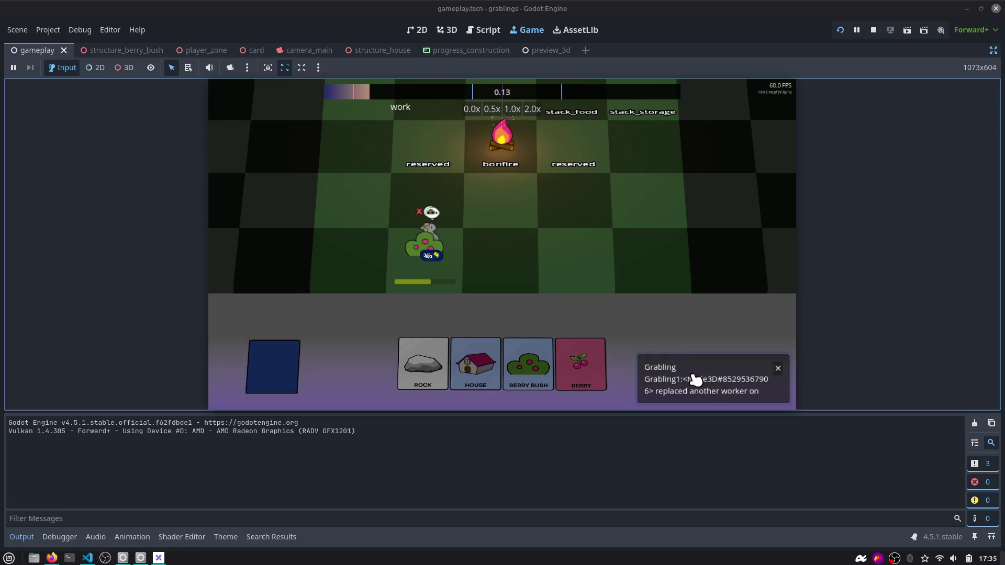
scroll(471, 278, "up", 2)
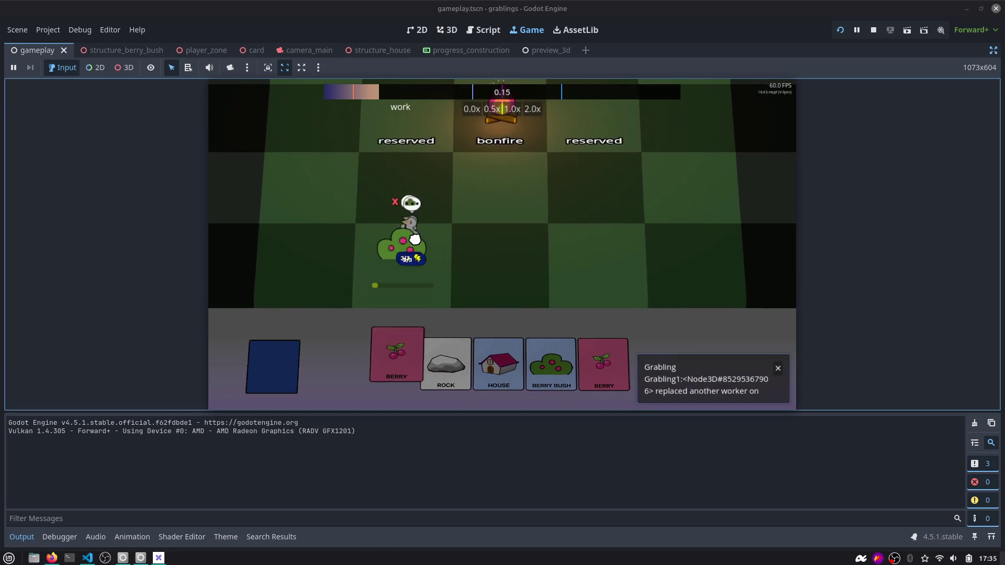
left_click_drag(414, 239, 538, 237)
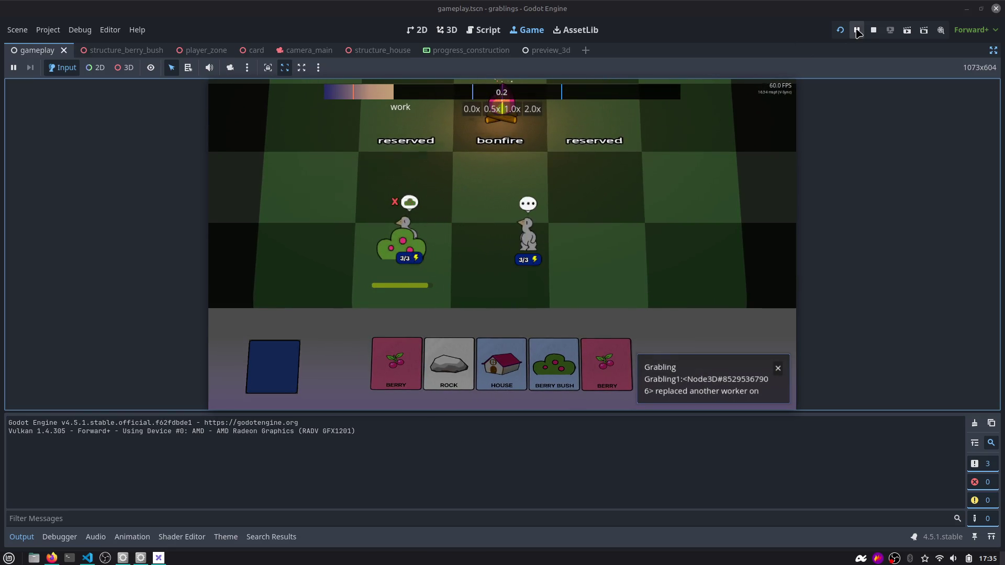
left_click(873, 30)
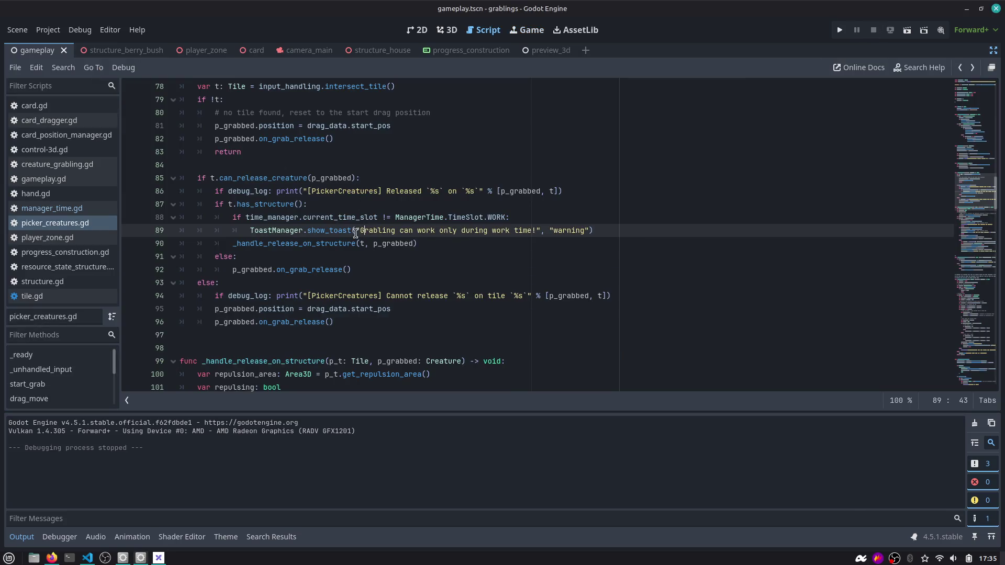
Stay in picker_creatures.gd and exit distraction-free mode so the Scene, FileSystem and Inspector docks return.
scroll(356, 233, "down", 1)
scroll(366, 209, "up", 1)
key("alt+Tab")
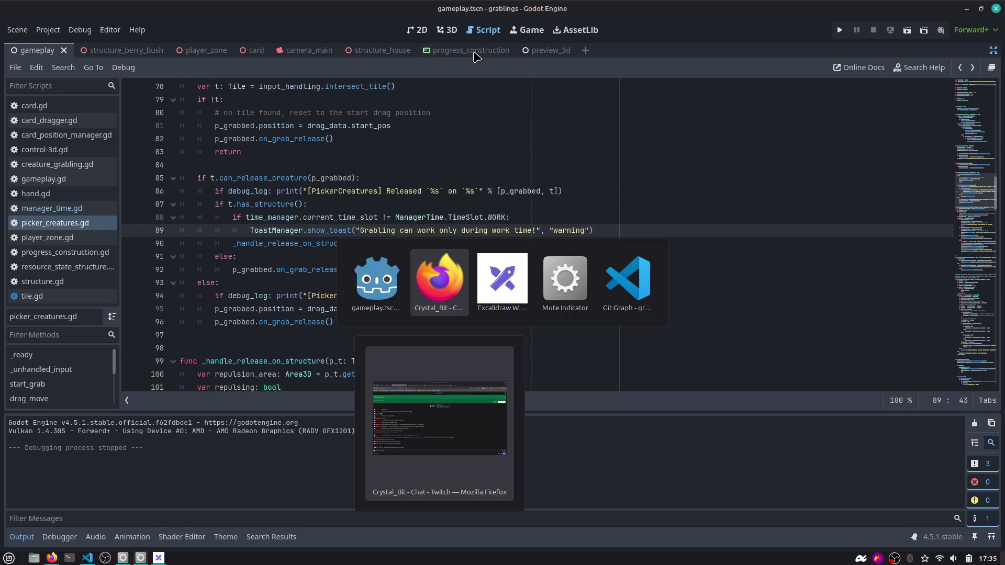
key("Escape")
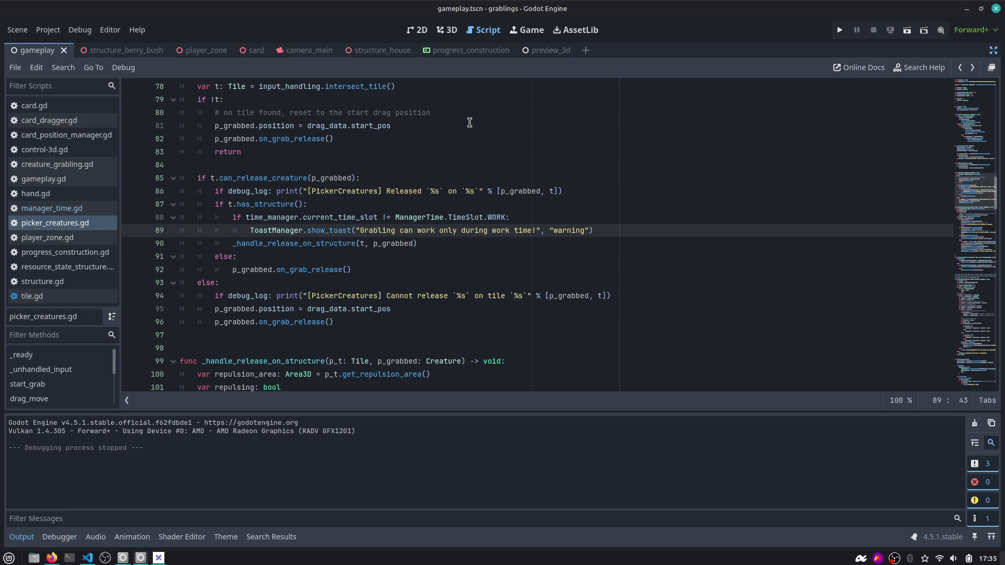
left_click(481, 208)
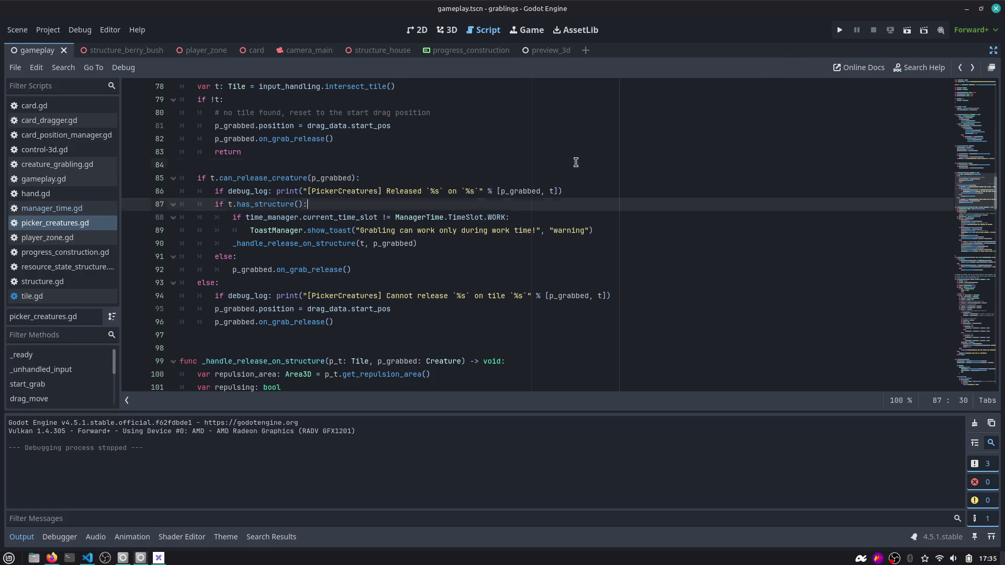
left_click(577, 163)
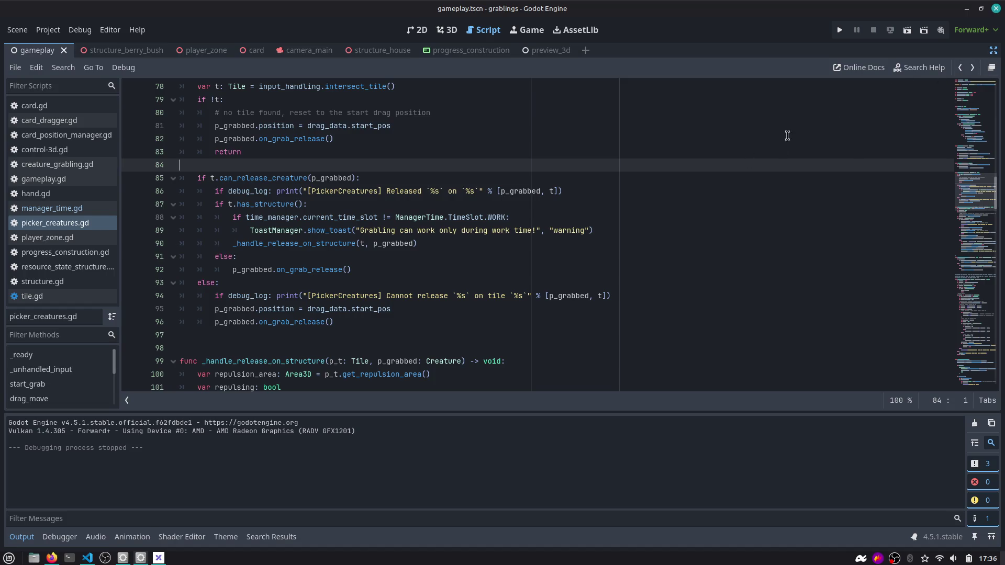
left_click(992, 50)
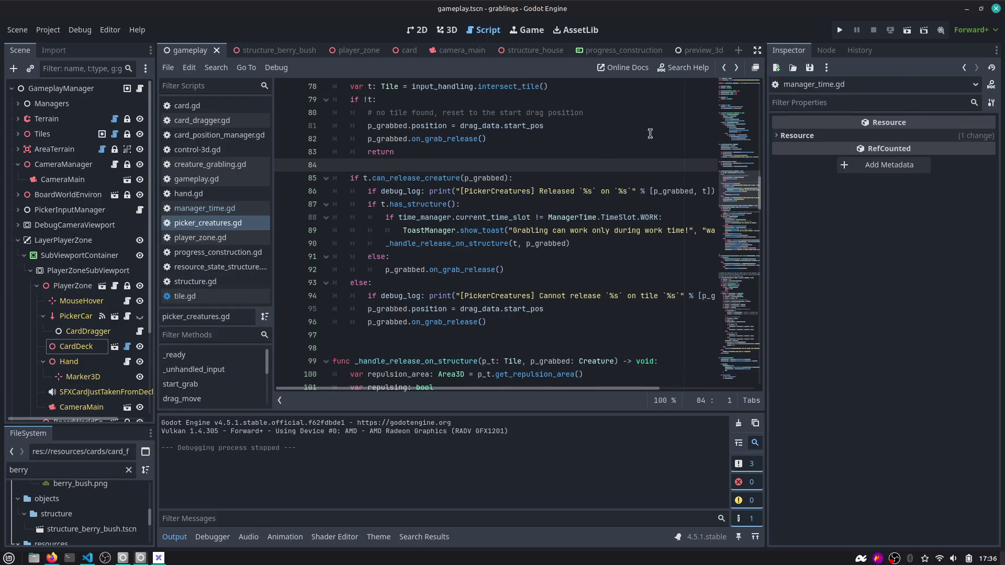
Resize the Inspector and Scene docks and collapse the LayerPlayerZone and CameraManager nodes.
left_click_drag(766, 105, 802, 106)
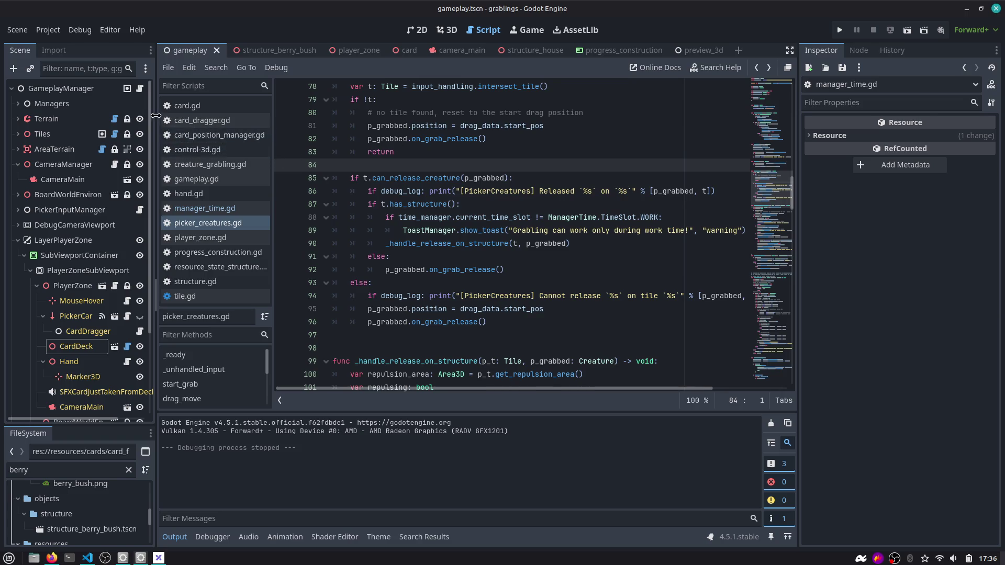
mouse_move(155, 114)
left_mouse_down()
mouse_move(146, 116)
mouse_move(162, 116)
left_mouse_up()
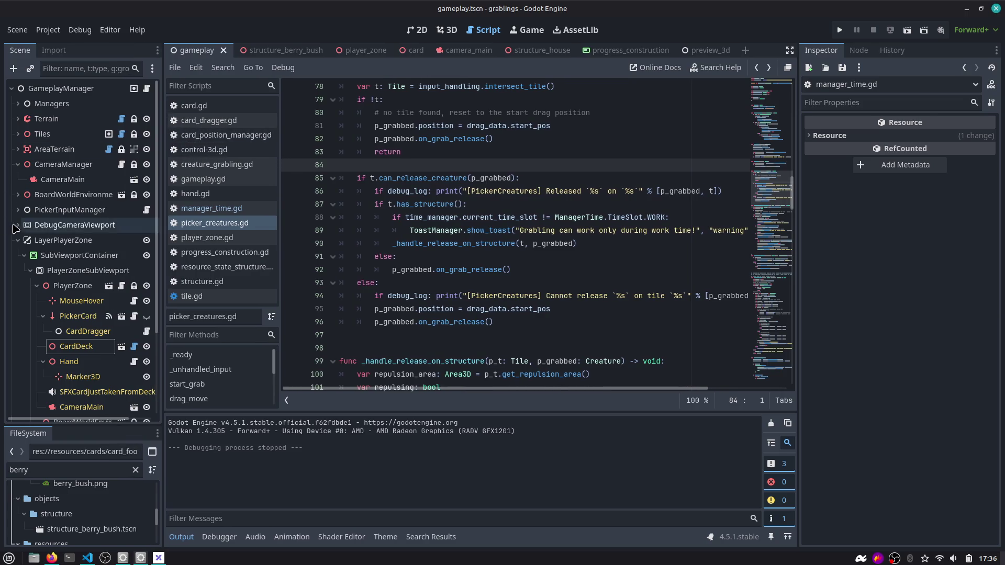
left_click(18, 240)
left_click(17, 165)
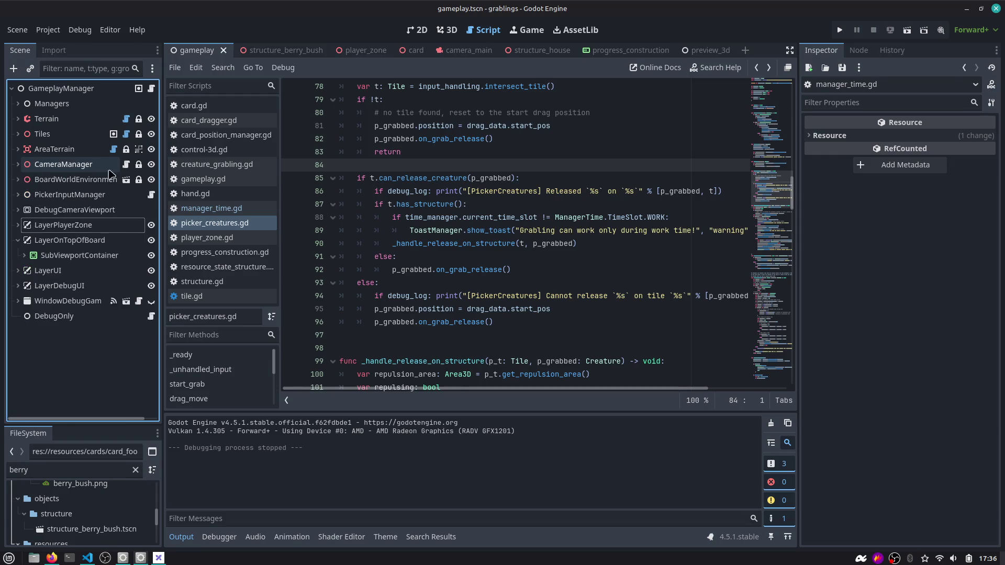
double_click(392, 177)
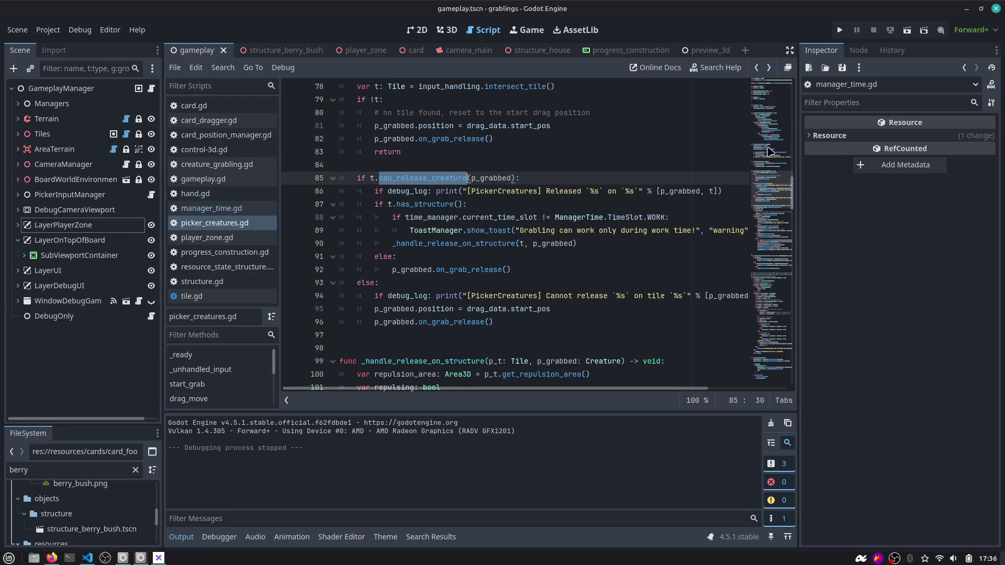
left_click_drag(798, 131, 806, 132)
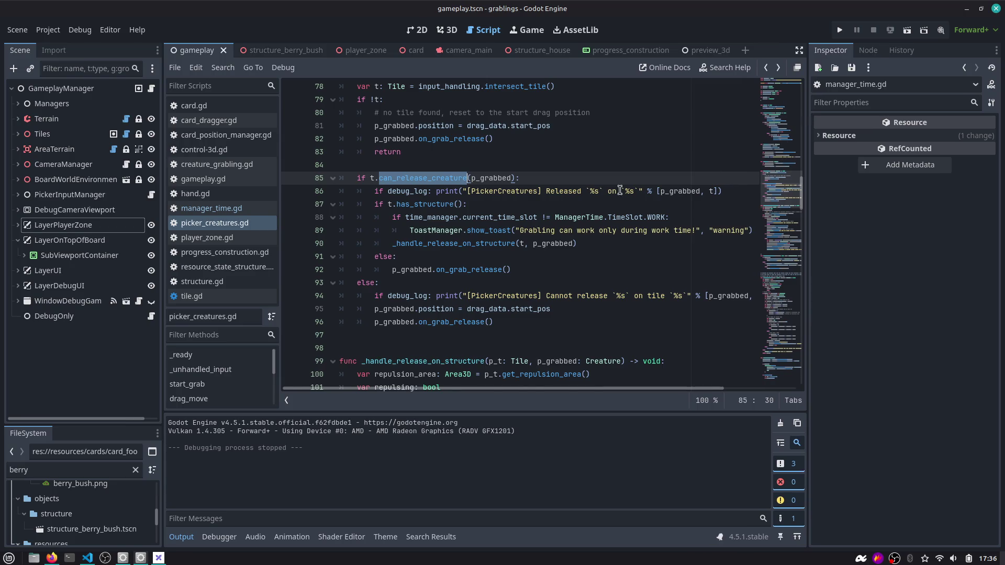
Scroll through the worker-assignment code in picker_creatures.gd, then switch to the Firefox stream chat.
scroll(620, 190, "down", 5)
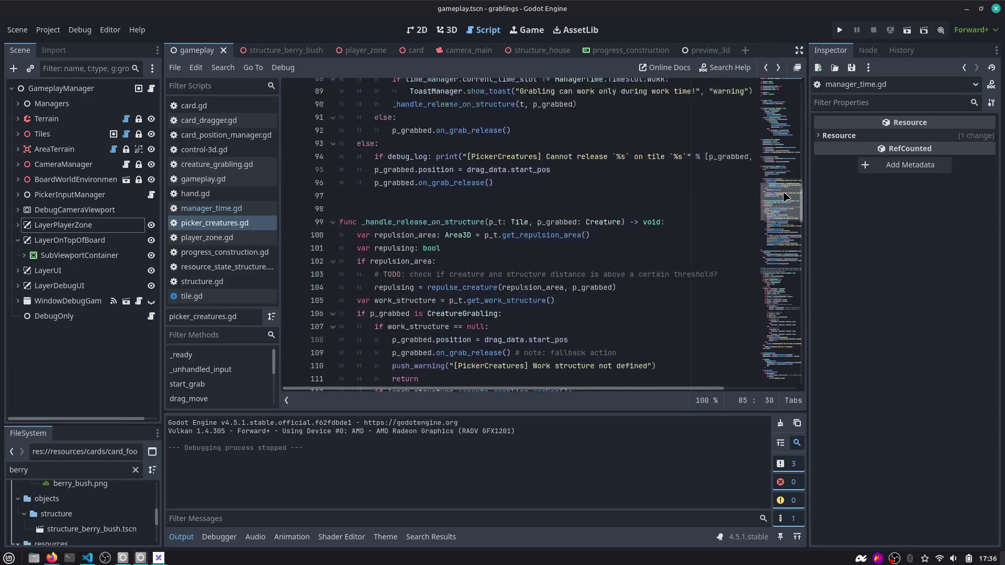
left_click_drag(785, 196, 785, 202)
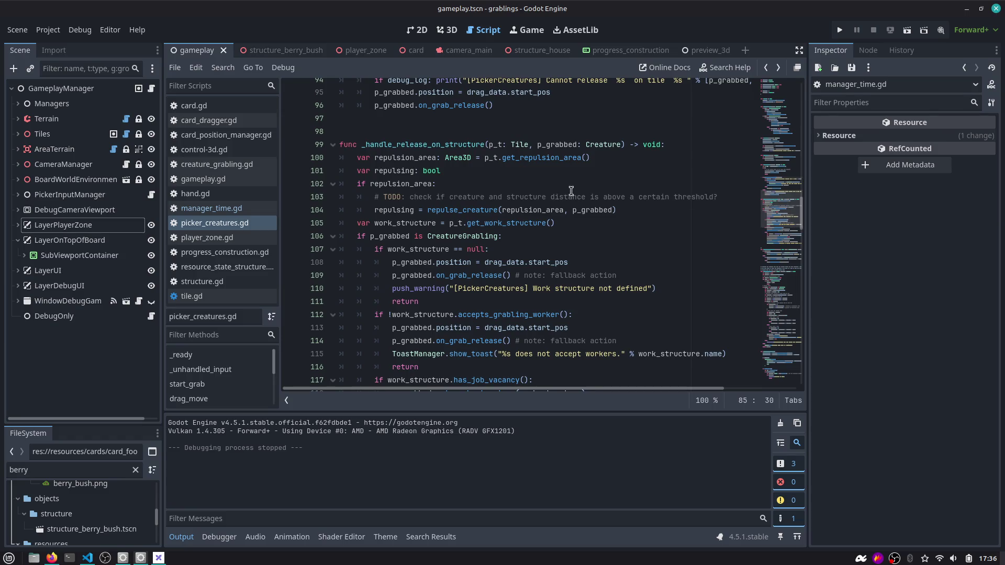
scroll(675, 207, "down", 3)
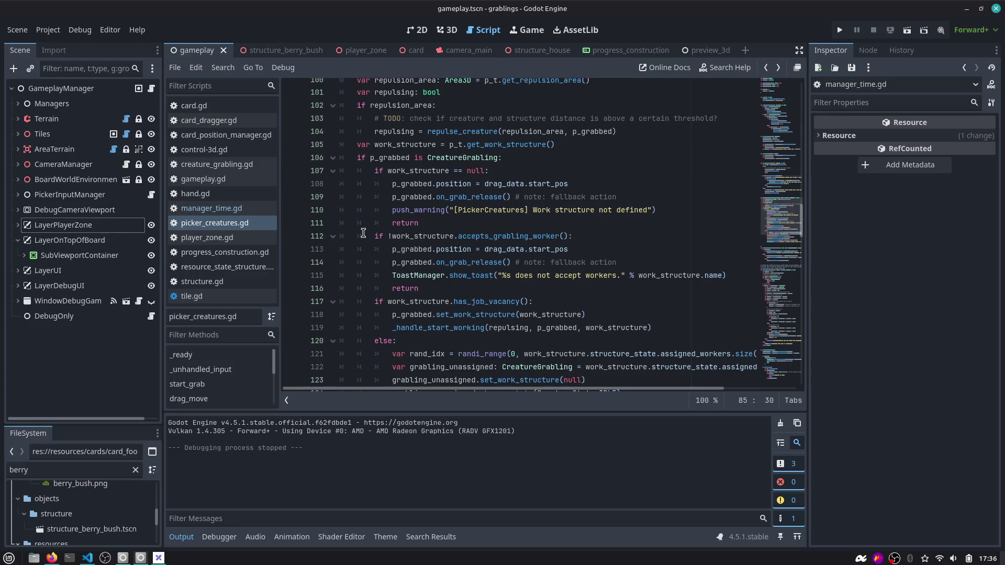
scroll(497, 208, "down", 2)
scroll(497, 208, "down", 4)
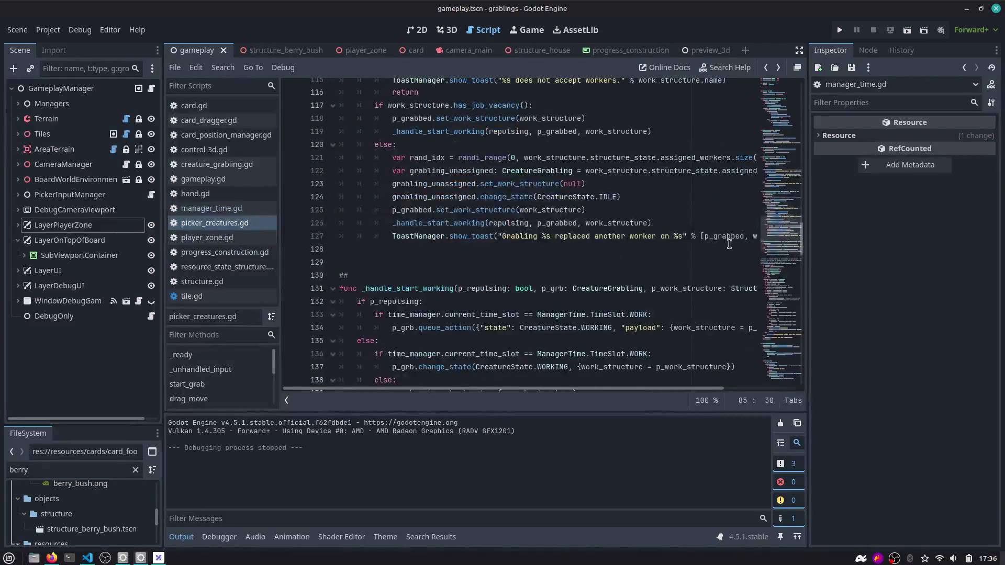
key("alt+Tab")
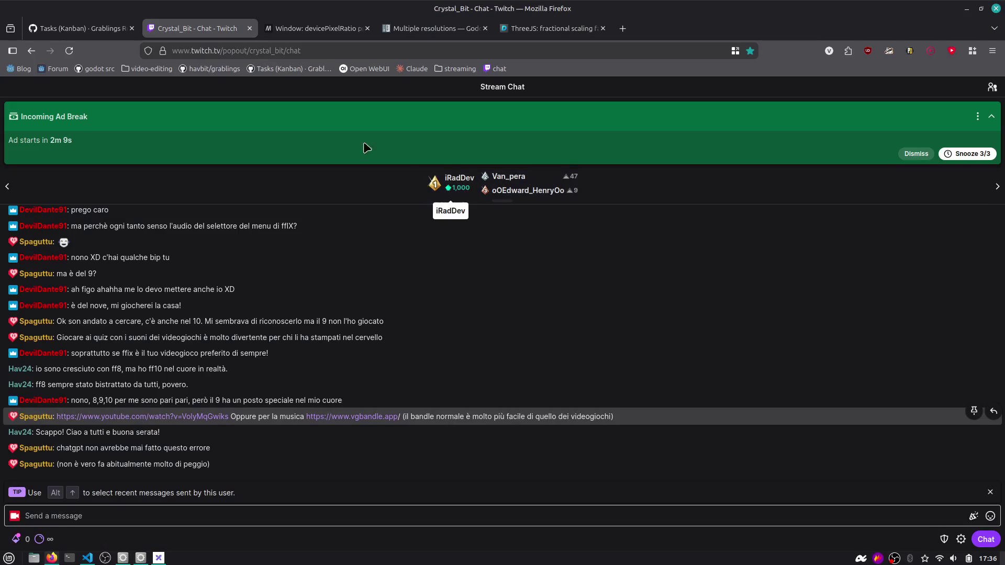
Open issue #14 from the Grablings Roadmap Kanban board, then switch back to VS Code.
left_click(100, 29)
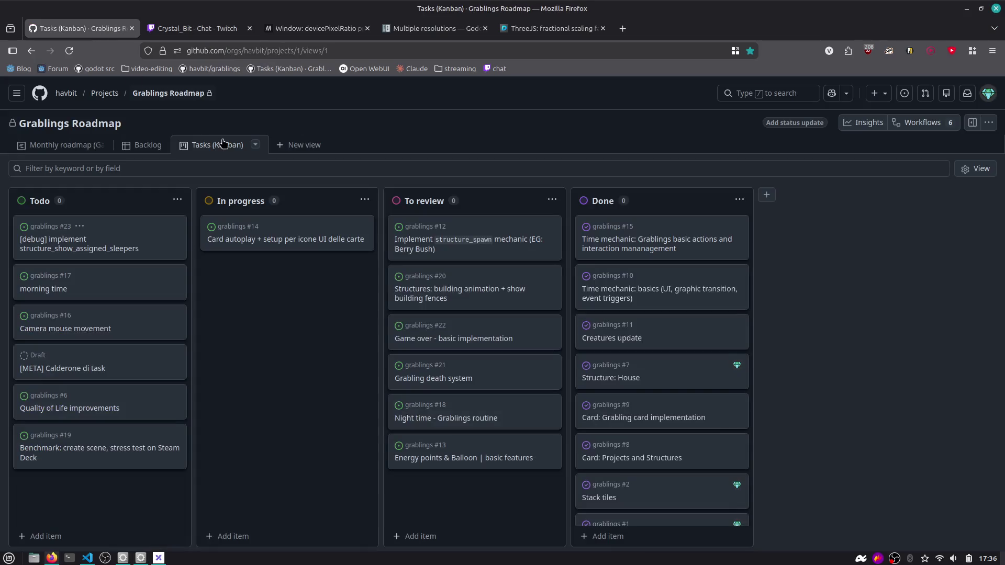
left_click(290, 240)
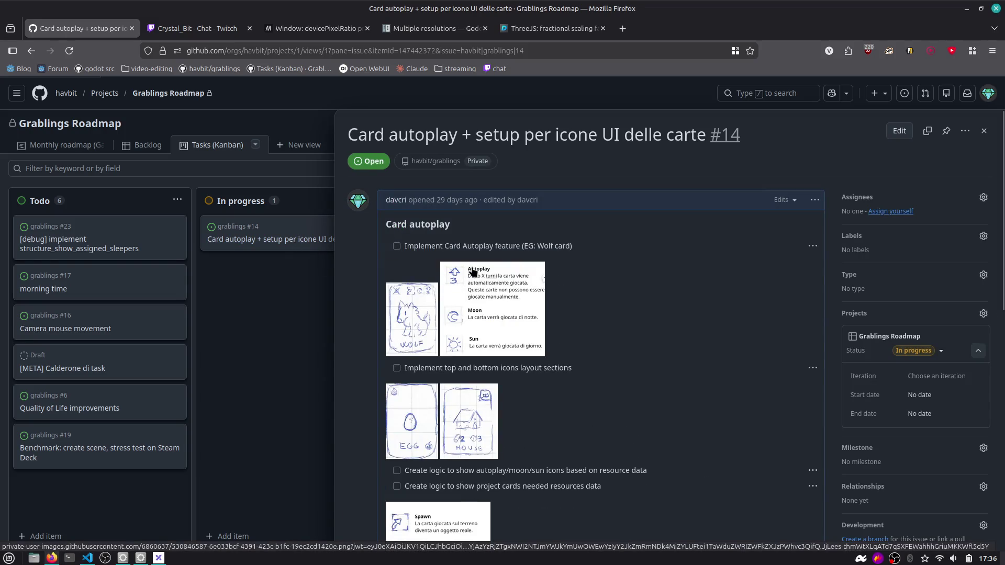
key("alt+Tab")
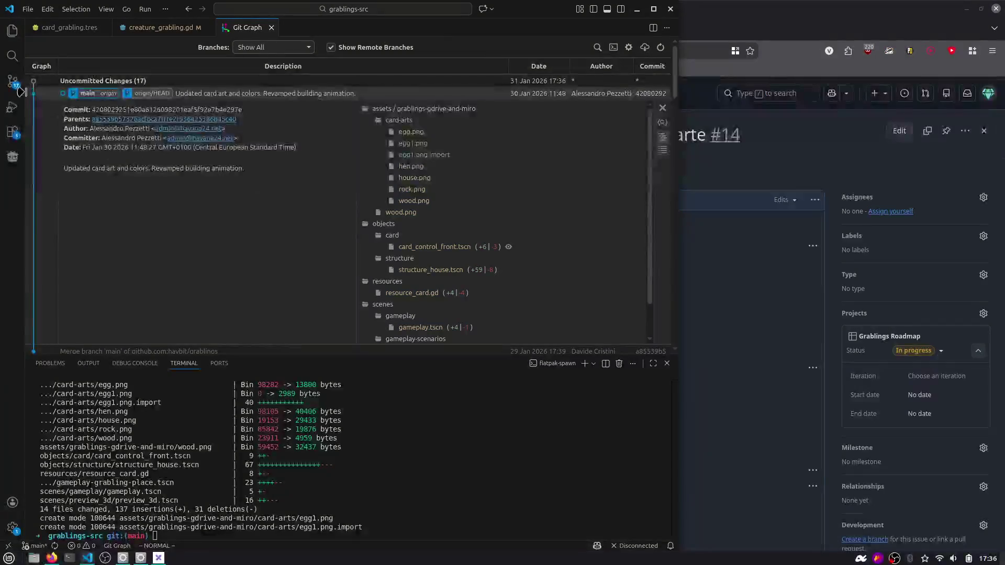
Open Source Control, maximize the window and review the creature_grabling.gd diff.
left_click(13, 83)
left_click_drag(536, 7, 753, 64)
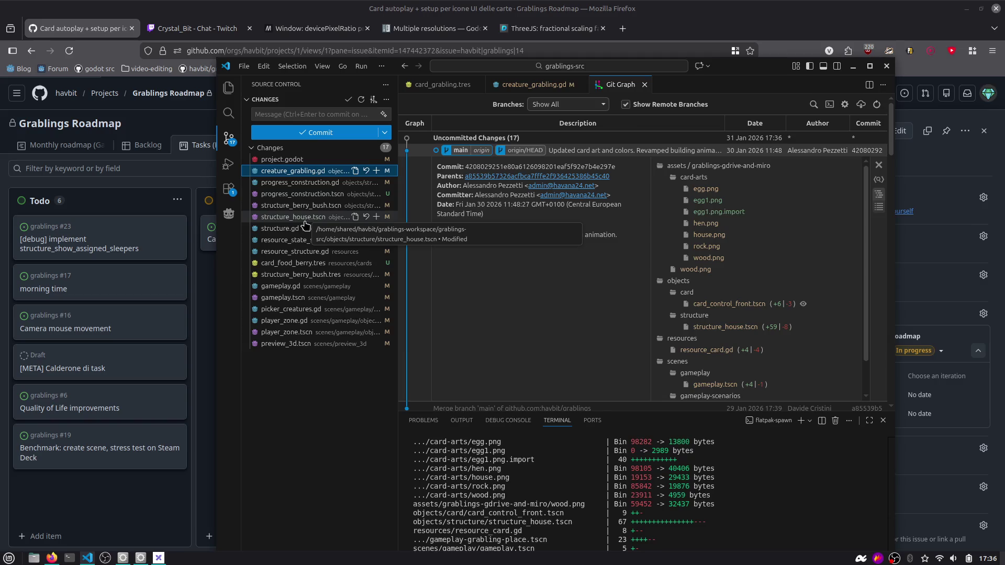
left_click(397, 150)
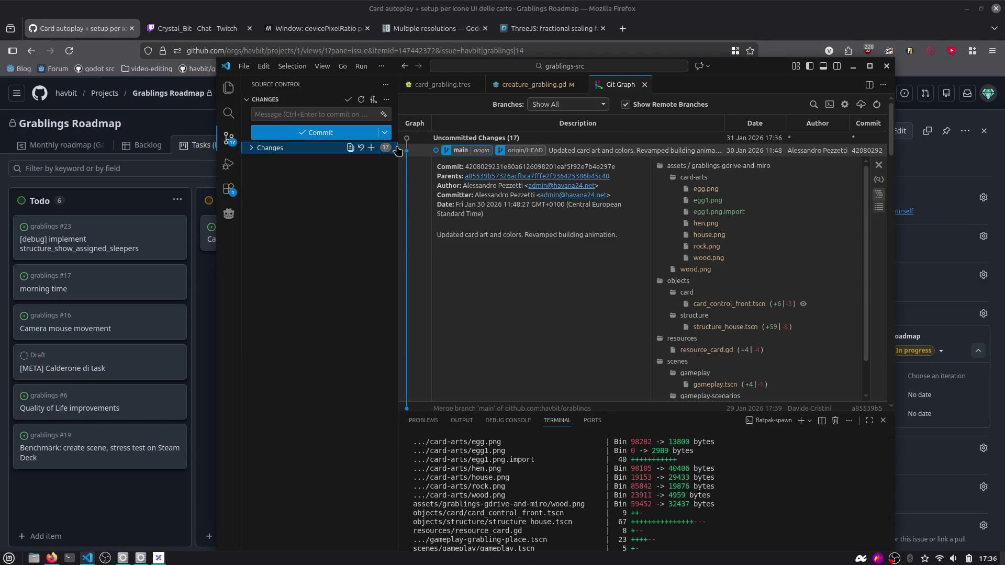
left_click_drag(397, 150, 437, 150)
left_click(270, 148)
left_click(337, 182)
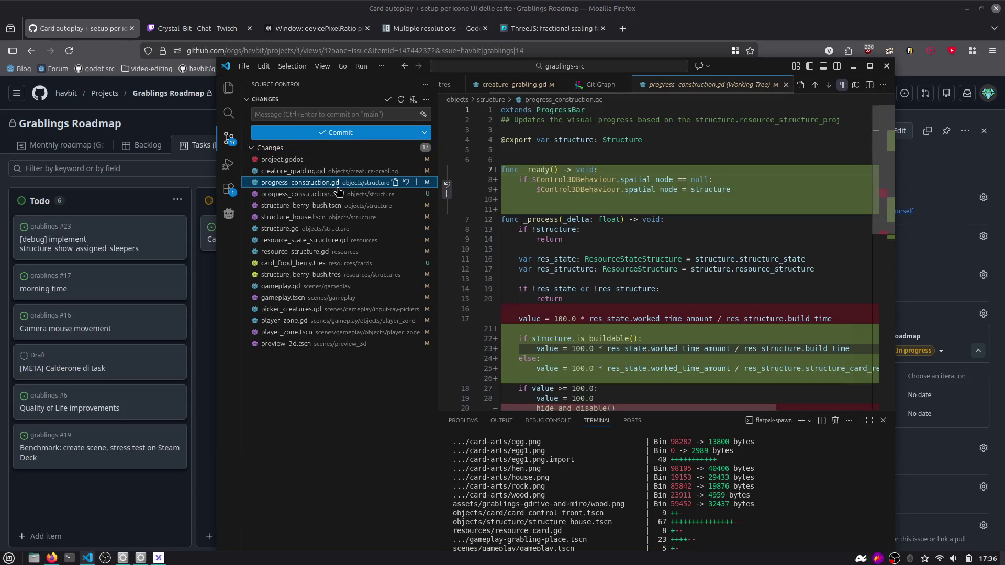
left_click(335, 171)
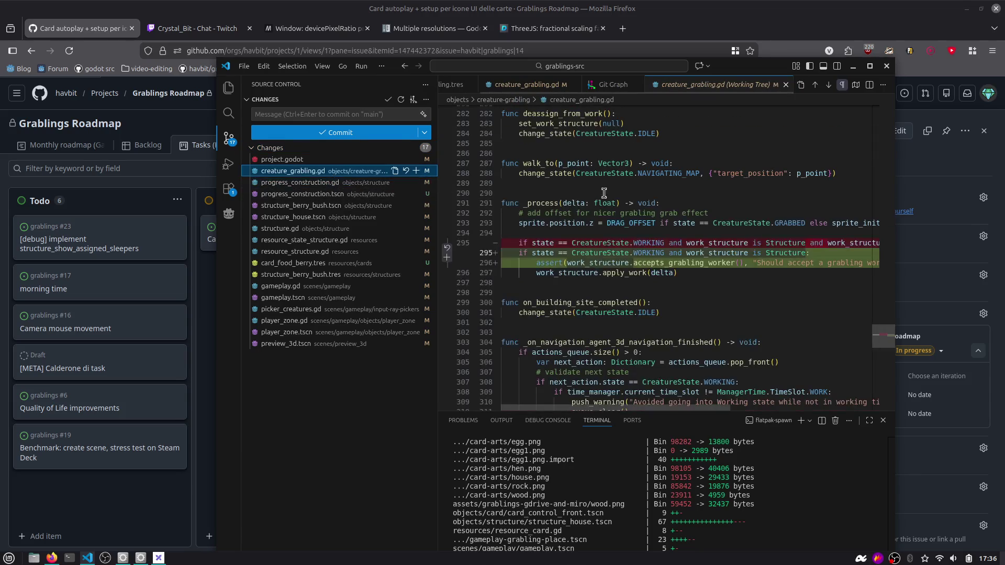
key("super+Up")
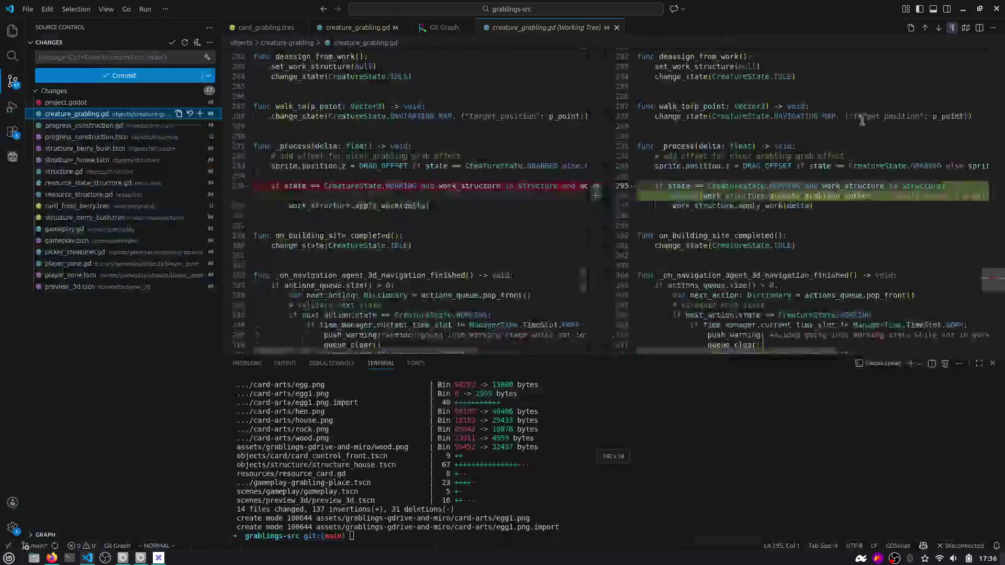
key("ctrl+j")
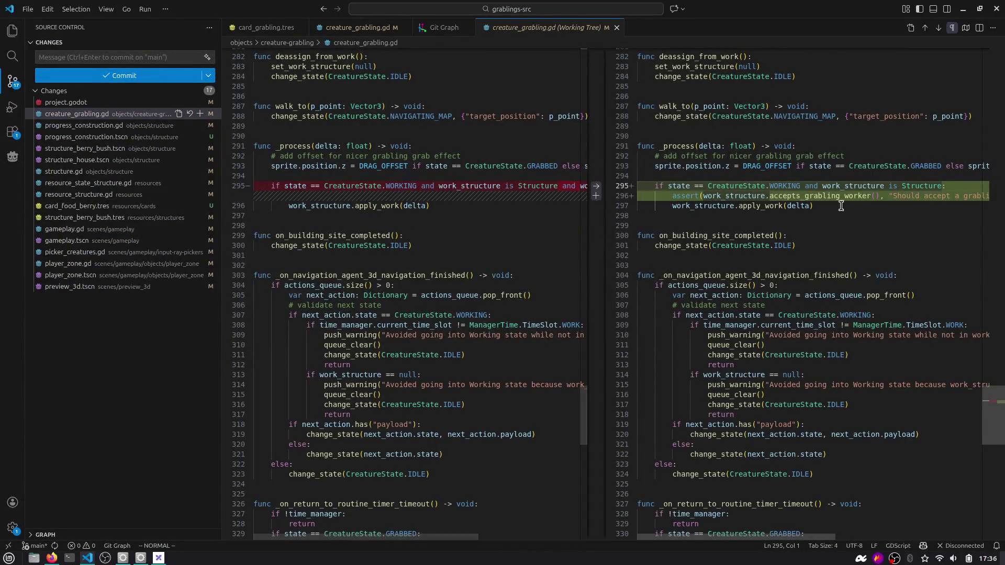
scroll(841, 205, "right", 3)
scroll(840, 206, "left", 3)
scroll(770, 195, "right", 3)
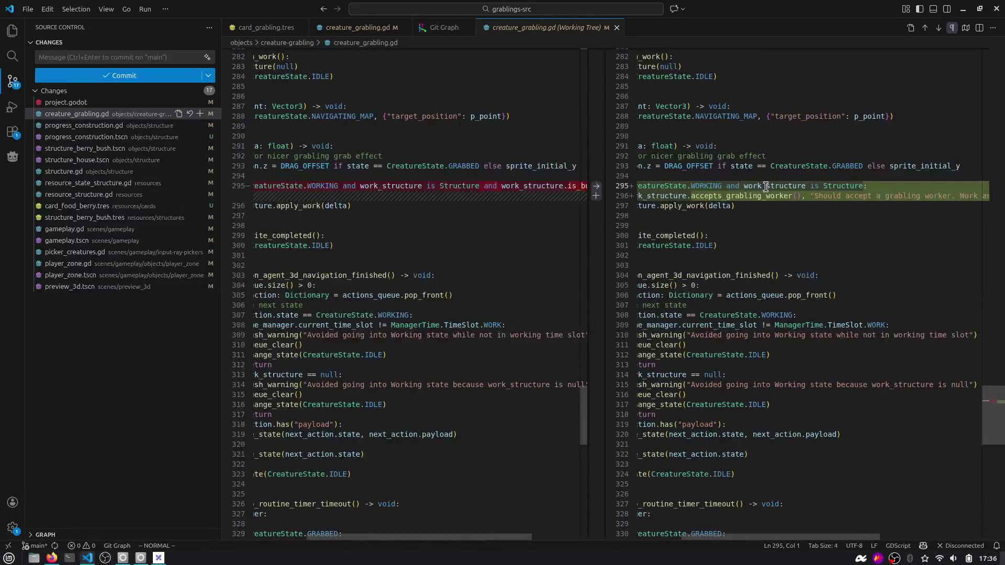
scroll(777, 194, "left", 3)
Stage creature_grabling.gd, project.godot, progress_construction.gd and progress_construction.tscn after reviewing their diffs.
left_click(200, 113)
left_click(152, 125)
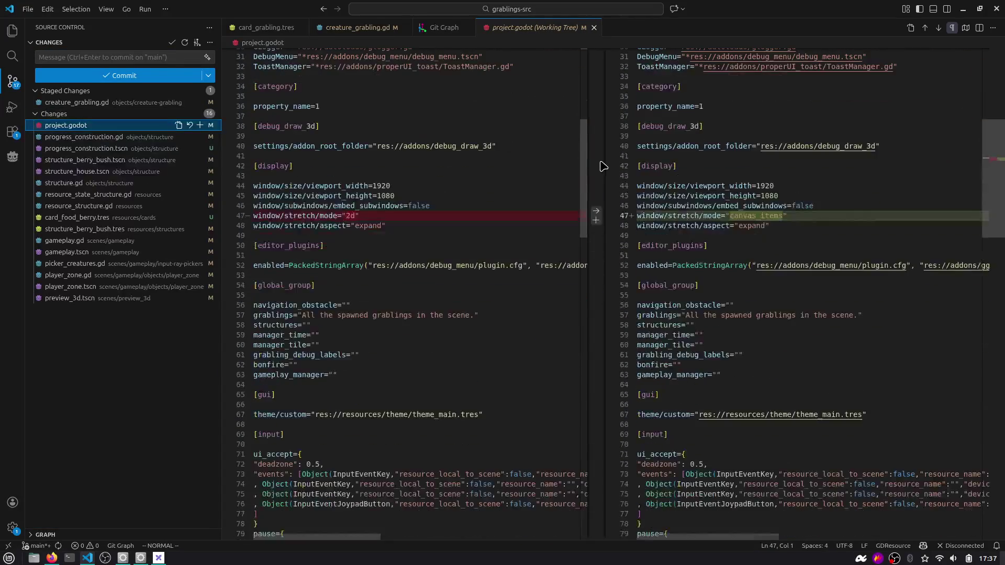
left_click(200, 125)
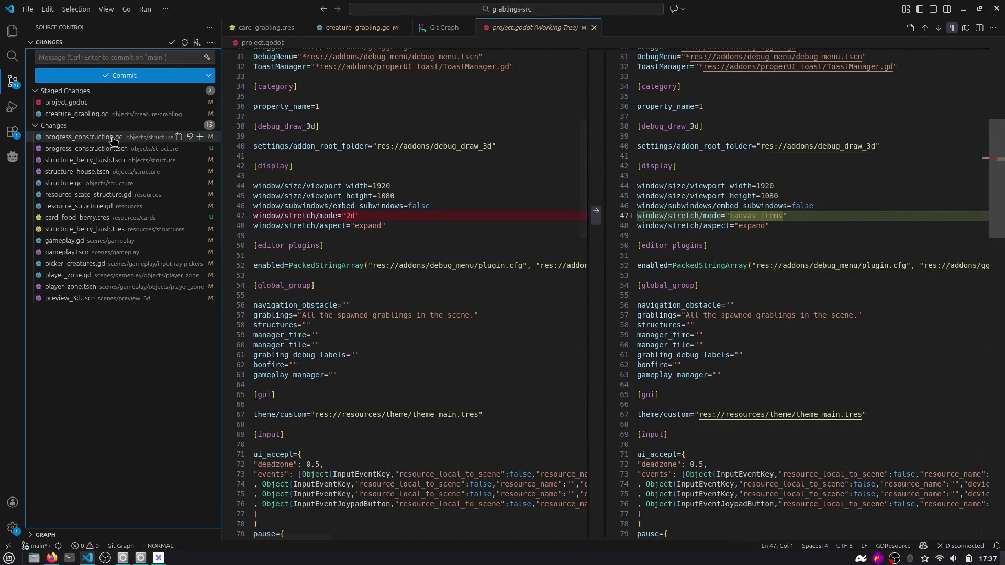
left_click(105, 136)
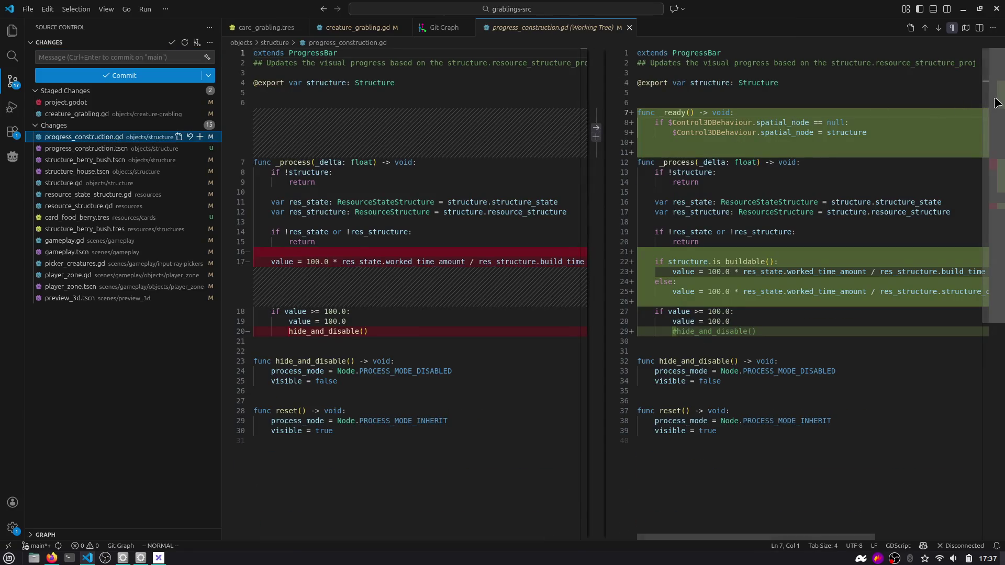
scroll(998, 117, "down", 1)
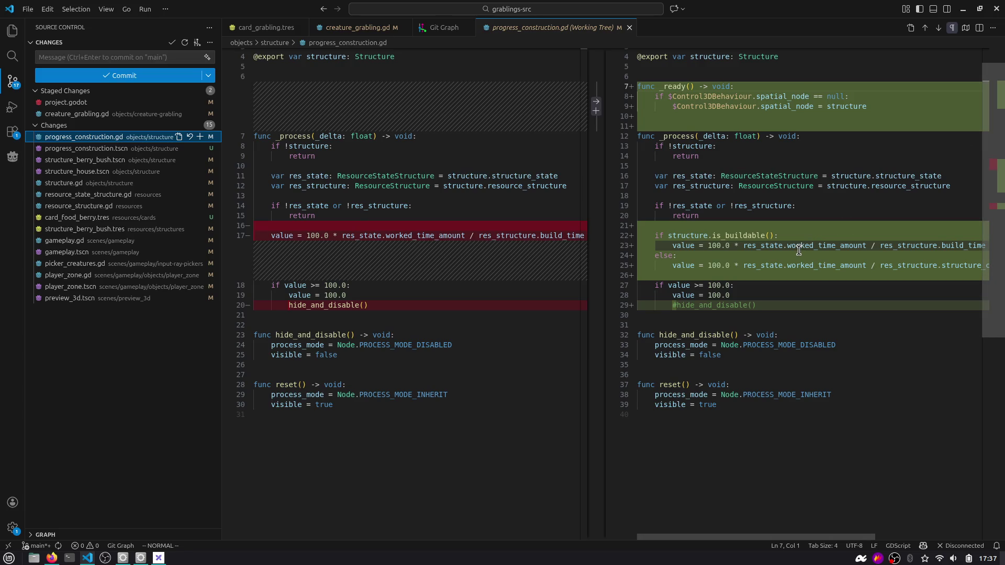
scroll(799, 255, "right", 3)
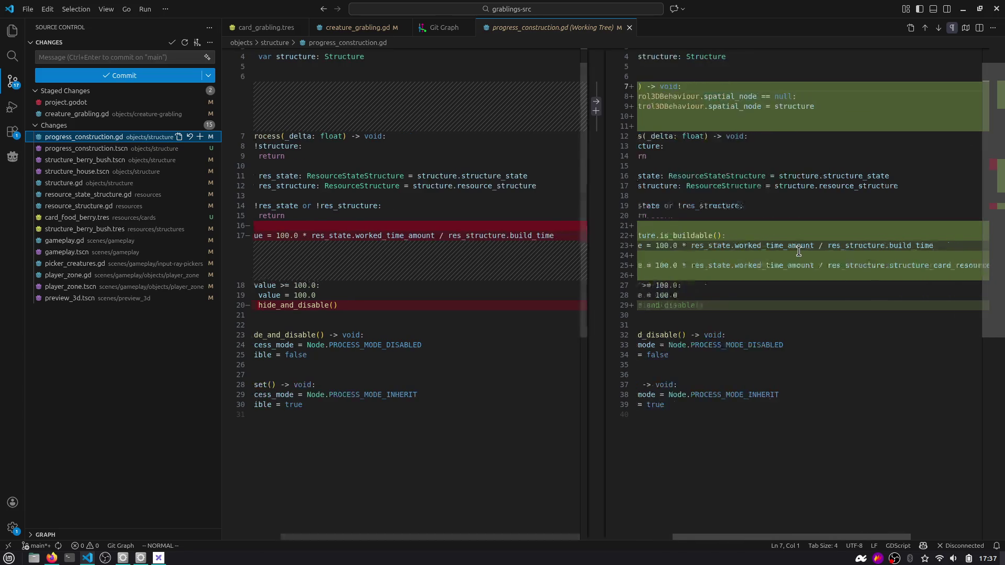
scroll(790, 256, "left", 3)
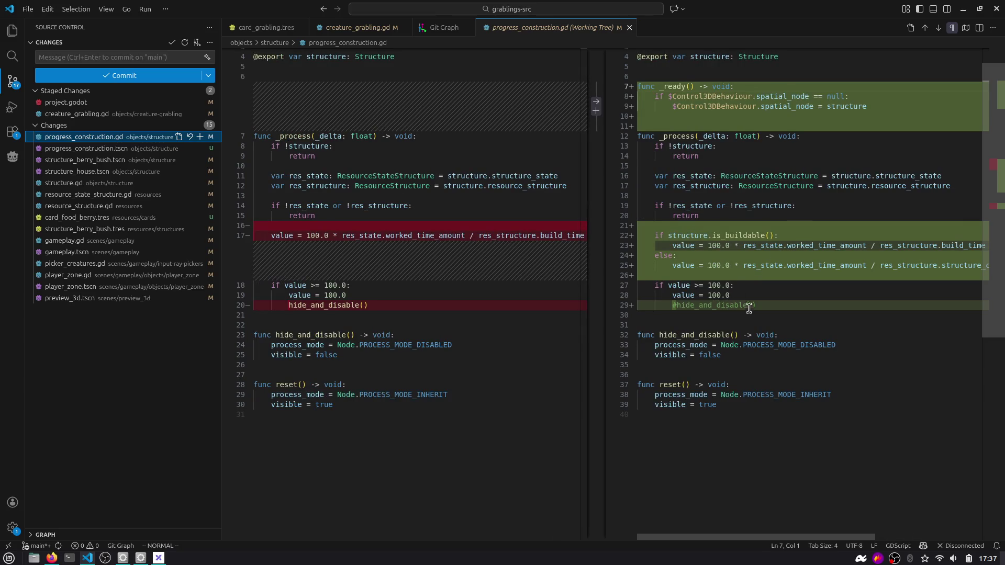
left_click(200, 137)
left_click(97, 152)
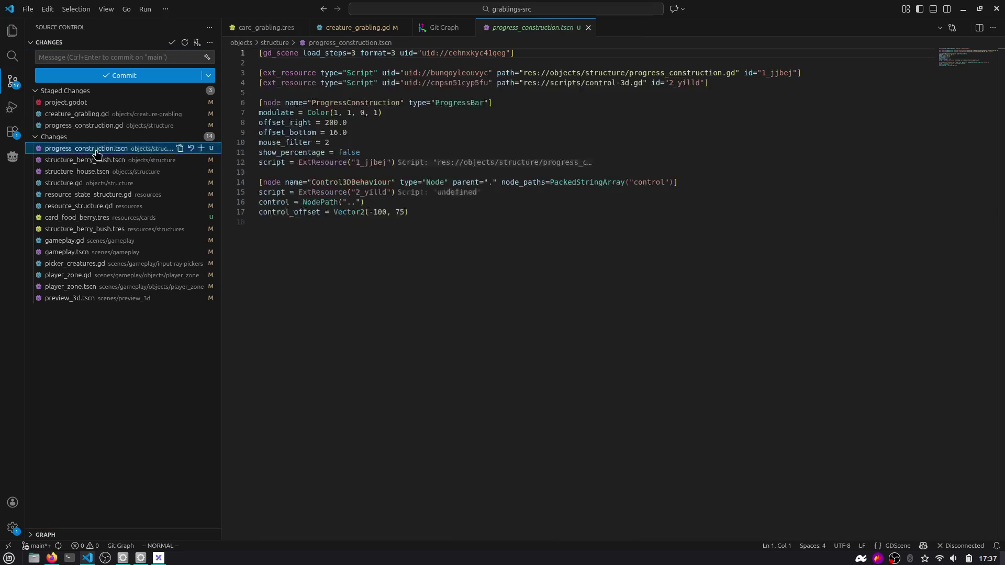
left_click(201, 148)
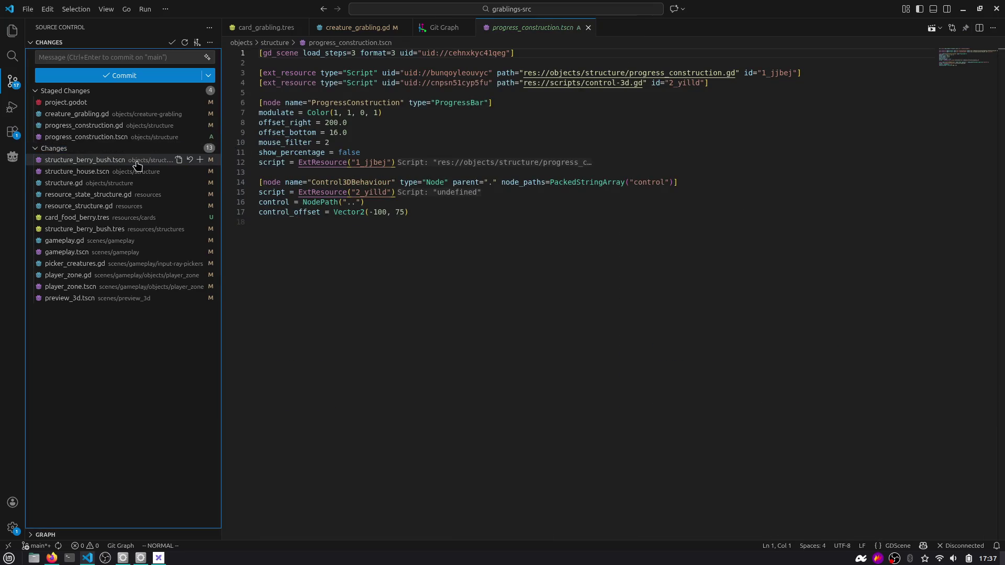
Review and stage structure_berry_bush.tscn and structure_house.tscn.
left_click(136, 164)
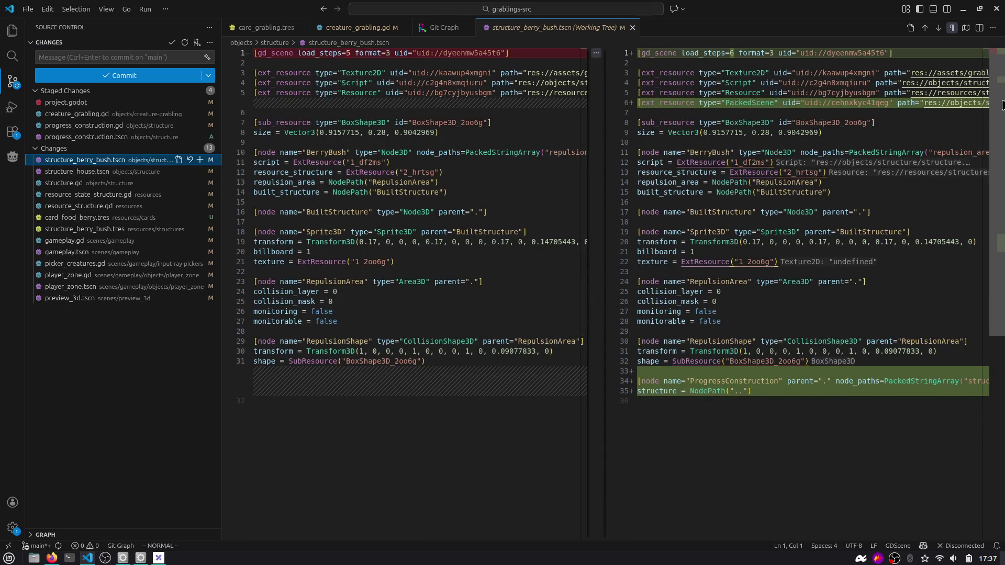
scroll(864, 172, "down", 1)
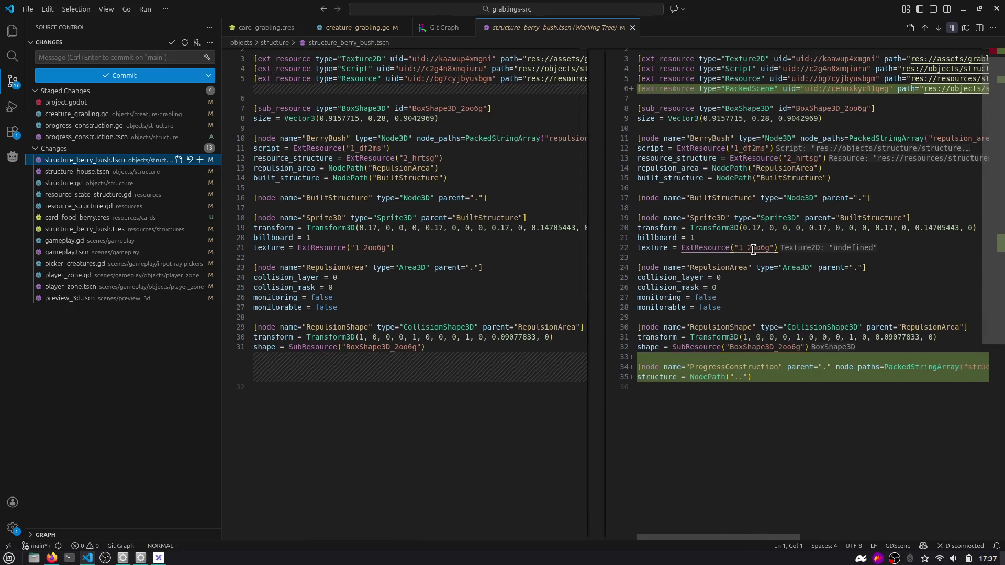
scroll(754, 249, "right", 5)
scroll(753, 249, "left", 5)
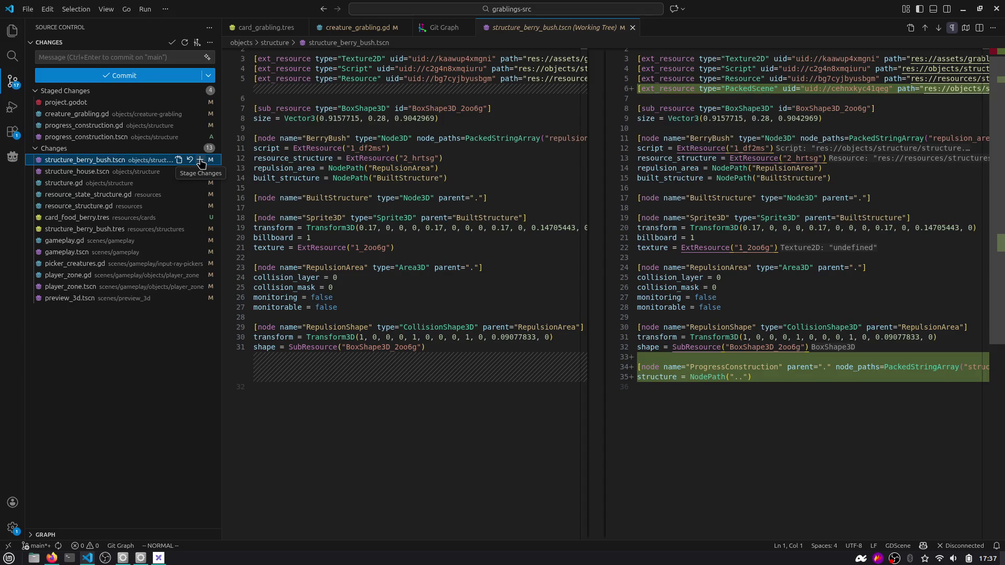
left_click(200, 164)
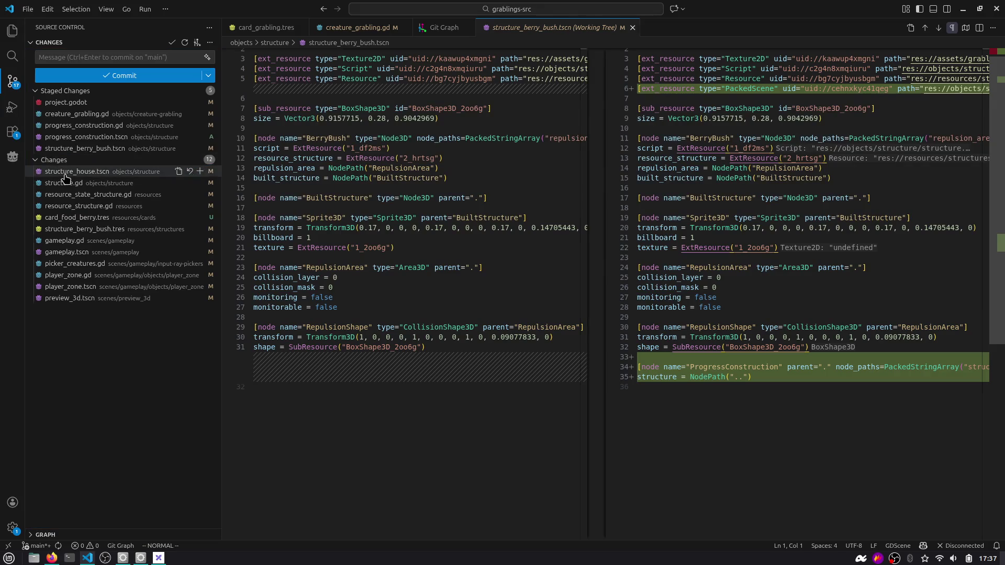
left_click_drag(985, 63, 986, 347)
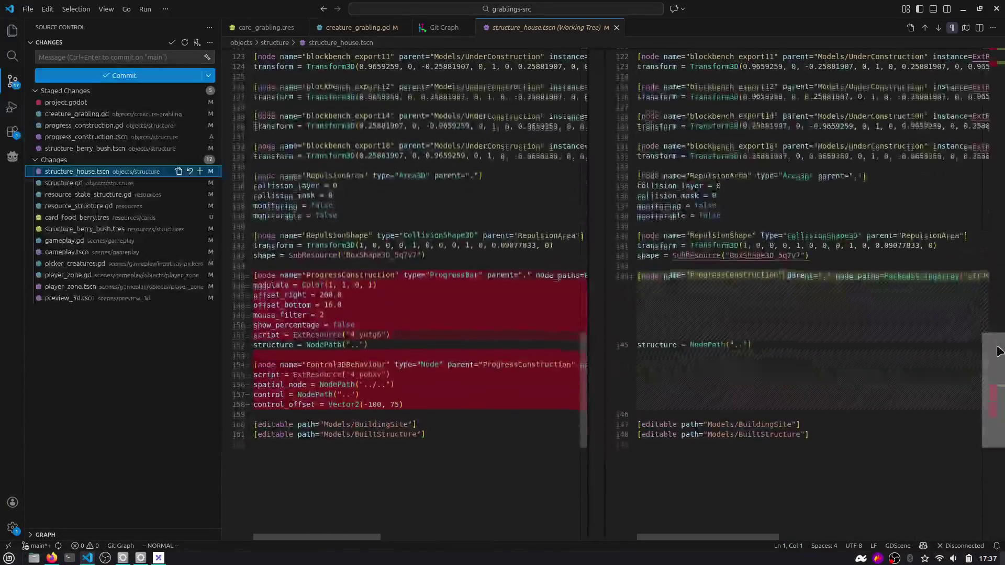
left_click(201, 172)
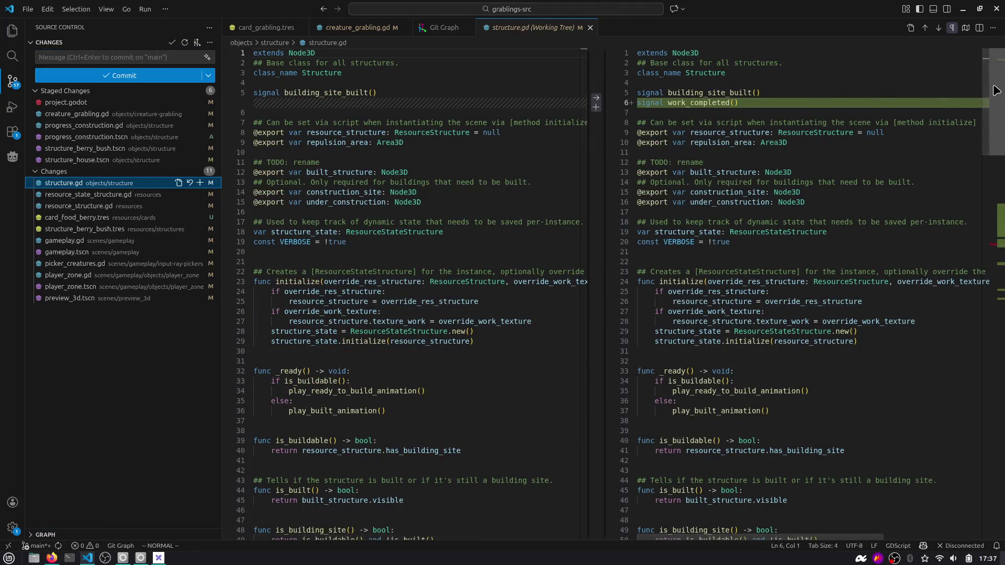
Add a '# Currently unused.' comment above the work_completed signal in structure.gd.
left_click(994, 211)
scroll(993, 211, "up", 15)
left_click(786, 92)
type("o# Cu")
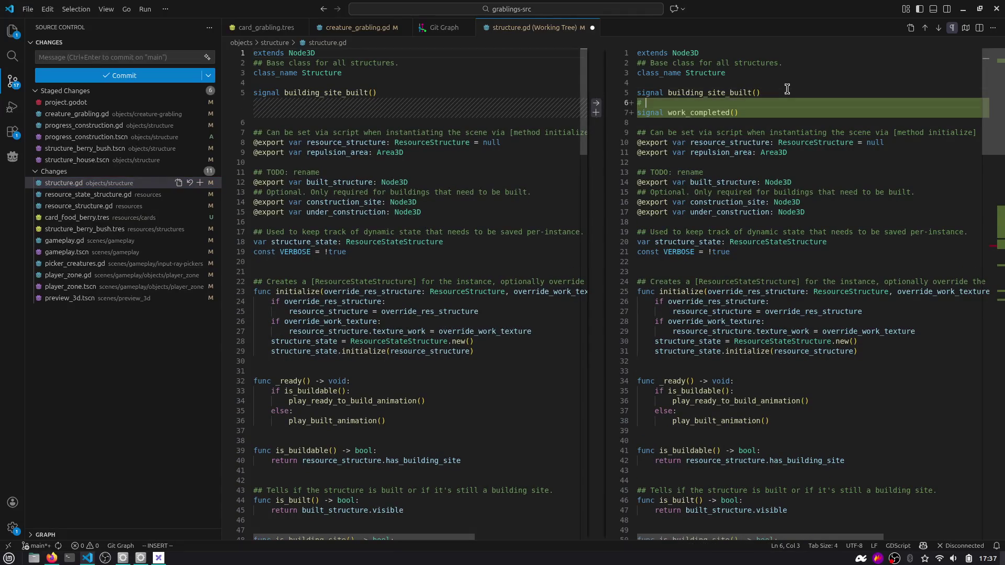
type("tly u")
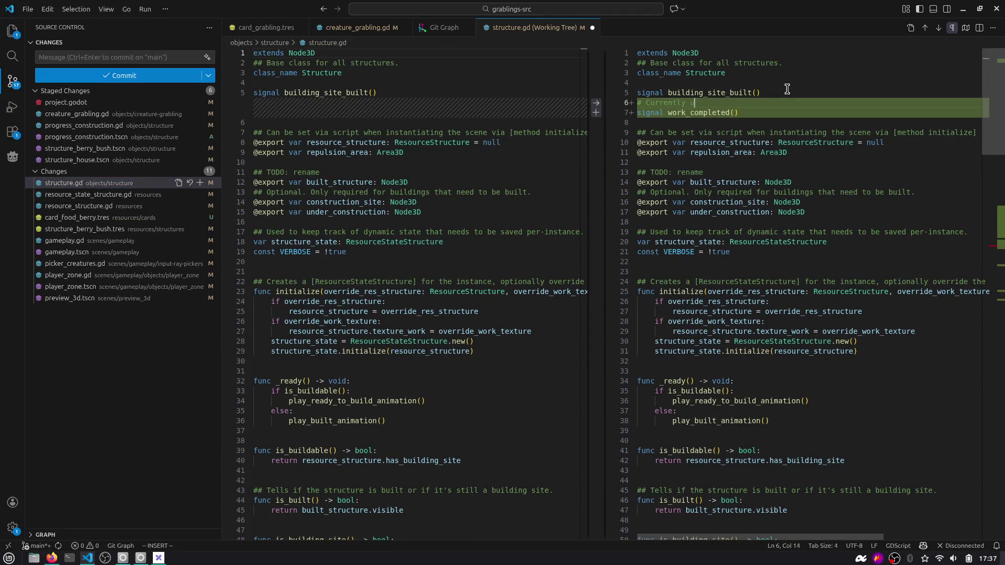
type("d.")
key("Escape")
Search the project for work_completed, check its declaration, then clear the search.
double_click(711, 109)
key("ctrl+shift+f")
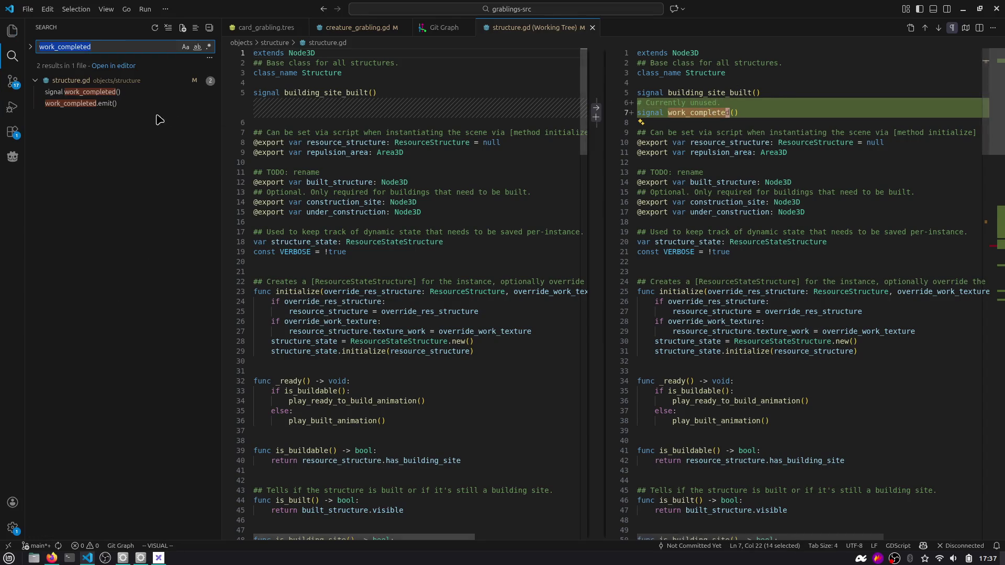
left_click(141, 103)
left_click(135, 92)
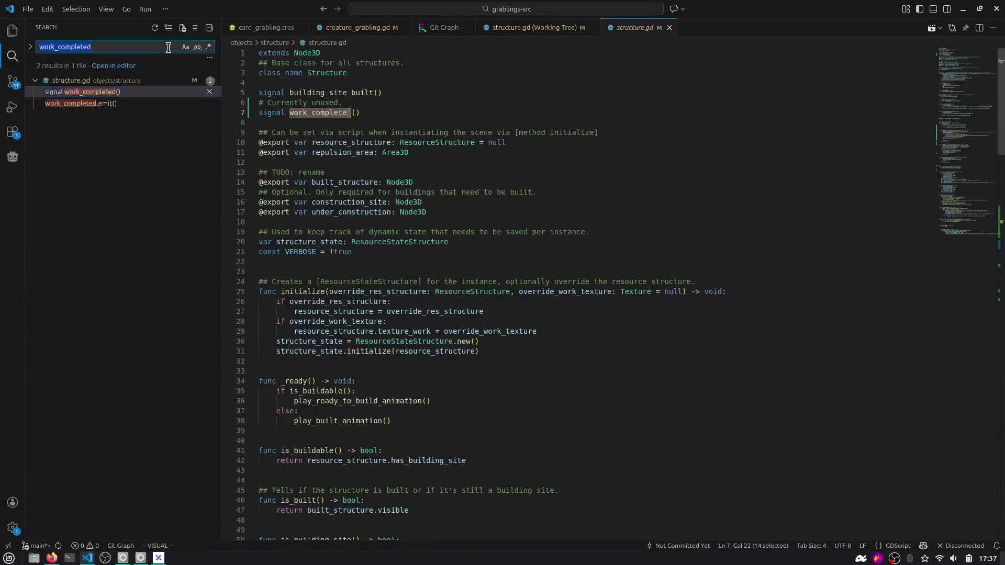
left_click(167, 27)
left_click(376, 80)
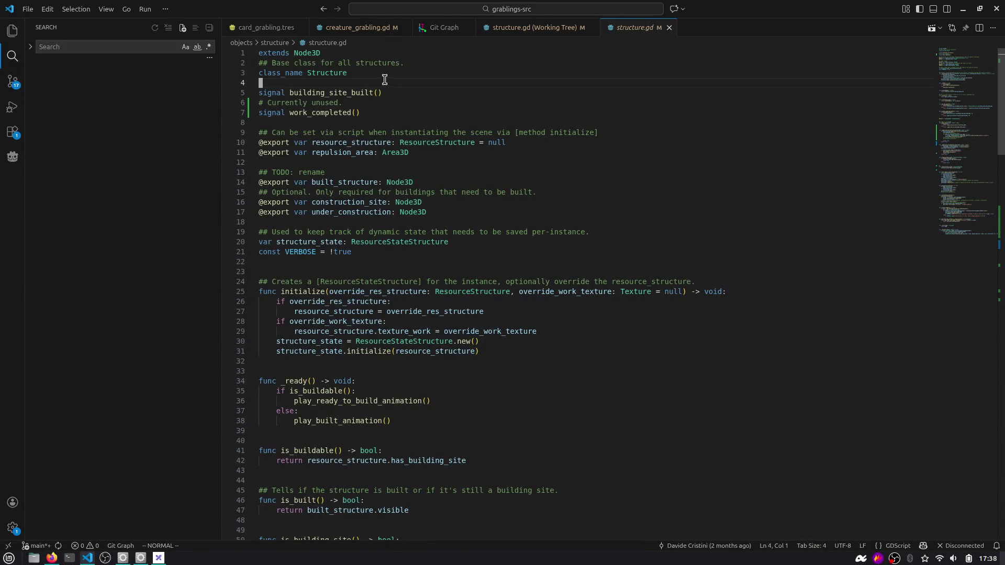
Stage the structure.gd changes in Source Control.
left_click(13, 81)
left_click(203, 186)
left_click(200, 184)
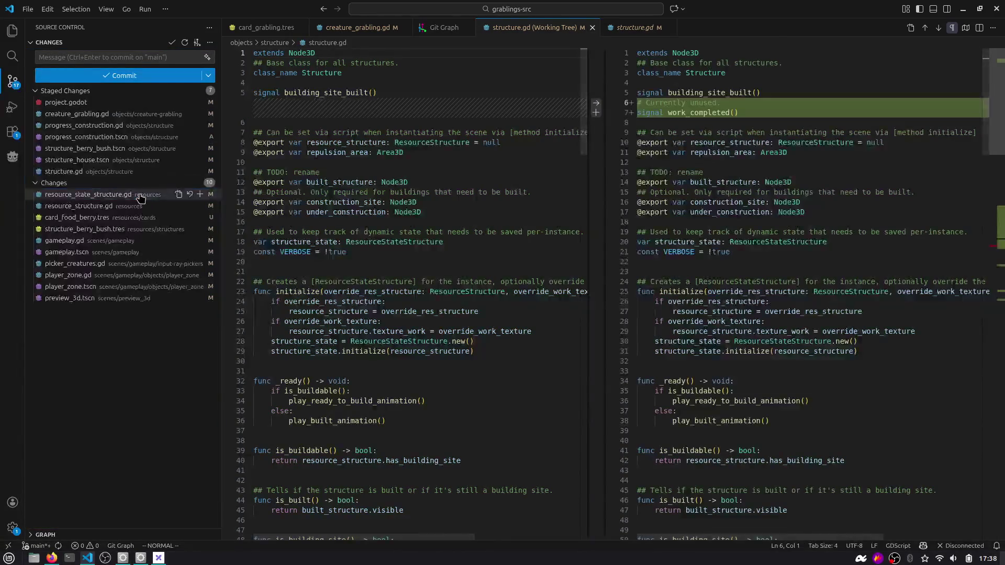
Open the resource_state_structure.gd diff and search the project for apply_work.
left_click(139, 196)
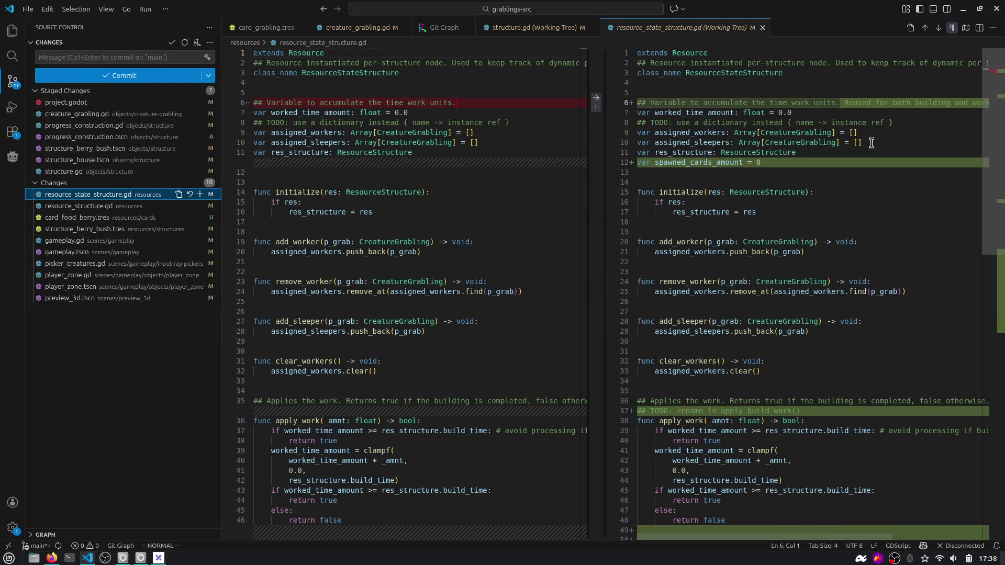
scroll(990, 208, "down", 5)
scroll(991, 208, "down", 2)
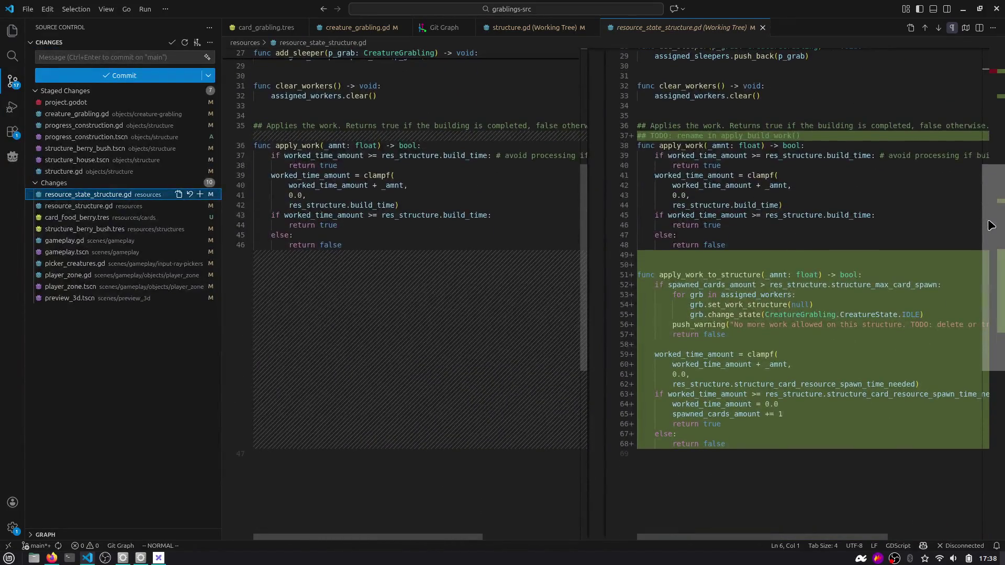
left_click(682, 141)
double_click(683, 142)
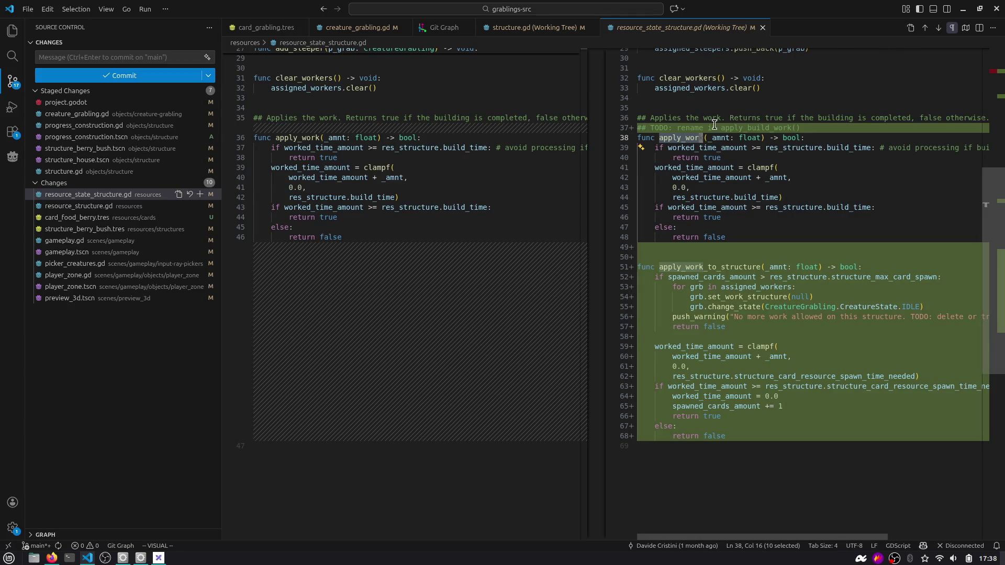
key("ctrl+shift+f")
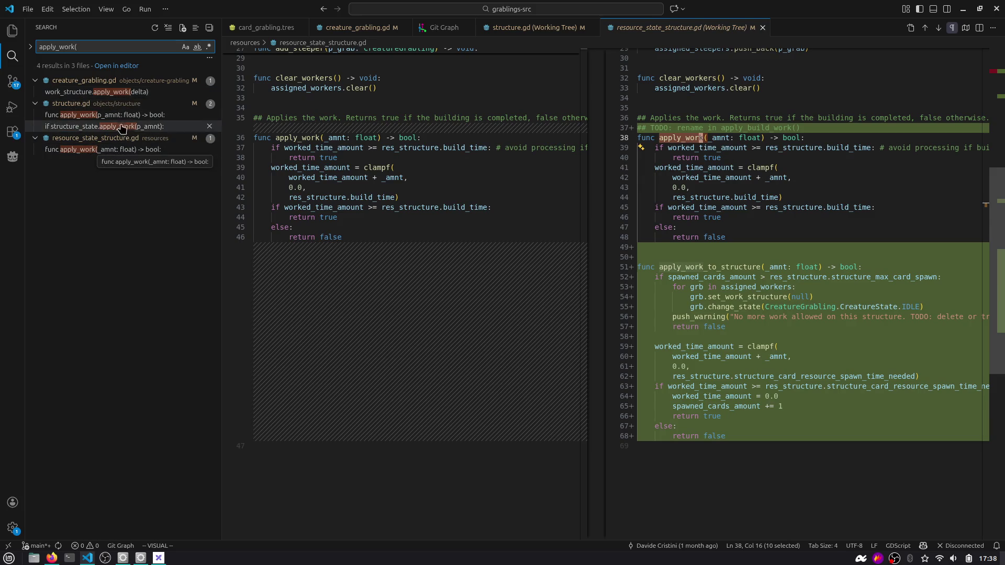
Replace all four apply_work( occurrences with apply_building_work( using Replace All.
left_click(31, 46)
type("apply_building_")
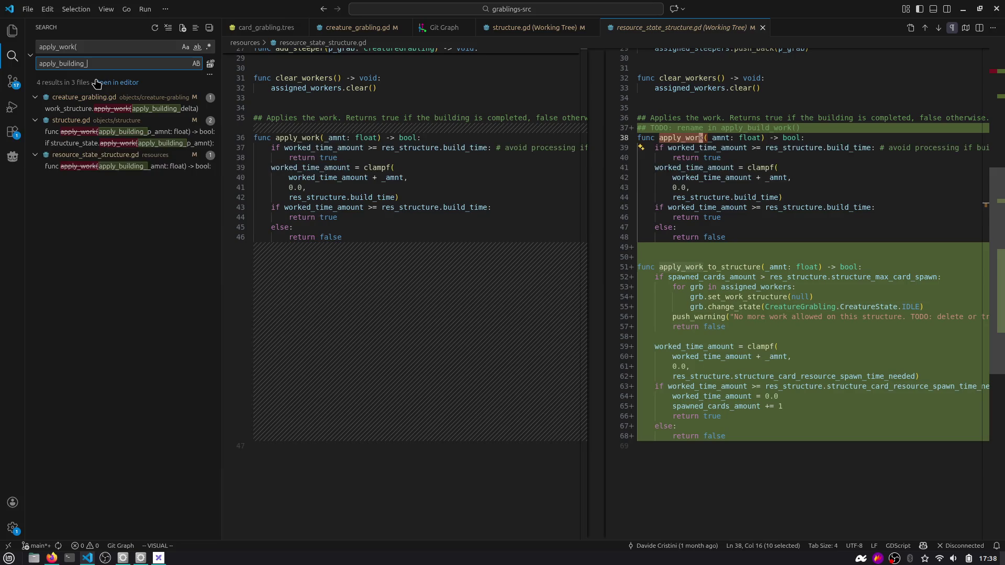
type("(")
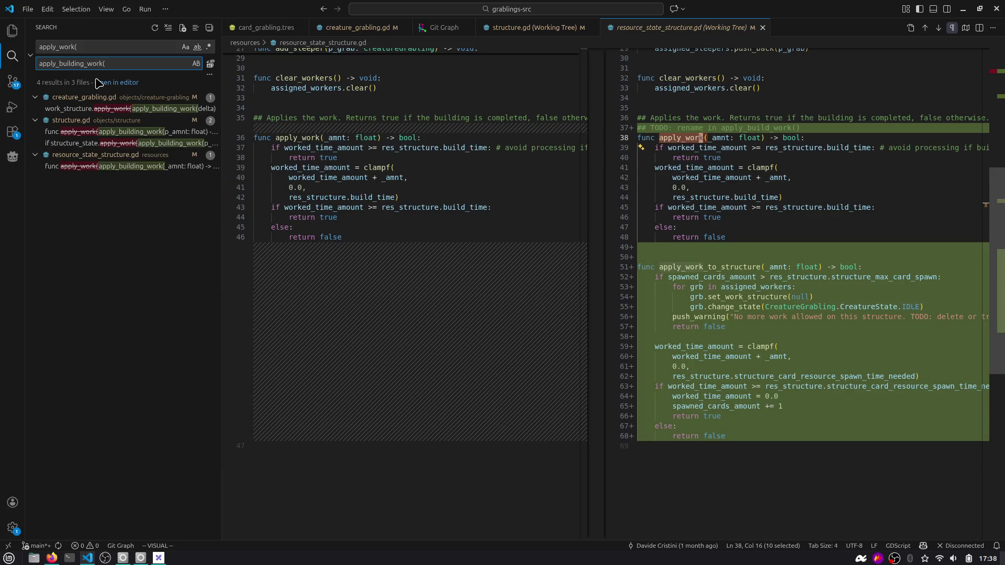
left_click(211, 65)
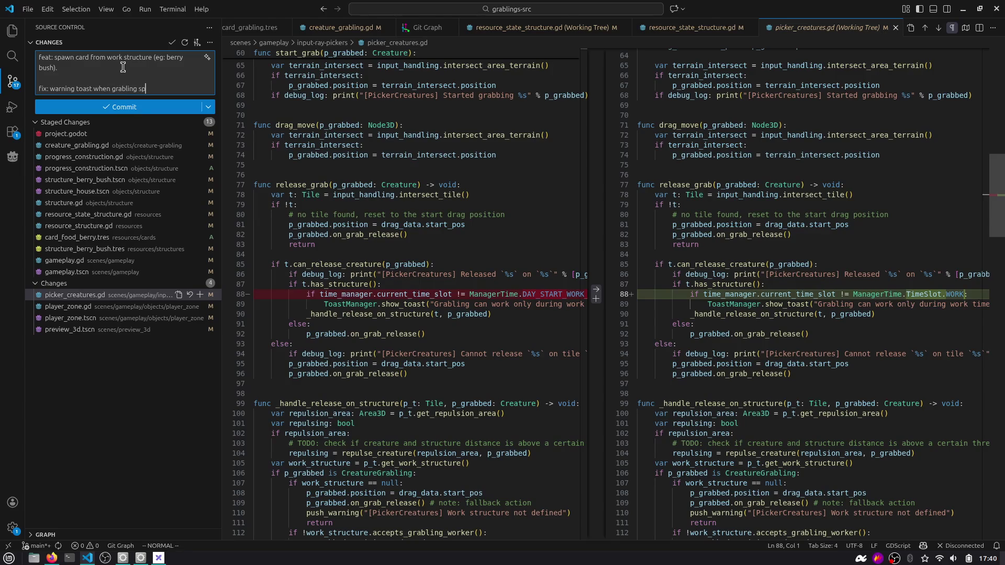
Fix the commit message's last word, then stage picker_creatures.gd and player_zone.gd after review.
key("ctrl+shift+Left")
type("aw")
type("work structure during work time.")
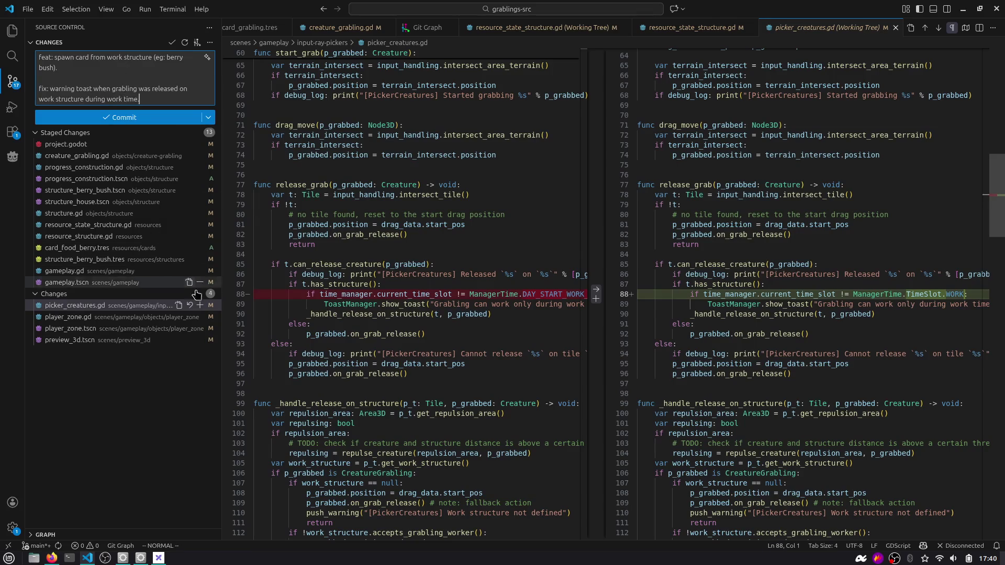
left_click(200, 305)
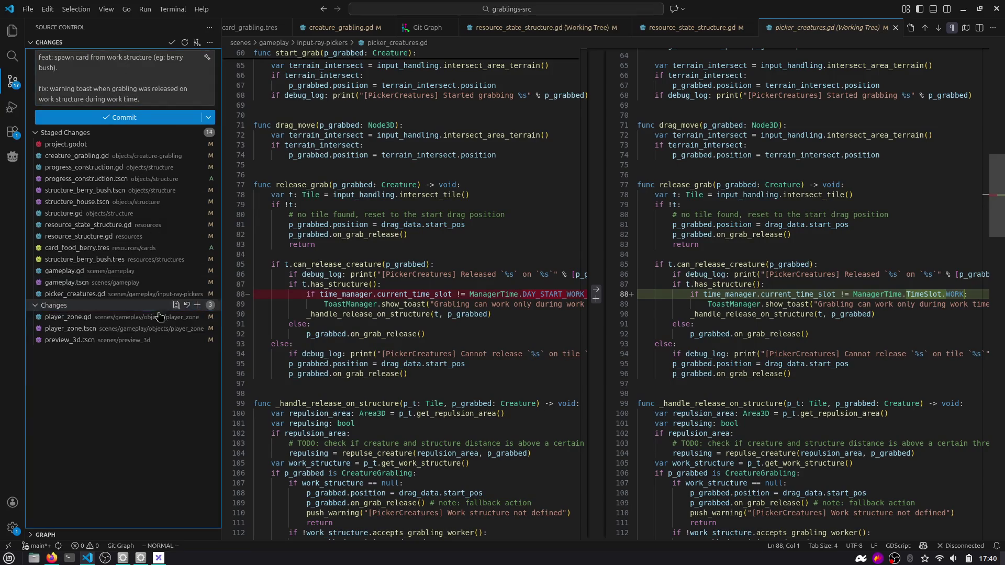
left_click(141, 317)
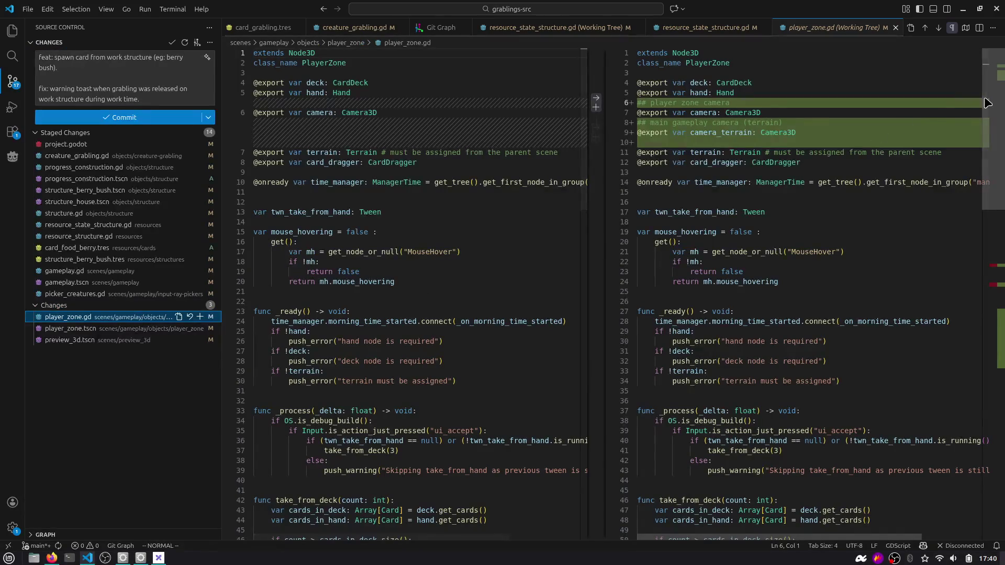
left_click(978, 290)
double_click(713, 198)
left_click(200, 316)
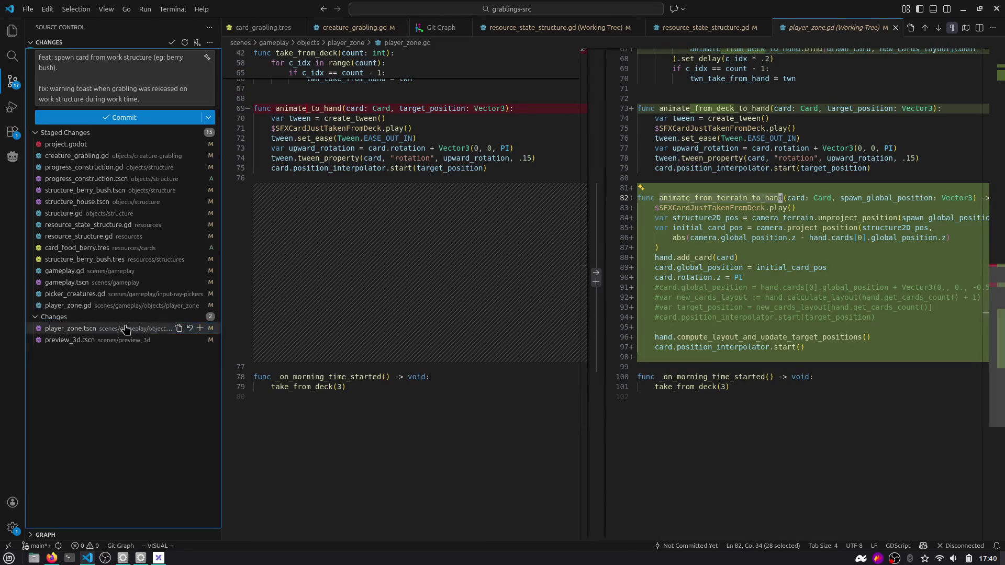
Stage player_zone.tscn and preview_3d.tscn, then commit and sync to GitHub.
left_click(127, 328)
scroll(858, 157, "down", 4)
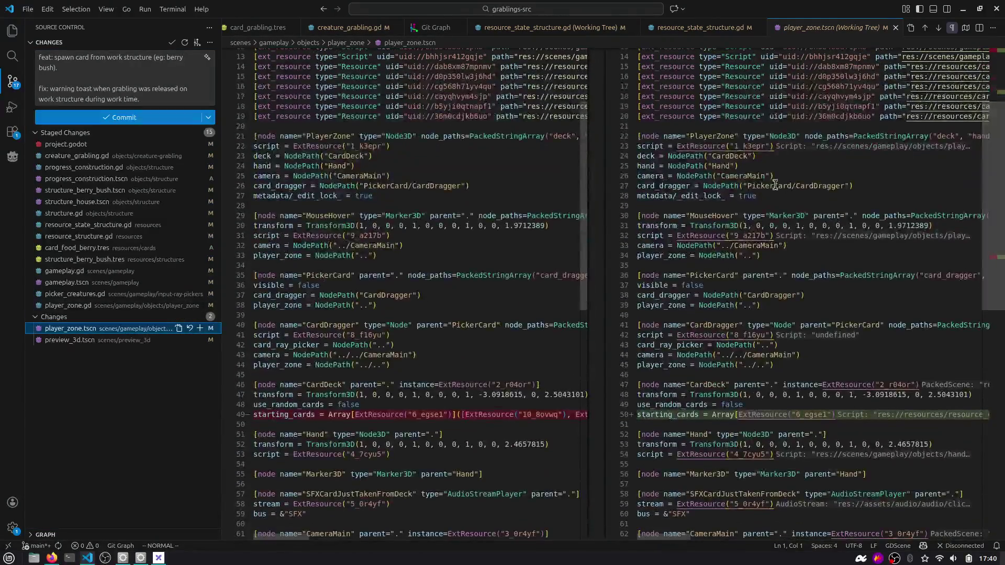
left_click(200, 328)
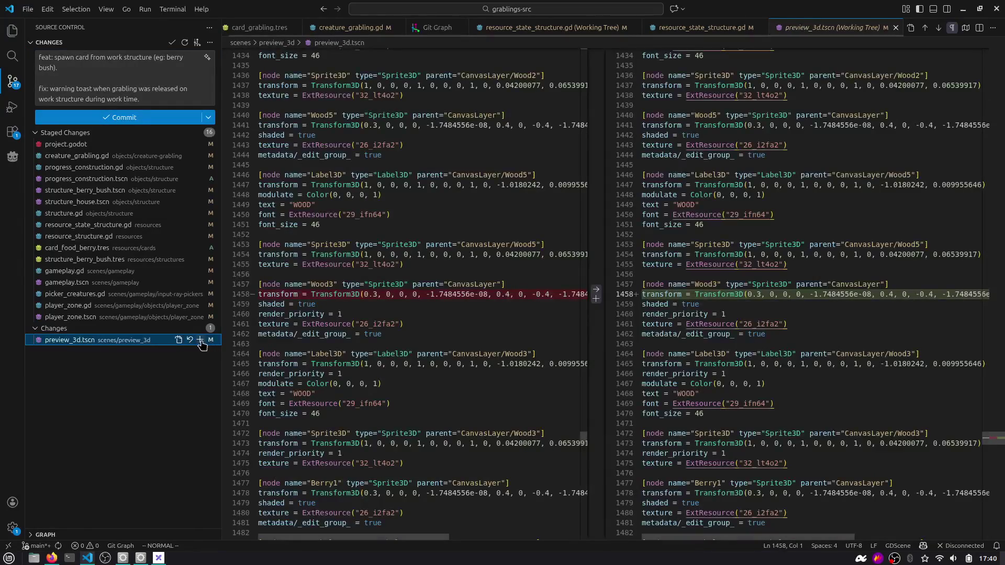
left_click(200, 340)
left_click(152, 118)
left_click(140, 77)
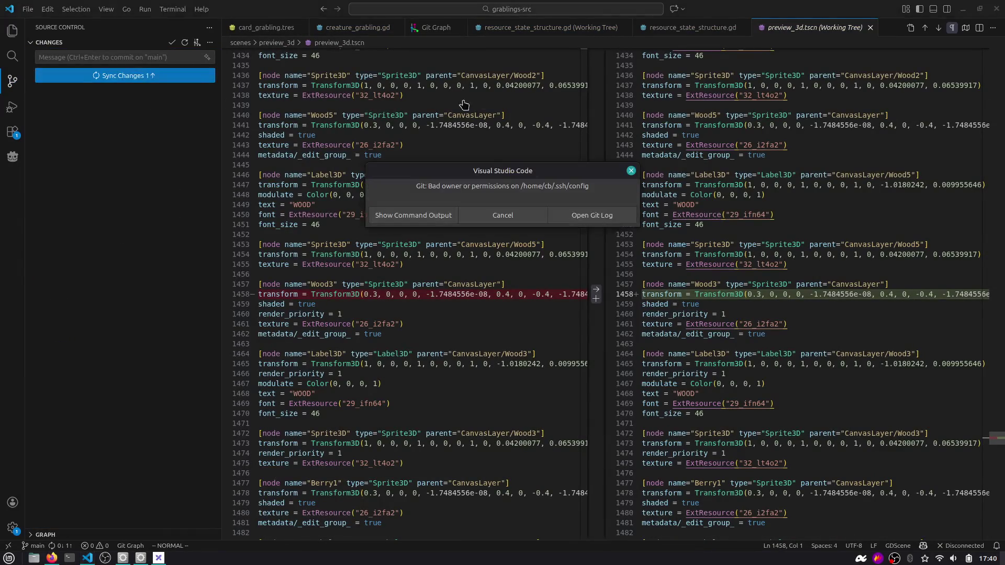
Dismiss the Git permissions error and push the commit to GitHub with gp in the terminal.
left_click(521, 217)
key("ctrl+grave")
key("ctrl+l")
type("gp")
key("Return")
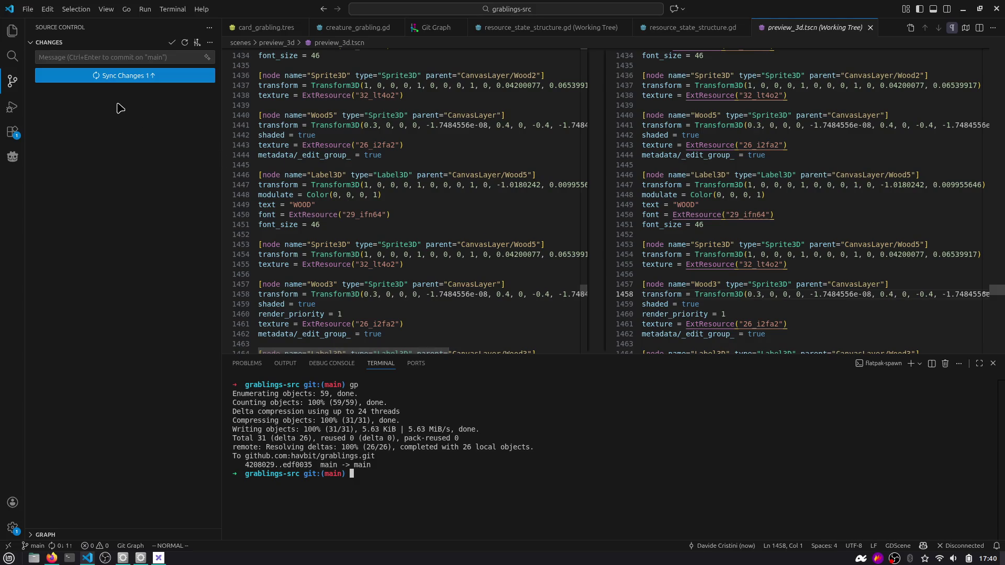
Dismiss the remaining Git error message and close the preview_3d.tscn diff.
left_click(209, 42)
left_click(228, 109)
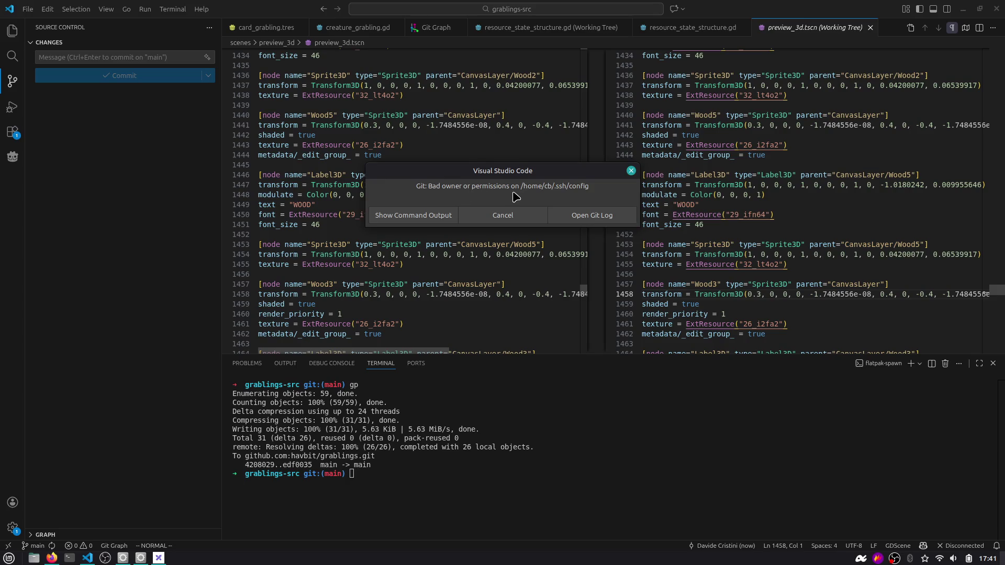
left_click_drag(526, 173, 527, 186)
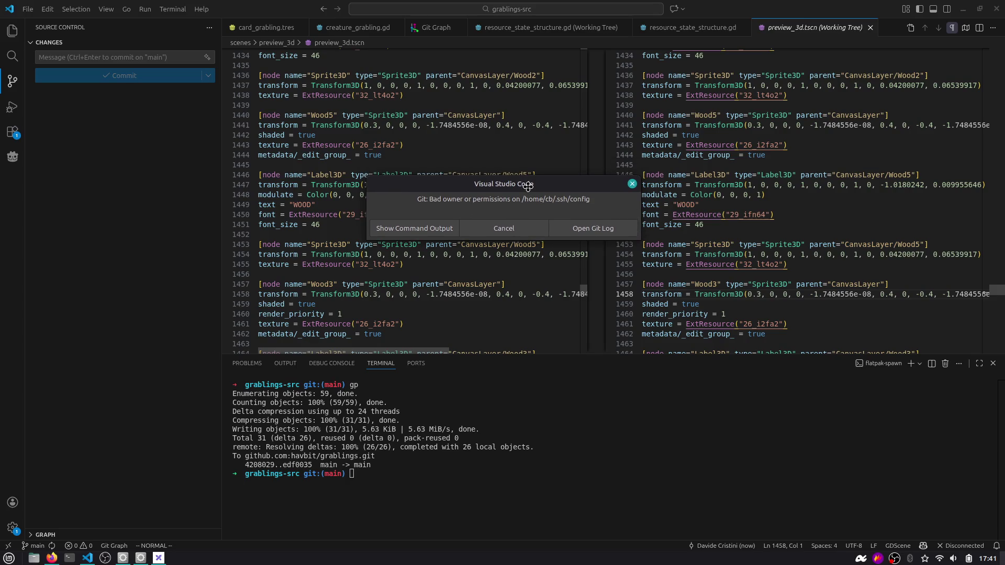
left_click(632, 184)
key("ctrl+w")
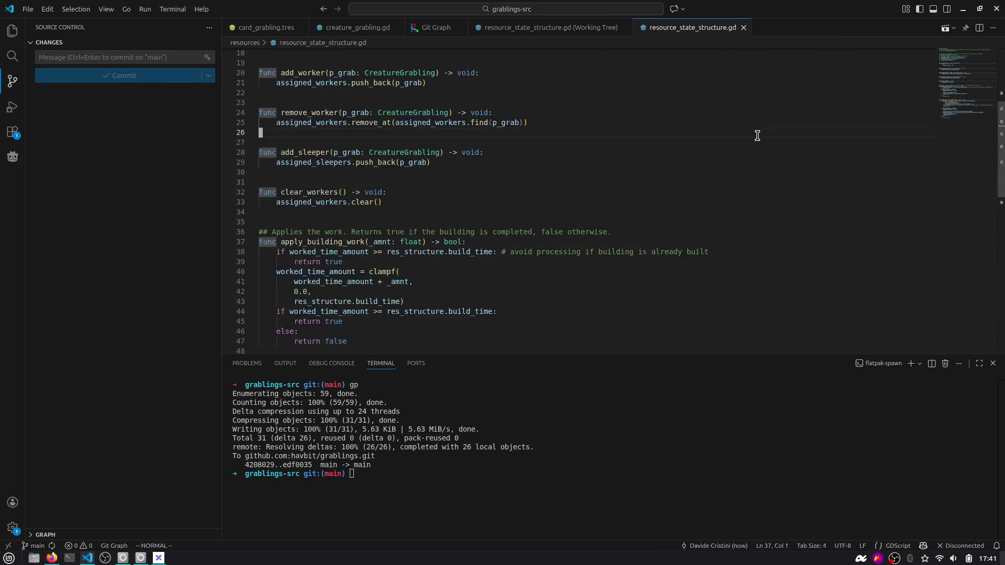
Clear the terminal output, then bring up the Twitch stream chat in Firefox.
key("alt+Tab")
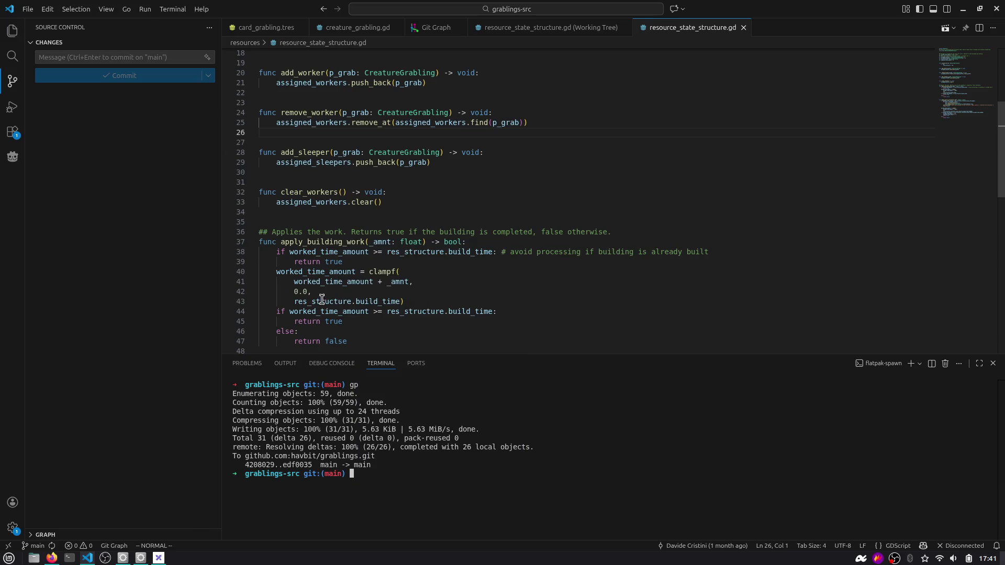
left_click(293, 331)
left_click(397, 403)
key("ctrl+l")
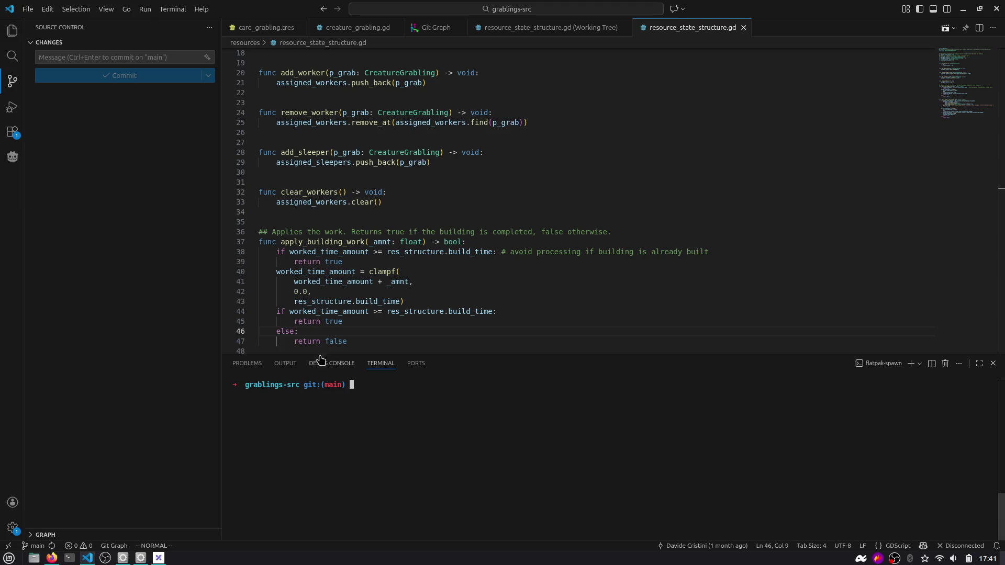
key("alt+Tab")
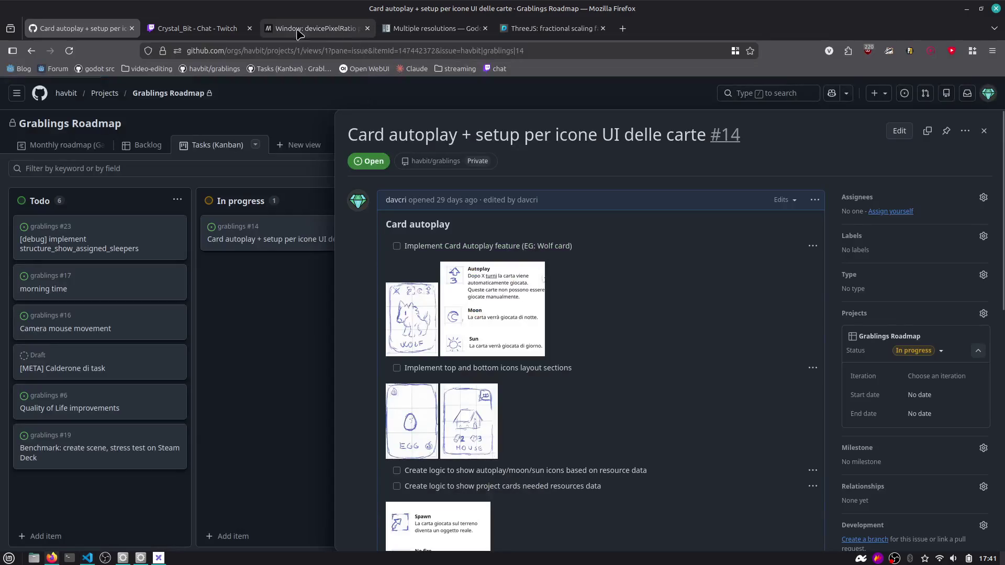
left_click(222, 32)
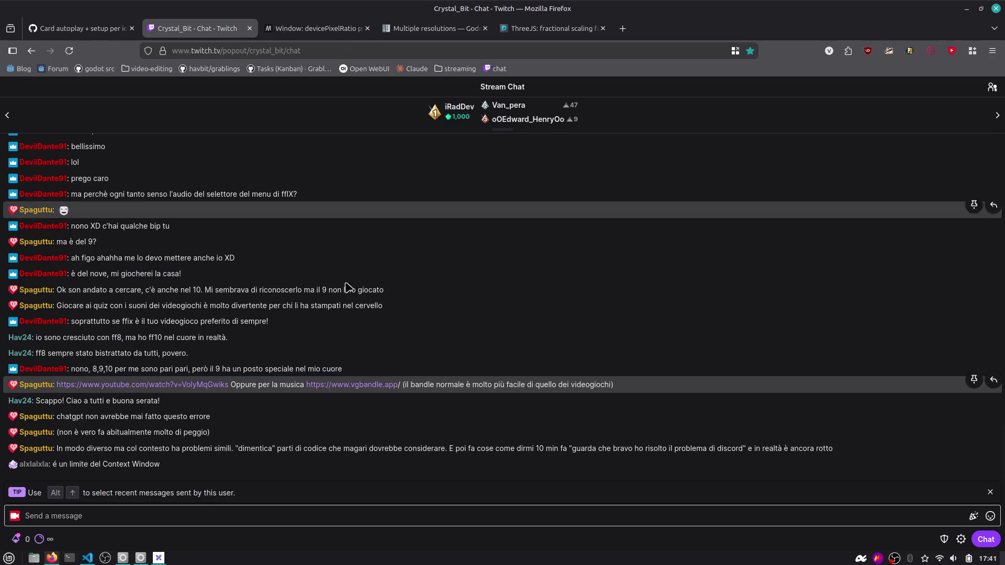
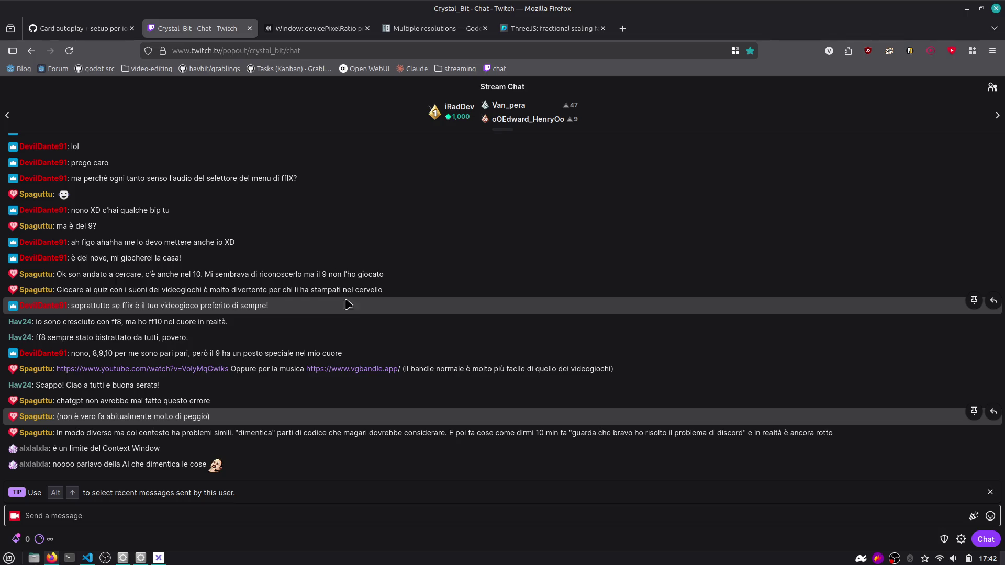
Show the Card autoplay issue #14 tab, restore the Godot window to a smaller size, and open a new browser tab.
left_click(100, 26)
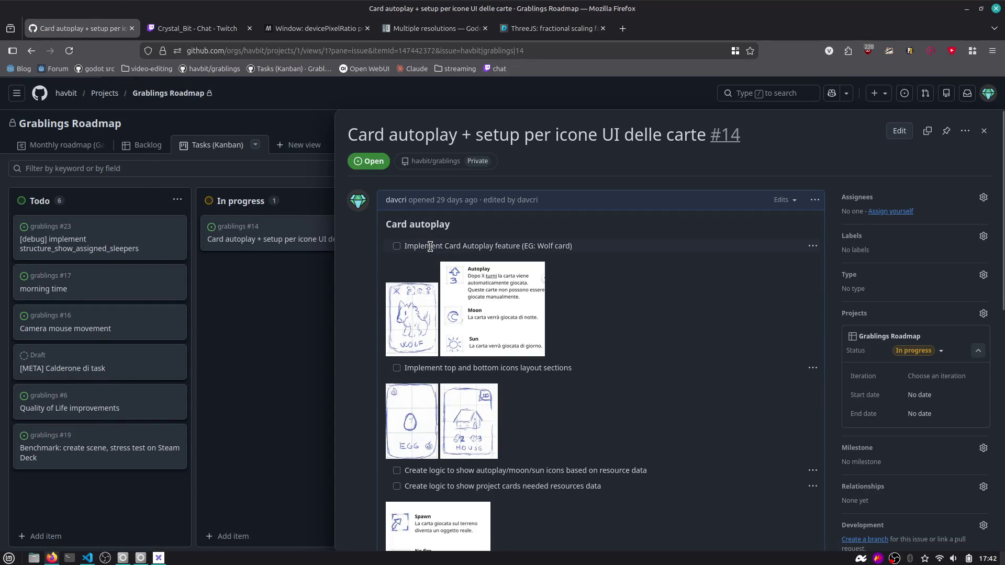
key("alt+Tab")
key("alt+Tab")
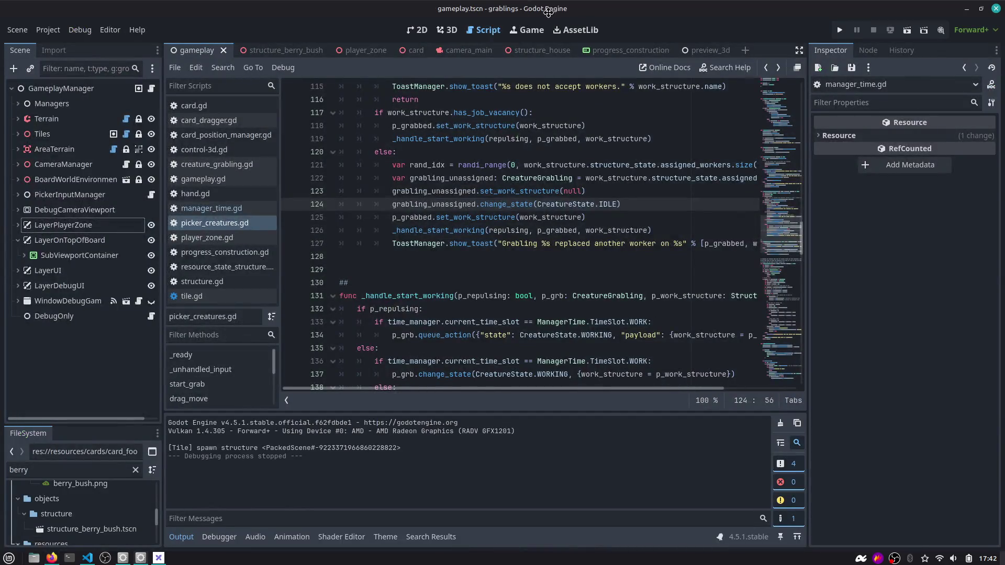
double_click(548, 12)
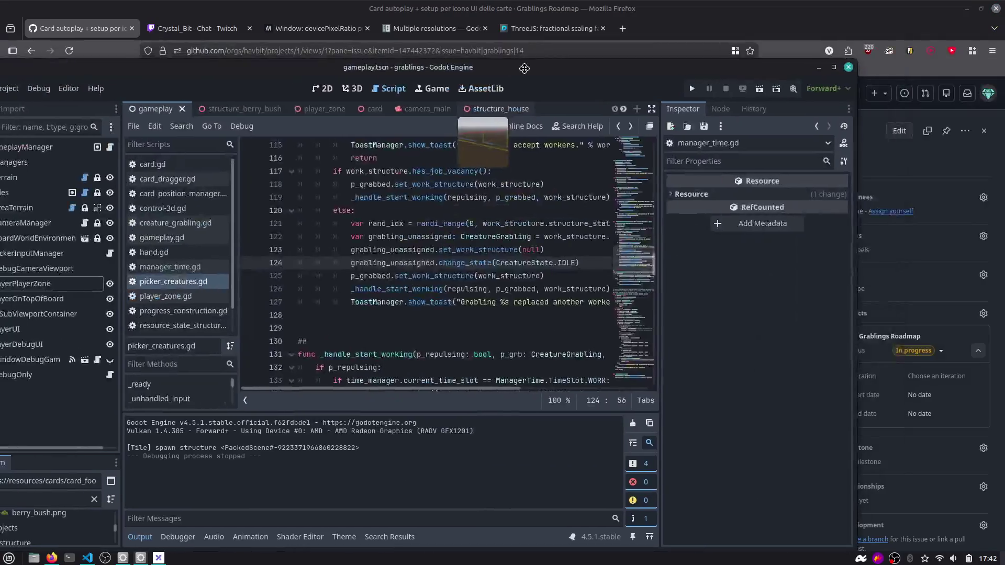
key("alt+Tab")
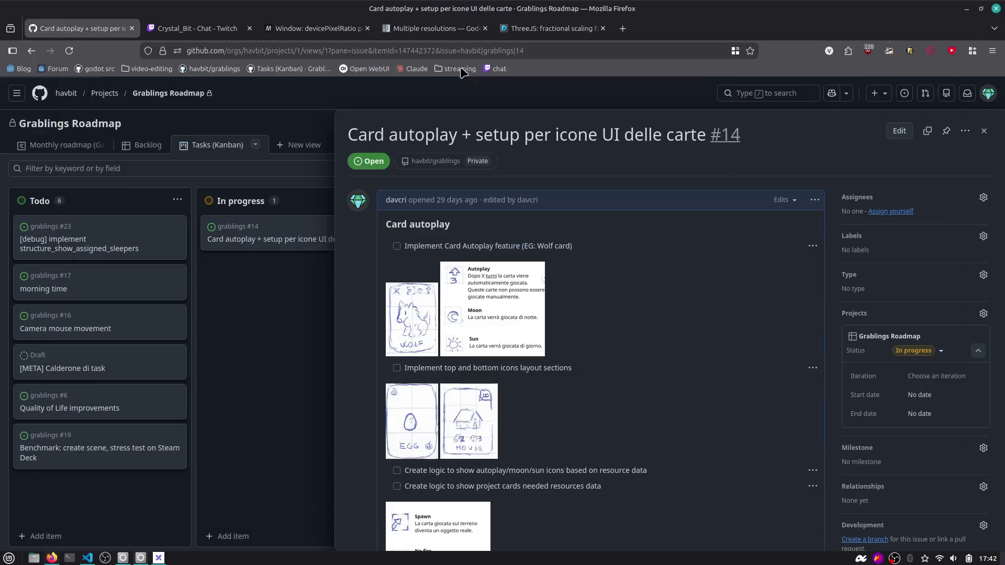
key("ctrl+t")
Go to godotengine.org, start the Godot Engine 4.6 Linux download, and dismiss the donation prompt.
type("godotengine.org/")
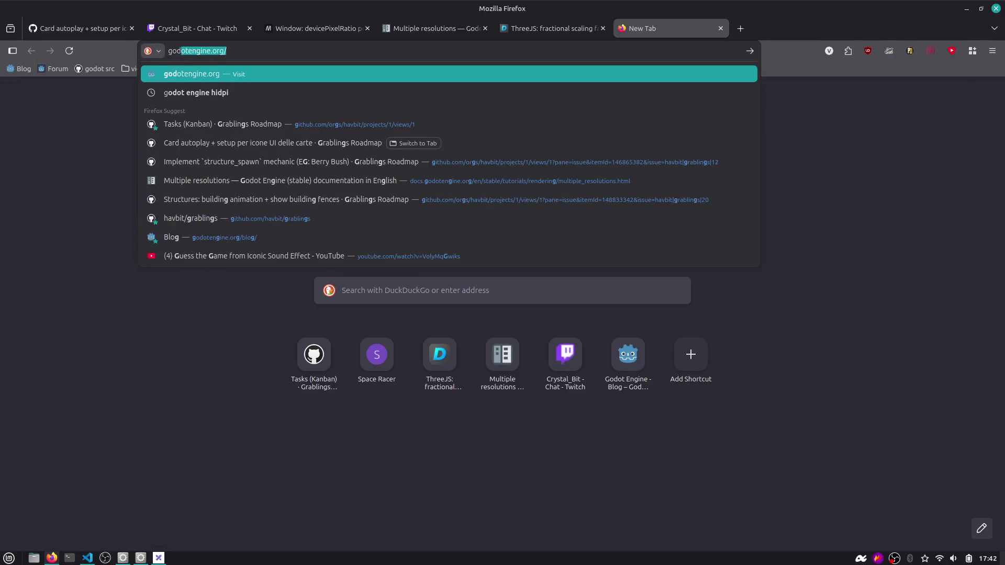
key("Return")
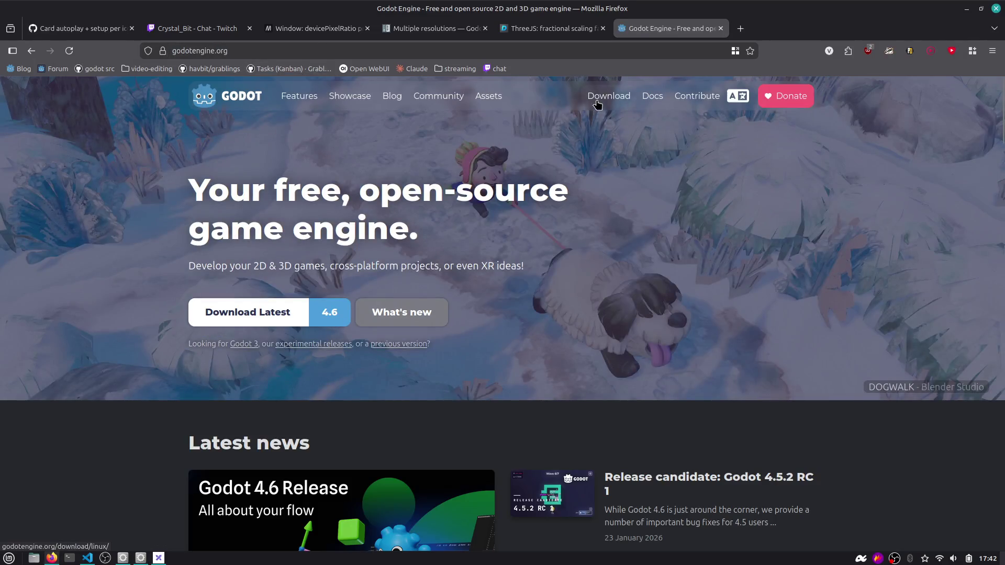
left_click(597, 103)
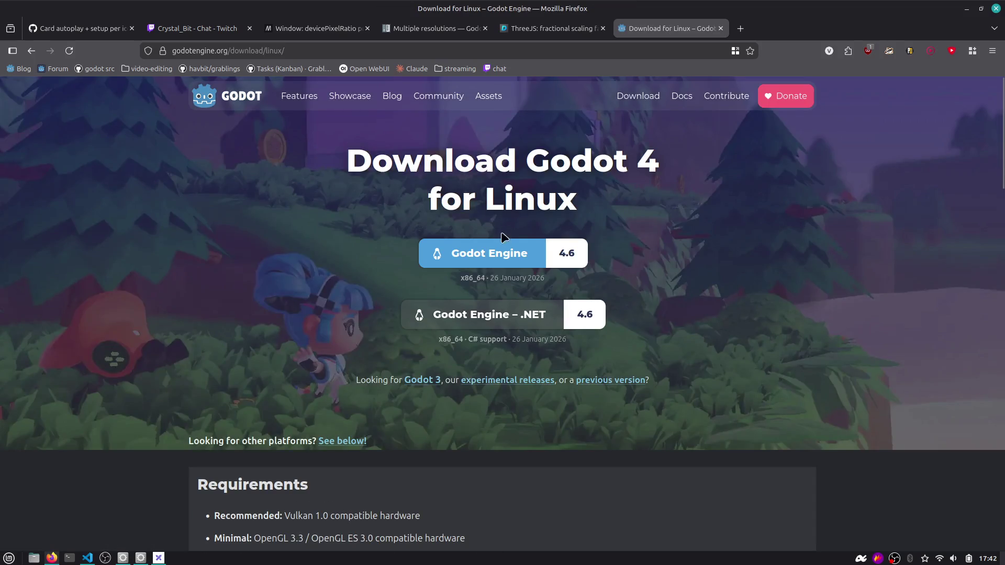
left_click(510, 252)
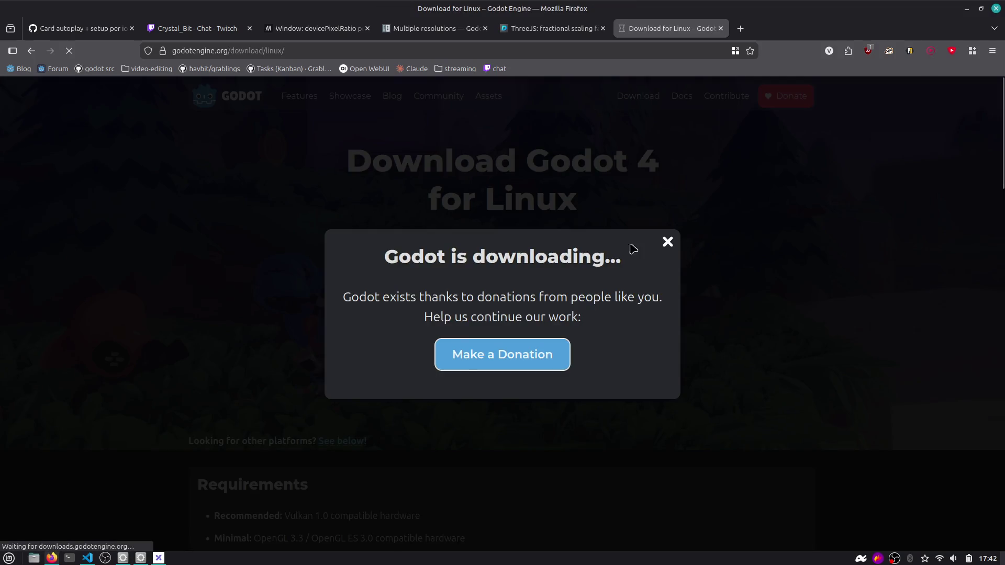
left_click(667, 242)
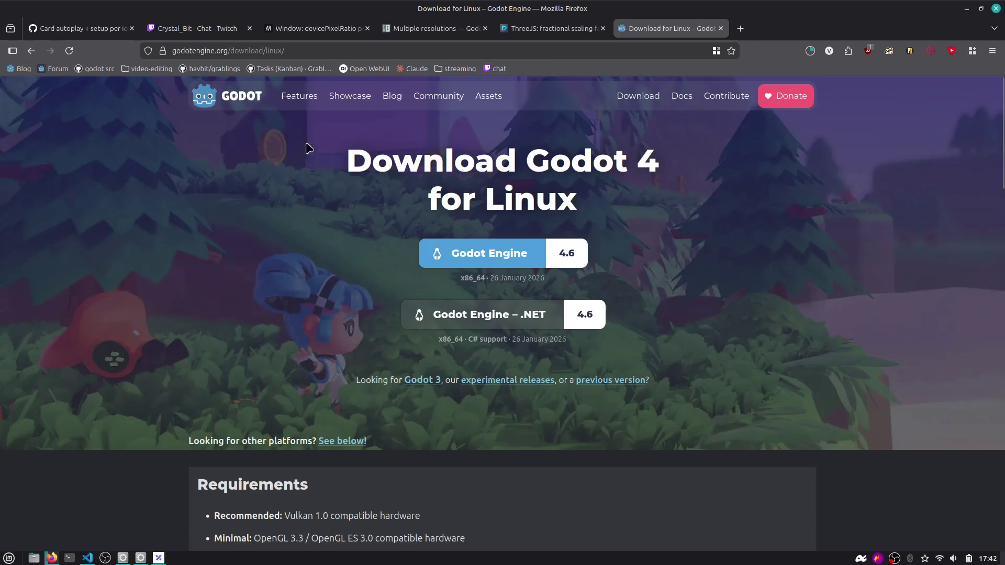
mouse_move(116, 36)
Extract the Godot 4.6 executable from the downloaded zip onto the Desktop and delete the zip.
left_click(809, 53)
left_click(803, 78)
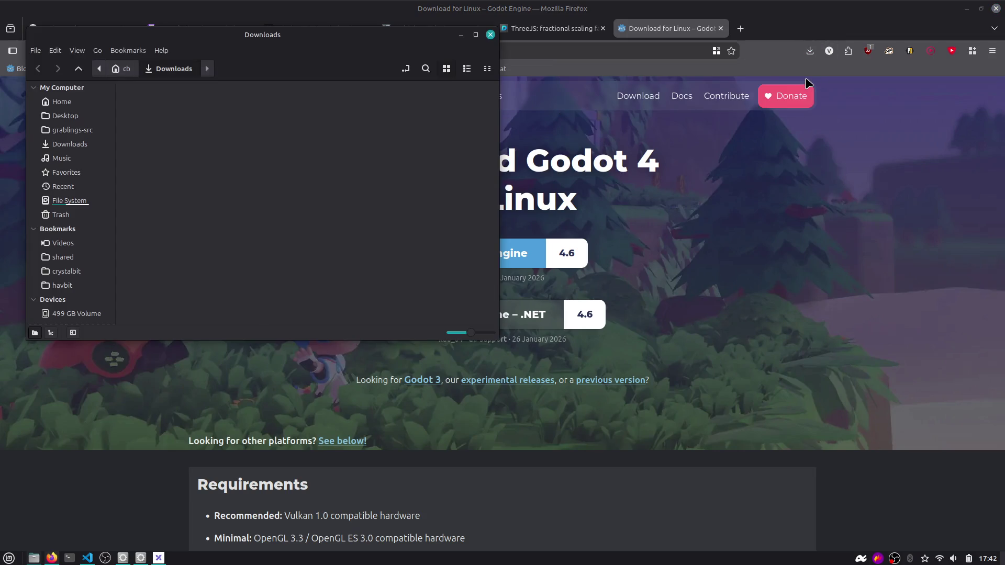
double_click(264, 165)
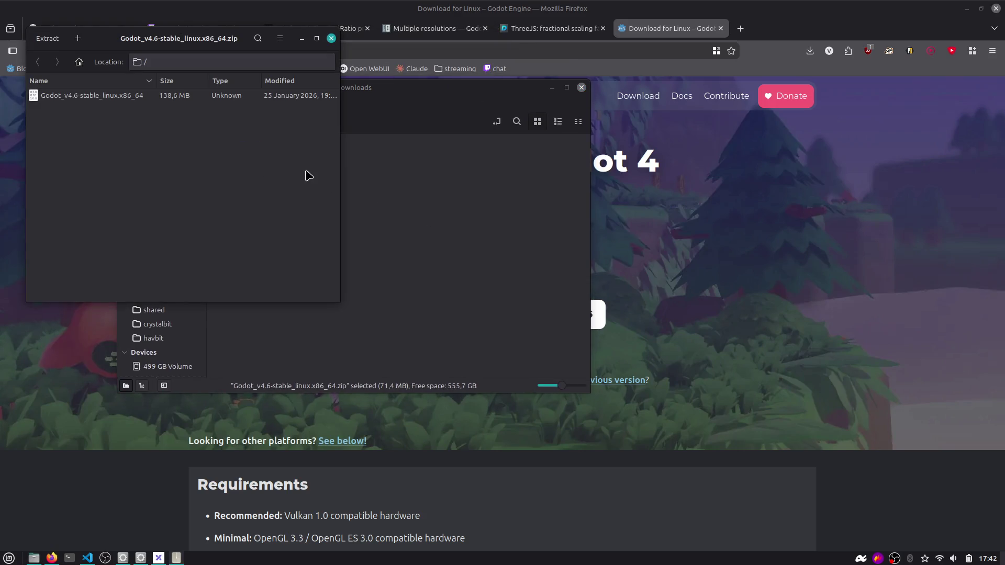
mouse_move(477, 129)
left_mouse_down()
mouse_move(361, 167)
mouse_move(174, 169)
left_mouse_up()
left_click(398, 157)
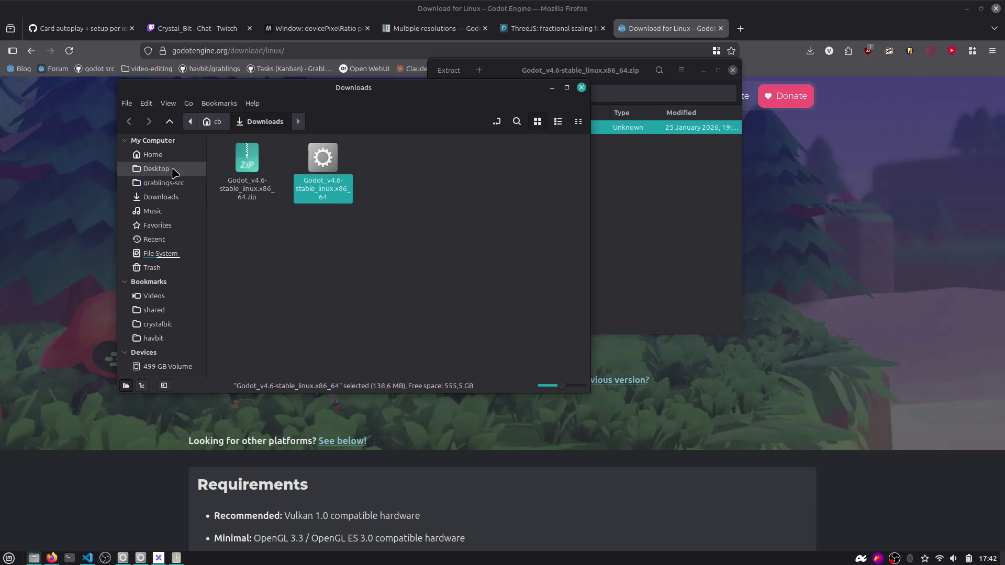
left_click(732, 70)
left_click(244, 171)
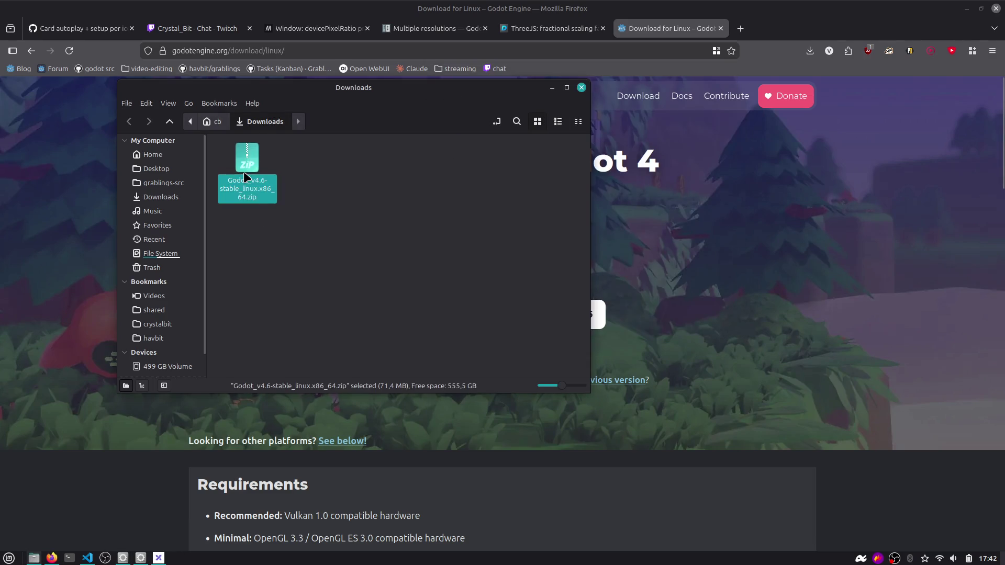
key("Delete")
left_click(200, 170)
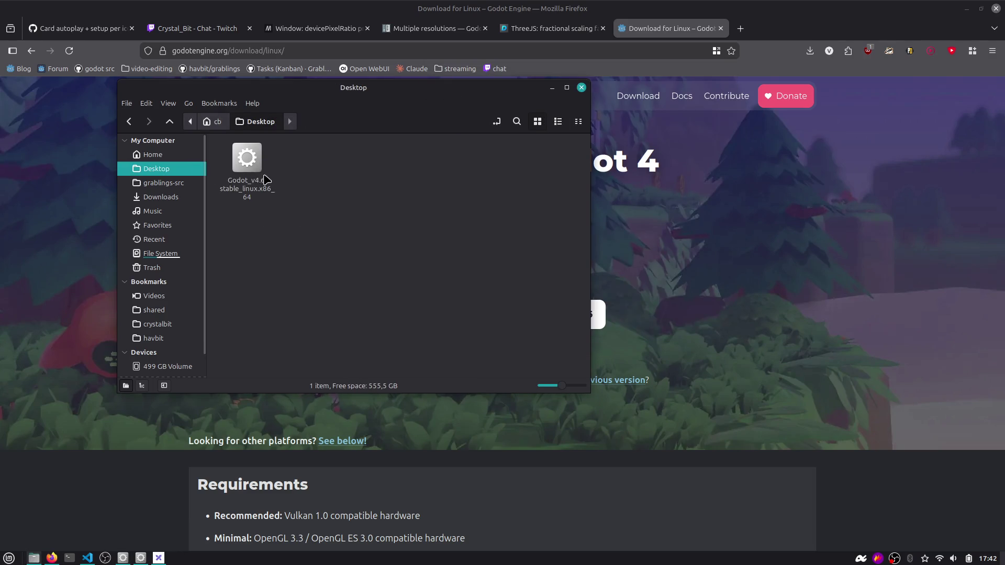
left_click(248, 162)
Cycle through the open windows to close the old Godot 4.5 editor.
key("alt+Tab")
key("alt+Tab")
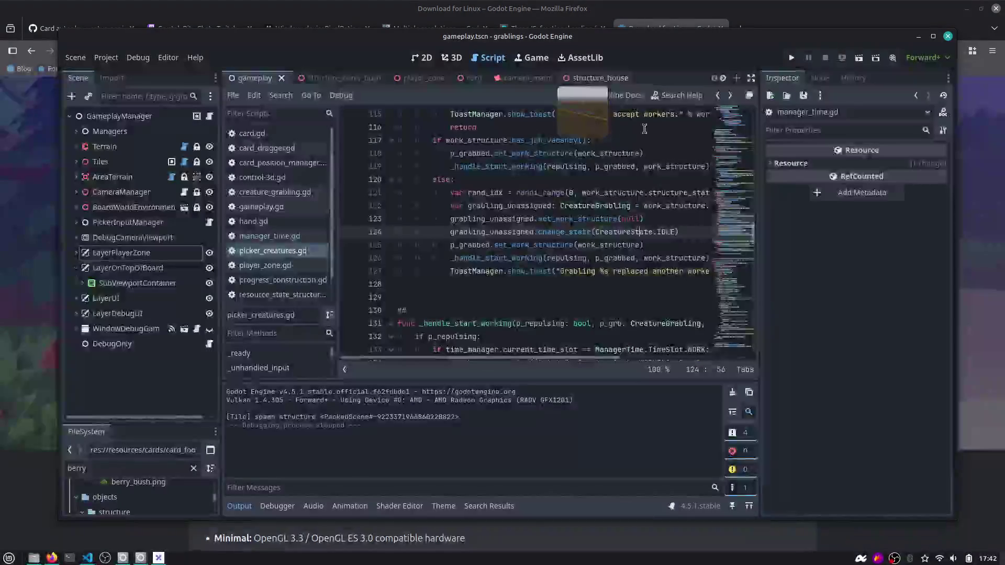
key("alt+Tab")
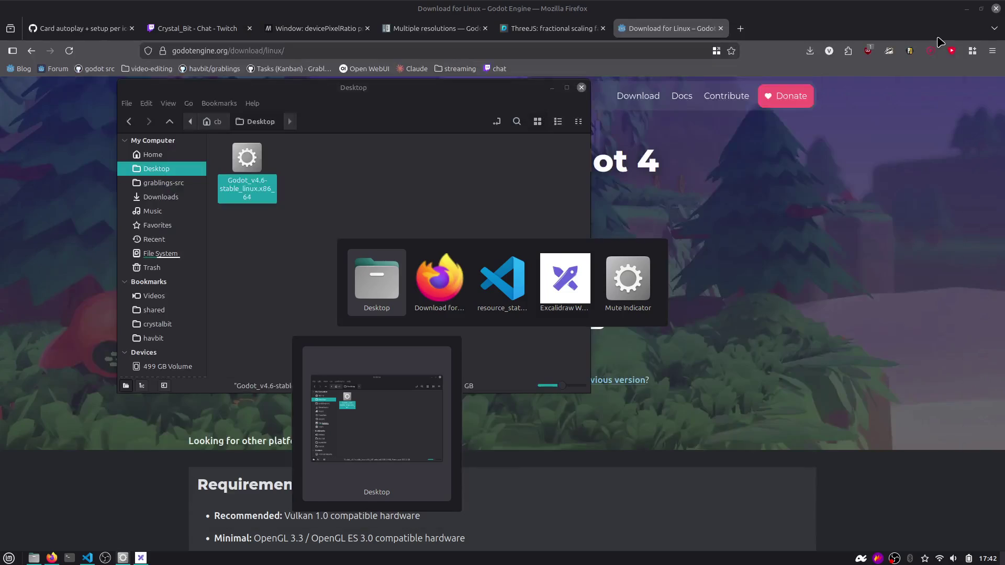
key("alt+Tab")
key("alt+Tab")
key("alt+Tab")
key("Escape")
key("alt+Tab")
key("alt+Tab")
key("alt+Tab")
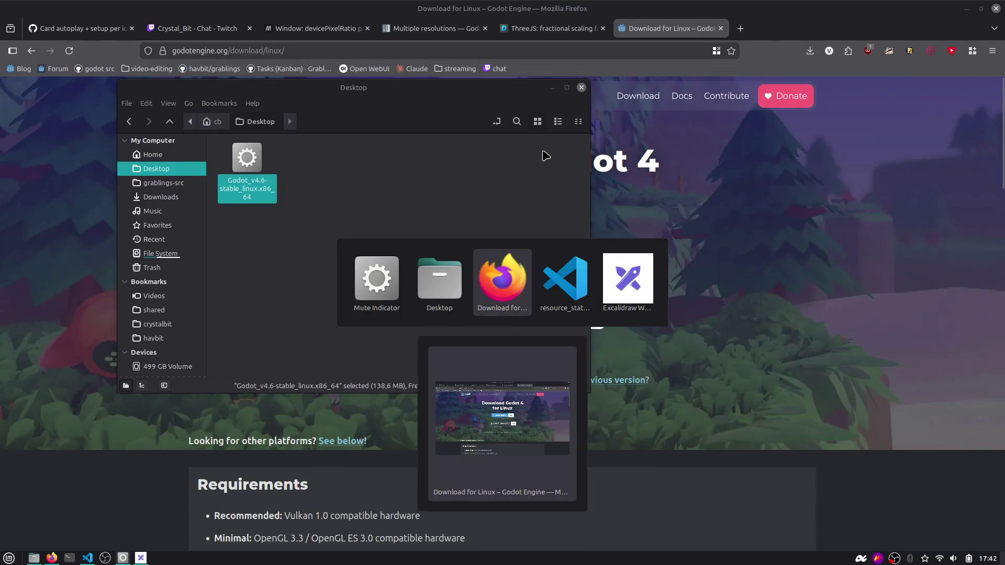
key("alt+Tab")
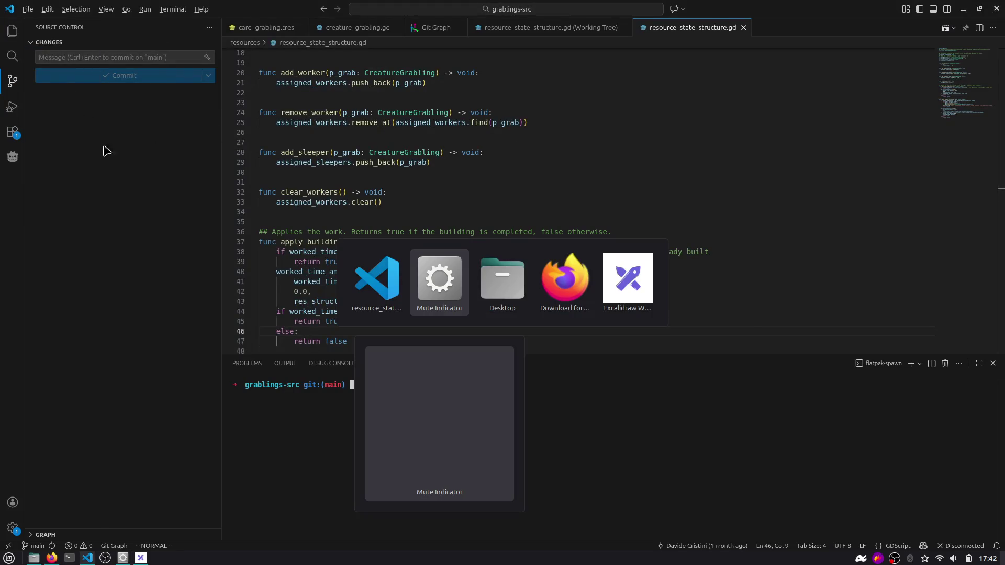
key("alt+Tab")
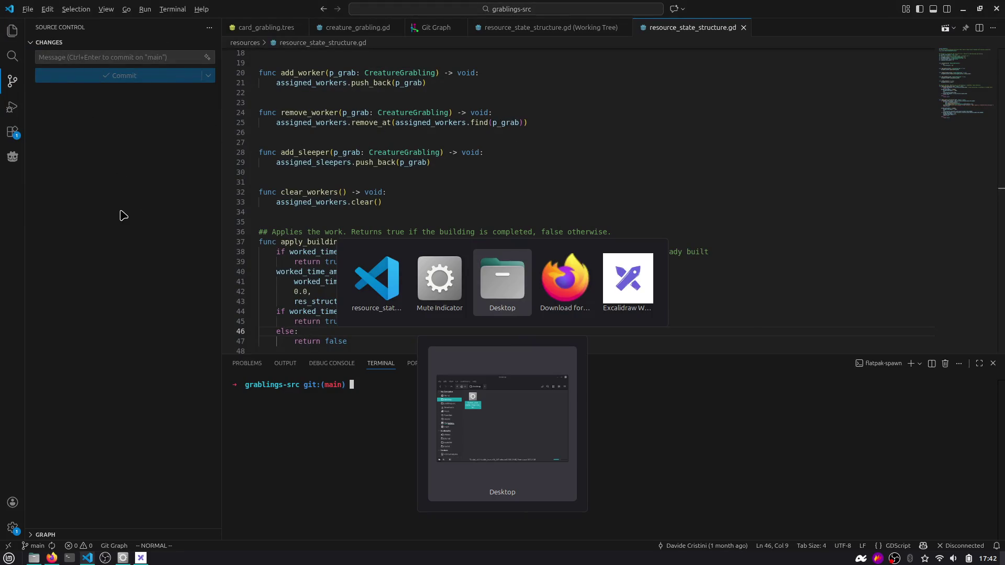
key("Escape")
key("super")
key("Escape")
Minimize VS Code, Firefox and the whiteboard, then launch Godot_v4.6-stable_linux.x86_64 from the Desktop folder.
left_click(964, 9)
left_click(966, 9)
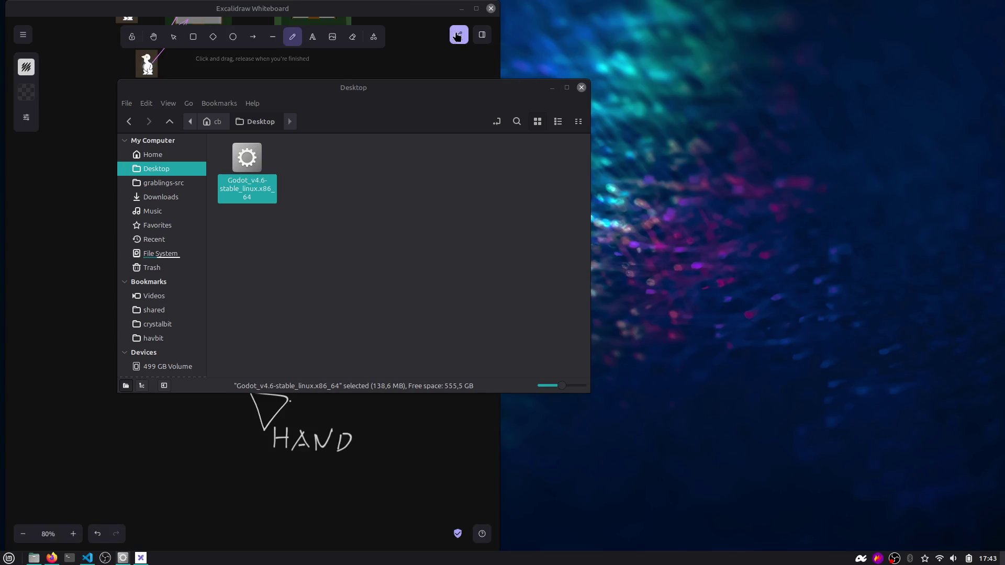
left_click(461, 8)
left_click_drag(285, 93, 397, 74)
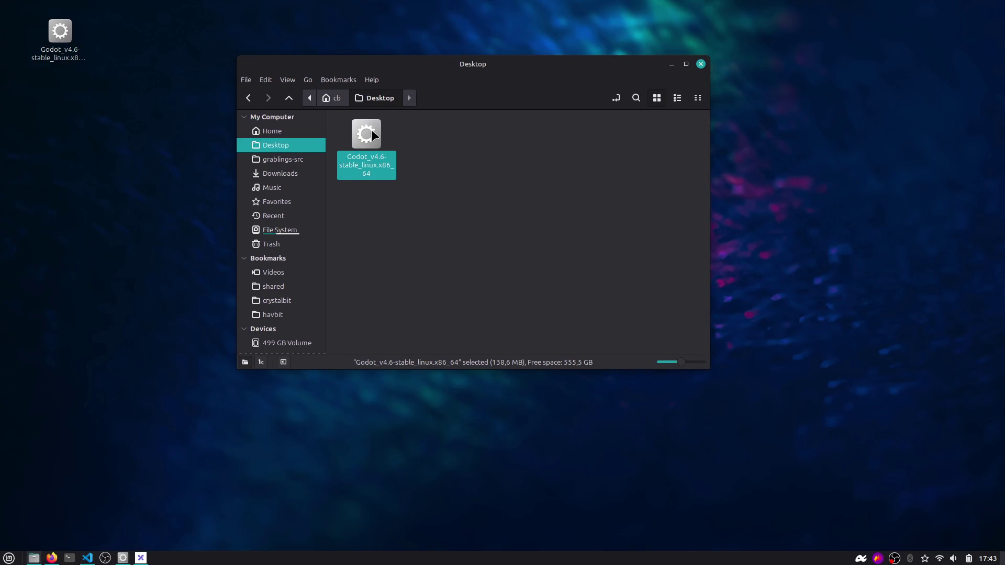
double_click(371, 135)
mouse_move(446, 58)
left_mouse_down()
mouse_move(440, 45)
mouse_move(428, 51)
left_mouse_up()
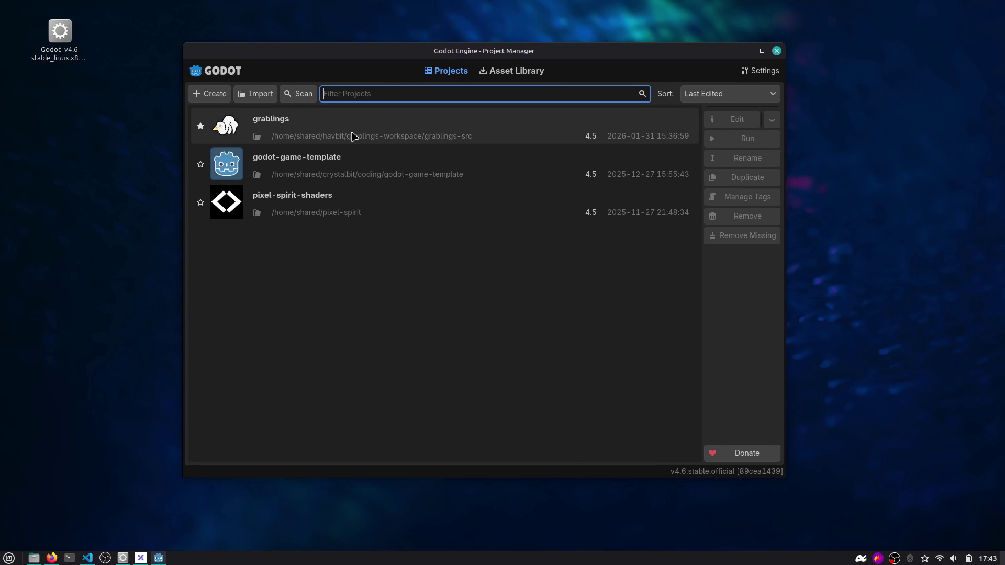
Open the grablings project and confirm its upgrade from Godot 4.5 to 4.6.
double_click(353, 136)
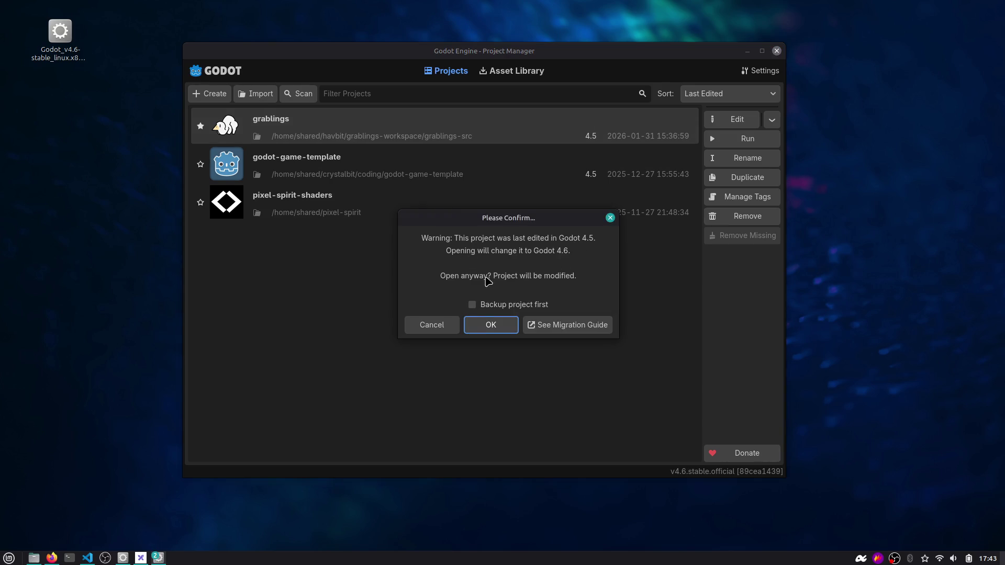
left_click(501, 327)
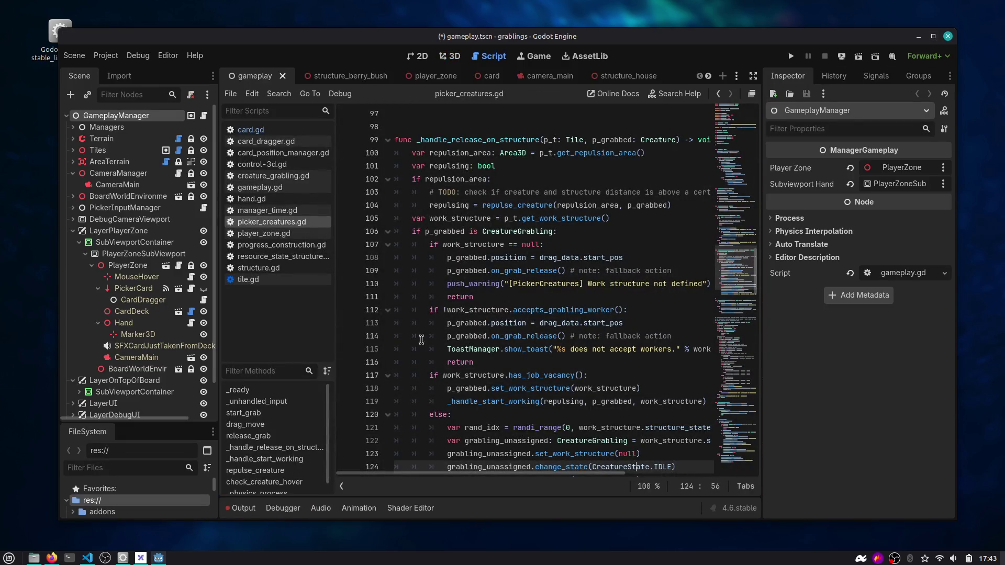
Show the output log, maximize the editor, and expand DebugCameraViewport and LayerDebugUI in the Scene dock.
left_click(241, 508)
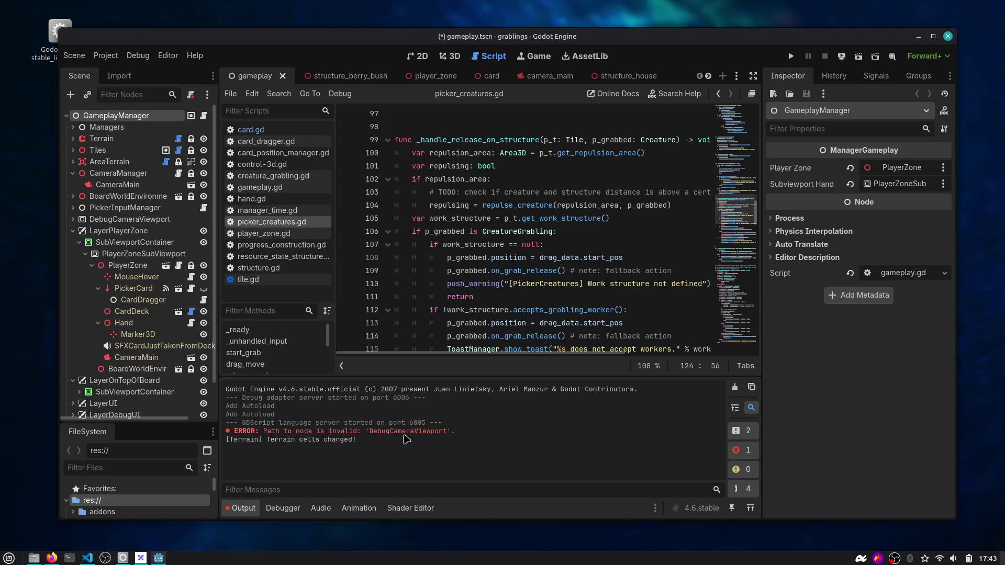
left_click(933, 36)
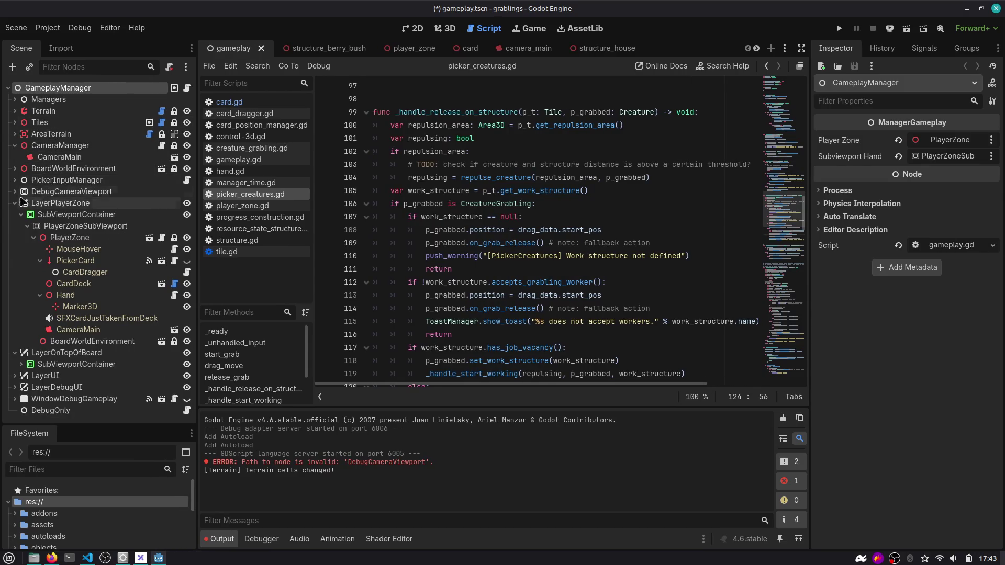
left_click(34, 193)
left_click(14, 192)
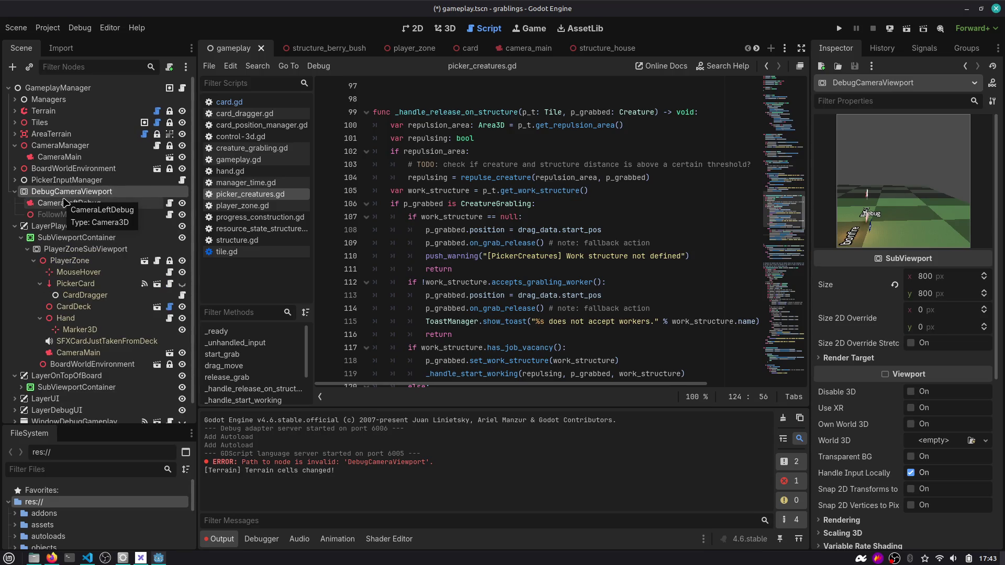
left_click(15, 226)
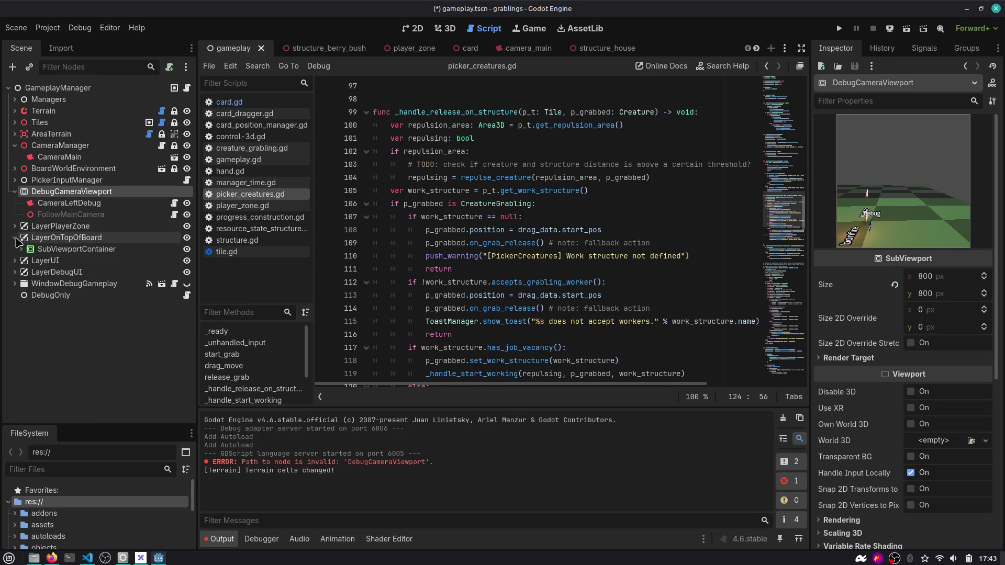
left_click(15, 272)
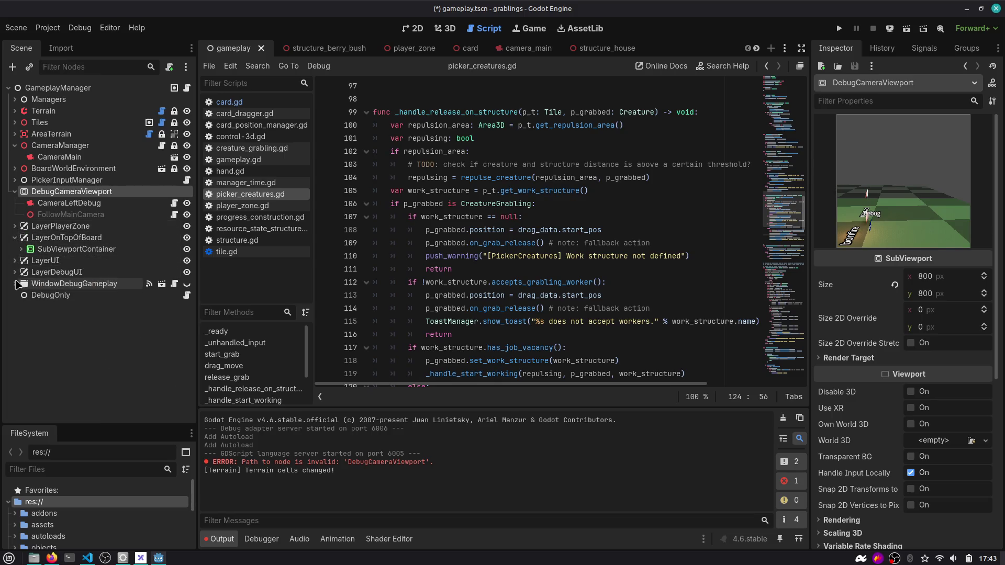
Expand VBoxContainer and WindowDebugGameplay, select LayerDebugUI, and switch to the 2D view.
left_click(67, 286)
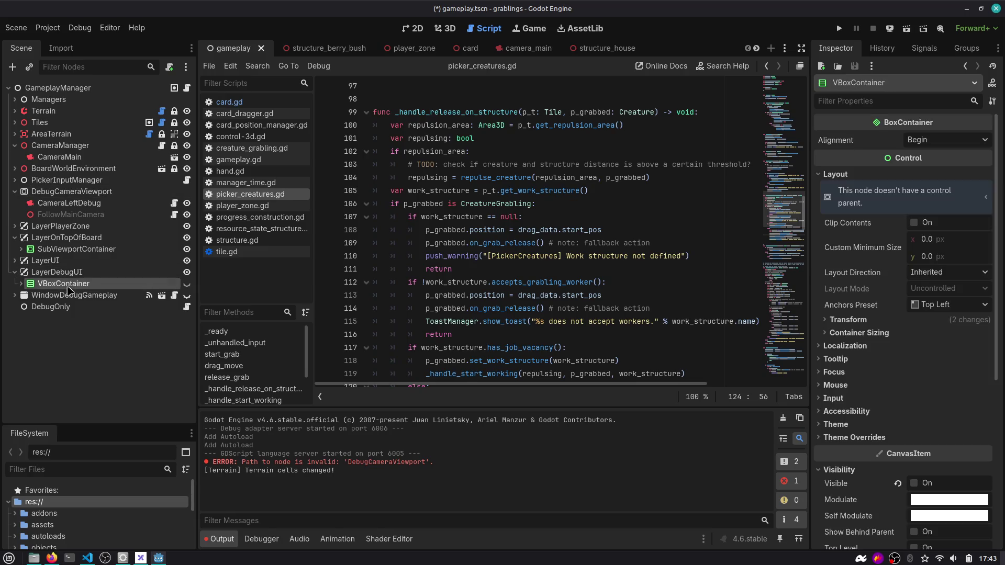
left_click(21, 284)
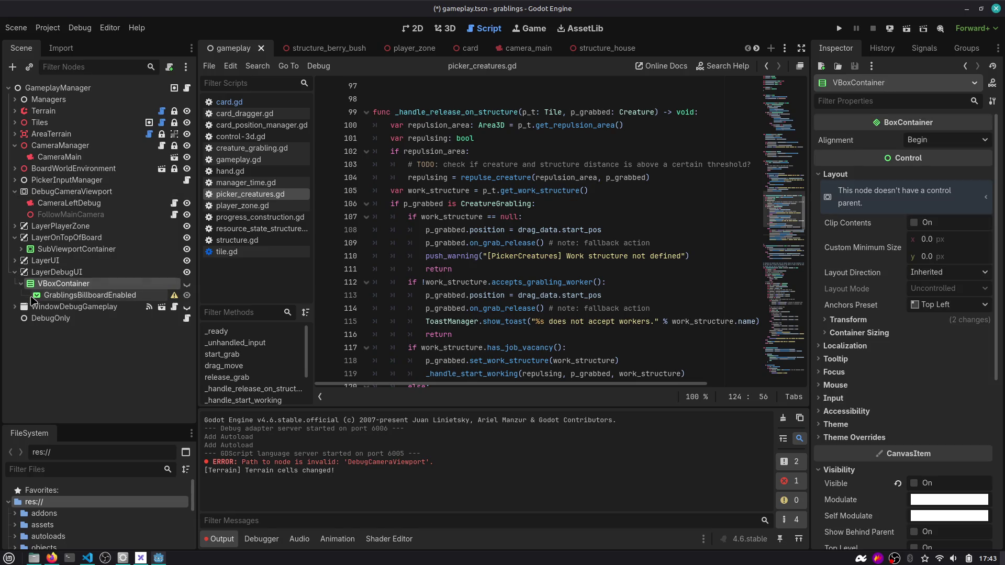
left_click(62, 297)
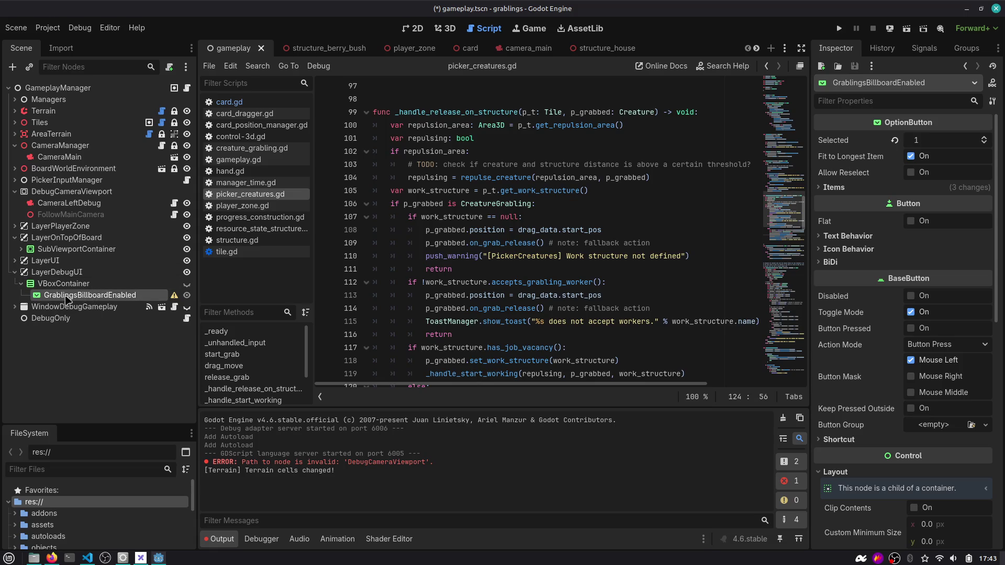
left_click(15, 306)
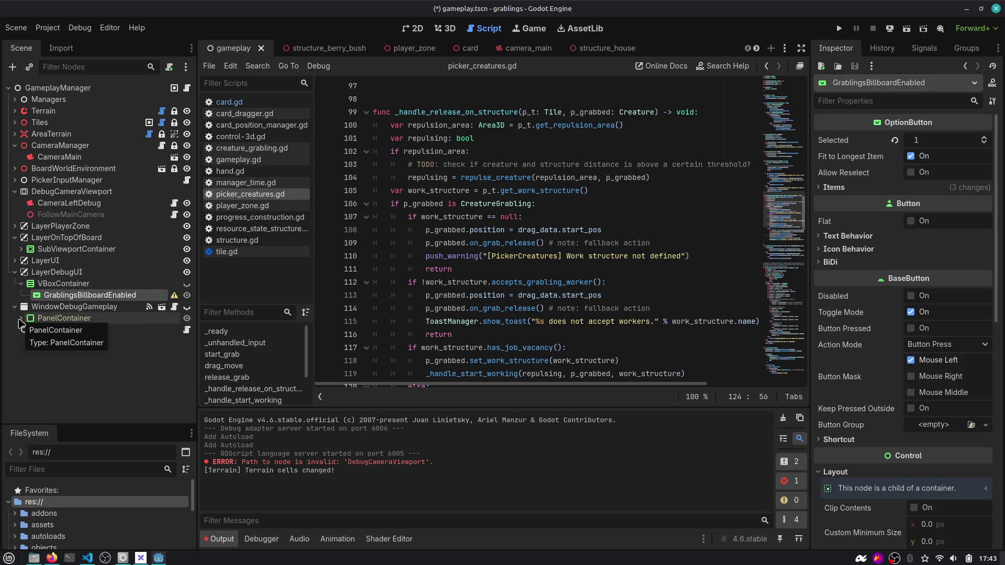
left_click(57, 272)
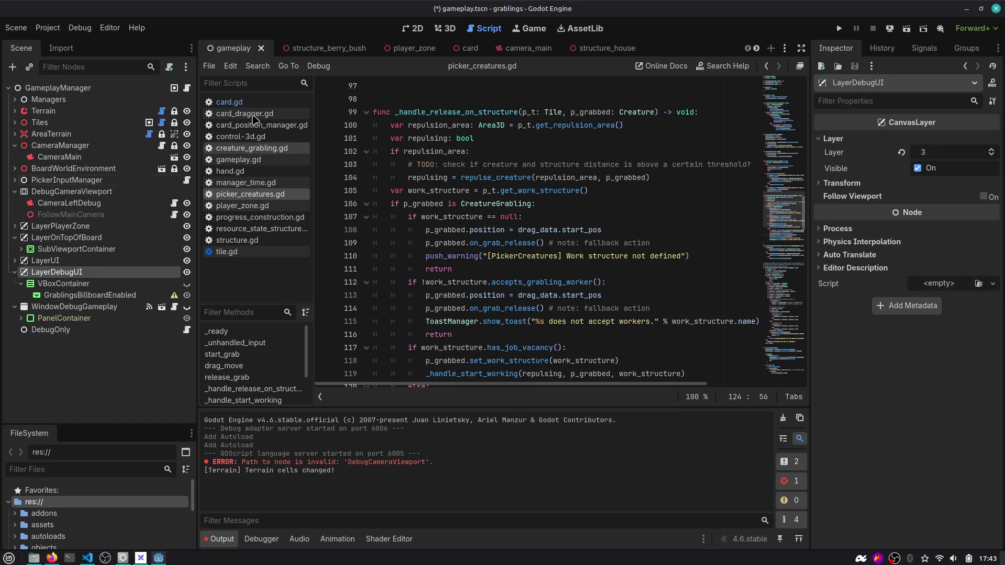
left_click(444, 29)
left_click(419, 29)
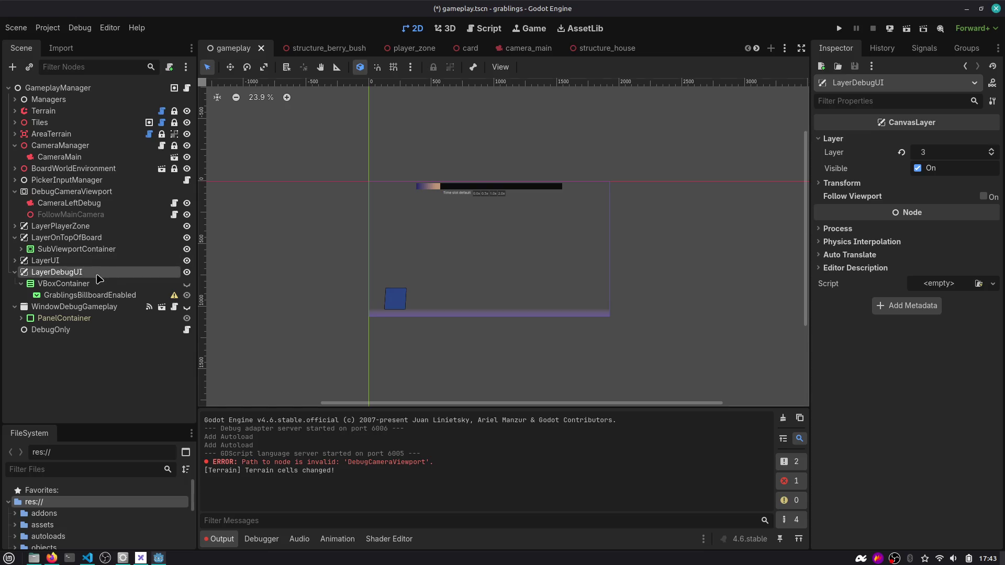
Toggle GrablingsBillboardEnabled's visibility, hide VBoxContainer and LayerDebugUI in the editor, and collapse LayerDebugUI.
left_click(98, 284)
scroll(379, 252, "down", 5)
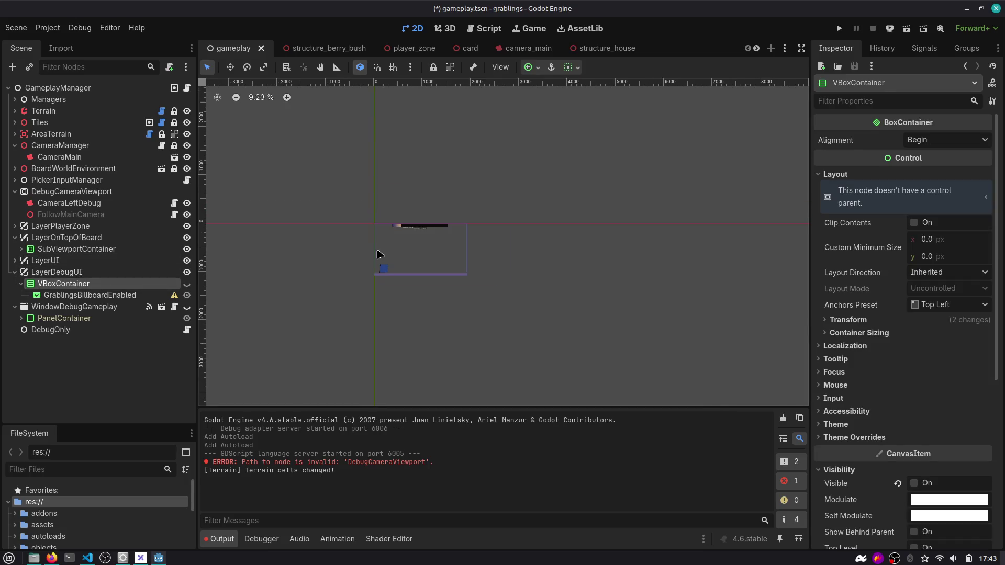
scroll(368, 258, "up", 5)
scroll(554, 229, "up", 12)
scroll(553, 229, "up", 1)
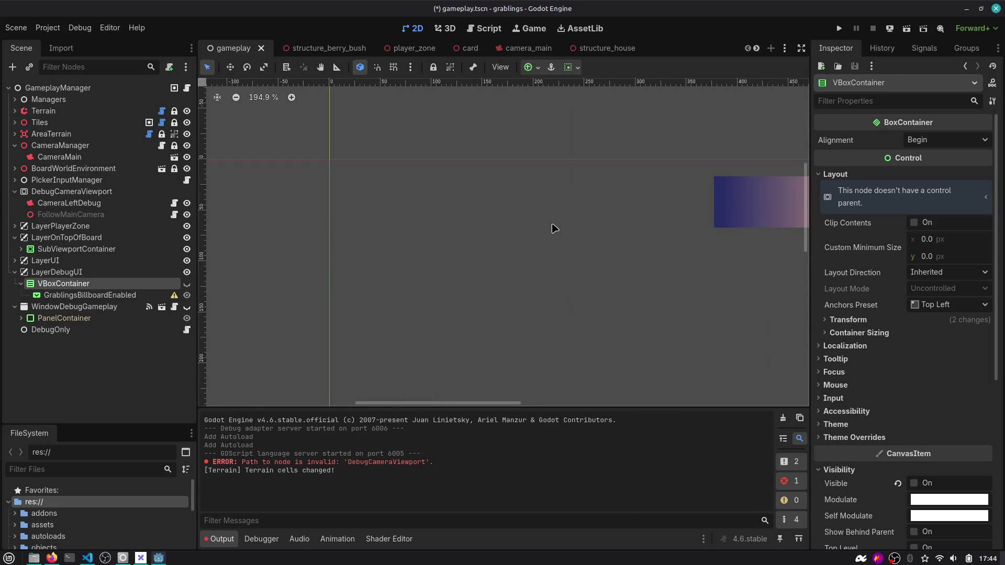
left_click(187, 296)
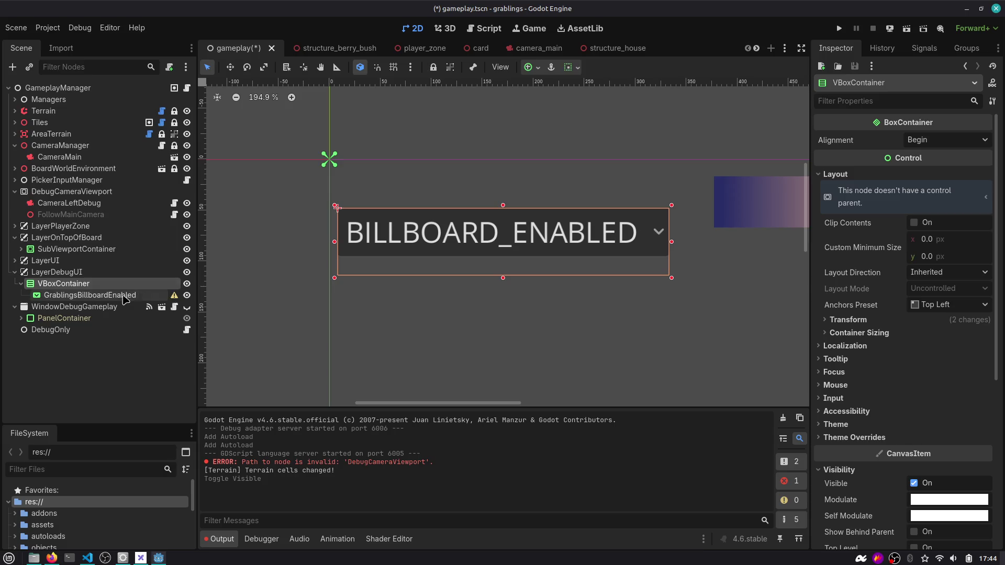
left_click(132, 295)
left_click(187, 284)
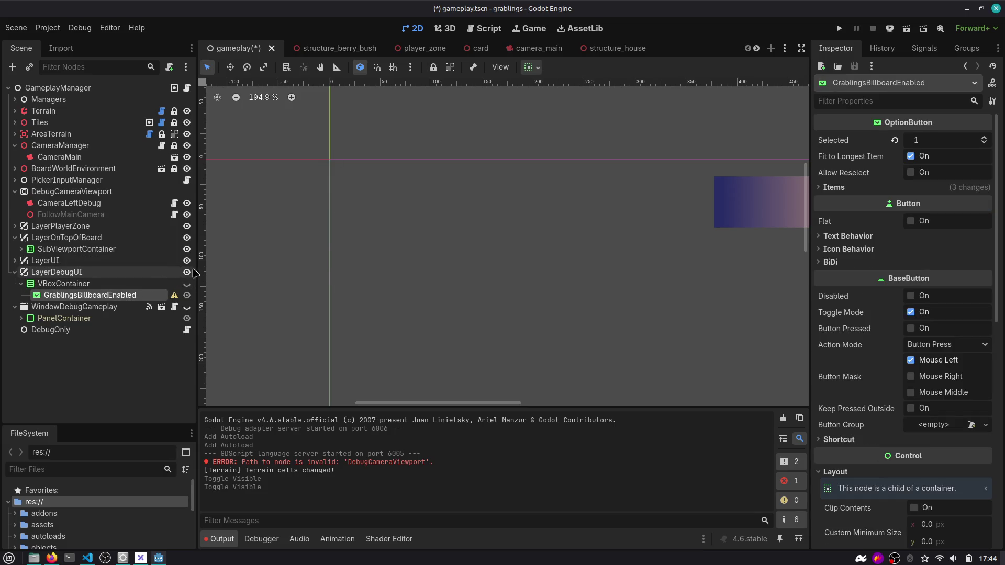
left_click(187, 272)
left_click(15, 272)
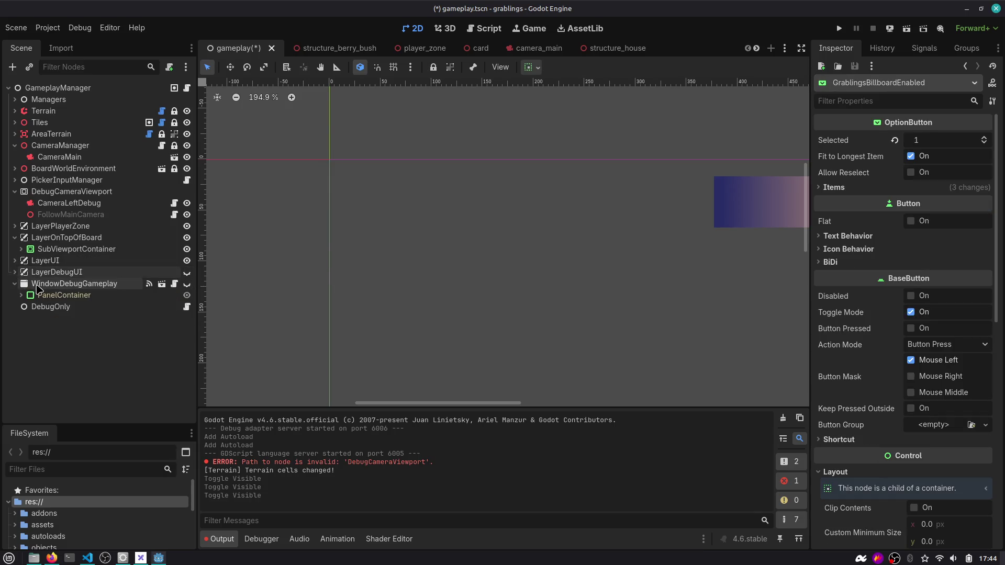
Expand WindowDebugGameplay's PanelContainer and MarginContainer down to the DebugCameraTexture node and select it.
left_click(46, 297)
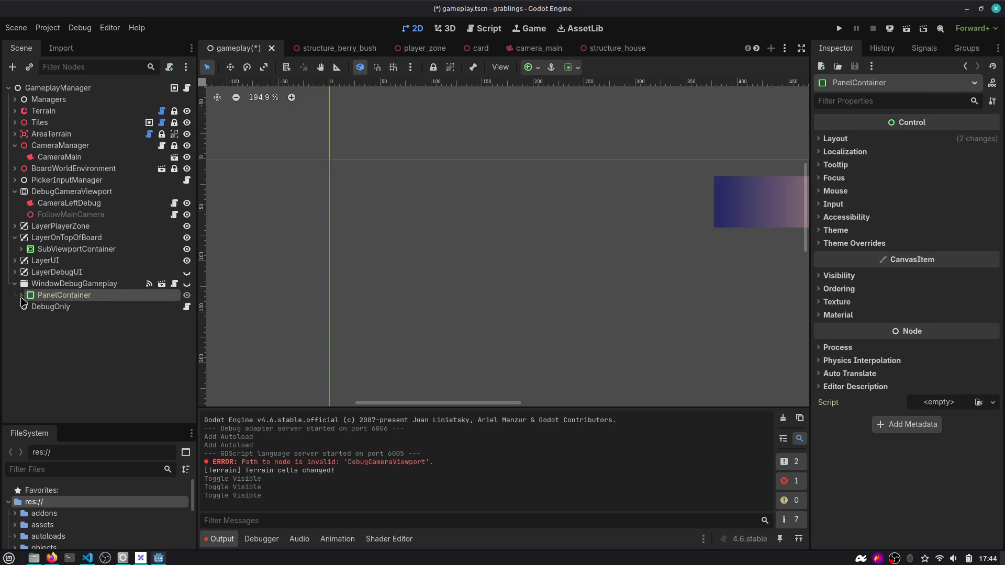
left_click(21, 296)
left_click(77, 285)
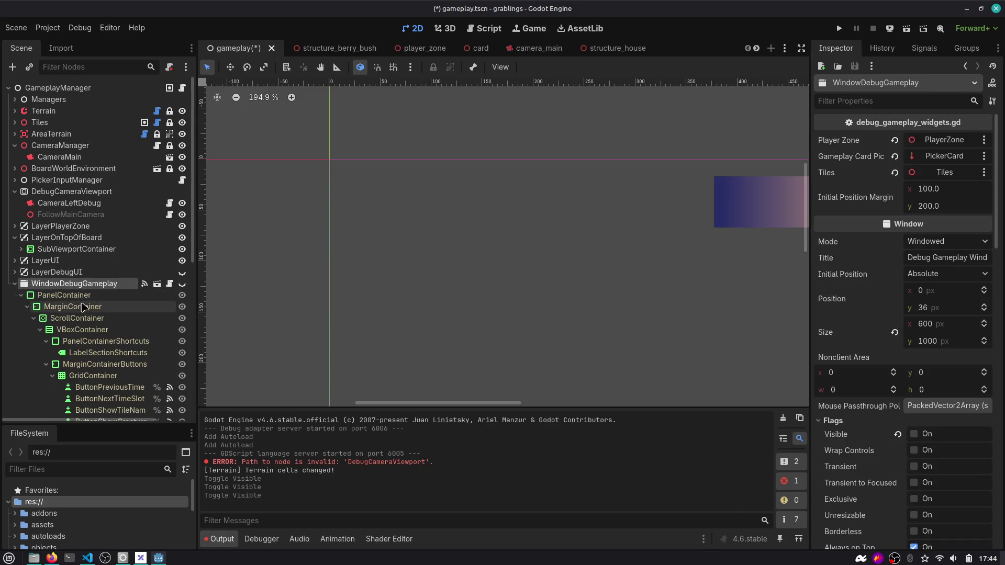
left_click(80, 306)
scroll(74, 359, "down", 5)
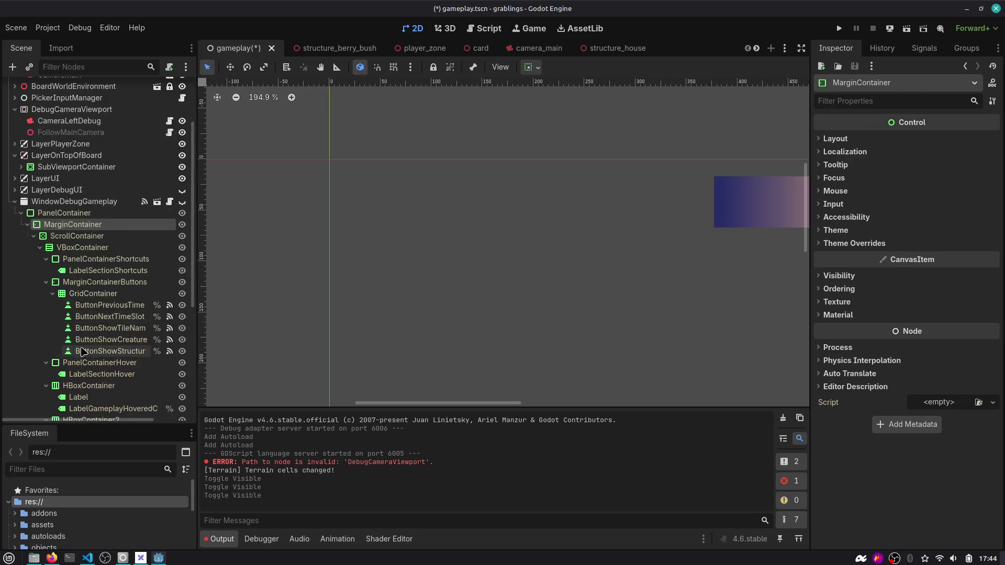
scroll(90, 344, "down", 2)
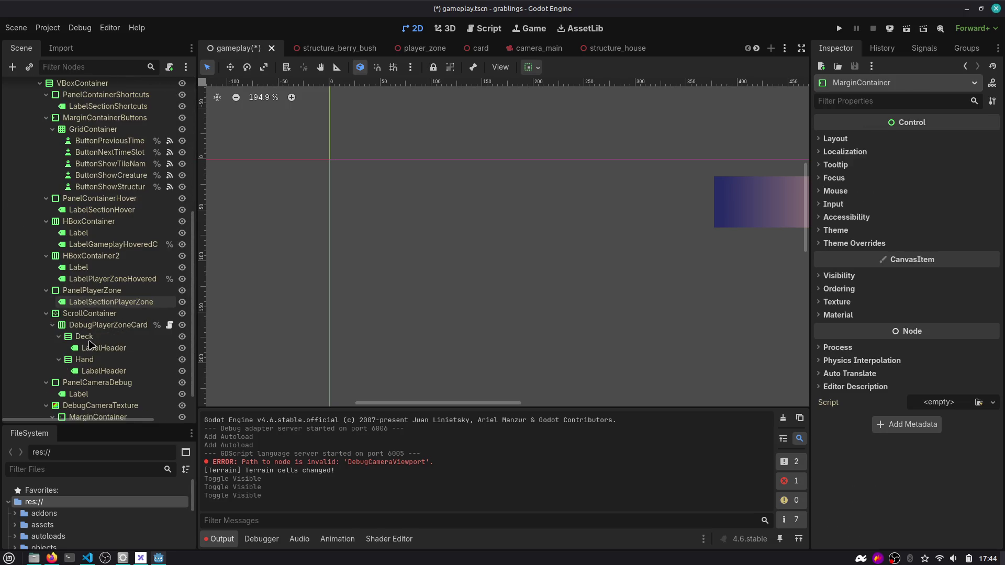
scroll(93, 356, "down", 1)
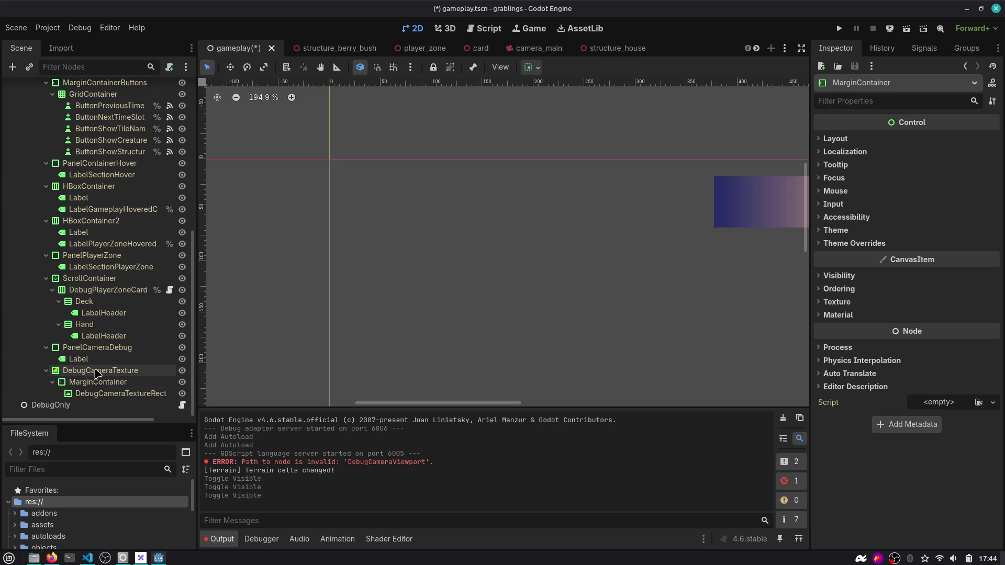
left_click(96, 372)
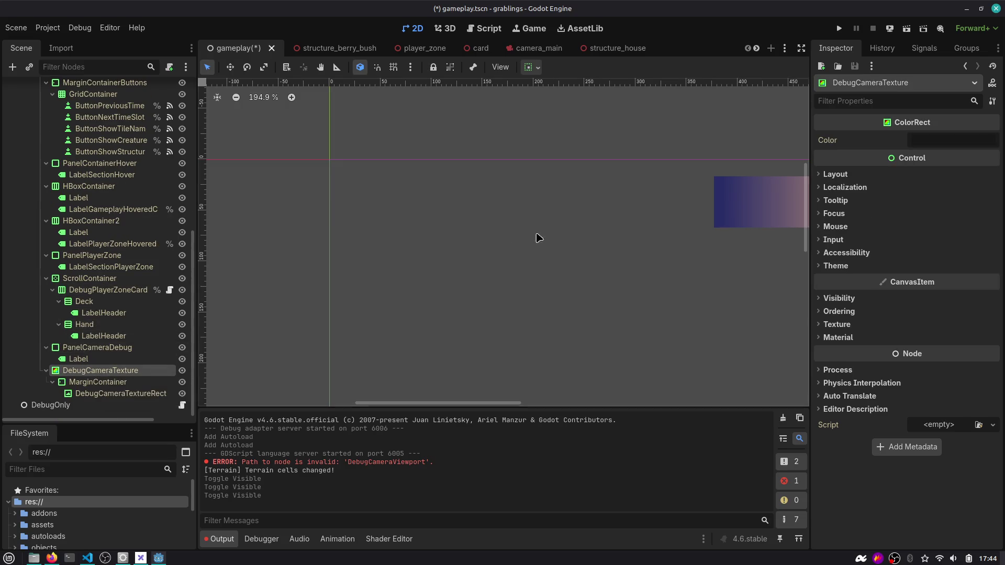
scroll(628, 216, "down", 8)
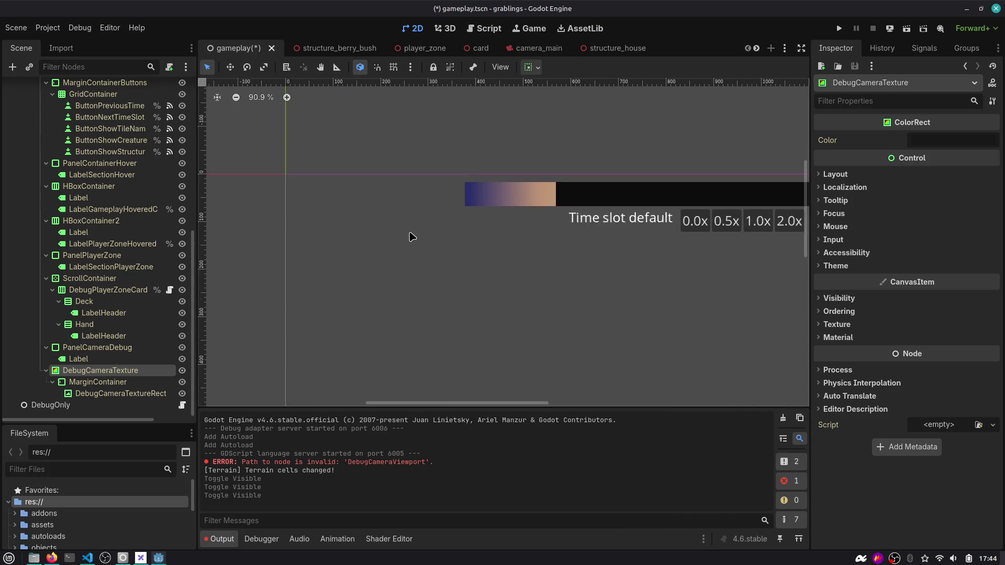
Point DebugCameraTextureRect's ViewportTexture path at DebugCameraViewport and run the project.
scroll(407, 236, "down", 2)
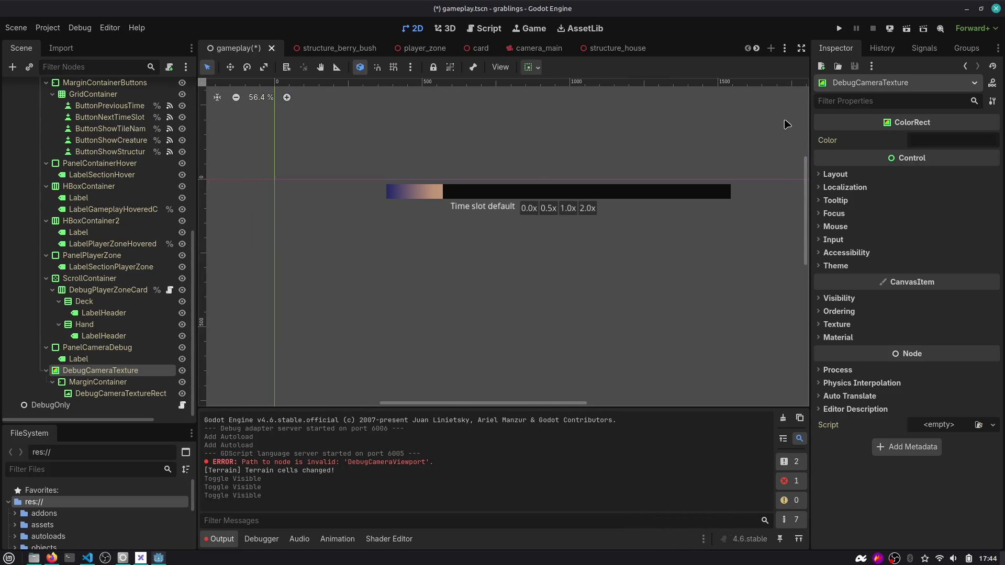
left_click(98, 382)
left_click(121, 394)
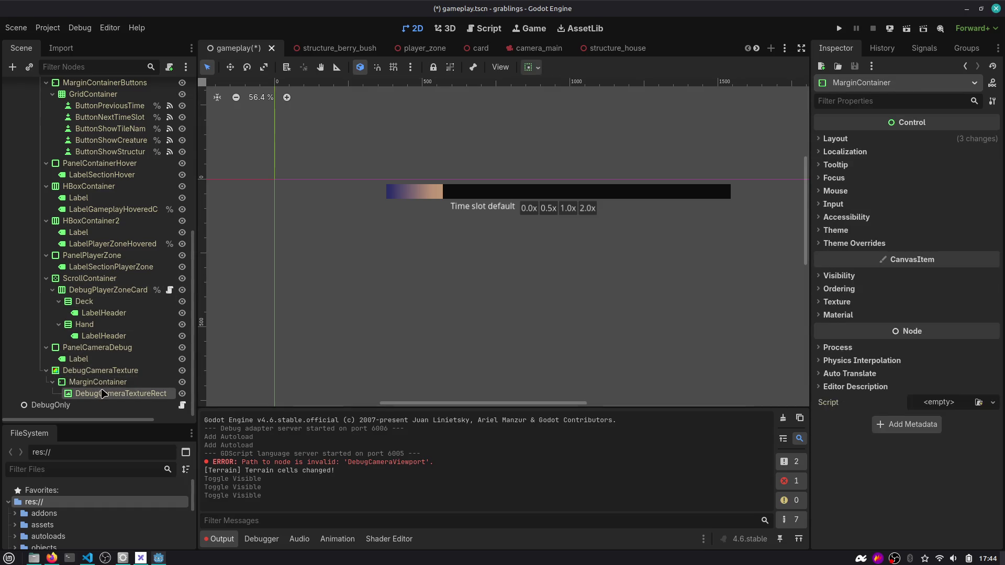
left_click(962, 139)
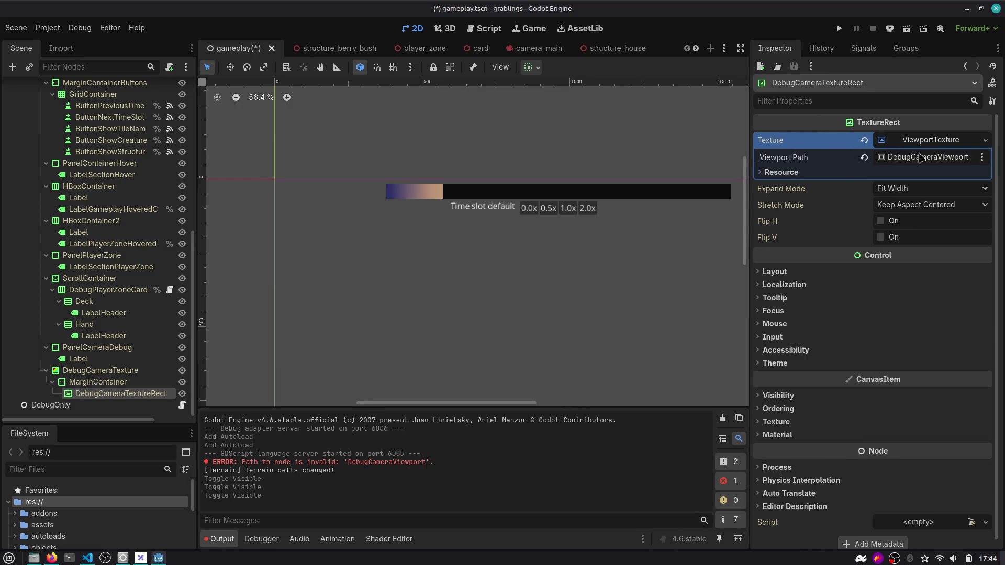
left_click(921, 158)
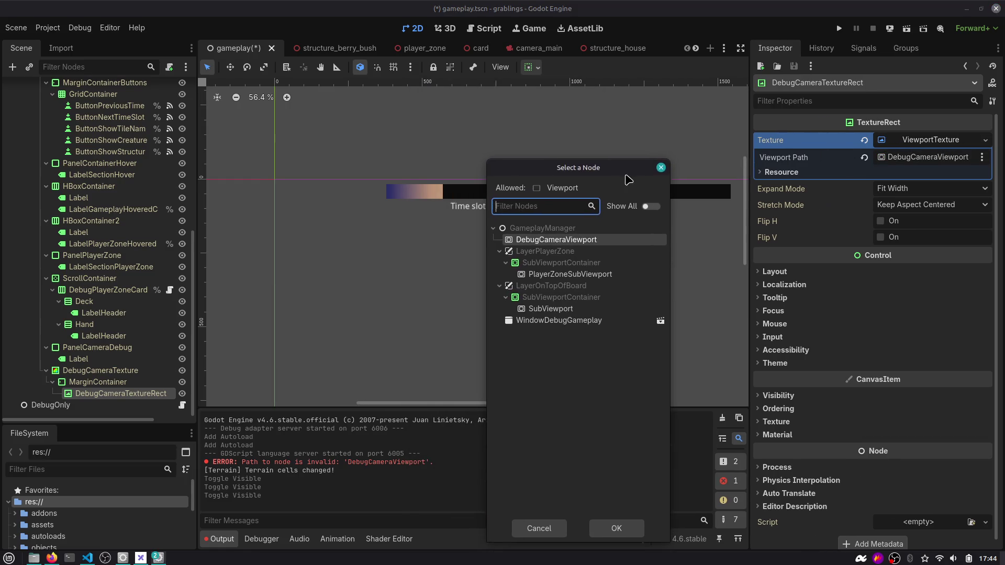
left_click_drag(576, 169, 445, 169)
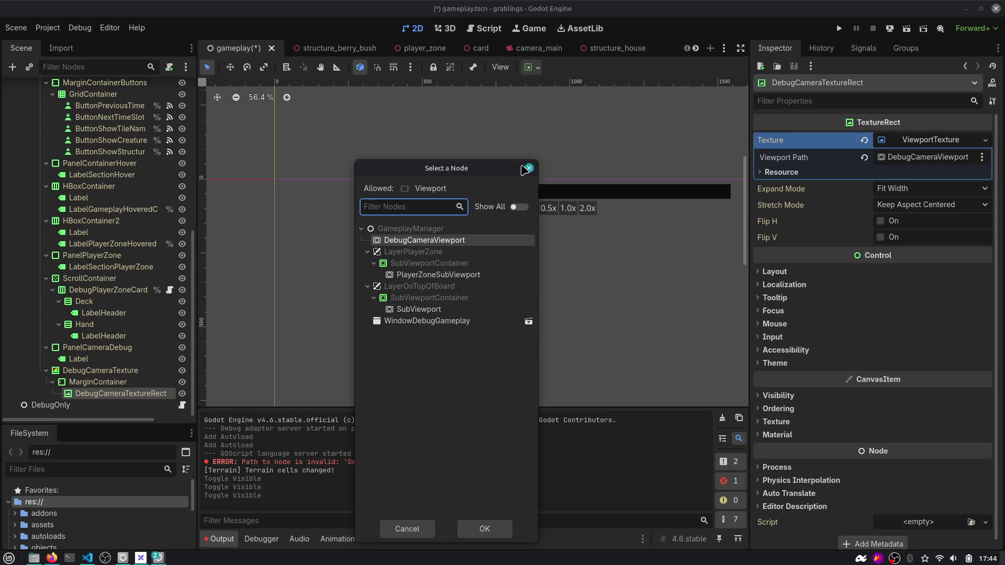
left_click(529, 168)
left_click(932, 158)
key("Escape")
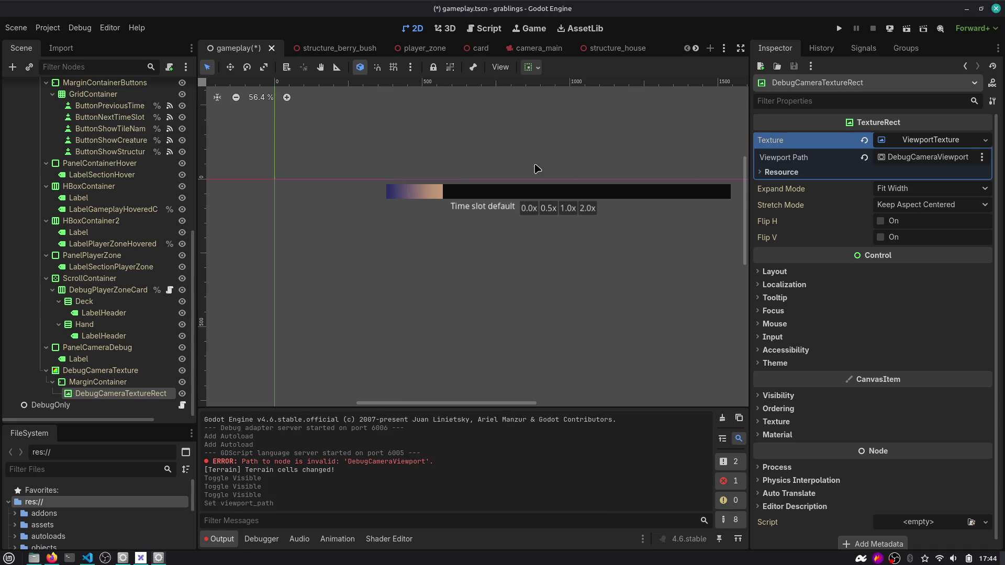
left_click(839, 29)
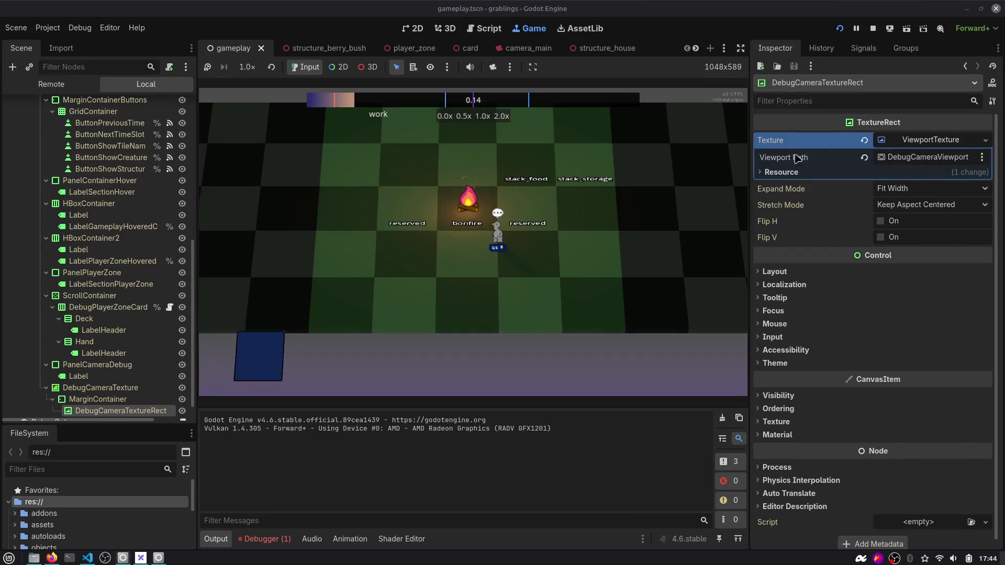
Clear the texture's Viewport Path and reassign it to DebugCameraViewport.
scroll(157, 262, "up", 5)
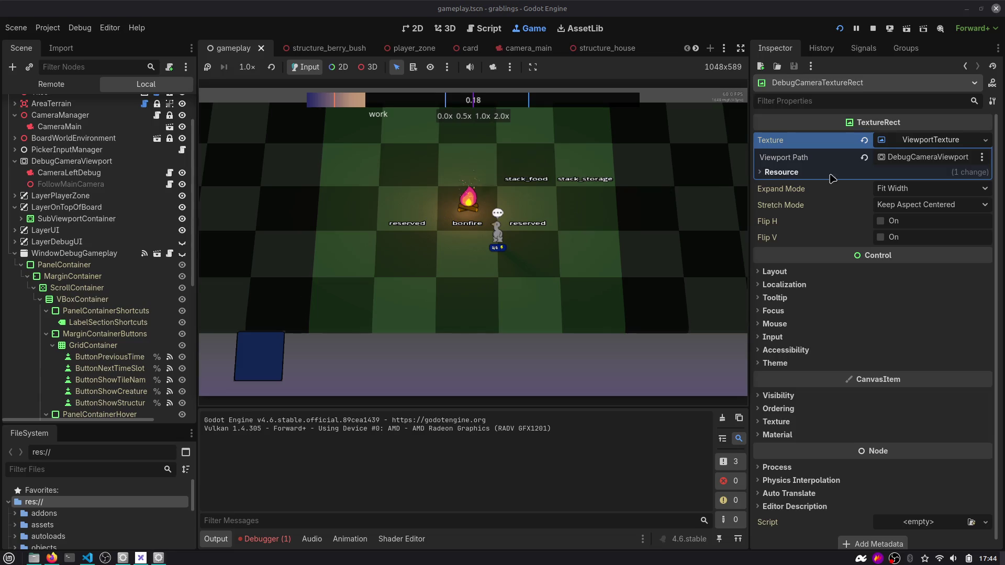
left_click(864, 156)
left_click(920, 158)
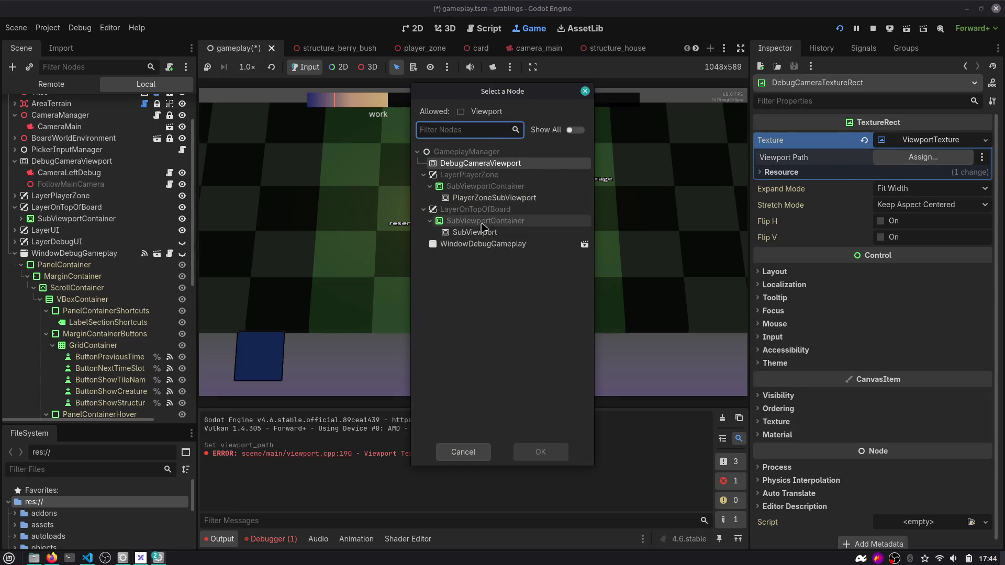
double_click(480, 163)
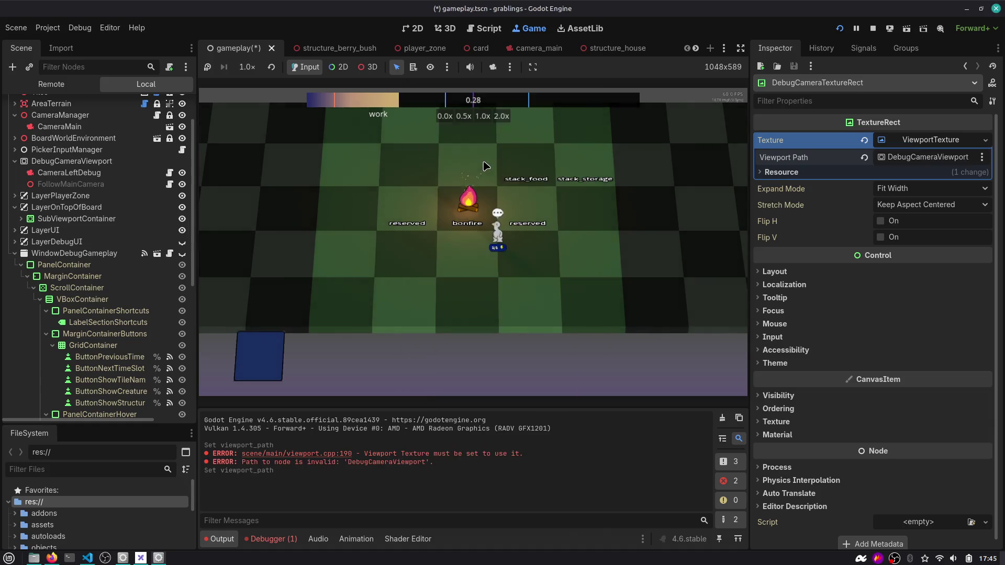
key("F1")
key("Escape")
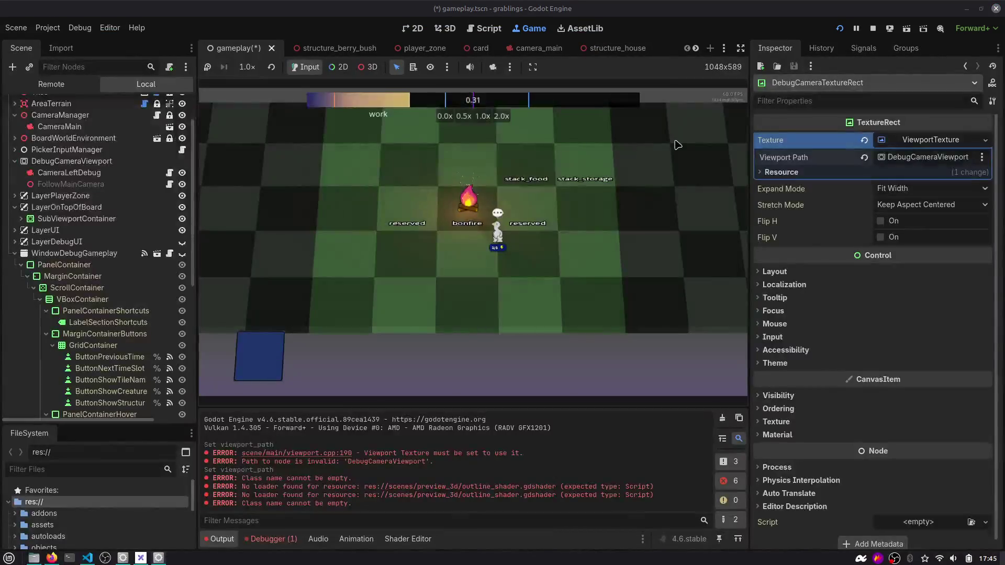
Rerun the game and inspect the "Path to node is invalid: 'DebugCameraViewport'" error in the debugger's Errors tab.
left_click(839, 28)
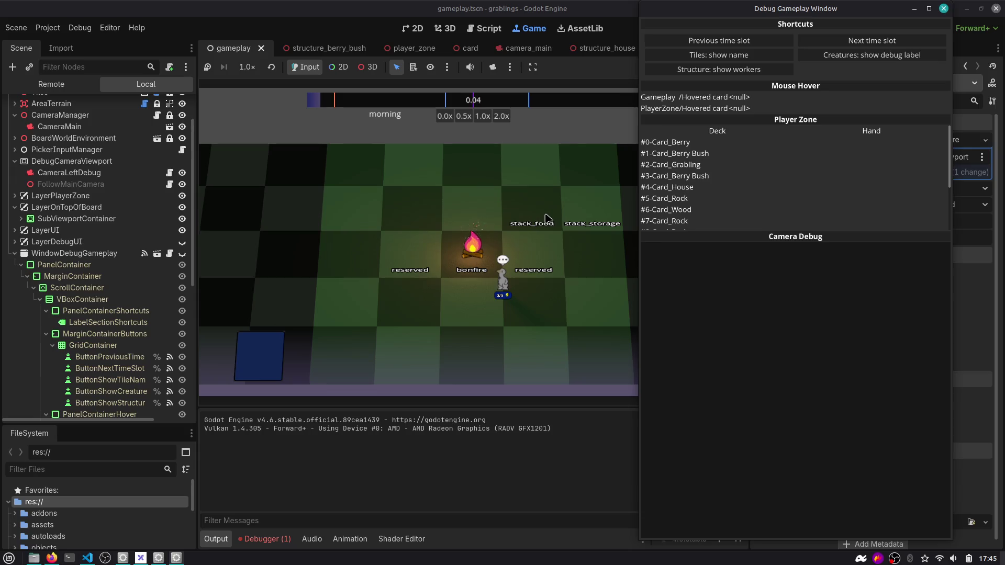
left_click(266, 539)
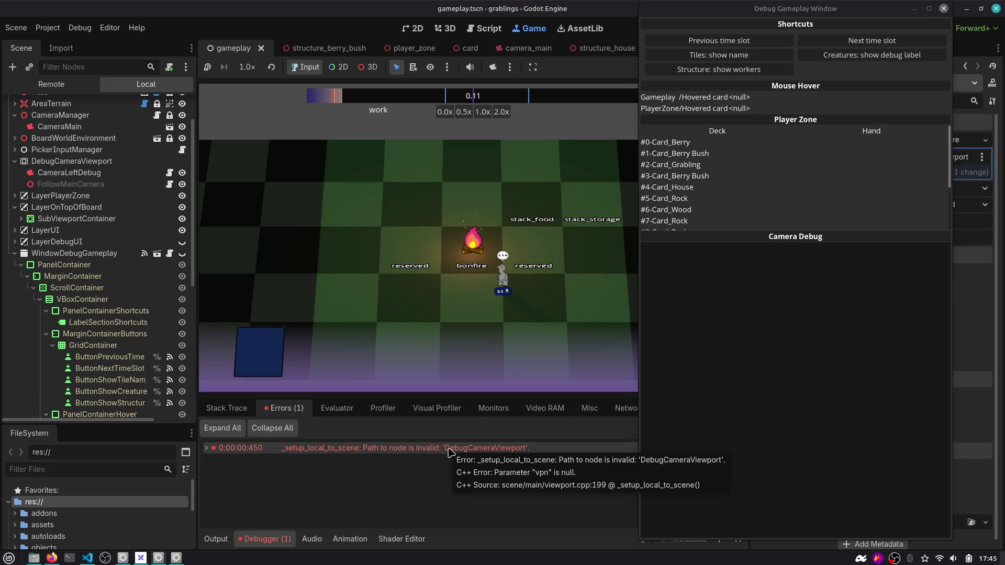
left_click(465, 452)
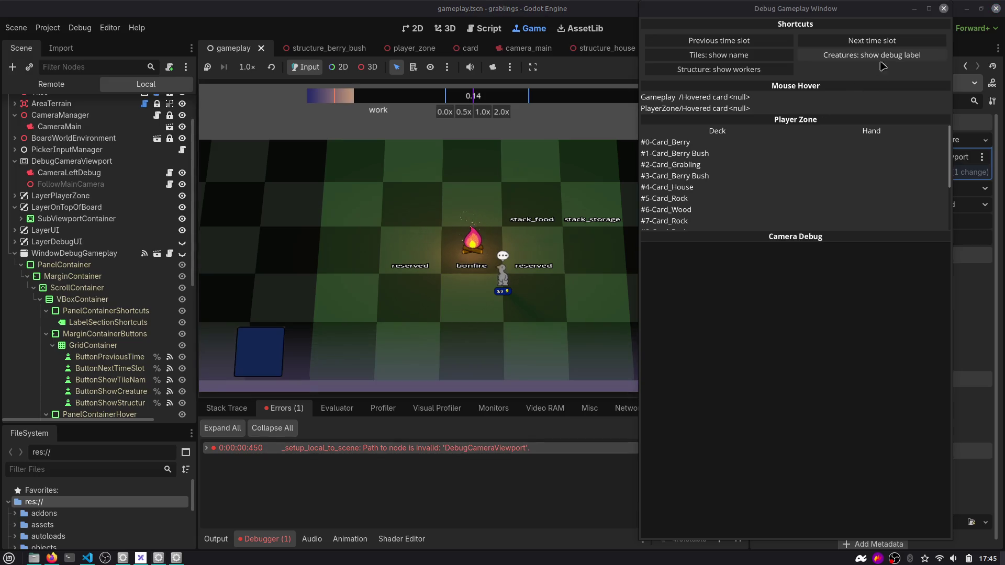
left_click(945, 9)
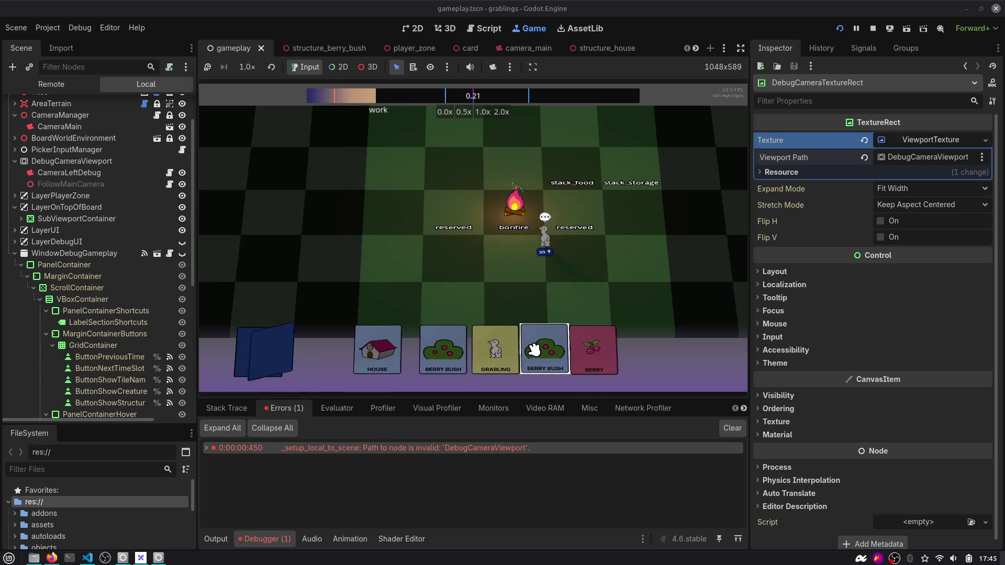
Drag two Berry Bushes, two Rocks, a Berry, an Egg and a grabling onto board tiles, then expand the DebugCameraViewport error.
mouse_move(539, 251)
left_mouse_down()
mouse_move(460, 298)
mouse_move(480, 322)
mouse_move(473, 314)
mouse_move(516, 254)
left_mouse_up()
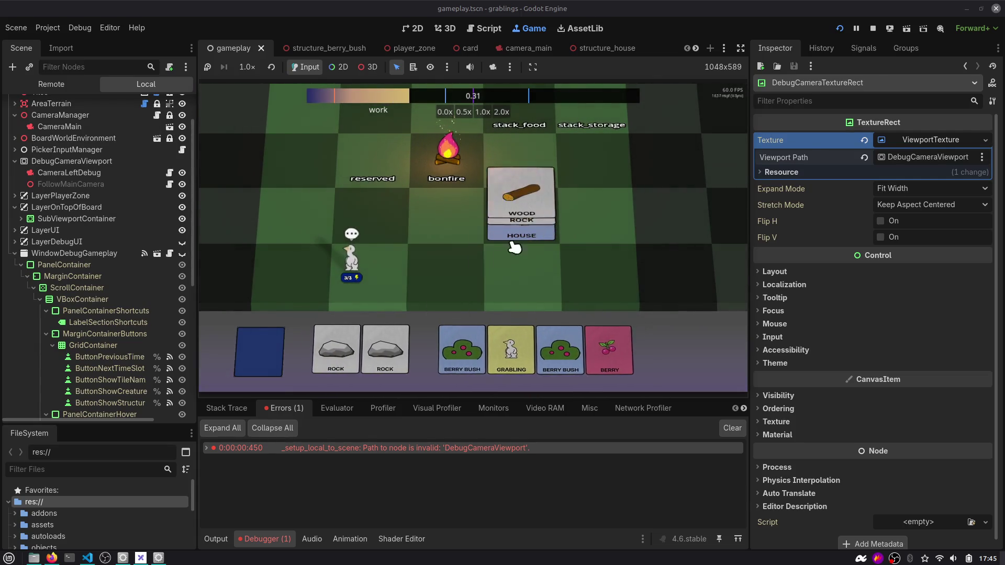
left_click_drag(523, 350, 522, 261)
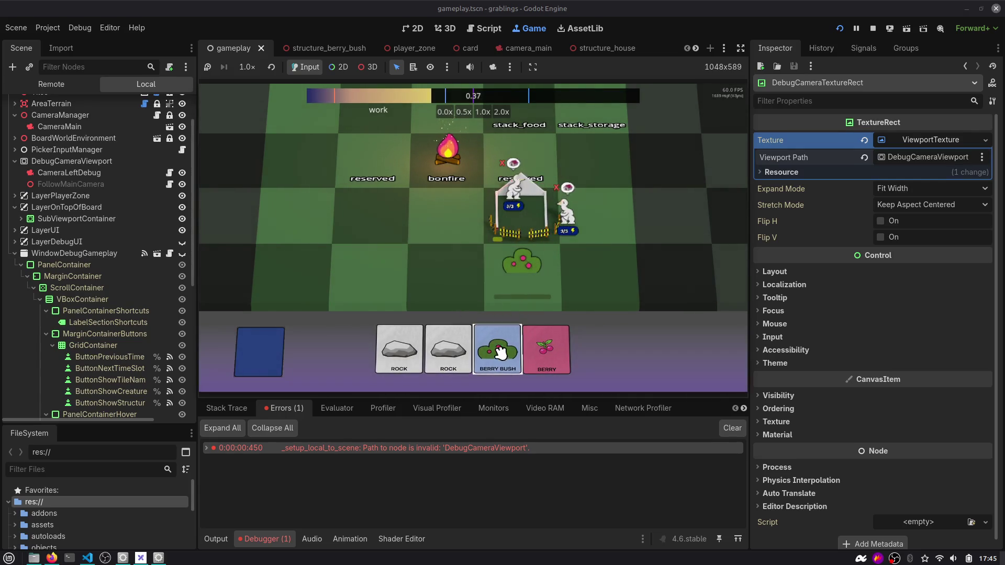
left_click_drag(500, 356, 370, 204)
left_click_drag(488, 316, 615, 118)
left_click_drag(461, 355, 462, 232)
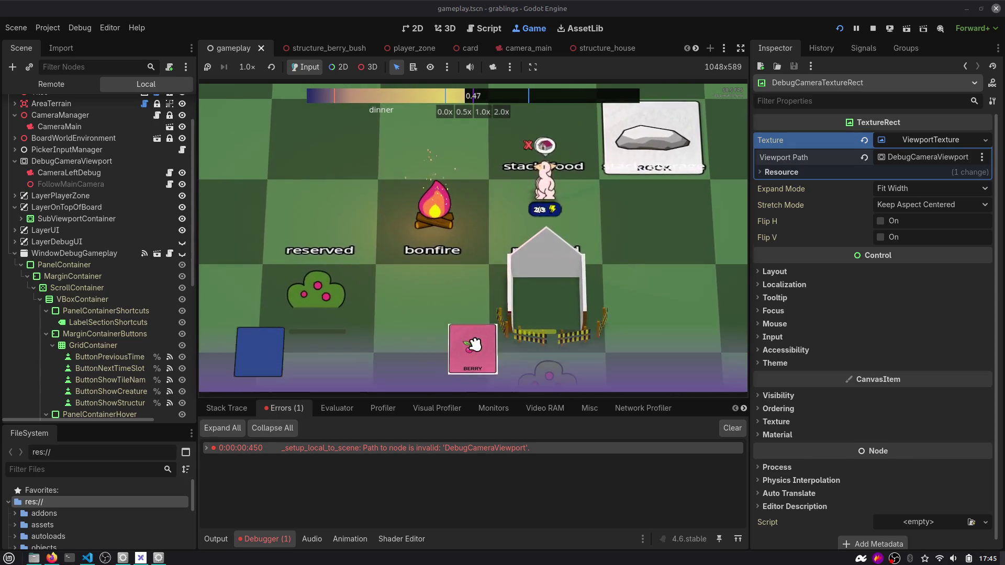
mouse_move(474, 344)
left_mouse_down()
mouse_move(563, 130)
mouse_move(546, 168)
left_mouse_up()
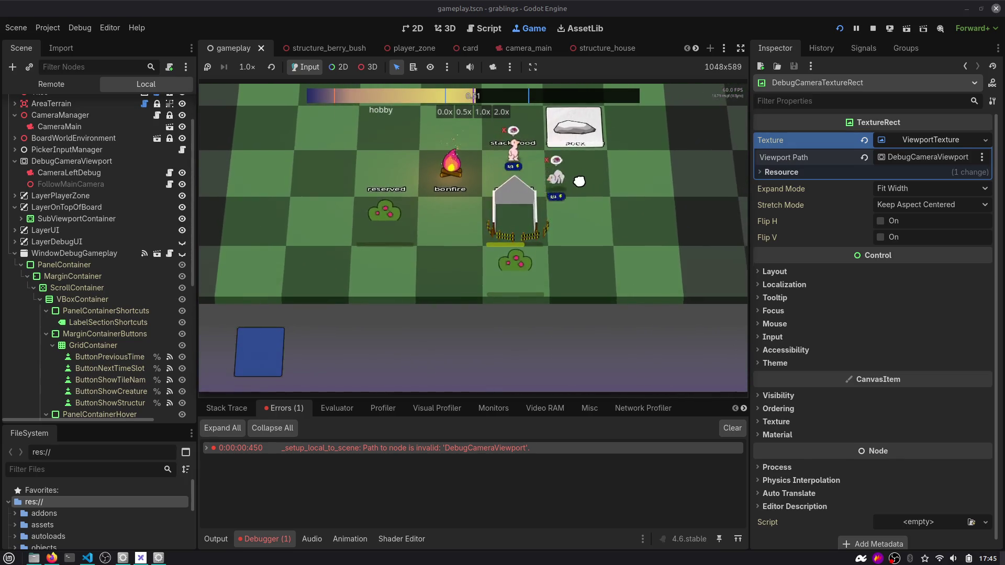
left_click_drag(470, 350, 510, 129)
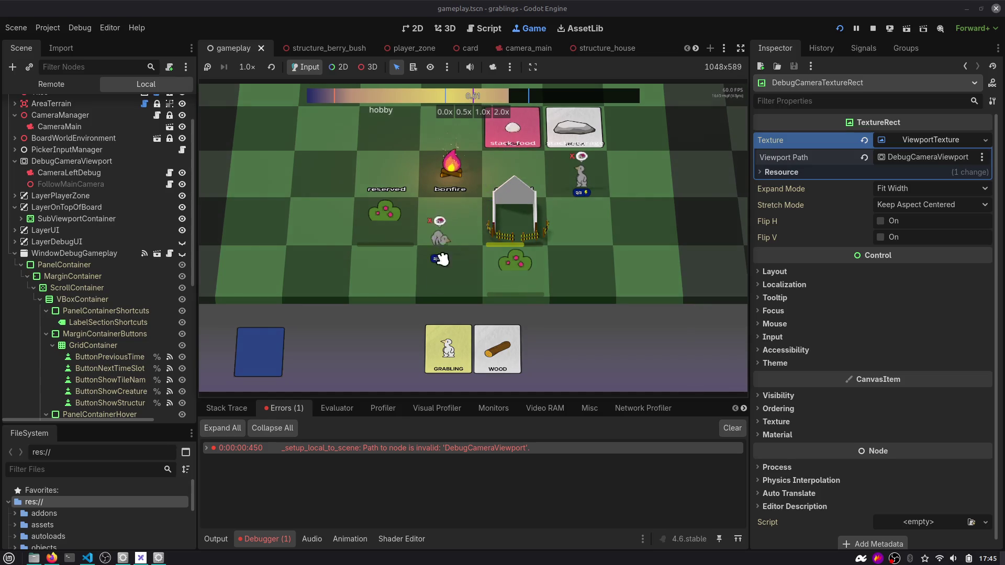
mouse_move(439, 332)
left_mouse_down()
mouse_move(446, 157)
mouse_move(448, 341)
mouse_move(383, 273)
left_mouse_up()
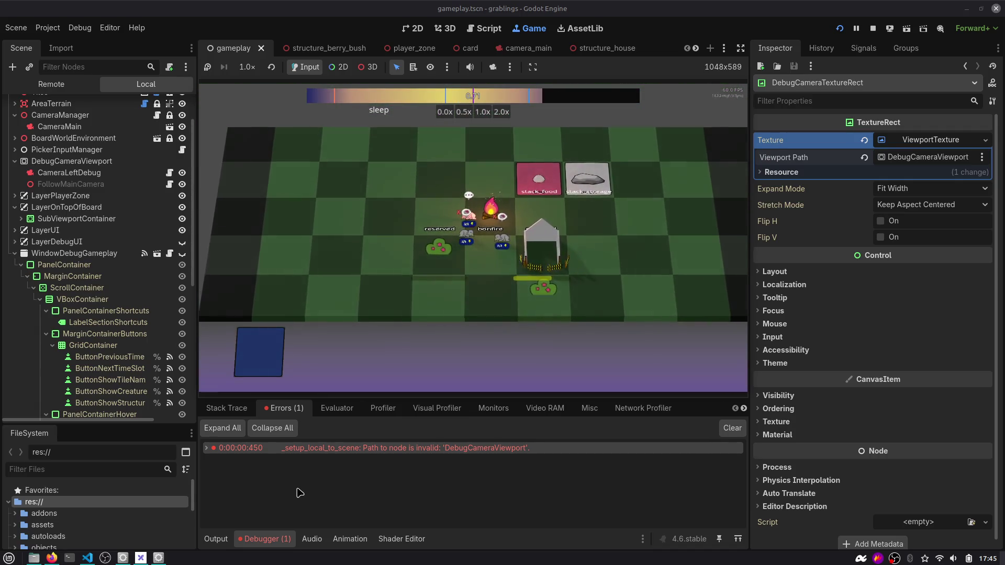
left_click(208, 449)
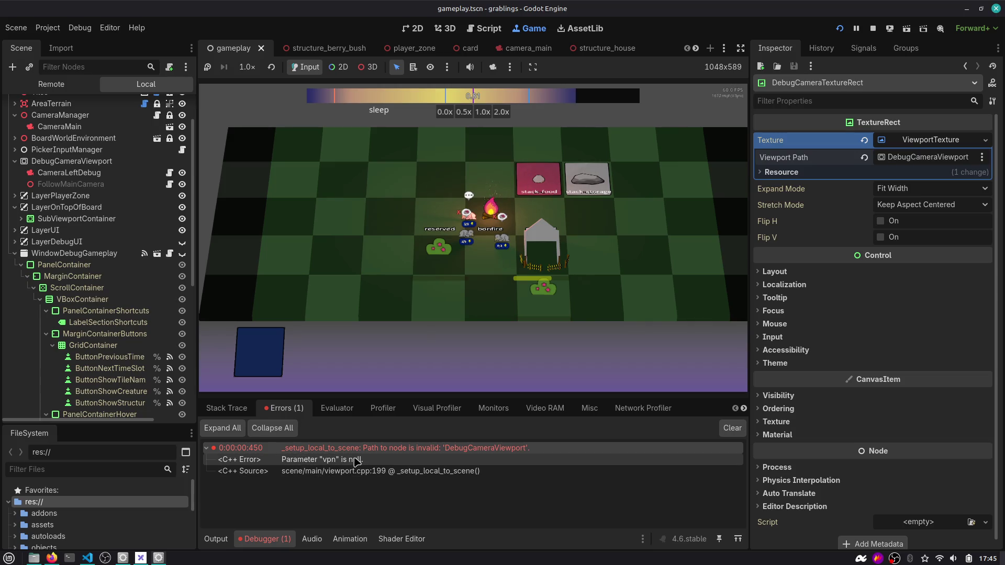
Select the Parameter "vpn" is null line at viewport.cpp:199, then bring up the window switcher.
left_click(355, 461)
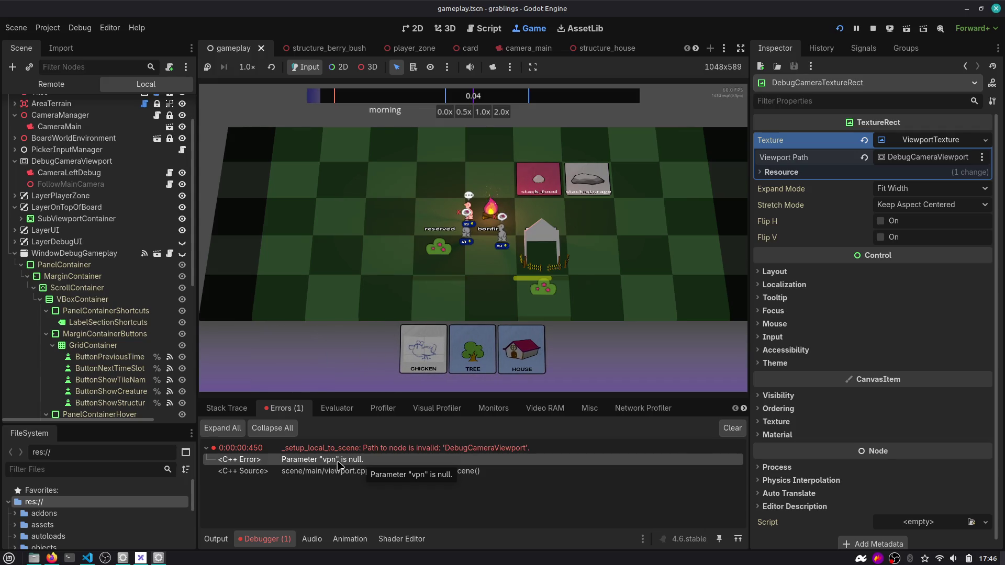
key("alt+Tab")
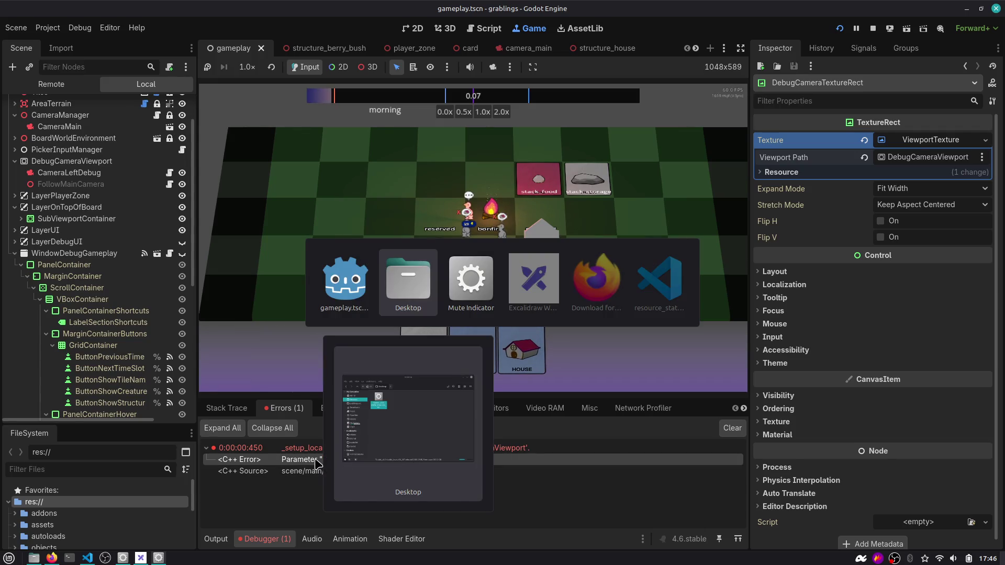
key("Tab")
key("Tab")
key("Tab")
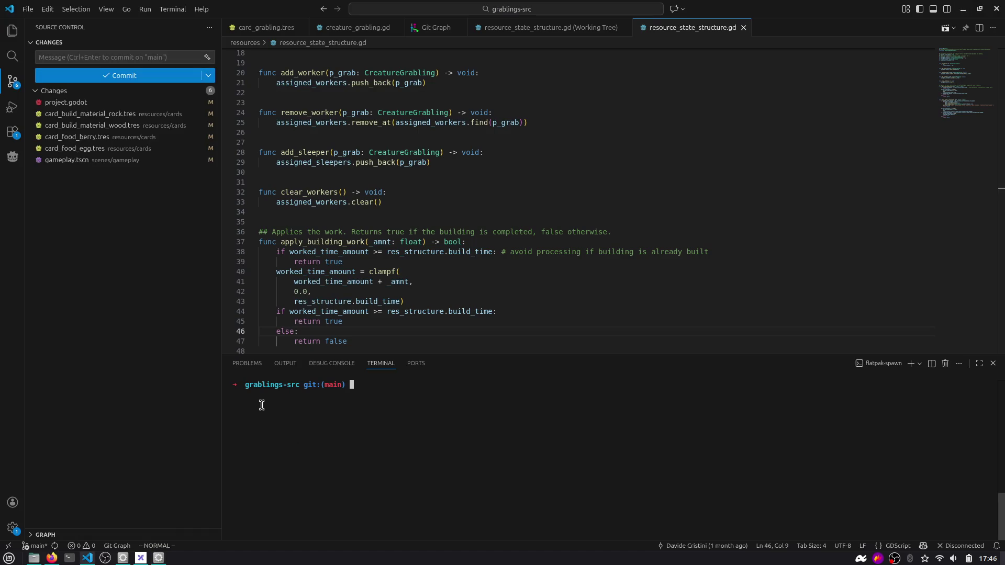
key("alt+Tab")
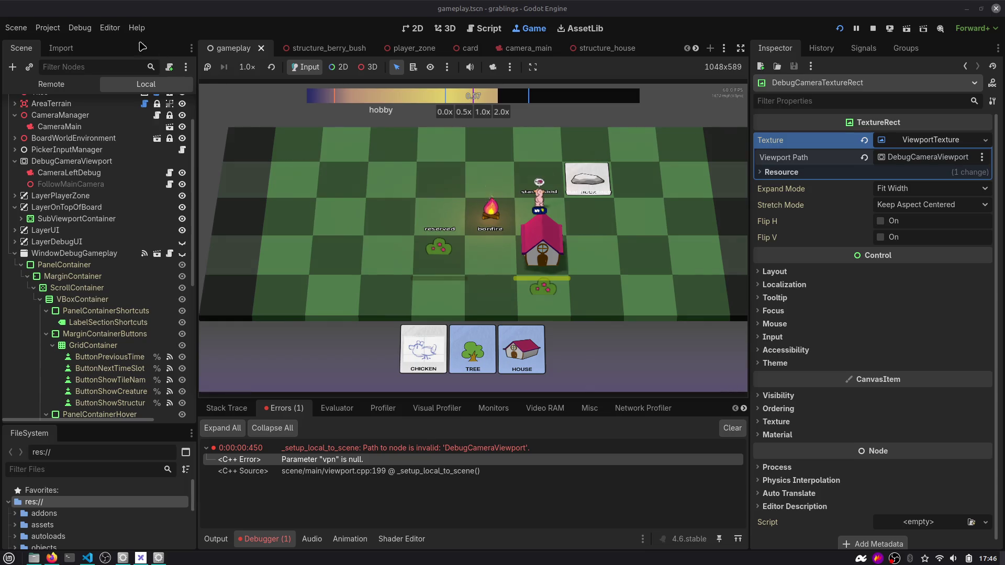
Glance at the Editor menu and a launcher search for 'flat', collapse WindowDebugGameplay and widen the Scene dock.
left_click(110, 27)
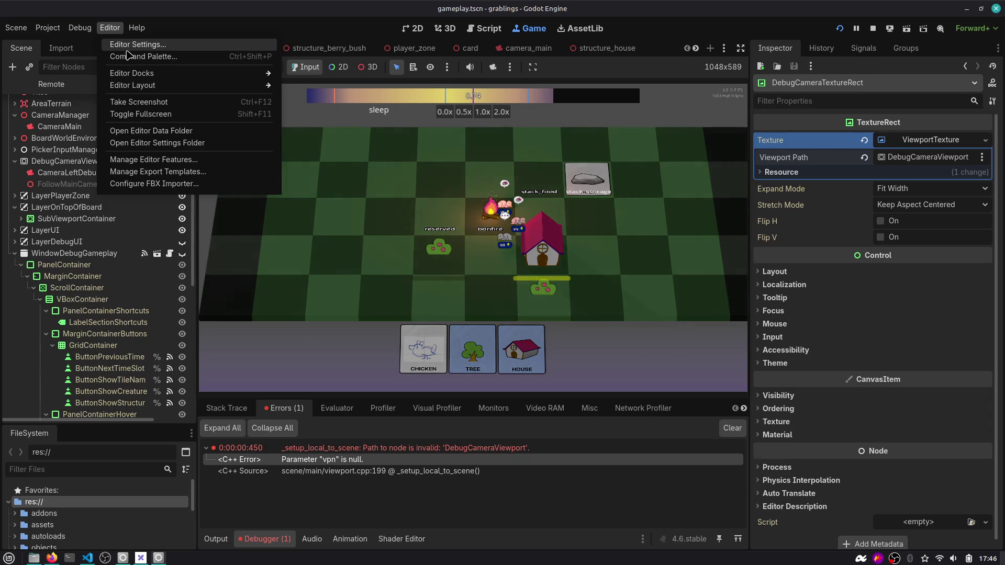
left_click(197, 20)
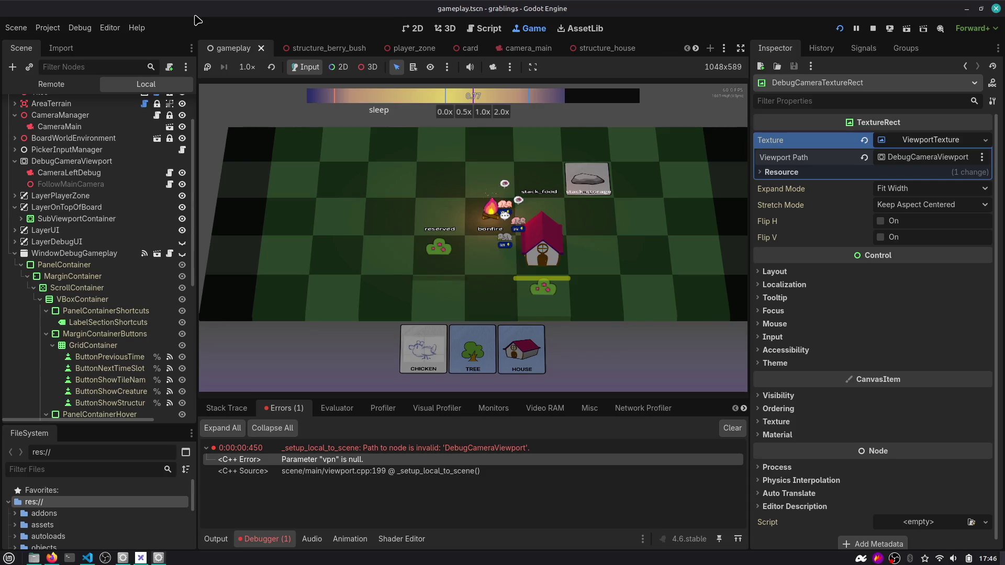
key("super")
type("flat")
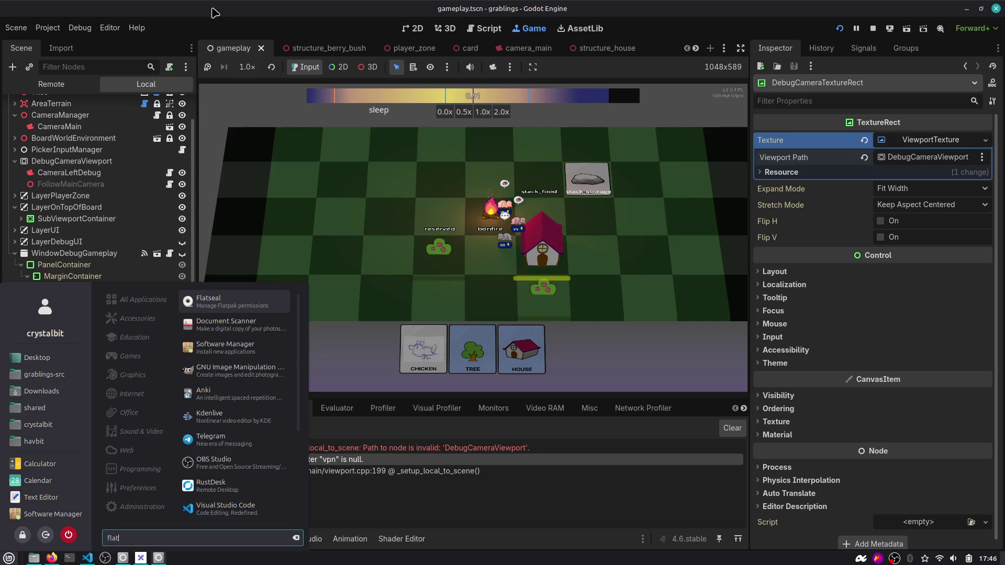
key("Escape")
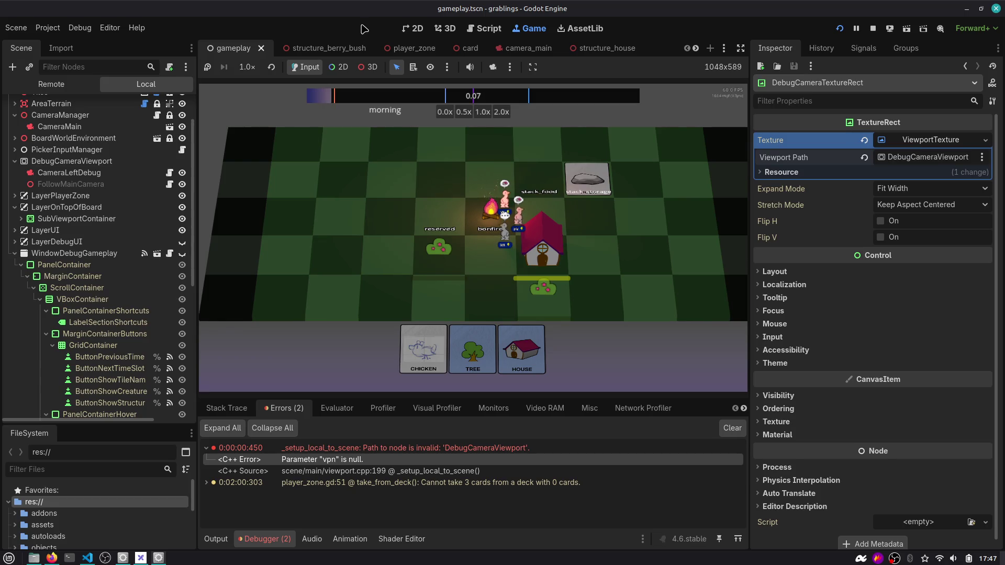
left_click(15, 254)
left_click_drag(201, 64, 213, 62)
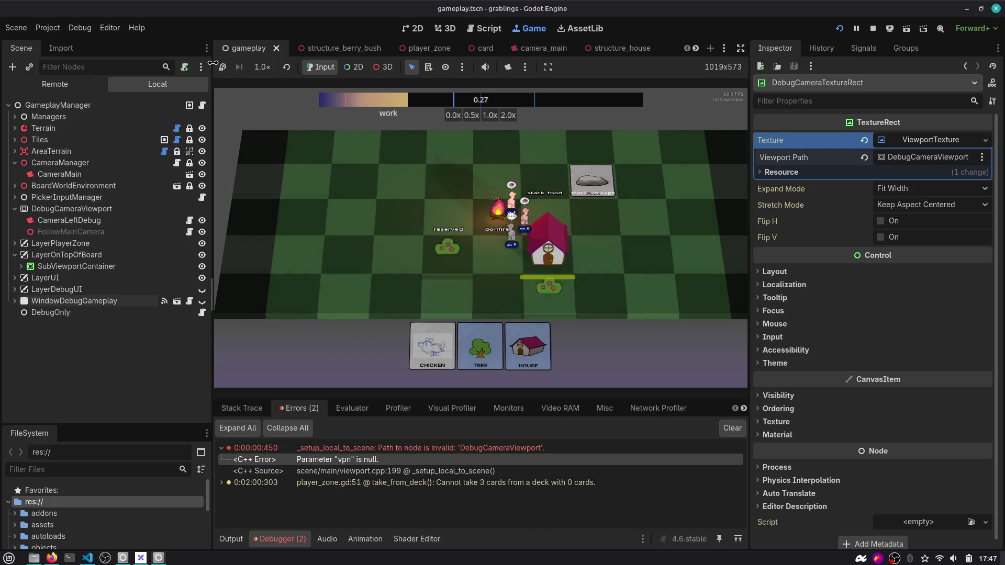
Look through the Project > Tools > Debug Draw submenu entries, then switch to VS Code.
left_click(50, 27)
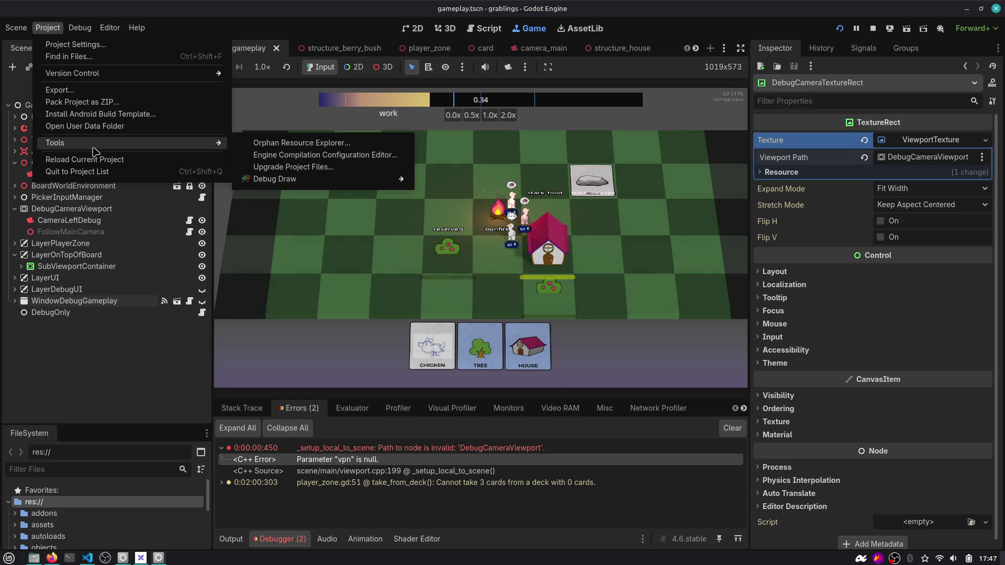
mouse_move(102, 147)
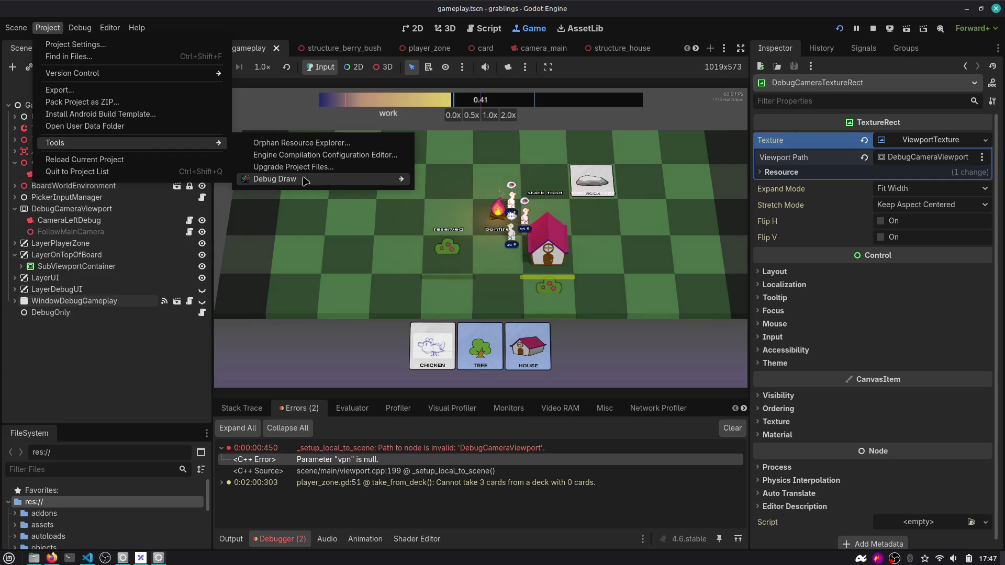
mouse_move(312, 183)
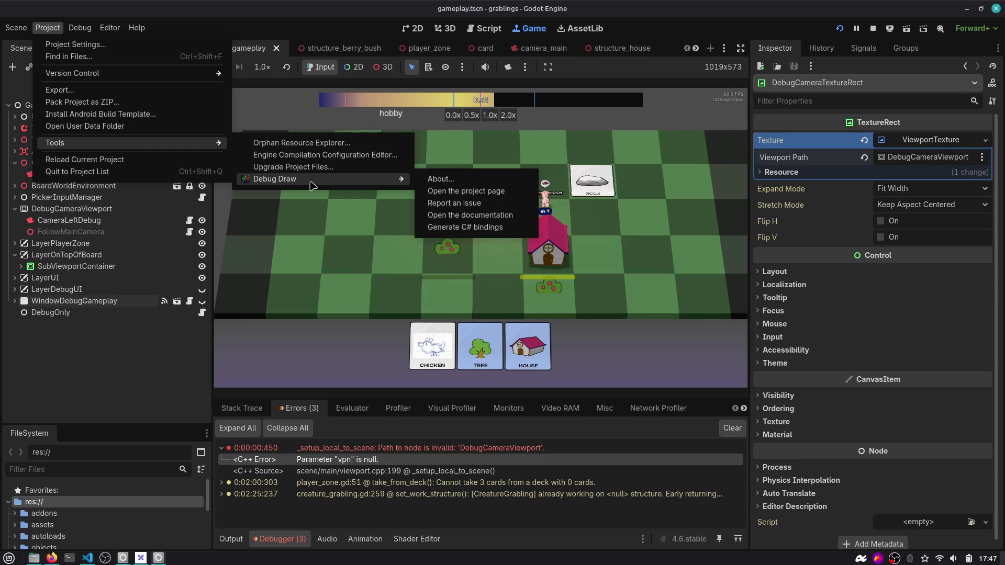
mouse_move(166, 147)
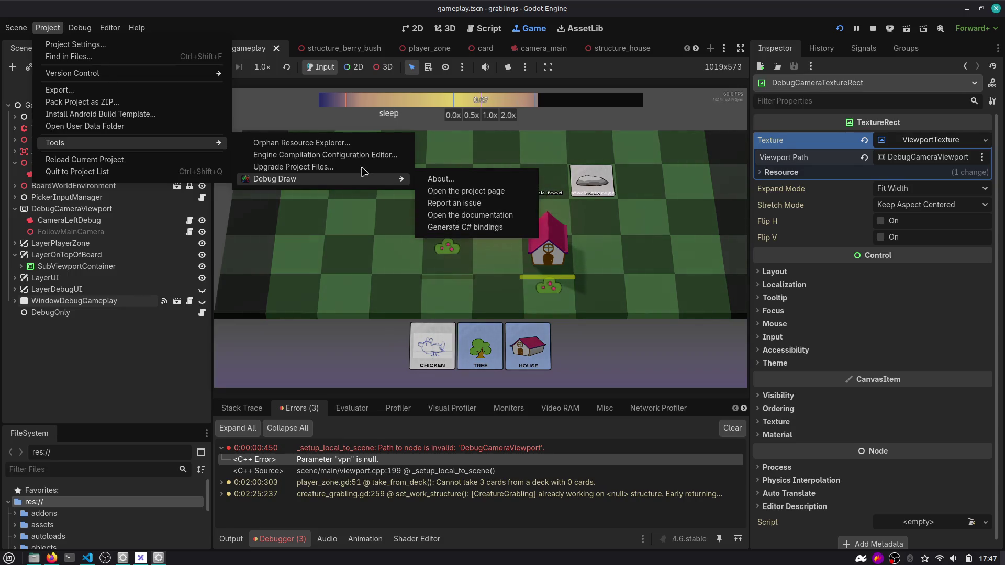
key("alt+Tab")
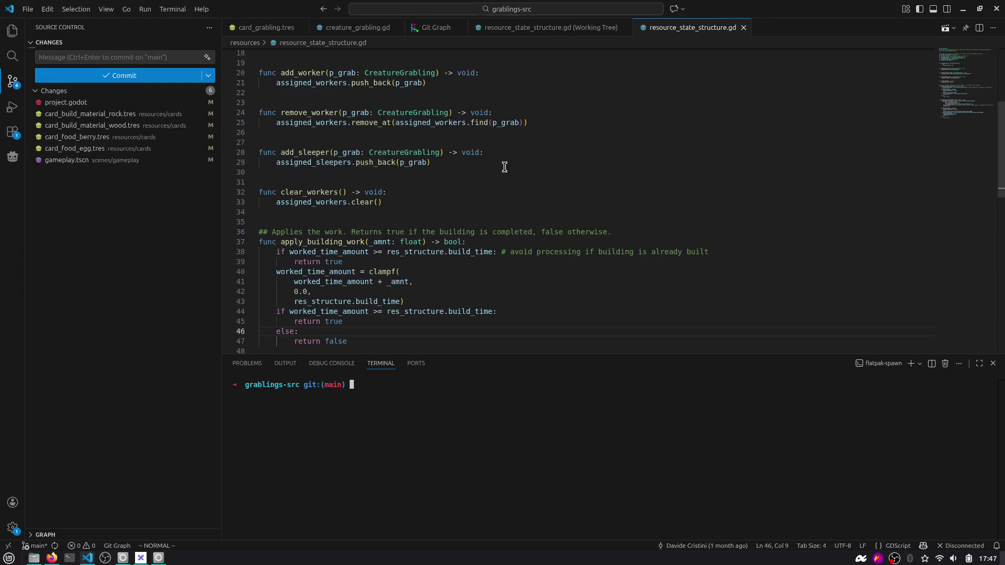
Review the card_build_material_rock.tres and project.godot diffs, scrolling through the changed settings.
left_click(104, 113)
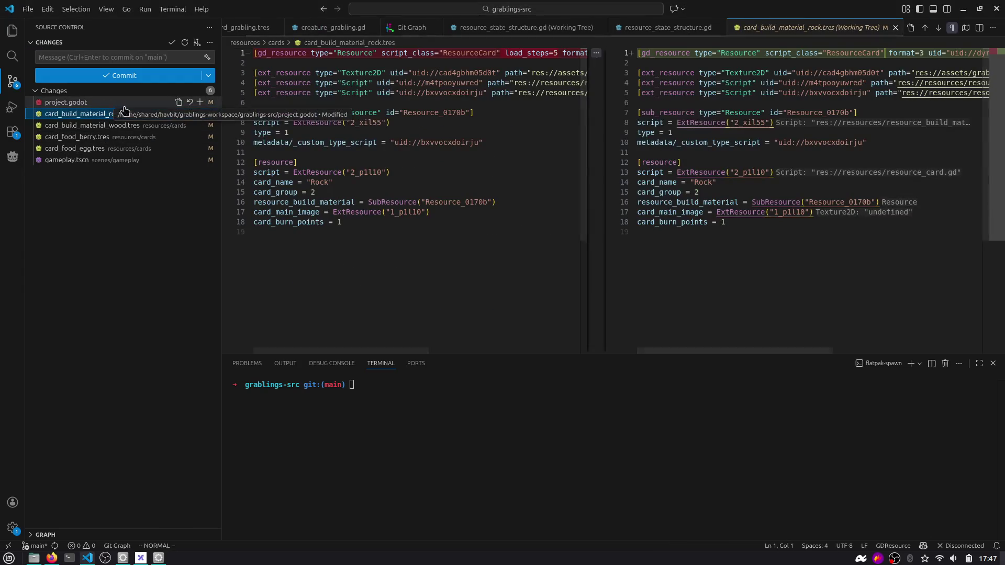
scroll(352, 120, "right", 5)
scroll(351, 119, "left", 5)
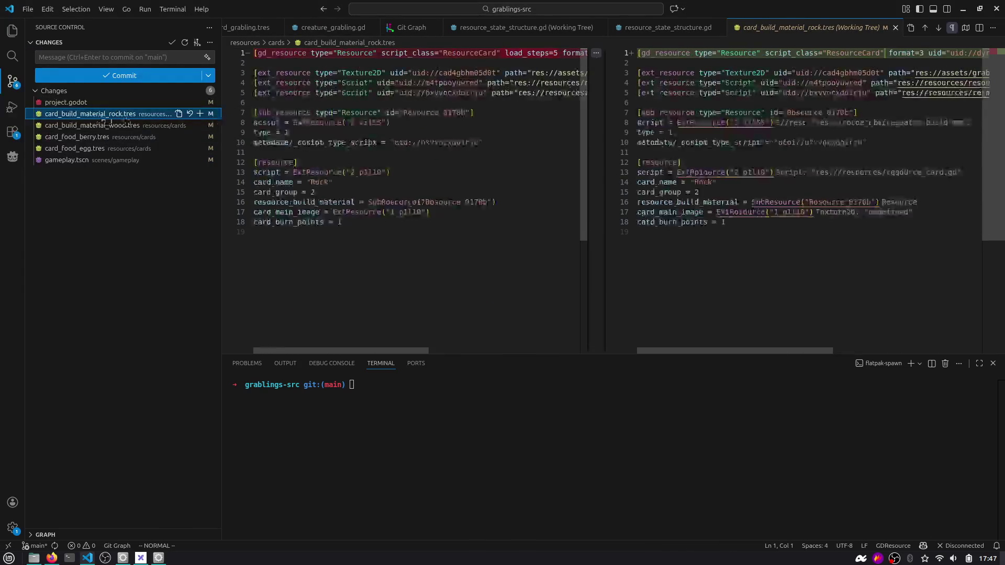
left_click(94, 102)
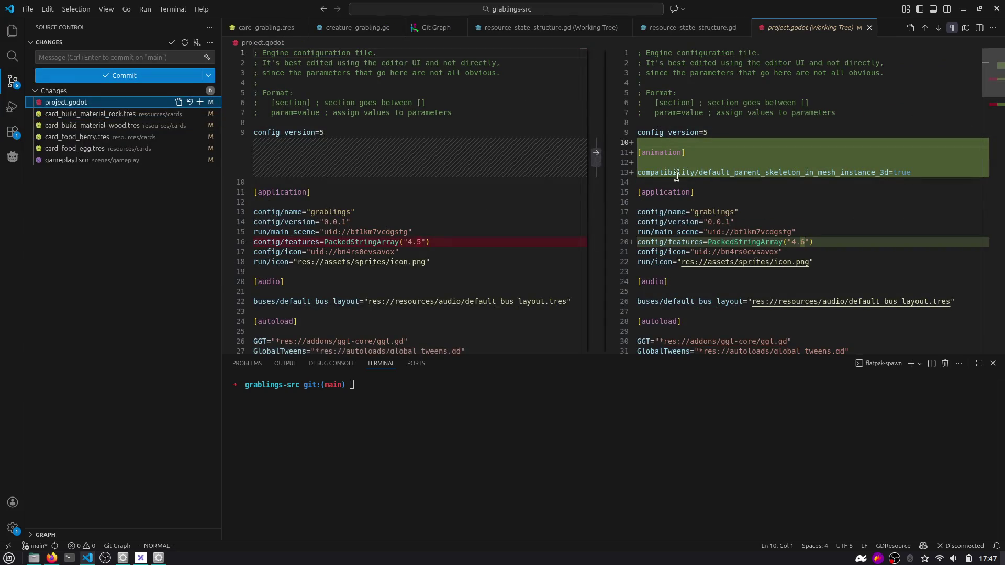
double_click(762, 175)
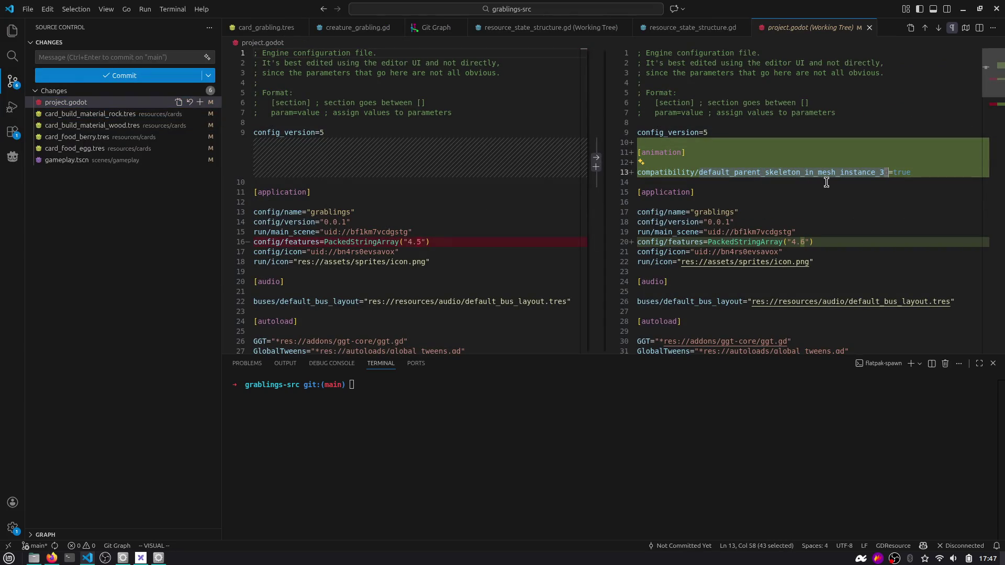
scroll(999, 103, "down", 3)
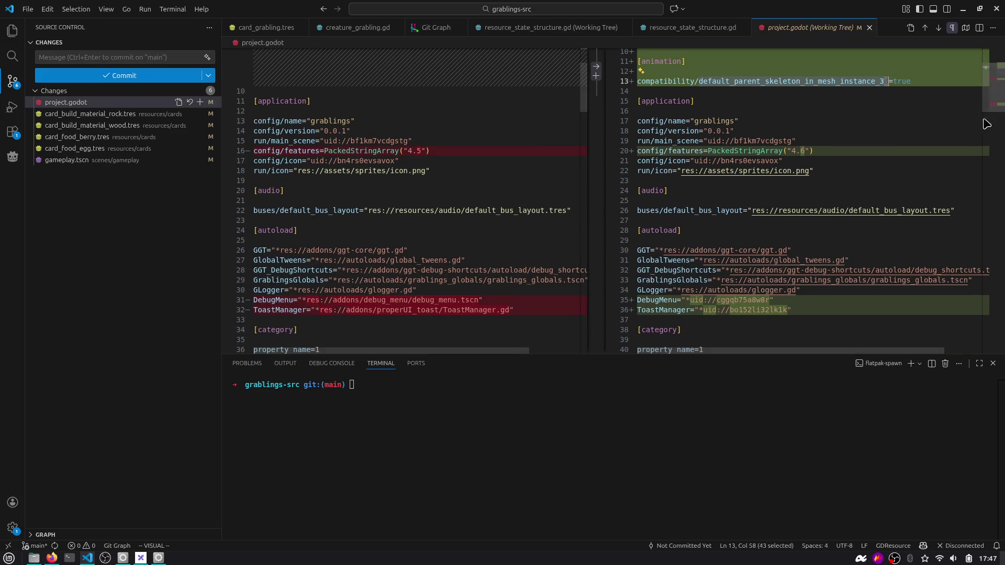
scroll(815, 207, "down", 2)
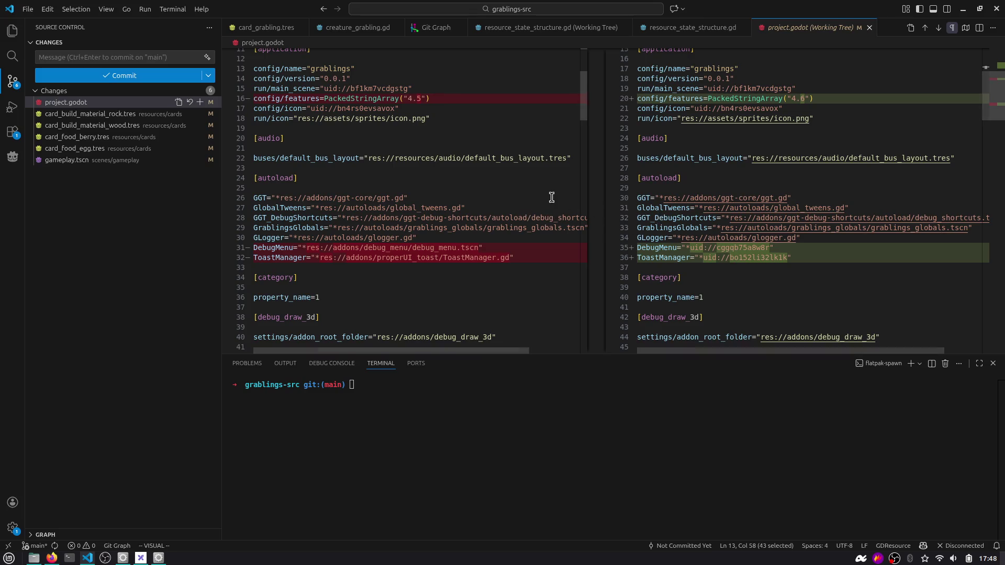
Stop the running game in Godot and return to VS Code.
key("alt+Tab")
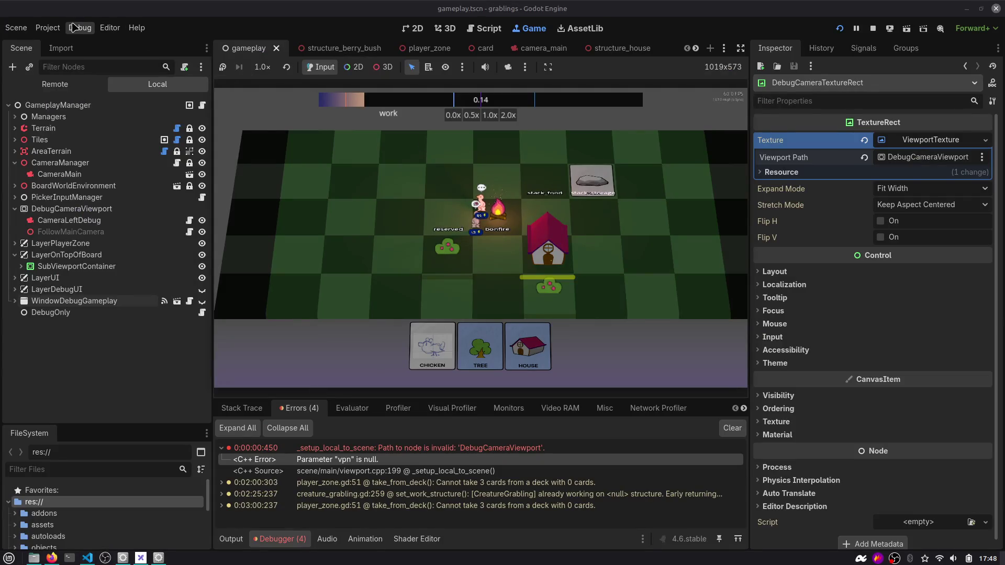
left_click(47, 27)
mouse_move(132, 144)
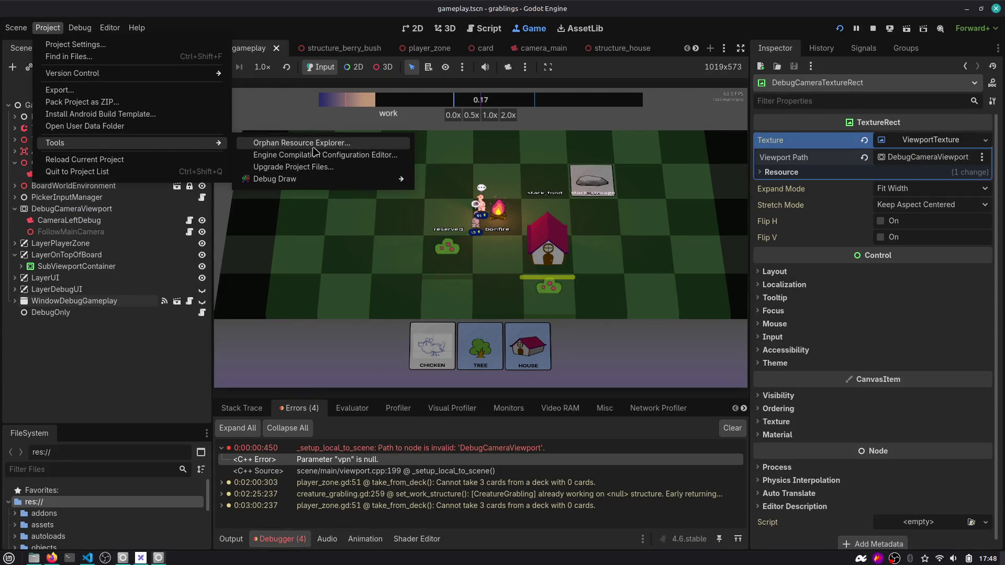
key("alt+Tab")
key("alt+Tab")
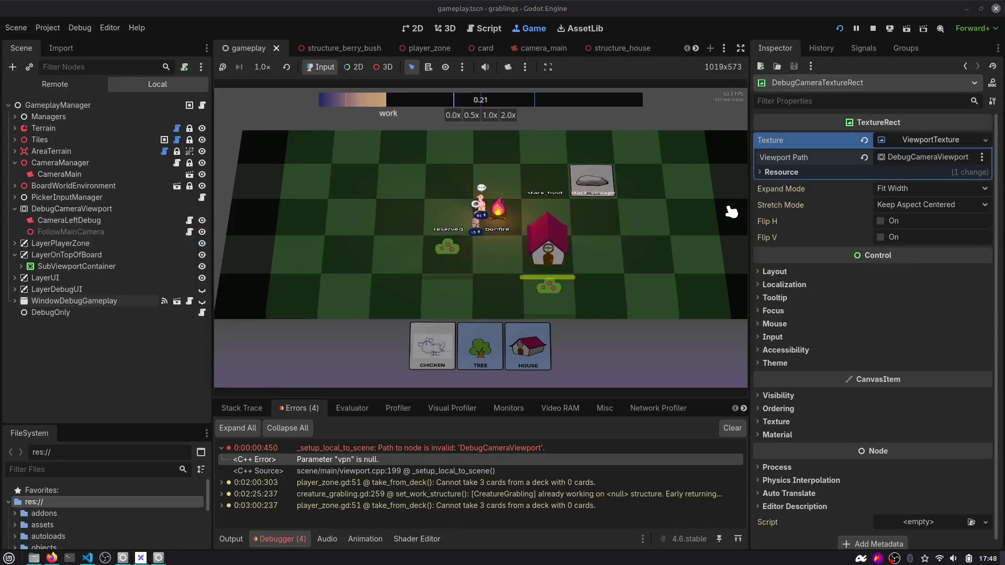
left_click(872, 28)
key("alt+Tab")
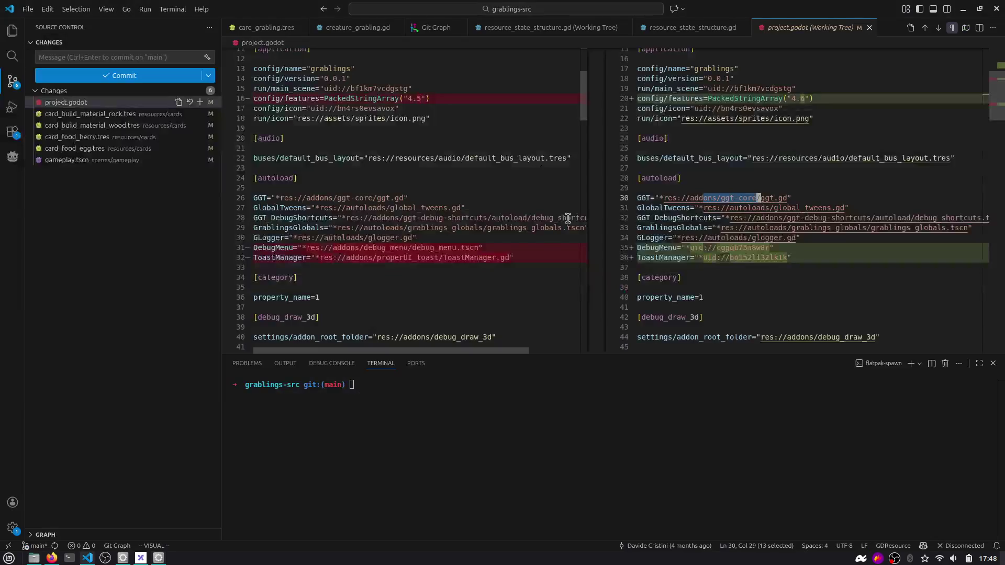
Step through the rock, wood, berry and egg card .tres diffs.
left_click(107, 114)
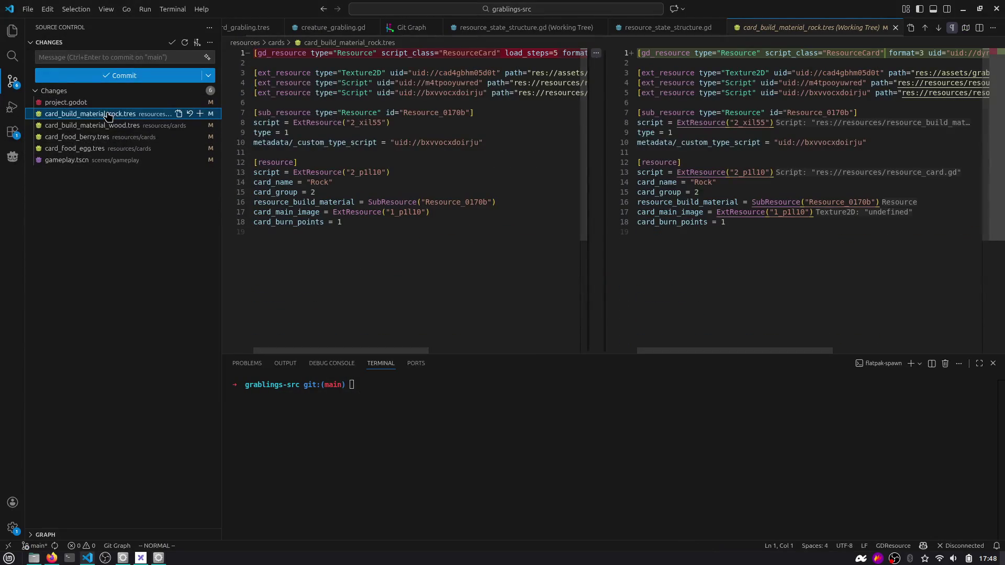
scroll(797, 56, "right", 5)
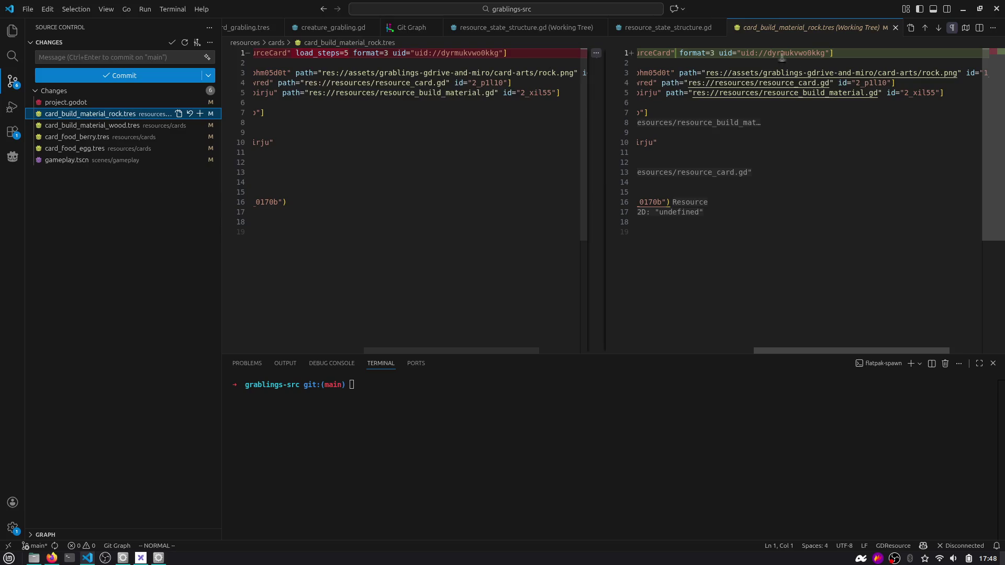
left_click(124, 126)
left_click(120, 139)
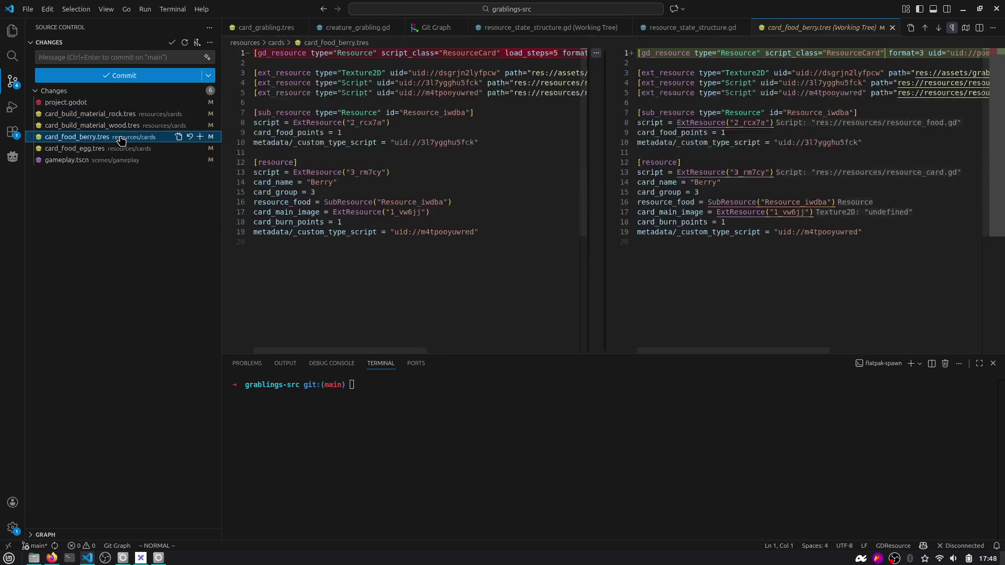
left_click(119, 149)
Open the gameplay.tscn diff and select the added unique_id attribute on line 301.
left_click(115, 162)
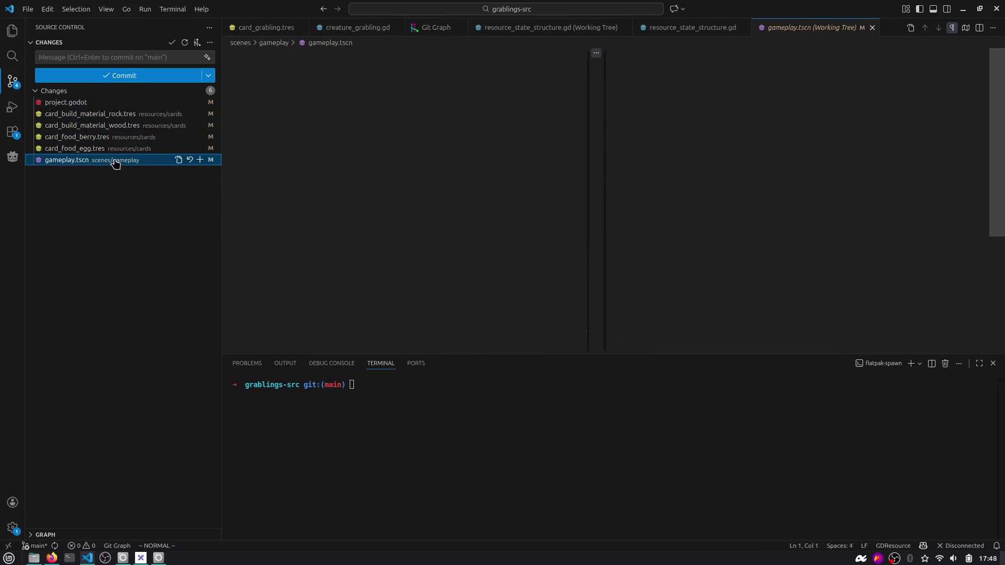
left_click_drag(996, 59, 997, 167)
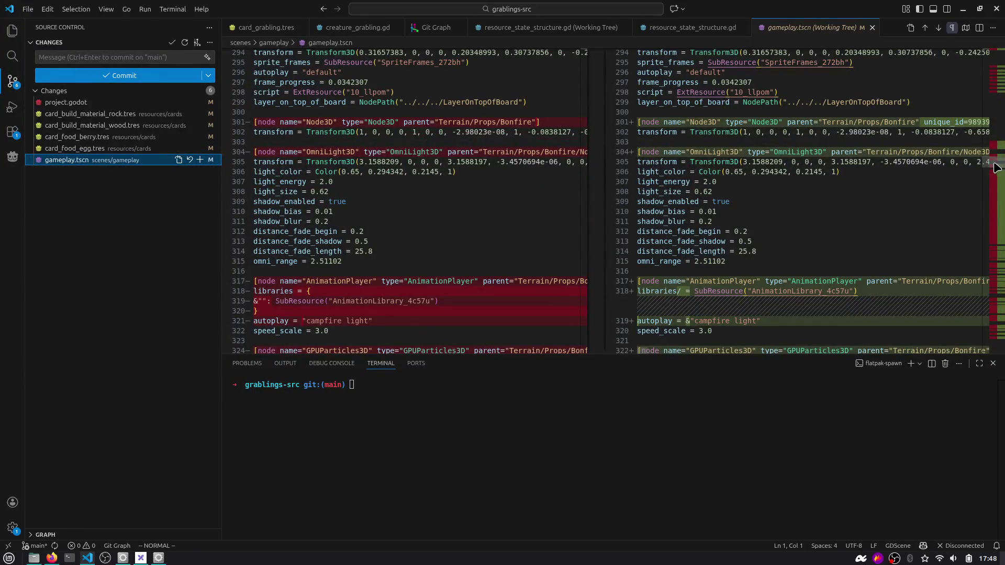
scroll(528, 145, "right", 3)
double_click(832, 125)
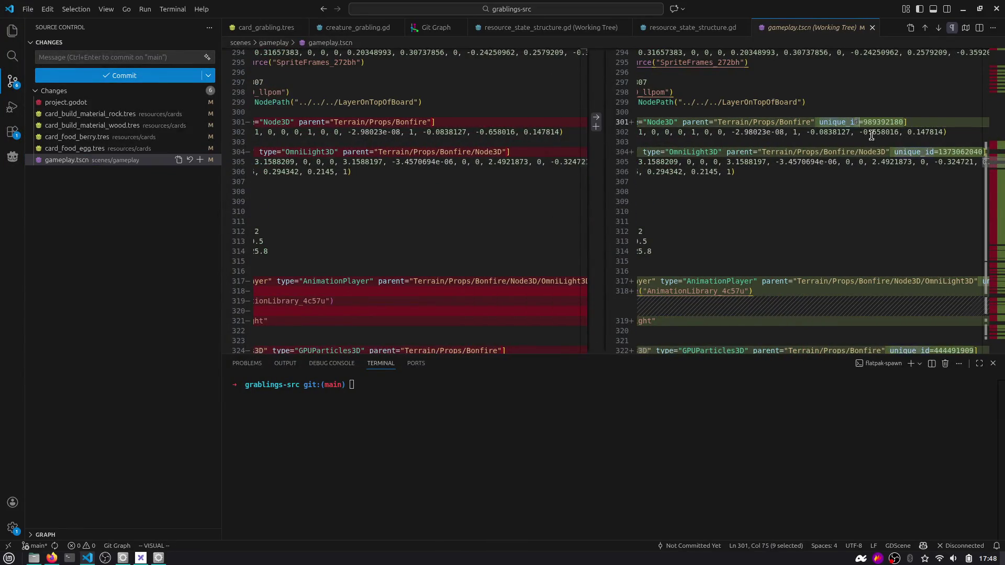
key("alt+Tab")
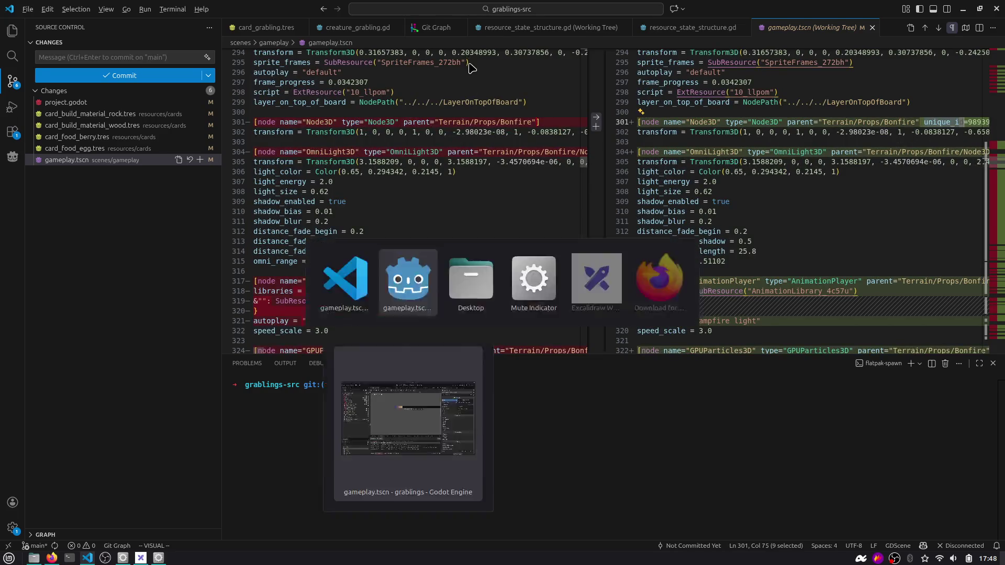
Run Project > Tools > Upgrade Project Files... and confirm Restart & Upgrade.
left_click(80, 27)
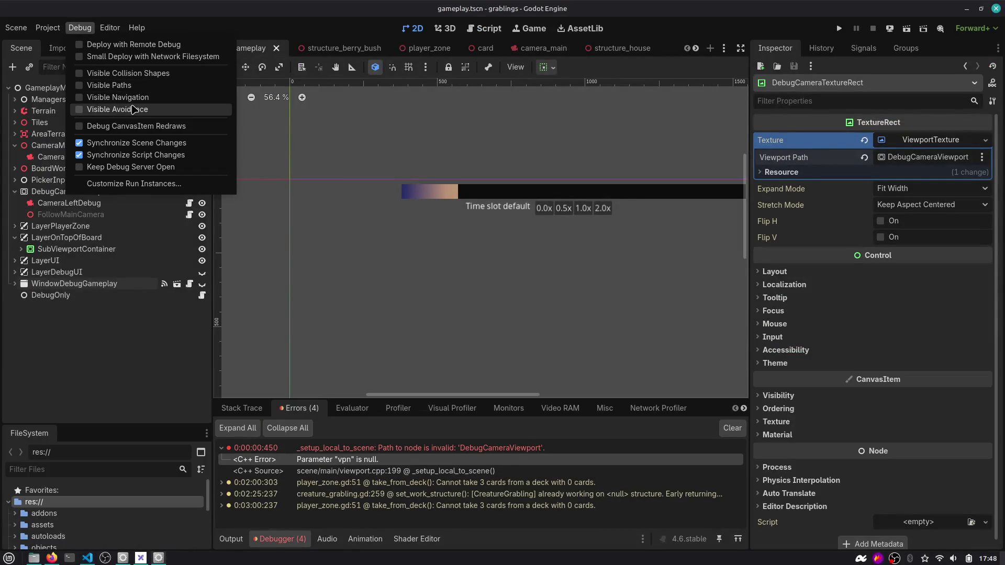
mouse_move(48, 28)
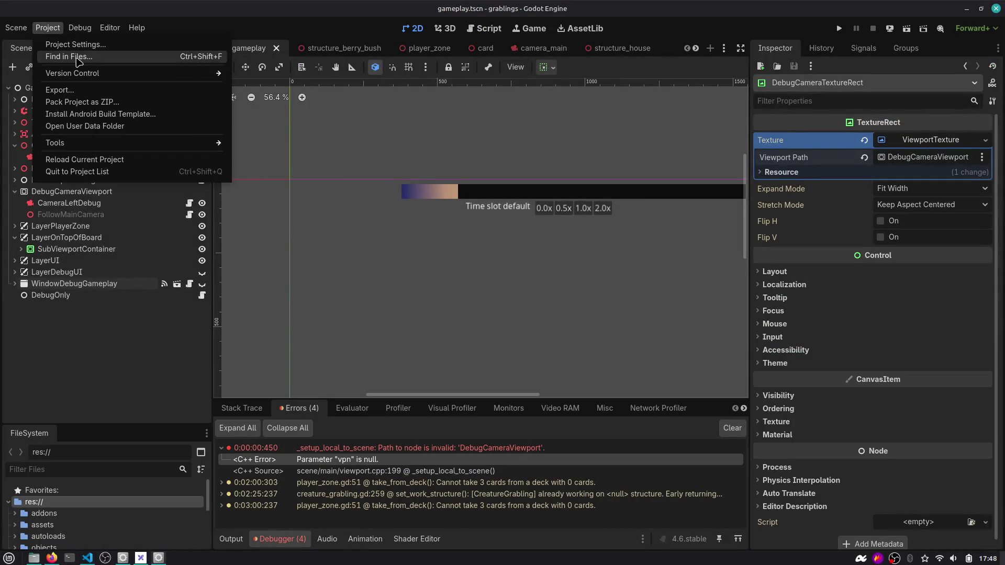
mouse_move(209, 143)
left_click(326, 166)
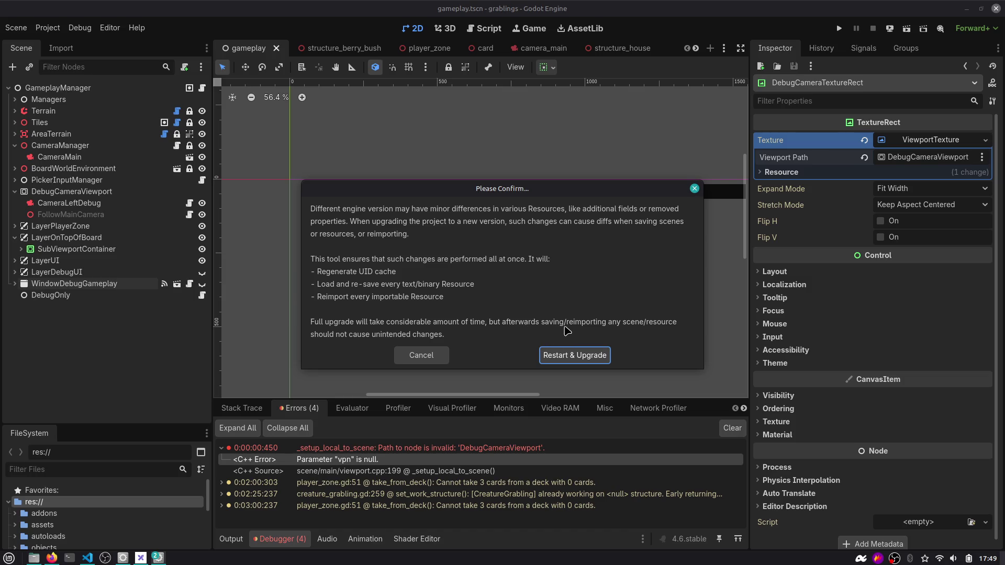
left_click(580, 357)
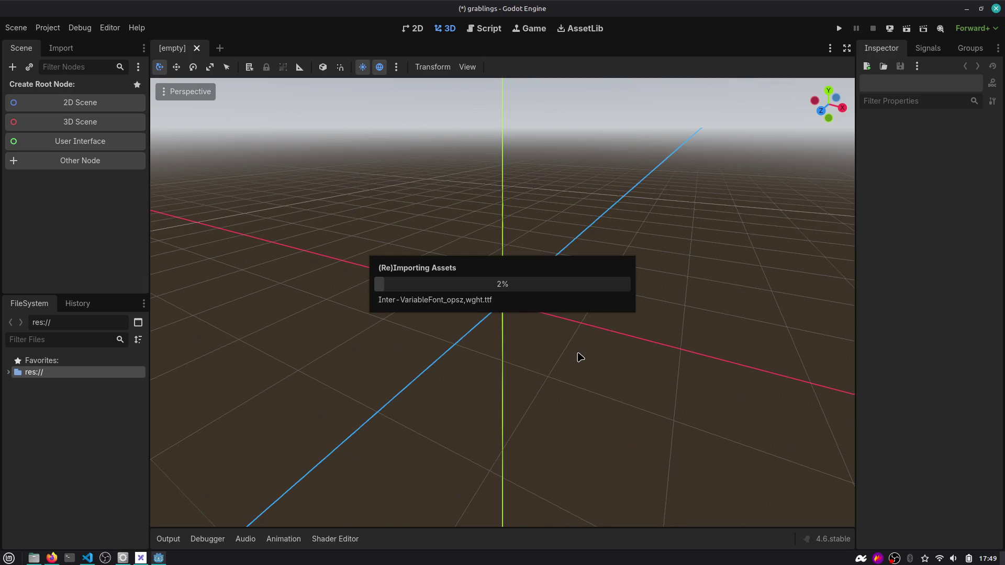
Open the desktop application launcher while the assets reimport at 2%.
key("super")
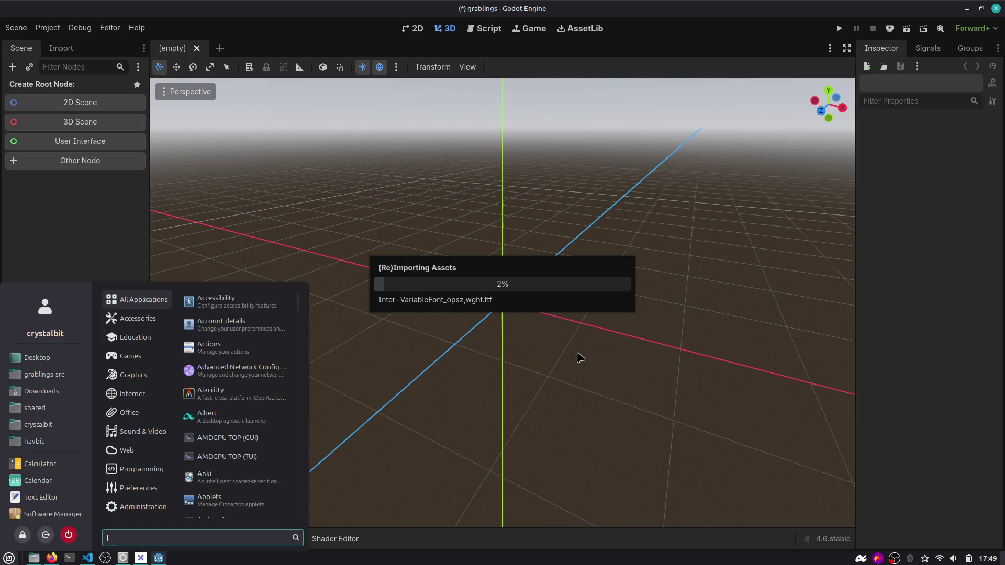
Open a terminal and run btop to monitor system resources.
key("ctrl+alt+t")
type("top")
key("Return")
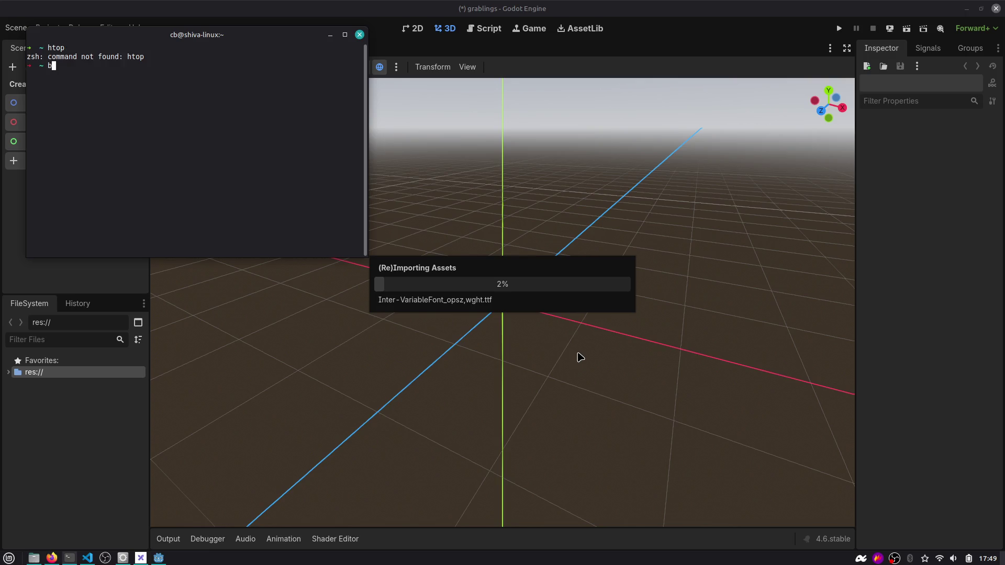
type("top")
key("Return")
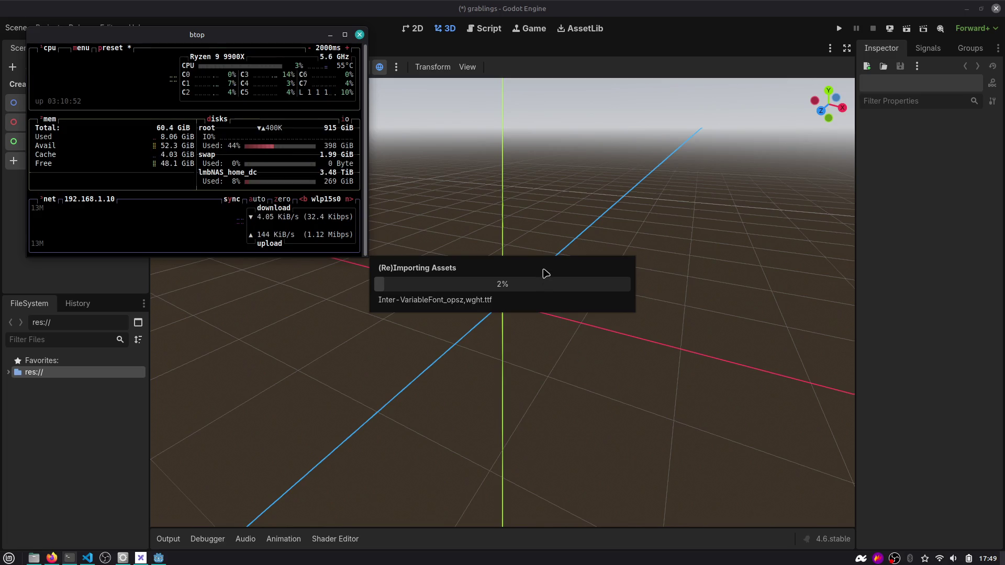
Move and enlarge the btop window, then bring Godot forward and un-maximise it aside.
left_click_drag(292, 200, 302, 324)
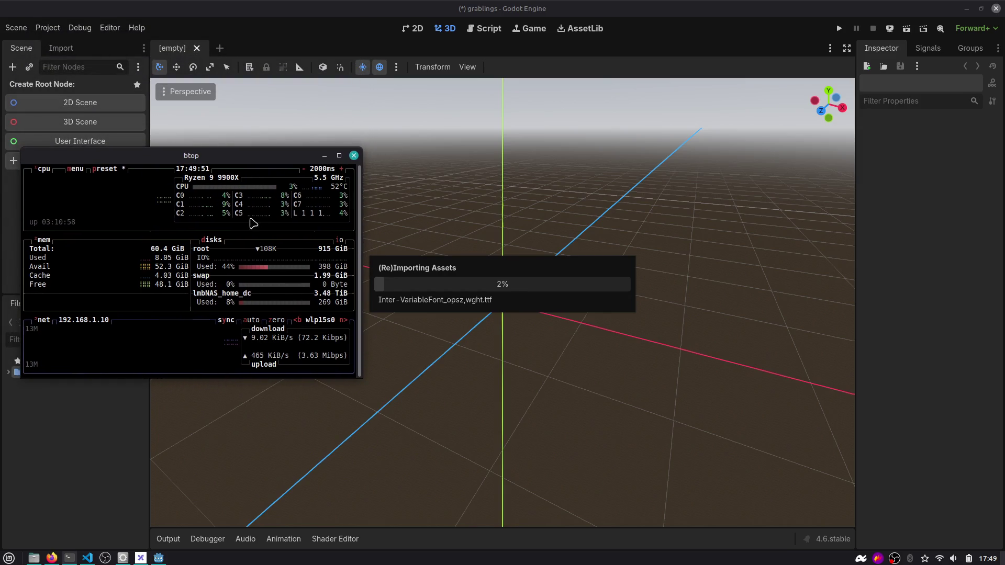
mouse_move(329, 285)
left_mouse_down()
mouse_move(473, 395)
mouse_move(417, 415)
mouse_move(471, 413)
mouse_move(549, 452)
left_mouse_up()
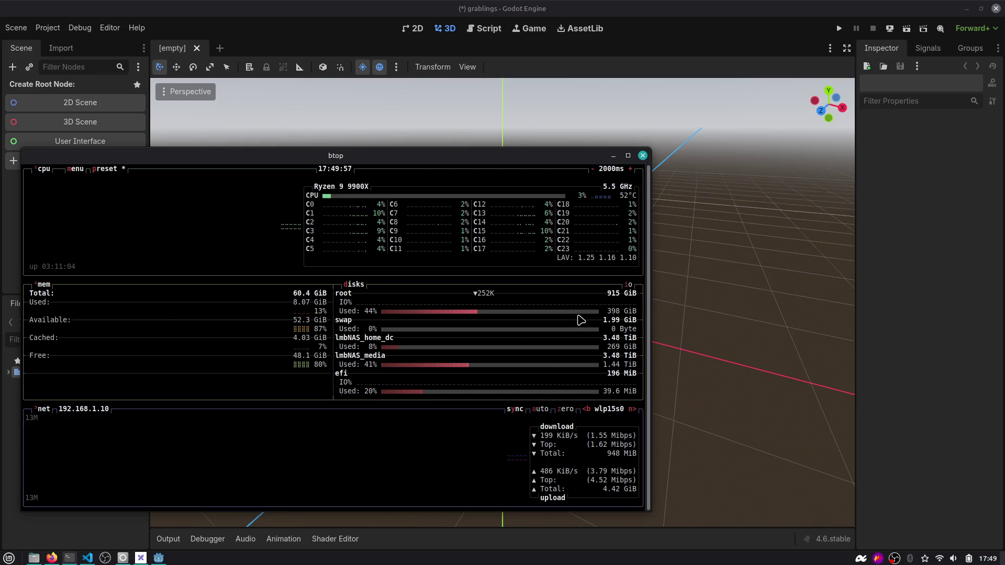
key("alt+Tab")
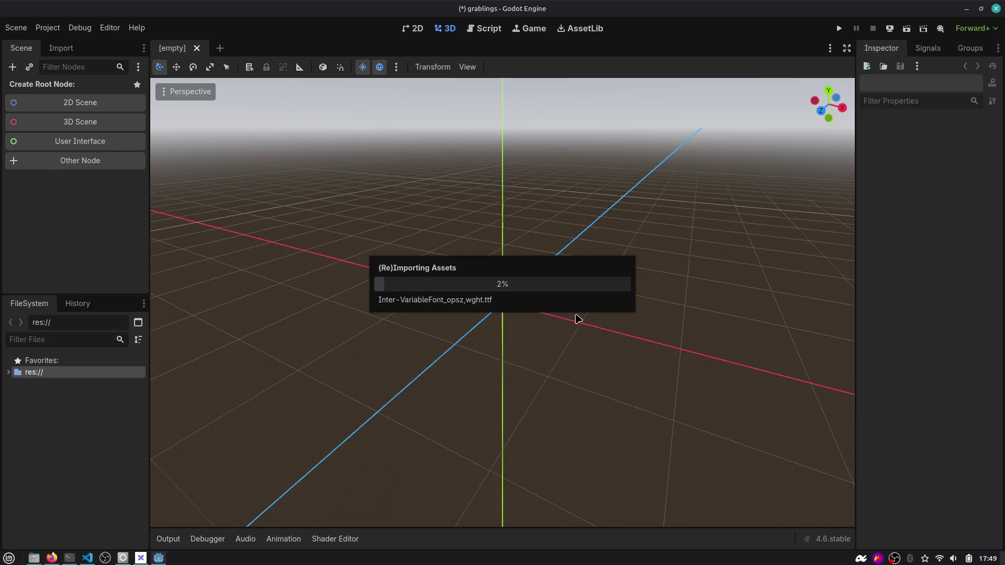
key("alt+Tab")
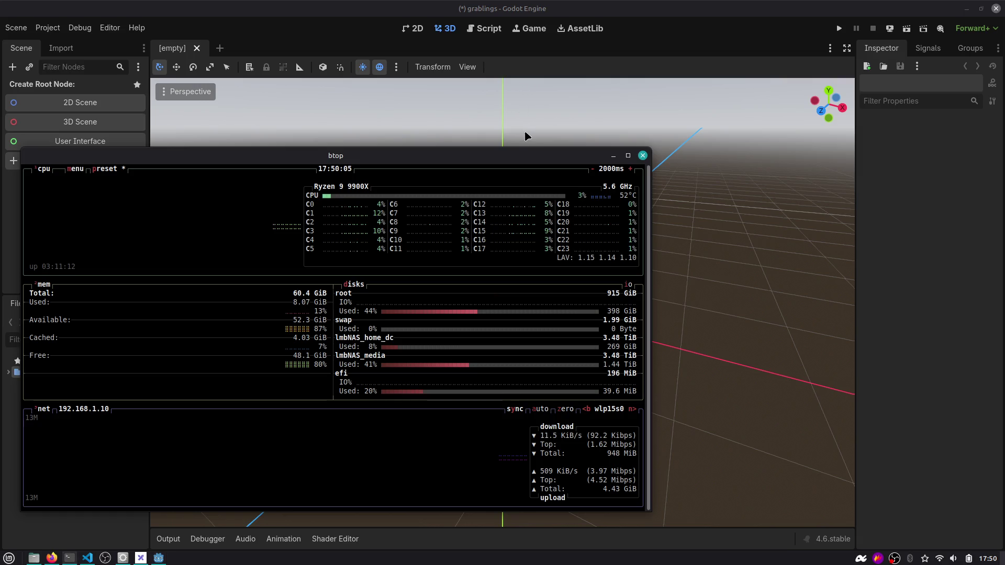
key("alt+Tab")
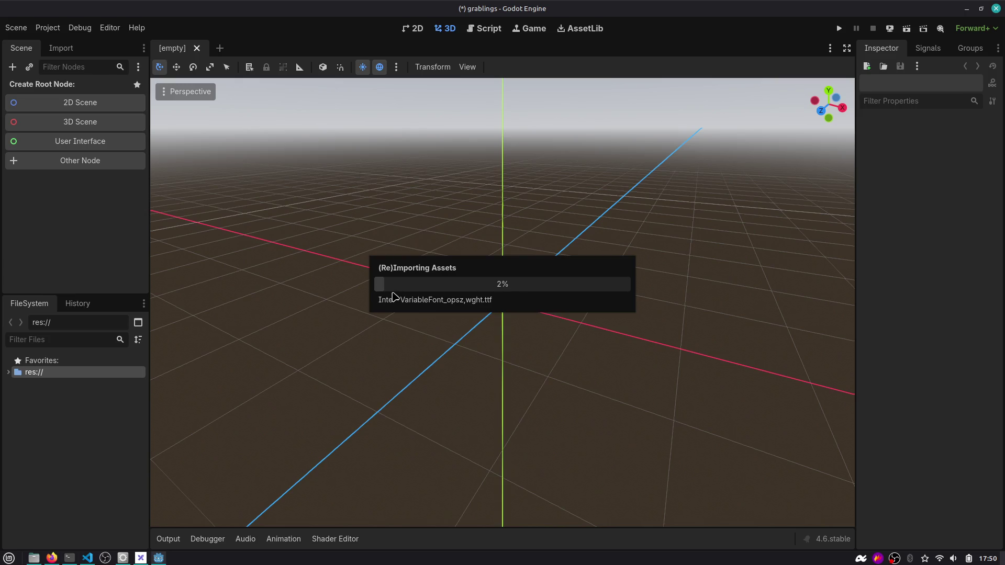
left_click_drag(504, 11, 527, 150)
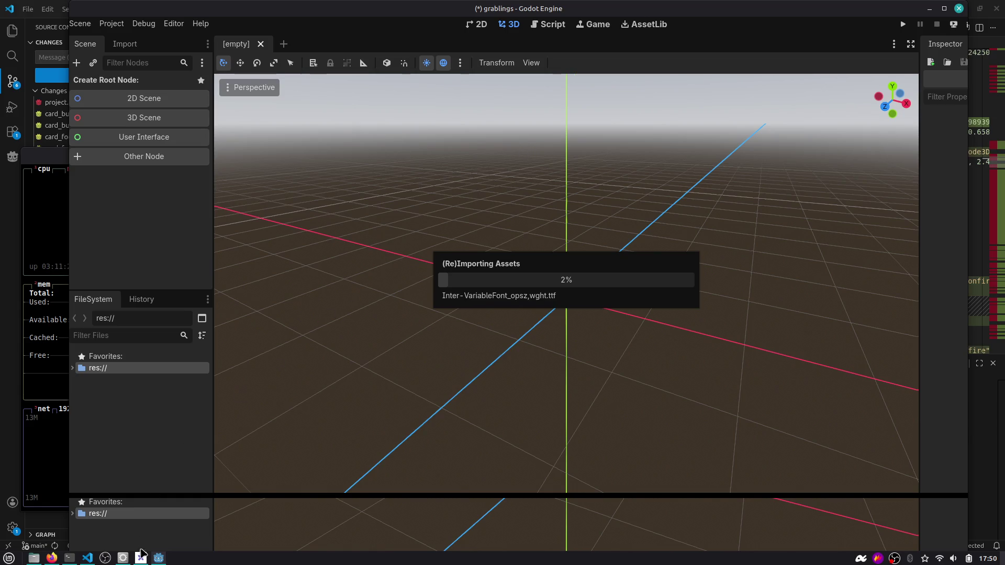
Bring VS Code forward and recheck the card_food_berry.tres and gameplay.tscn diffs.
mouse_move(165, 560)
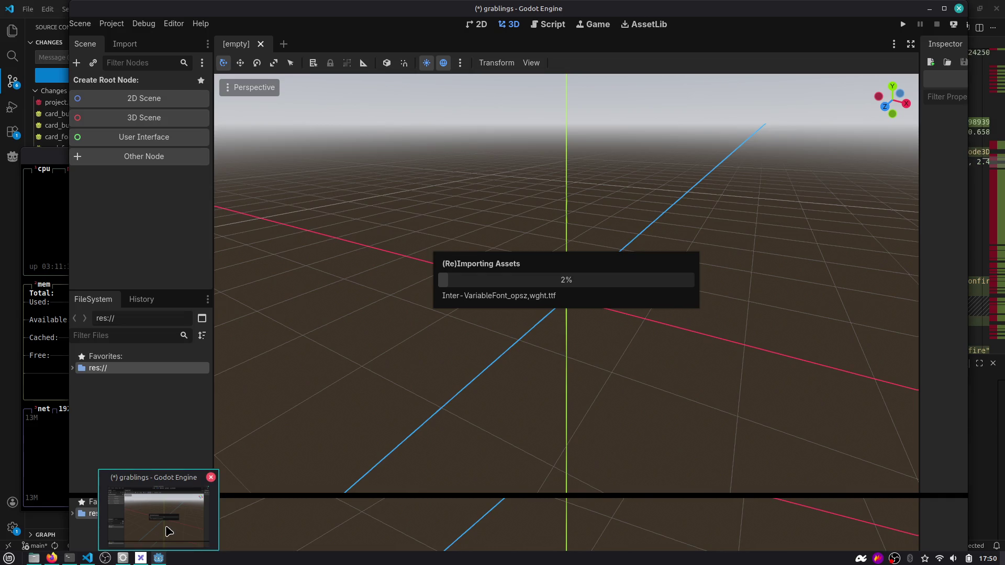
left_click(87, 558)
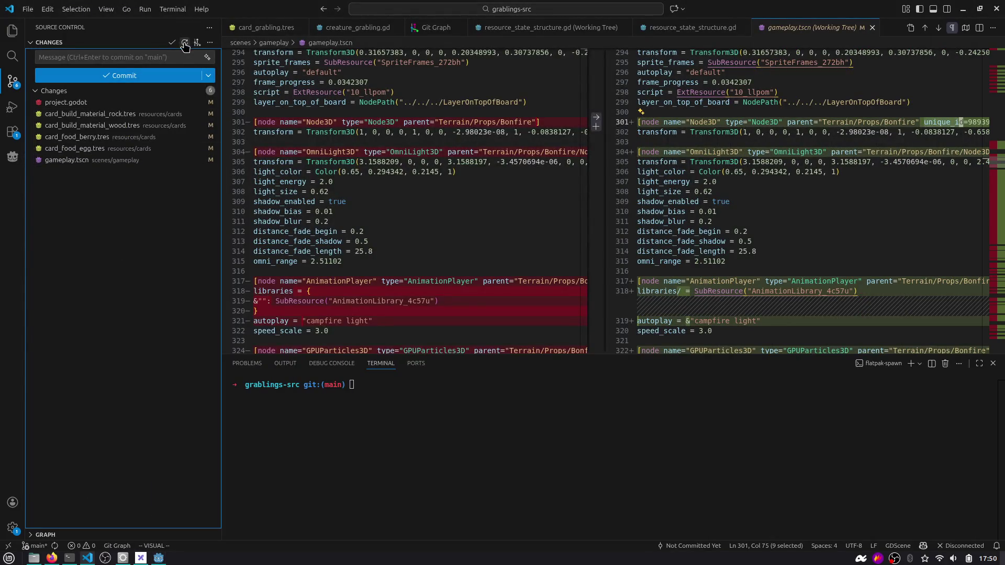
left_click(99, 136)
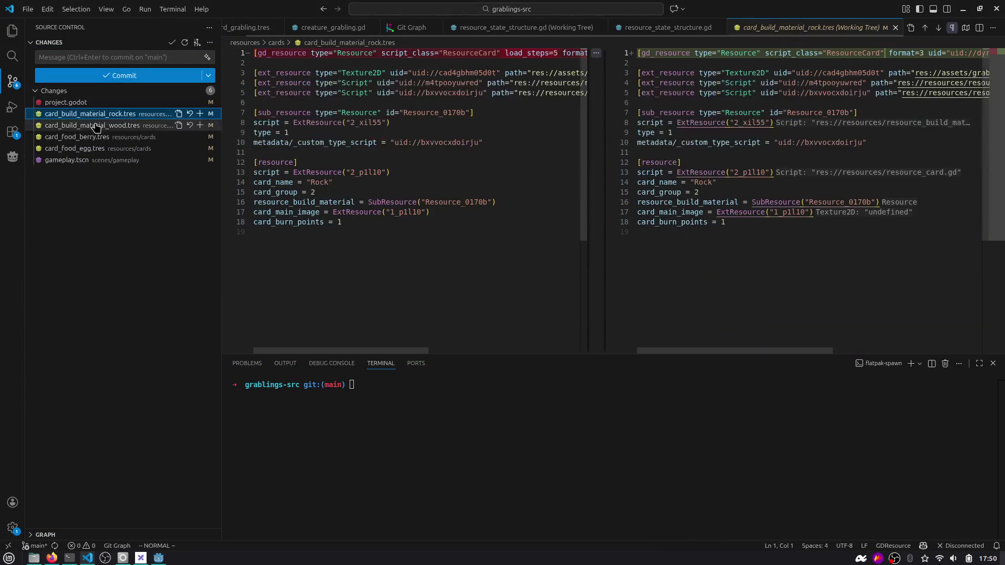
left_click(98, 159)
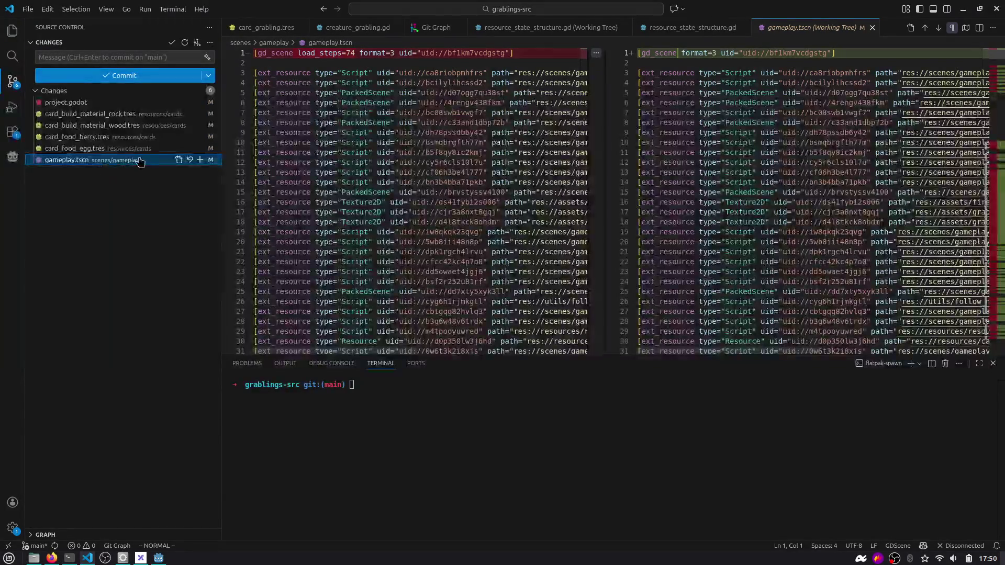
key("ctrl+m")
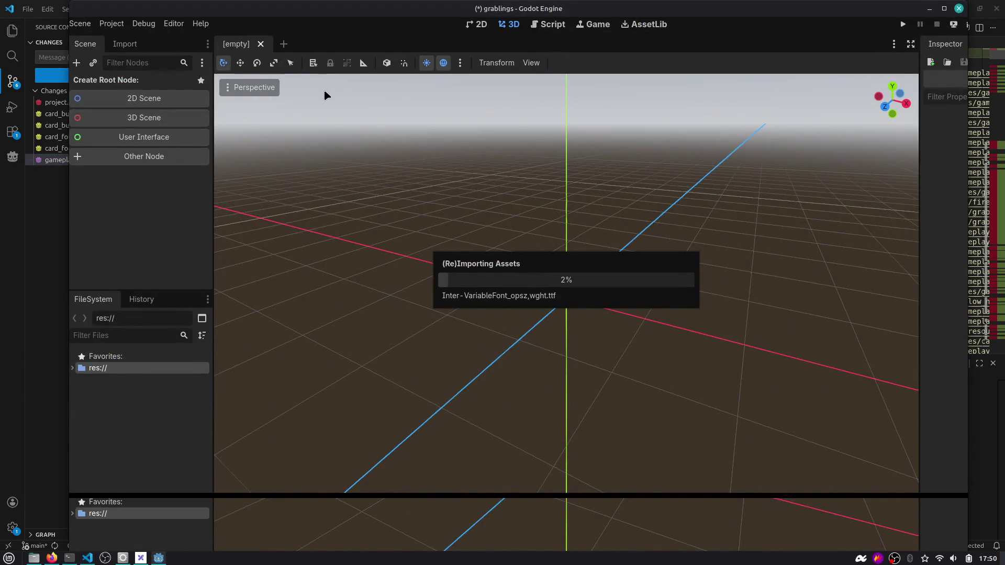
Return to Godot and open the application launcher.
key("alt+Tab")
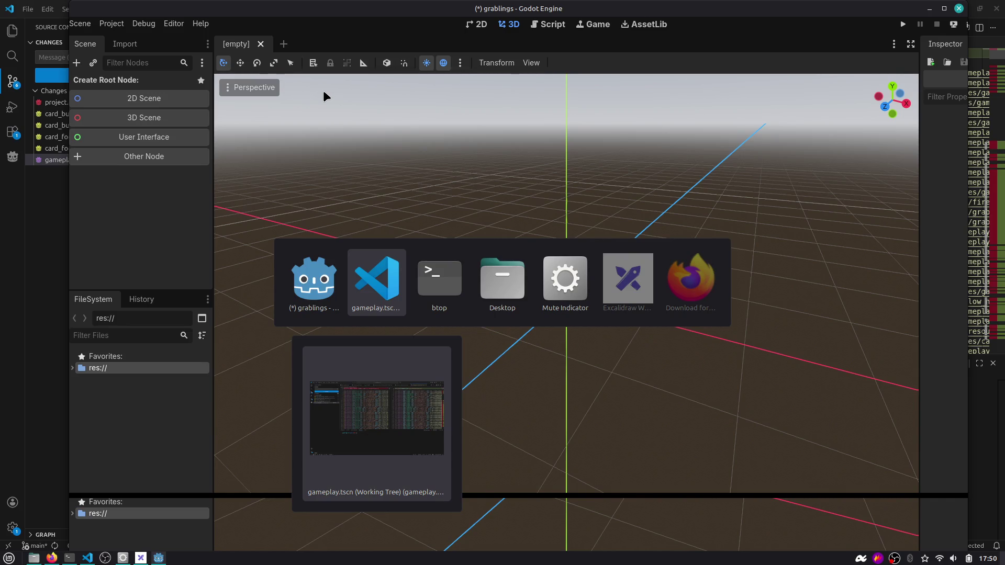
key("alt+Tab")
key("super")
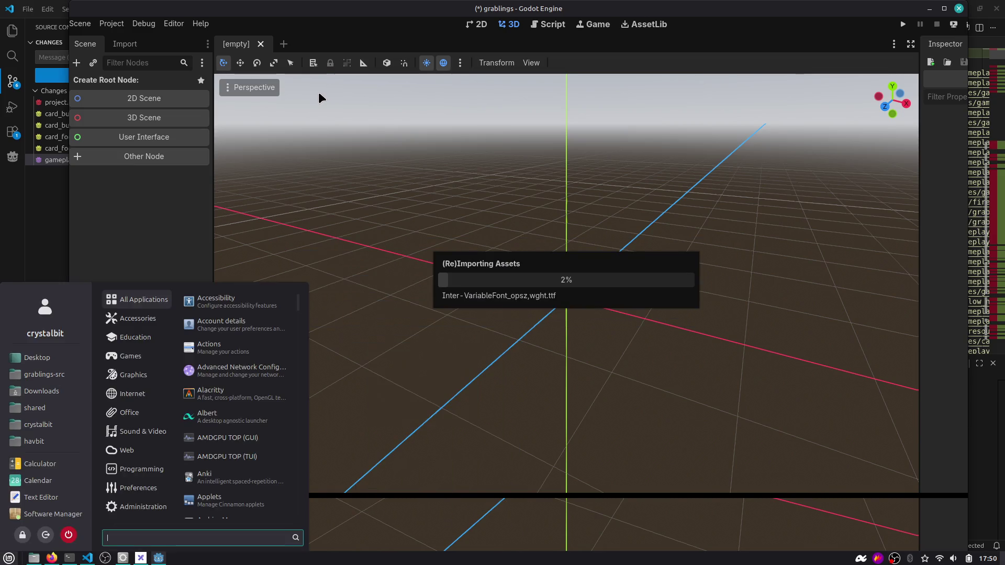
Launch System Monitor, move it onto the Godot workspace, and check its Resources and File Systems tabs.
type("sys")
key("Return")
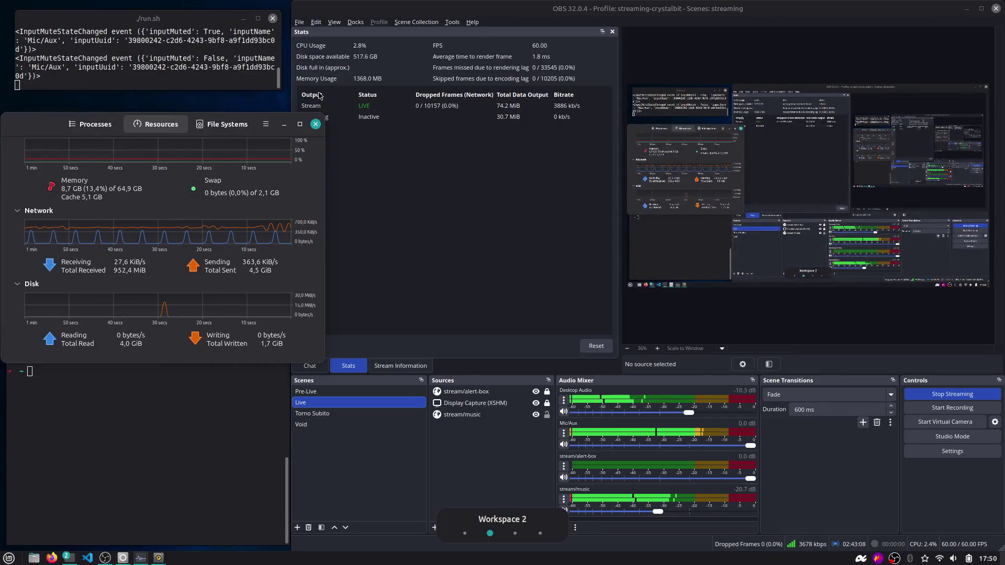
left_click(90, 124)
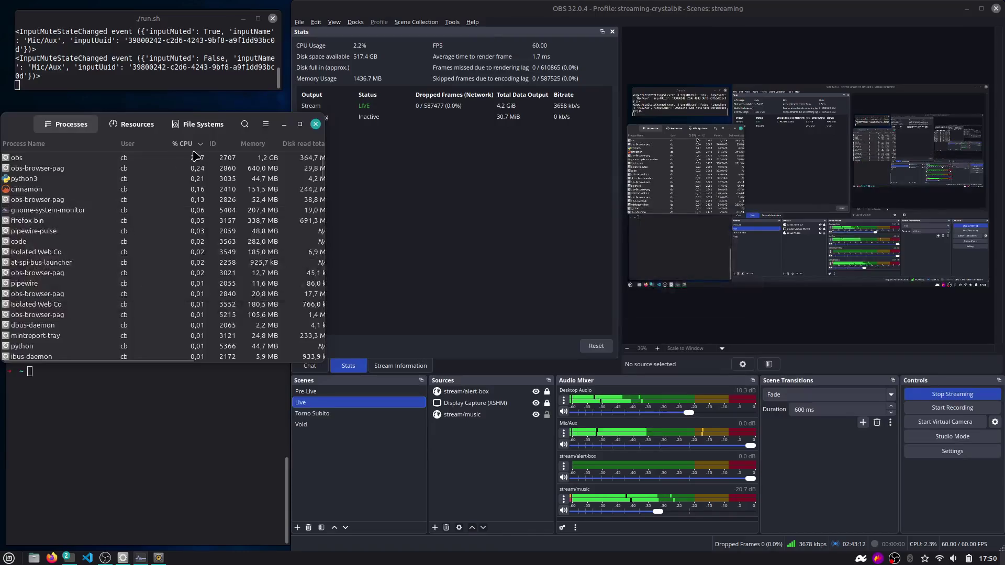
key("ctrl+alt+shift+Right")
mouse_move(195, 156)
left_mouse_down()
mouse_move(227, 168)
mouse_move(297, 167)
left_mouse_up()
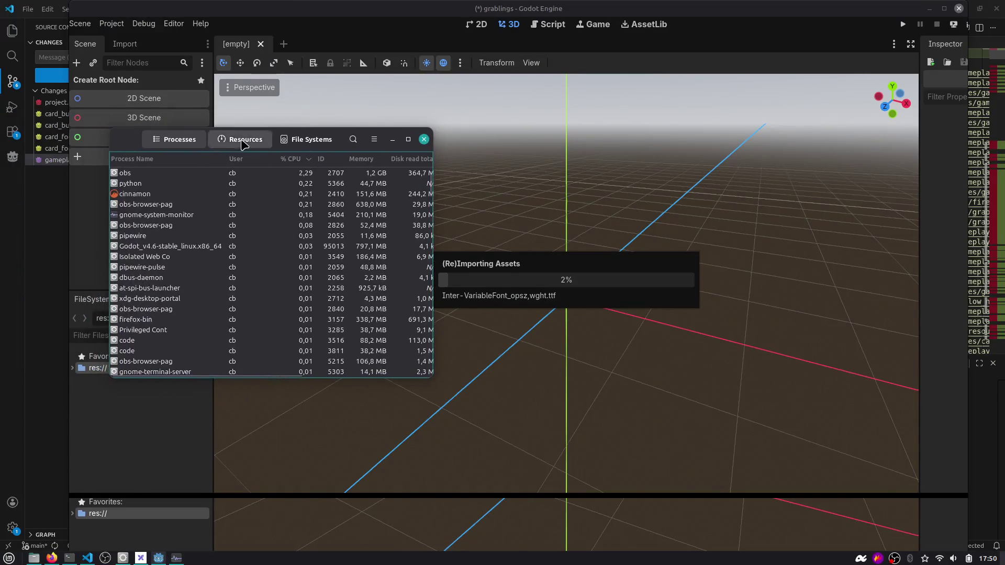
left_click(266, 140)
left_click(335, 139)
left_click(199, 139)
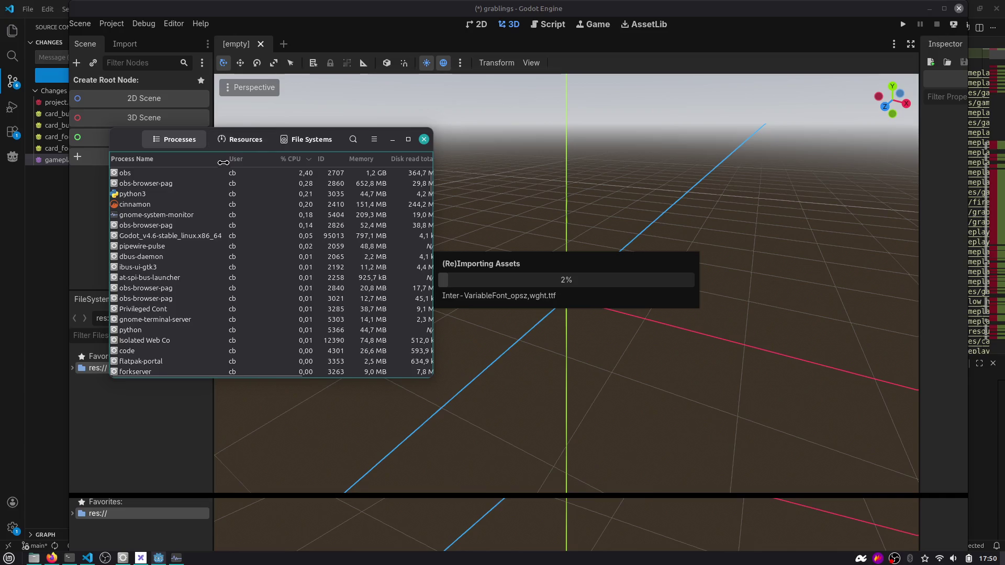
Filter processes by 'godo', select the Godot 4.6 process, and minimize the Godot editor.
left_click(353, 138)
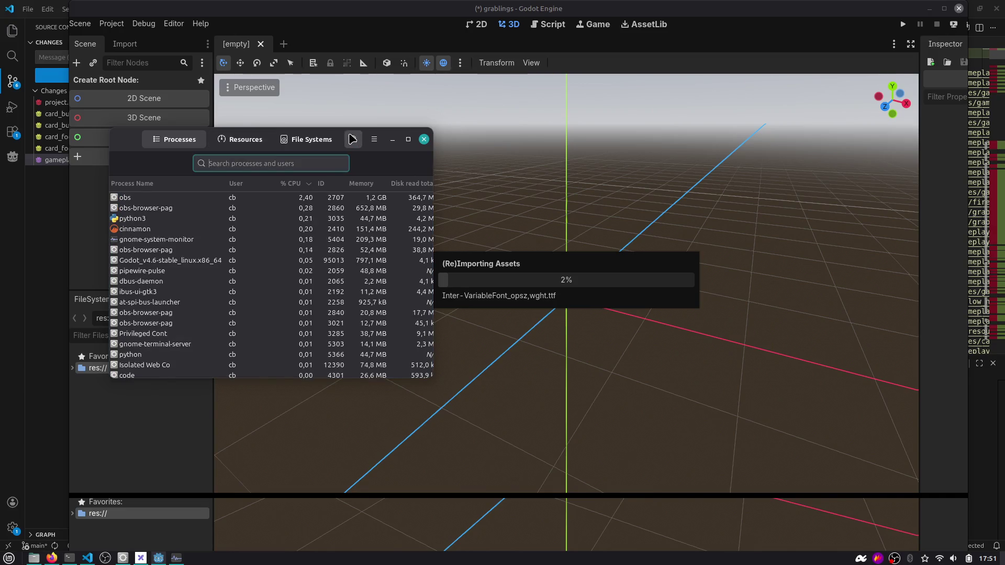
type("godo")
mouse_move(331, 258)
left_mouse_down()
mouse_move(482, 302)
mouse_move(660, 287)
left_mouse_up()
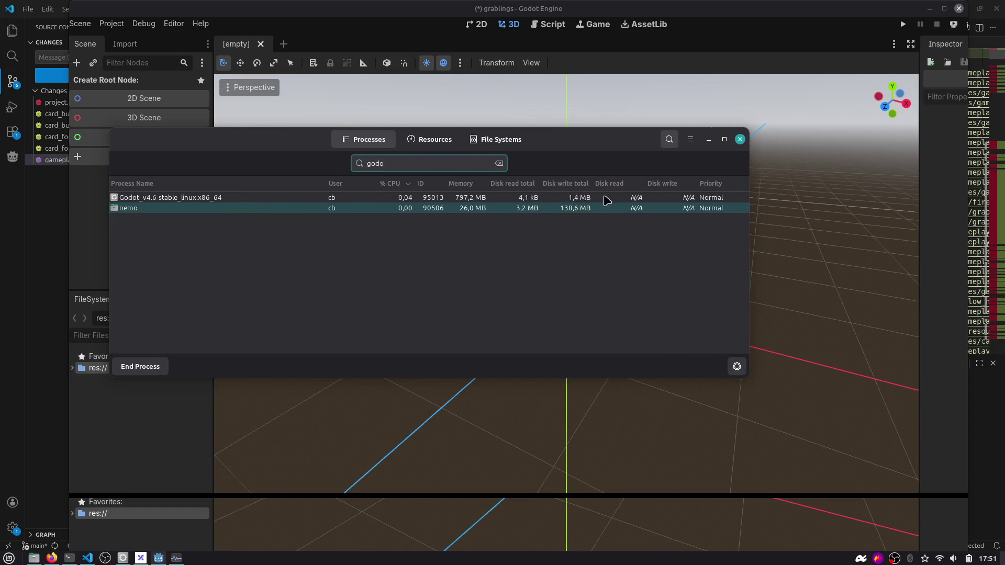
left_click(574, 198)
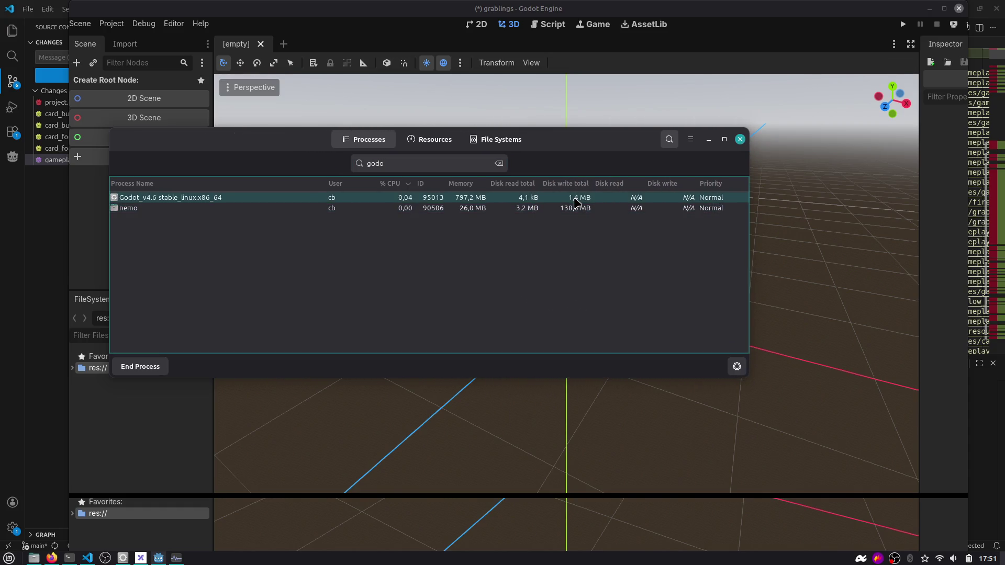
mouse_move(495, 257)
left_mouse_down()
mouse_move(408, 305)
mouse_move(409, 385)
mouse_move(447, 454)
left_mouse_up()
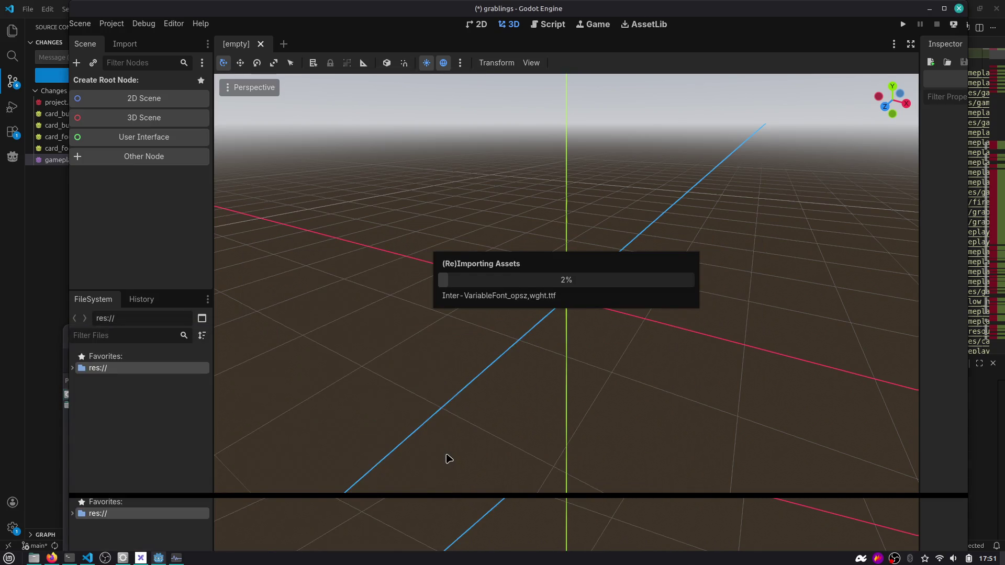
left_click(928, 8)
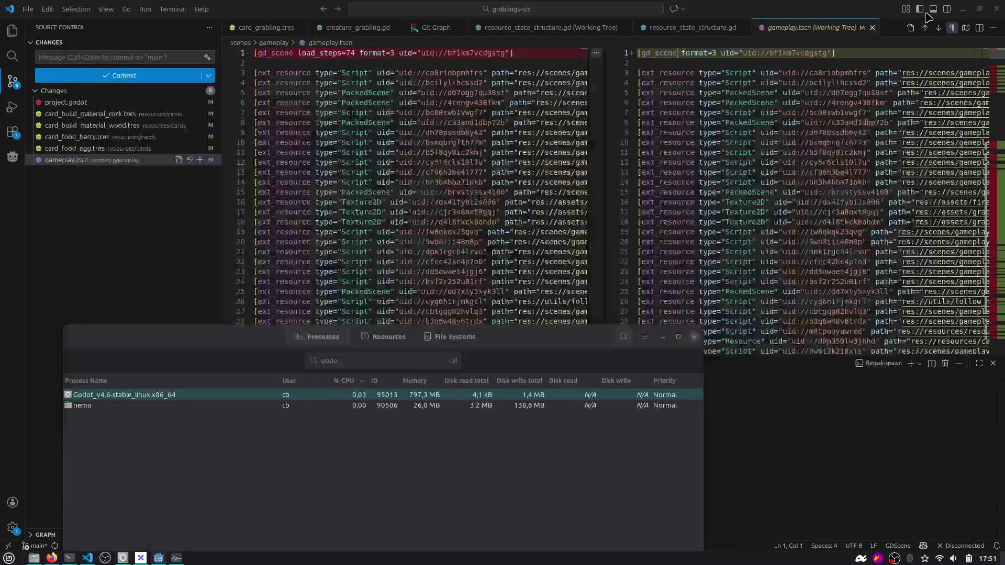
Close System Monitor, btop with its terminal, and the Desktop folder window, minimizing VS Code.
left_click(691, 337)
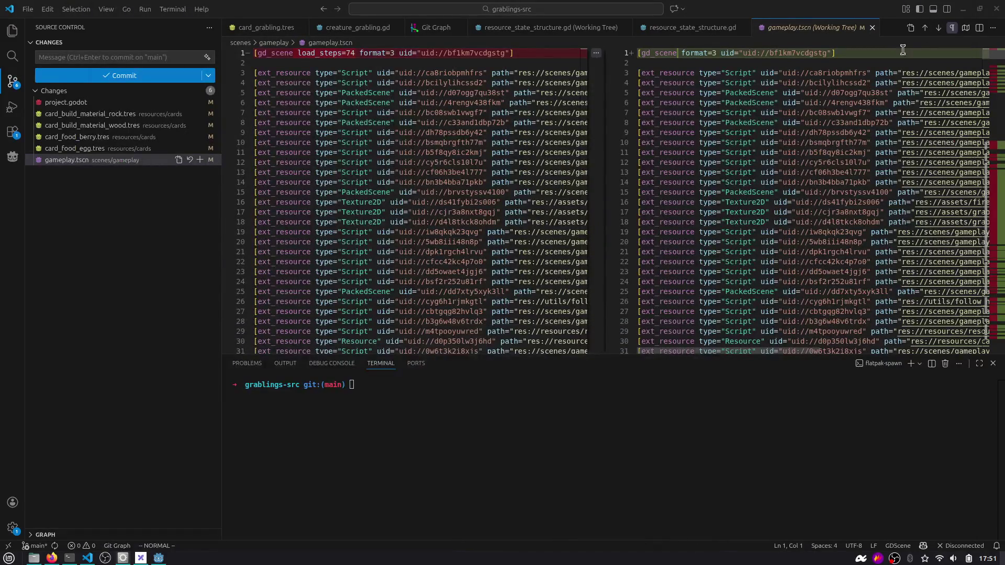
left_click(960, 10)
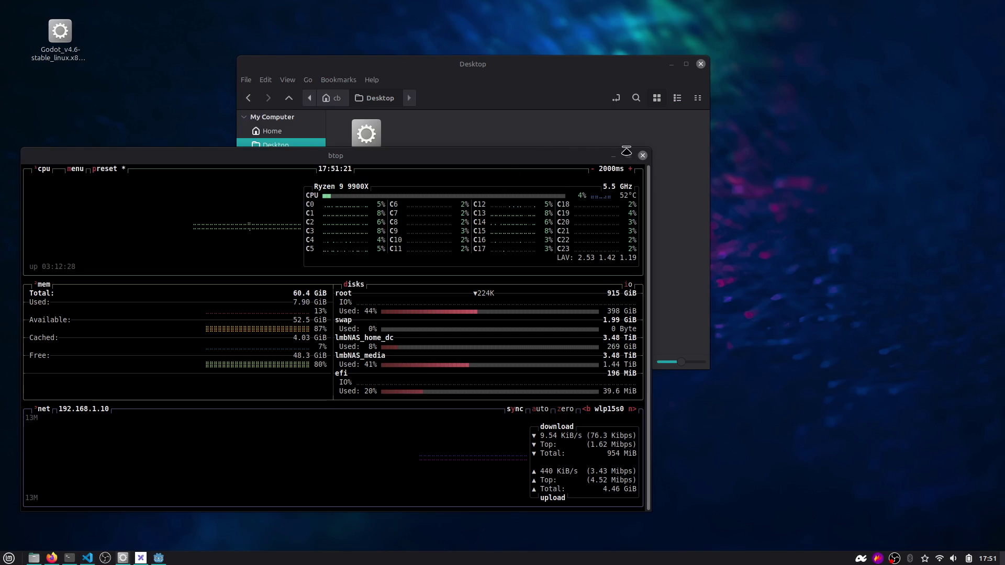
key("q")
left_click(642, 156)
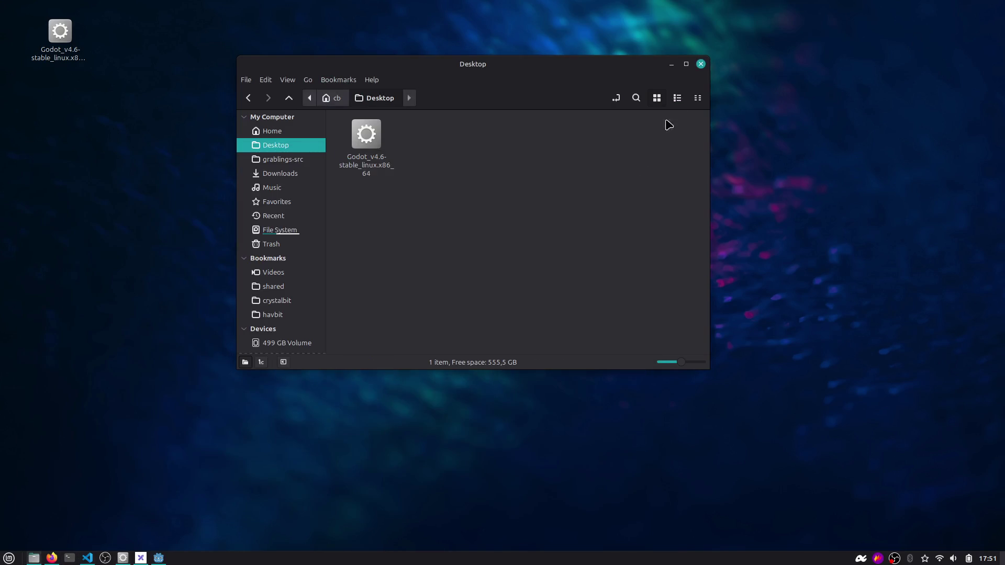
left_click(701, 63)
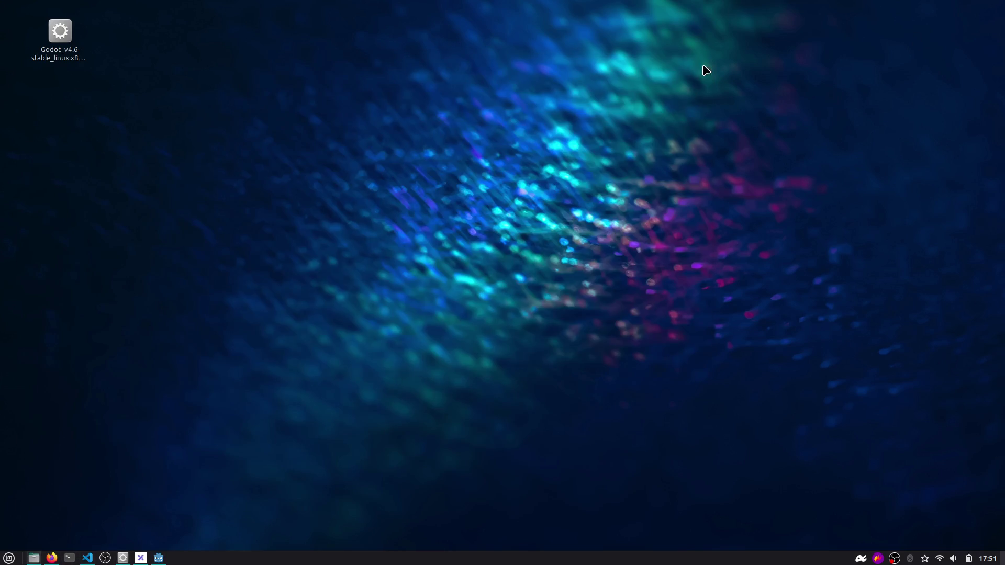
Restore the Godot editor from the taskbar and close another app via its taskbar menu.
left_click(160, 562)
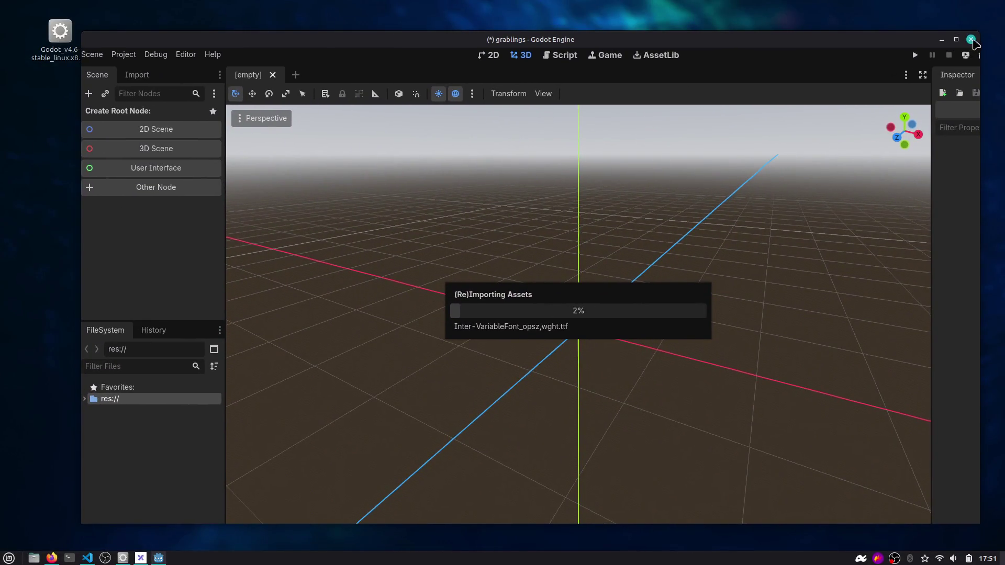
right_click(141, 557)
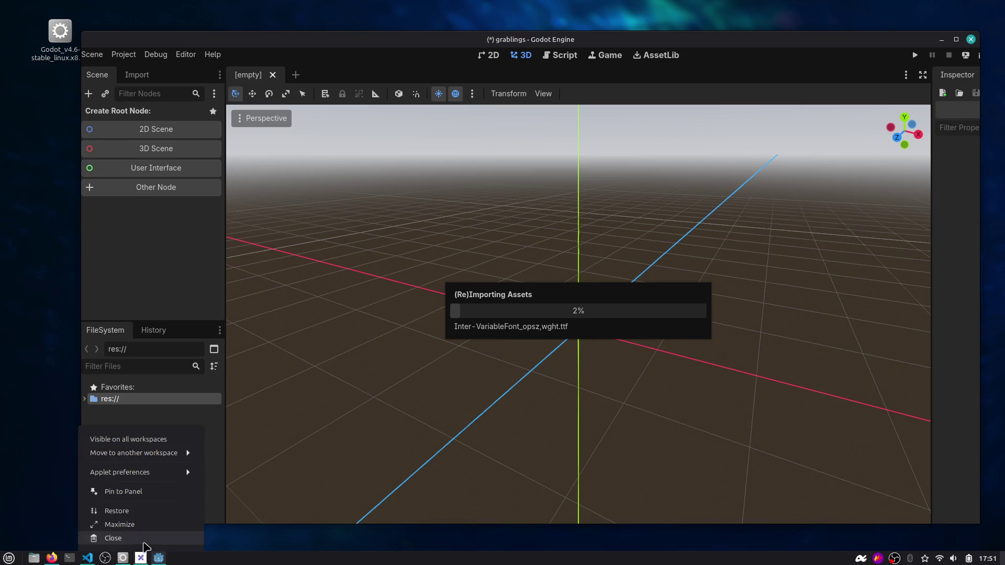
left_click(138, 541)
mouse_move(124, 562)
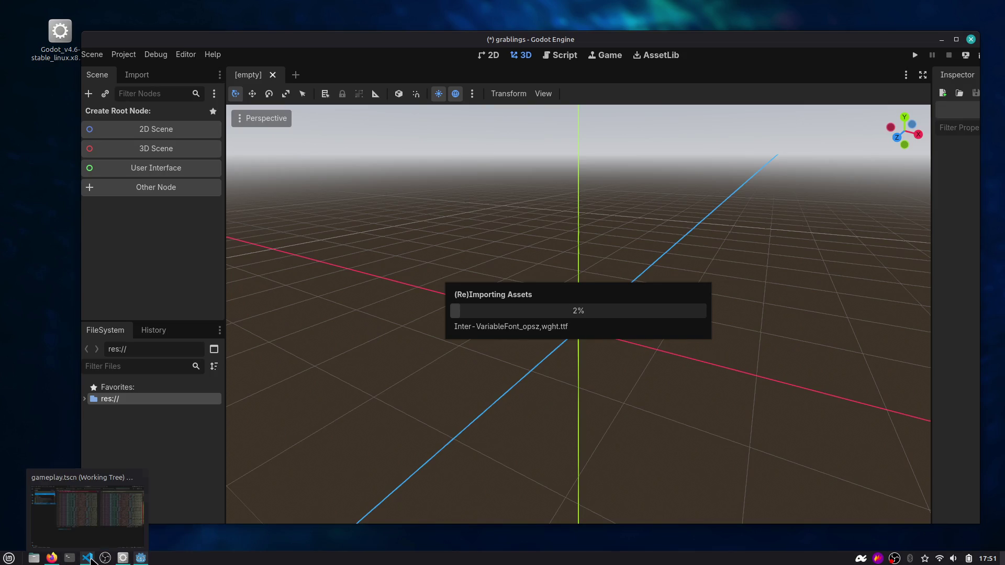
Kill the frozen Godot editor from a terminal using pkill and then xkill.
left_click(69, 558)
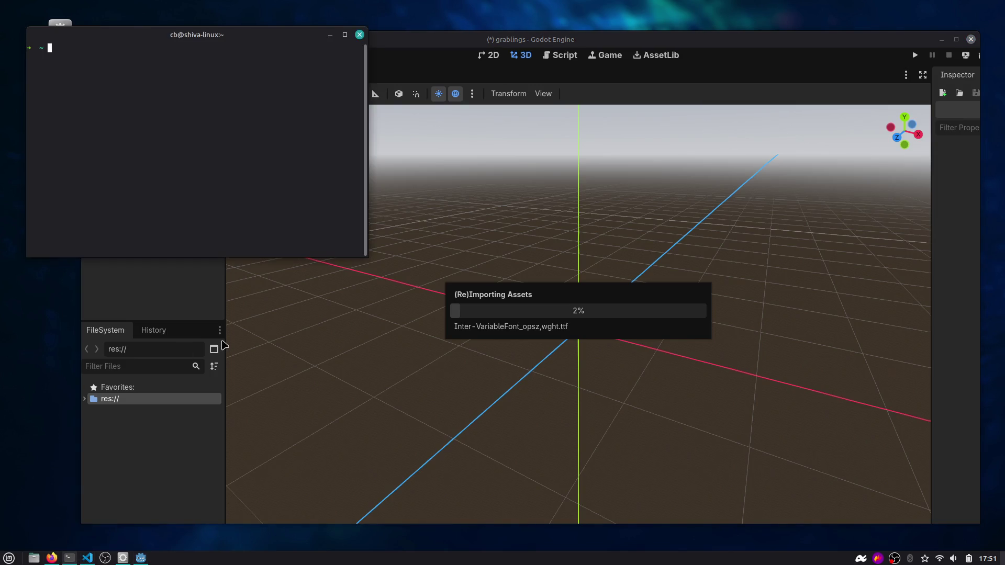
type("pkil")
key("Return")
type("xkill")
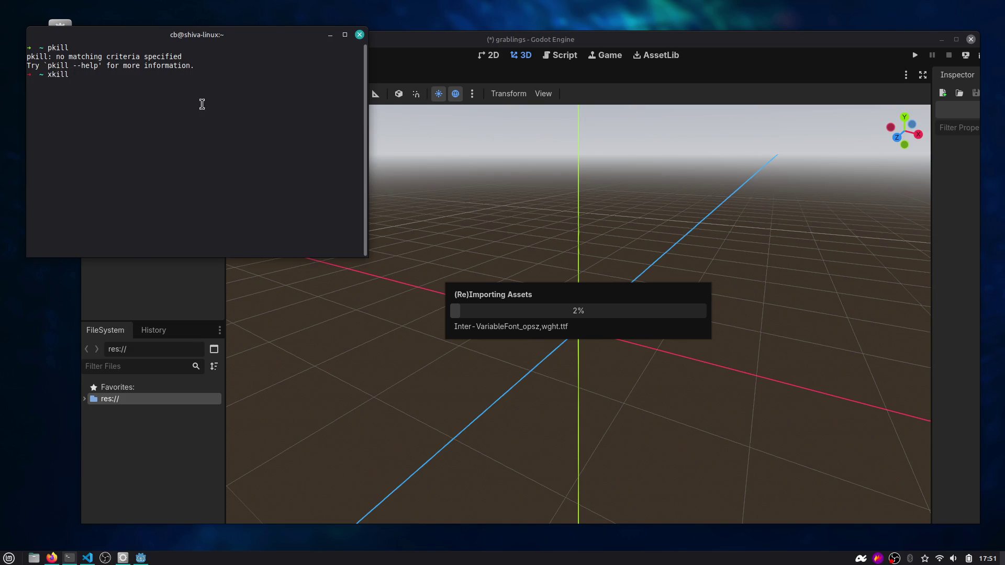
key("Return")
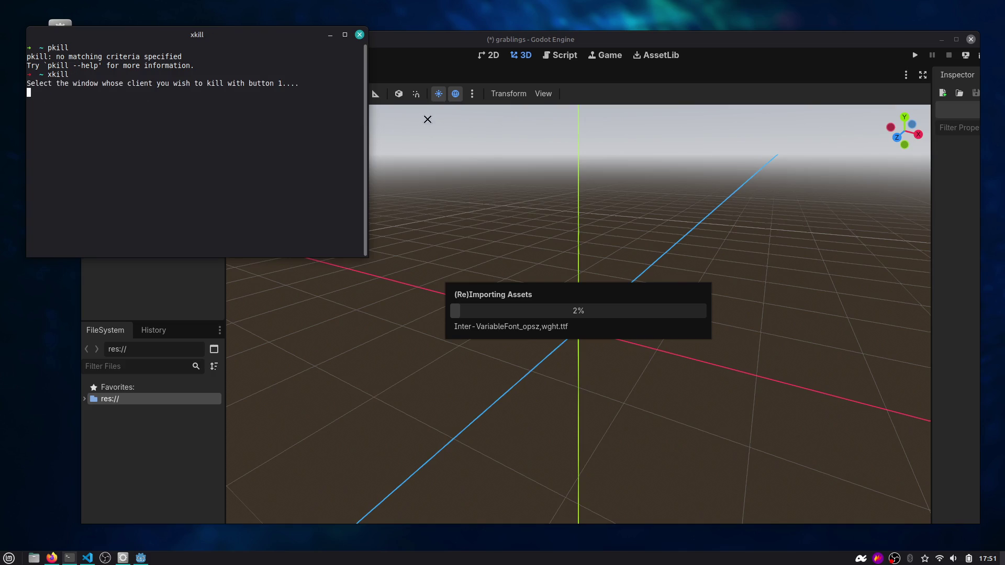
left_click(428, 120)
Close the terminal, relaunch Godot and open the grablings project from the Project Manager.
key("super+d")
double_click(60, 32)
double_click(319, 141)
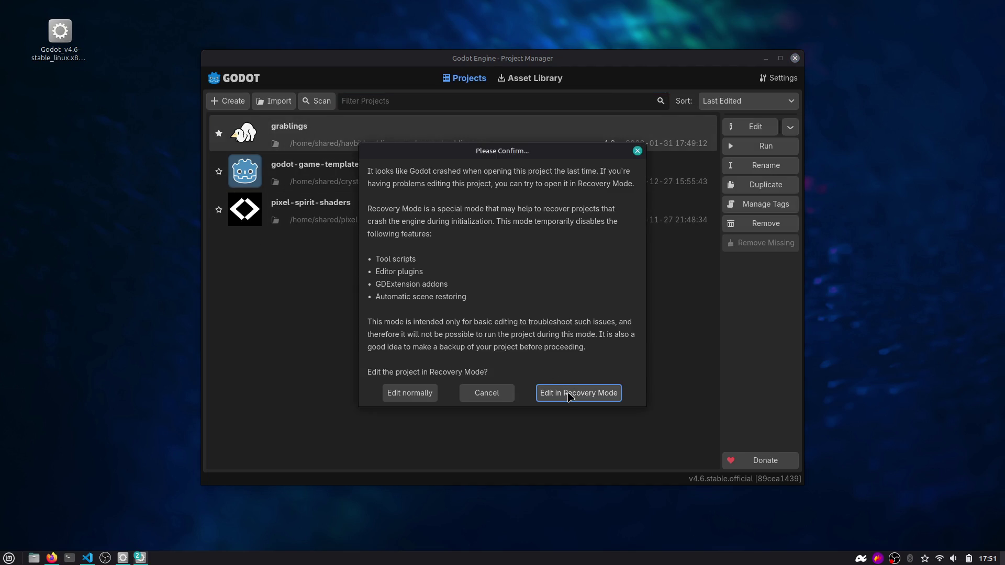
Open grablings despite the crash warning and enlarge the Output log to read the errors.
left_click(431, 393)
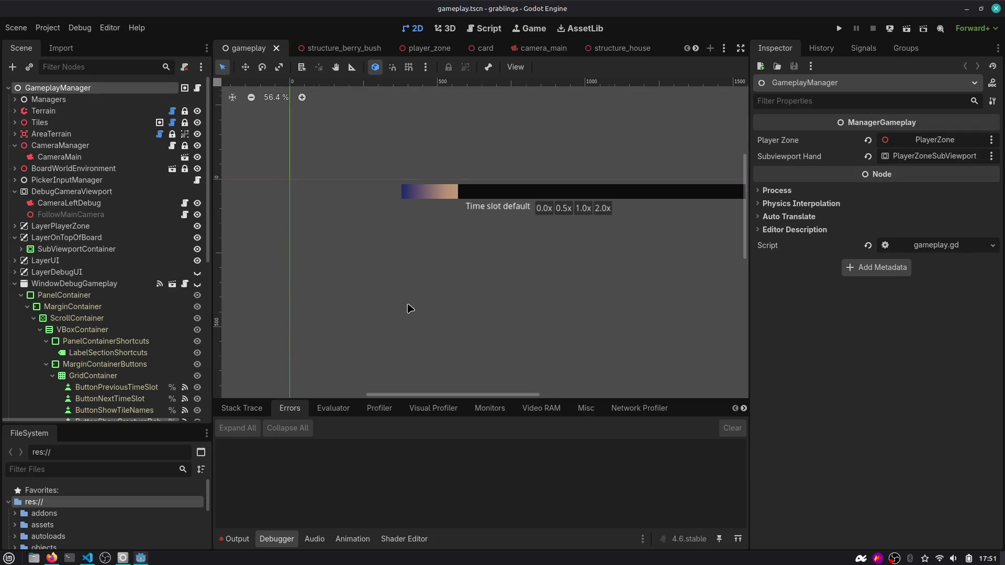
scroll(409, 308, "down", 5)
left_click(236, 539)
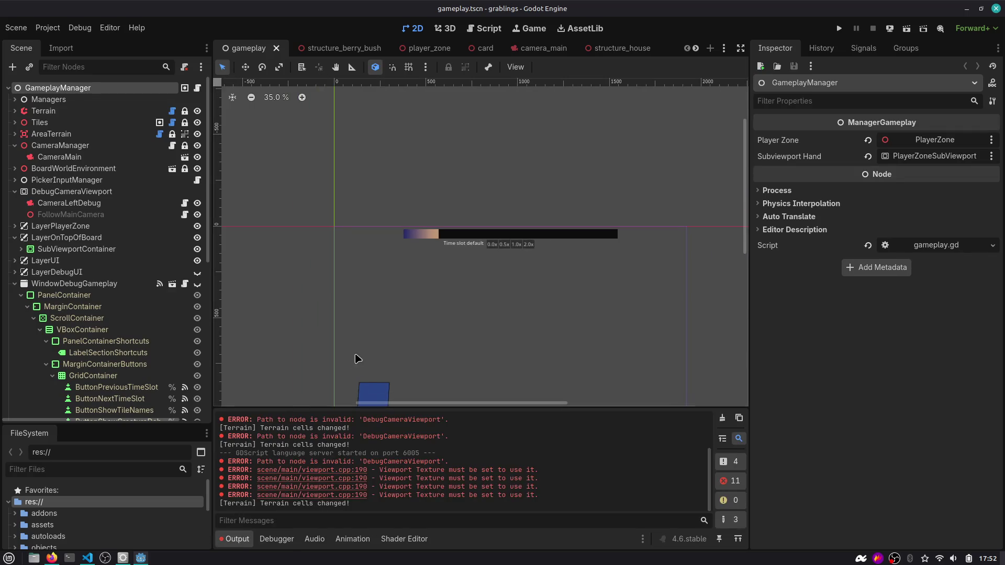
left_click_drag(352, 406, 374, 307)
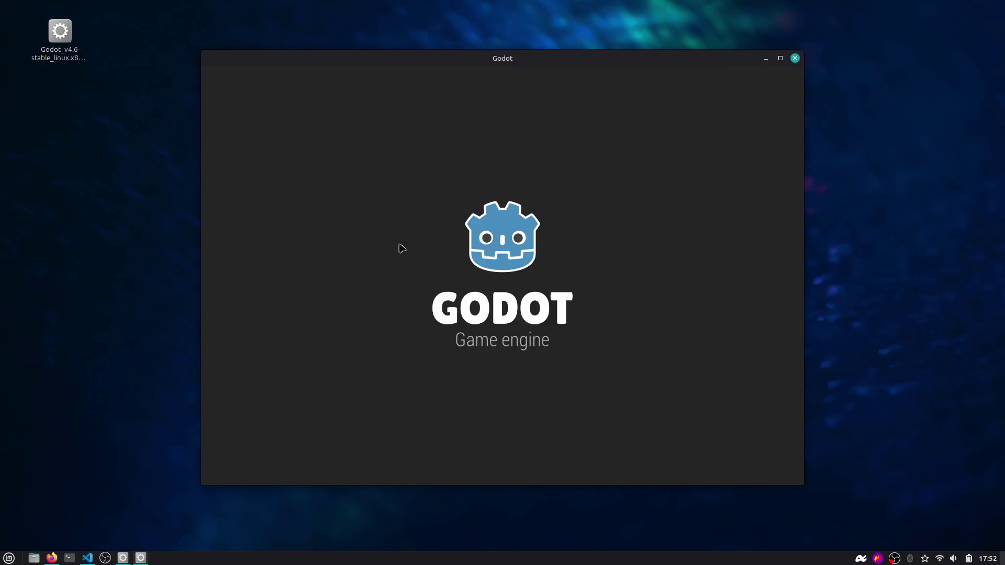
Reopen grablings in a fresh editor and show the Output log with the DebugCameraViewport error.
double_click(410, 142)
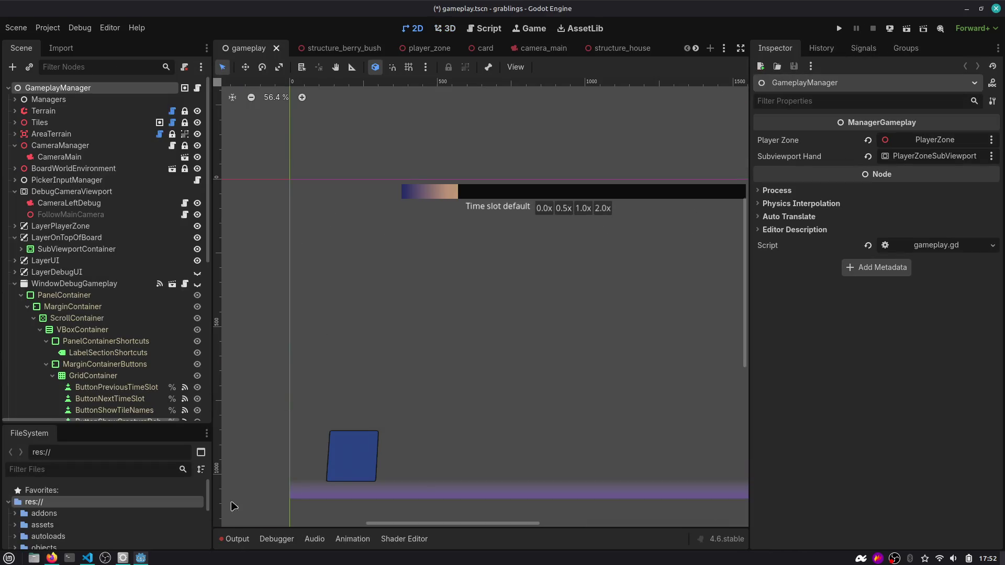
left_click(234, 539)
scroll(482, 173, "down", 5)
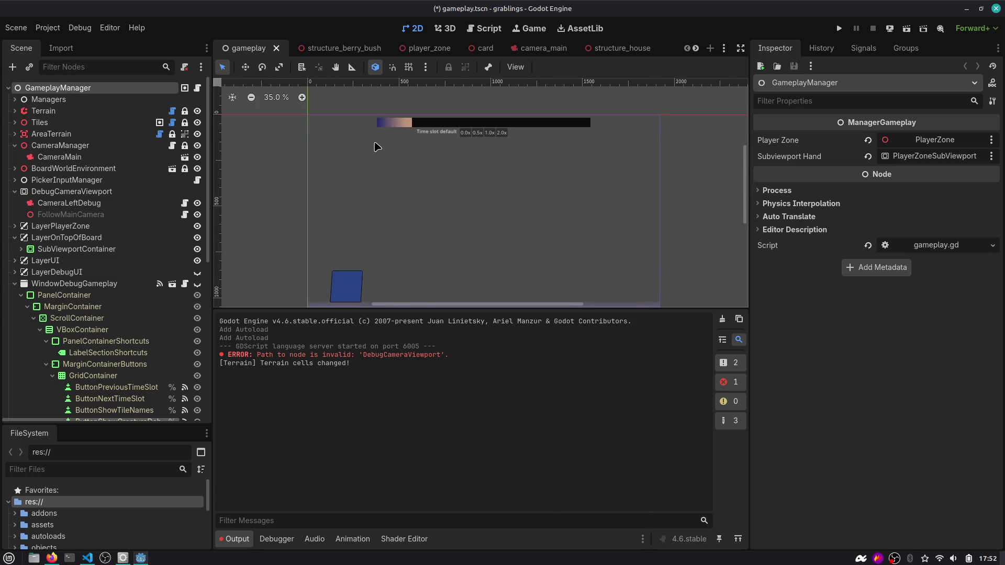
key("alt+Tab")
key("alt+Tab")
key("alt+Tab")
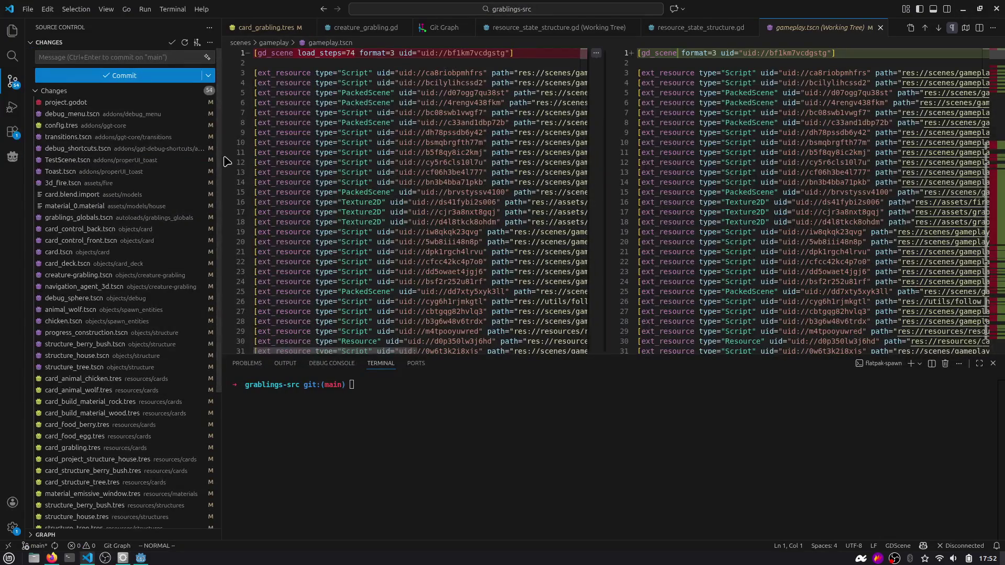
Widen the Source Control sidebar and scroll through the list of changed files.
left_click_drag(228, 162, 287, 168)
scroll(210, 203, "down", 3)
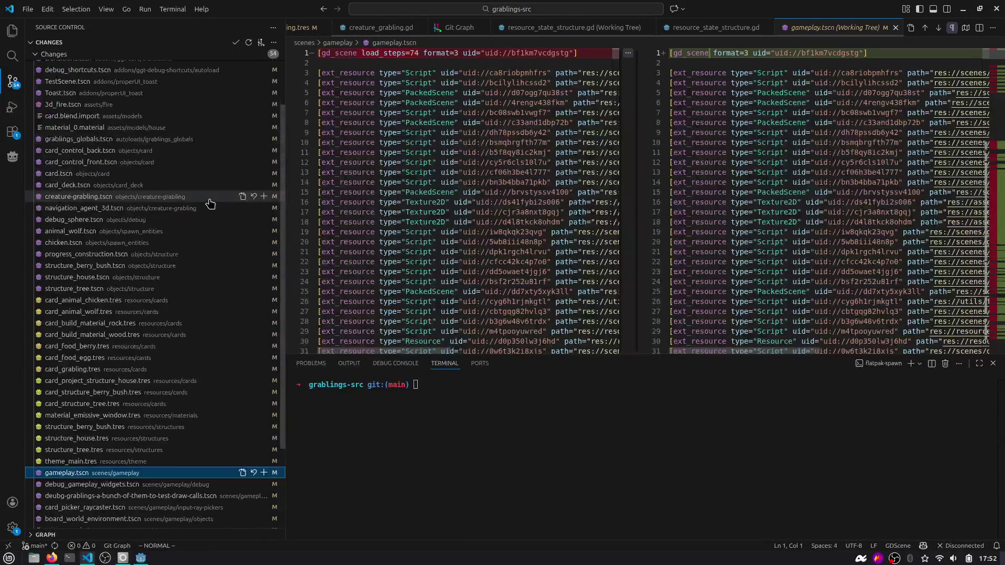
scroll(210, 203, "down", 4)
right_click(189, 294)
key("Escape")
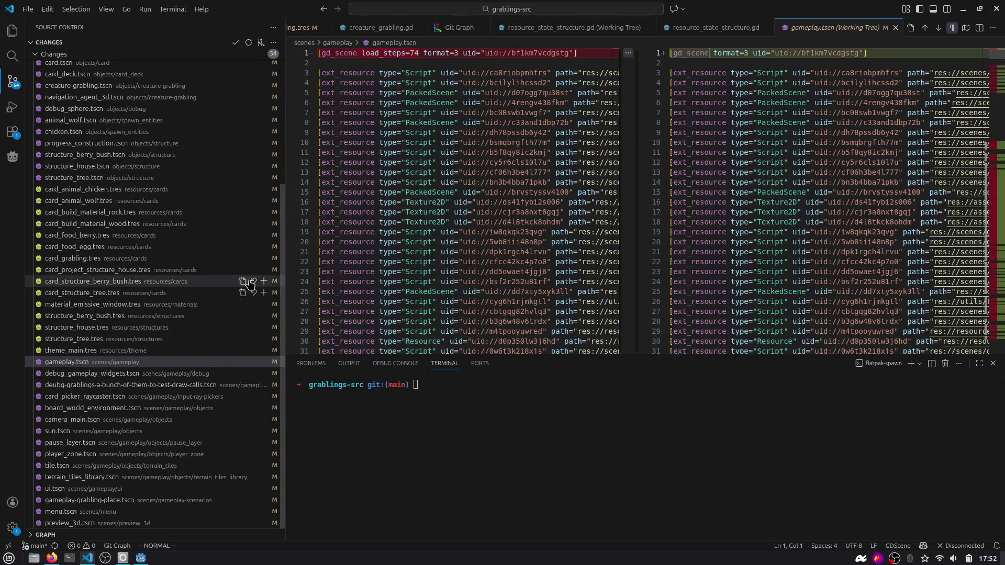
scroll(168, 335, "up", 7)
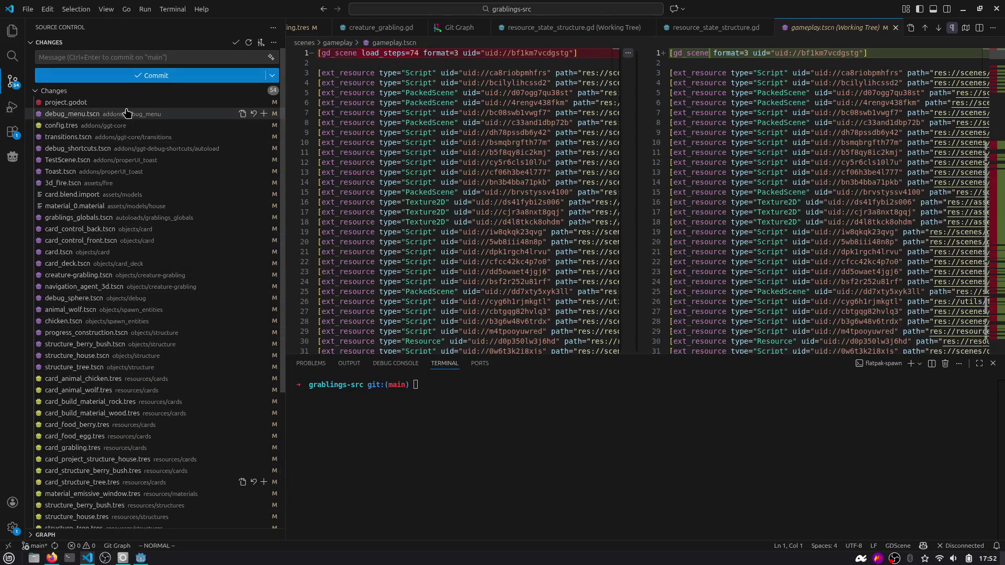
Review the debug_menu.tscn and project.godot diffs.
left_click(126, 114)
left_click(129, 103)
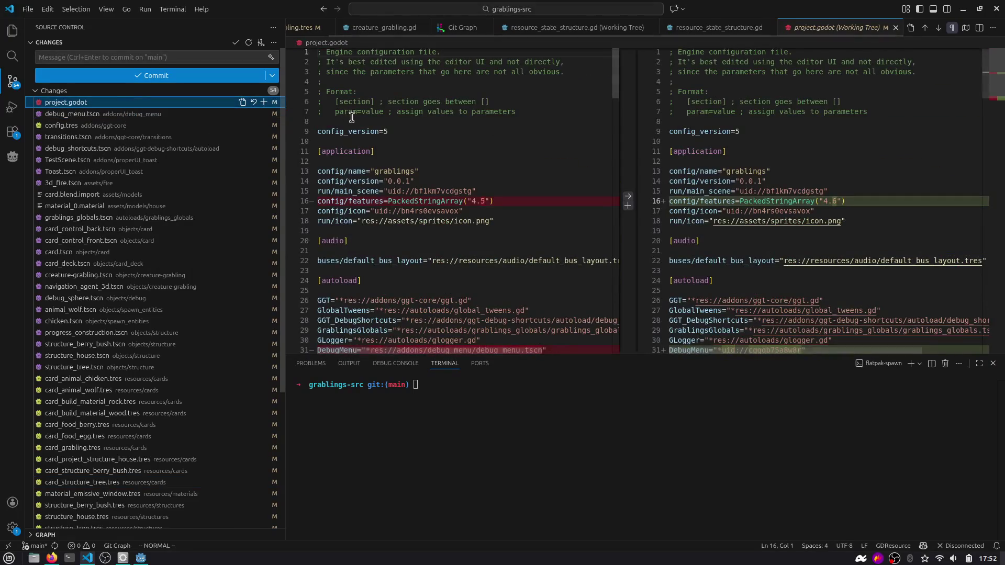
scroll(365, 142, "down", 5)
scroll(365, 143, "down", 1)
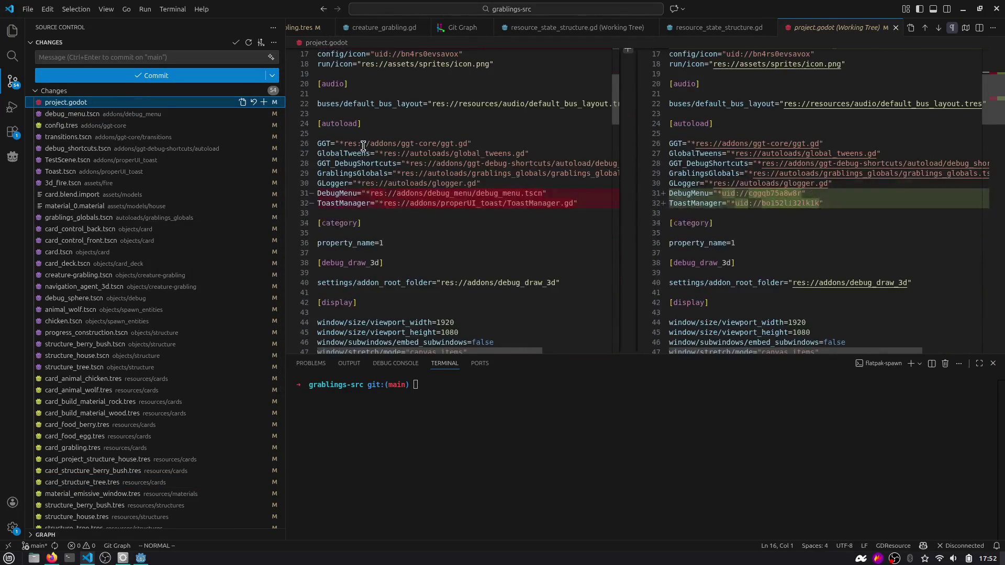
key("alt+Tab")
key("alt+Tab")
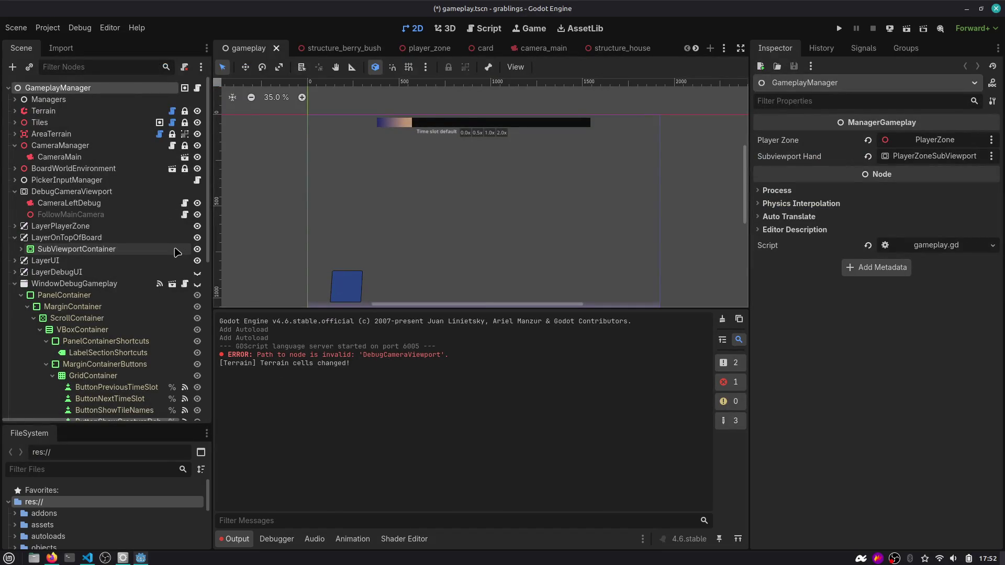
Collapse the WindowDebugGameplay and LayerOnTopOfBoard branches, run the project and enlarge the game view.
left_click(68, 284)
left_click(15, 284)
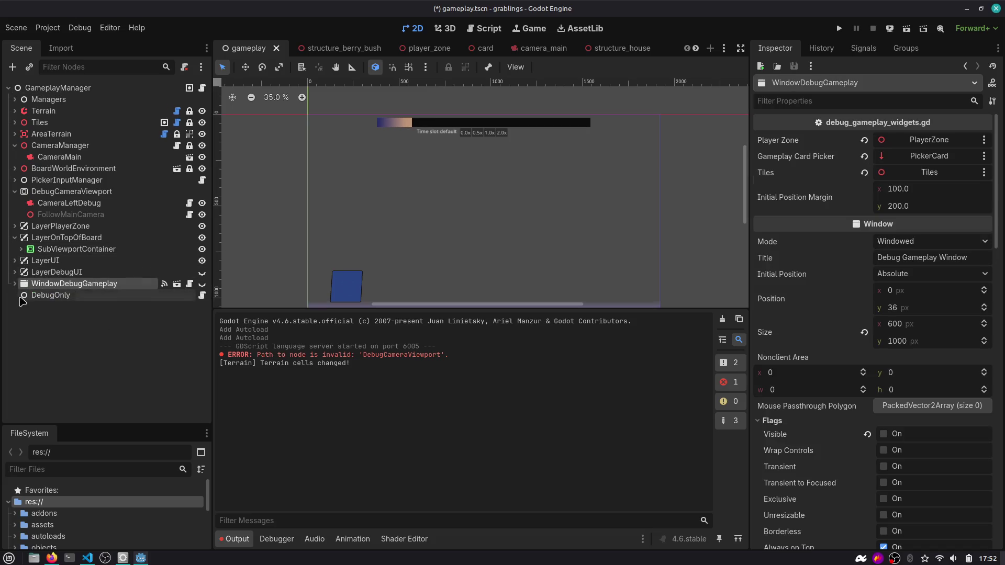
left_click(15, 237)
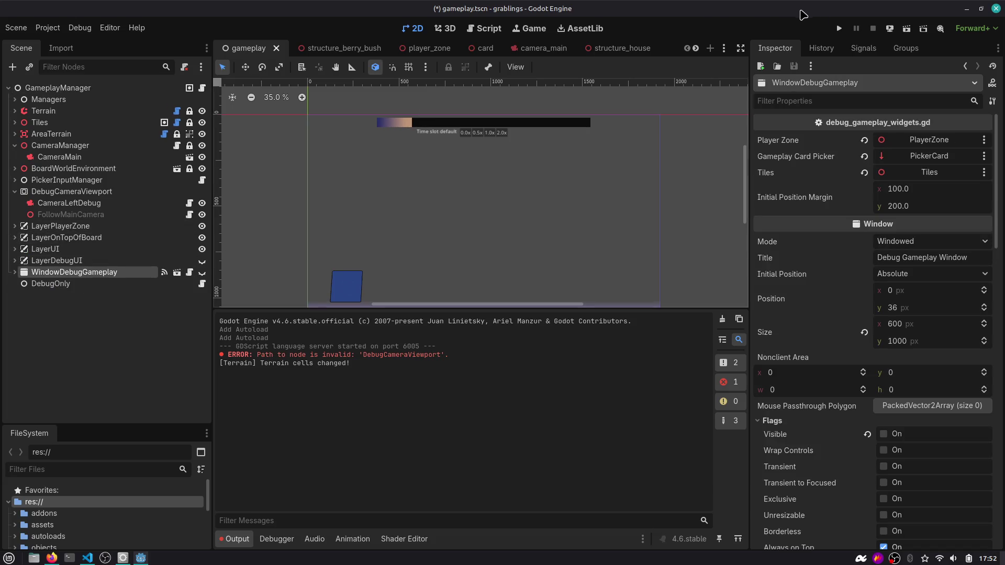
left_click(835, 30)
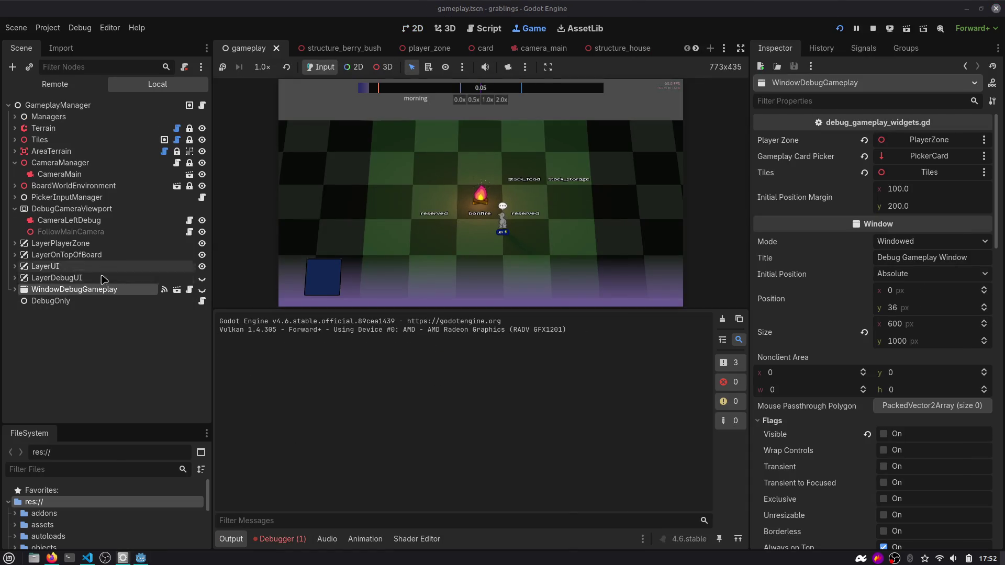
left_click(14, 289)
scroll(31, 262, "down", 3)
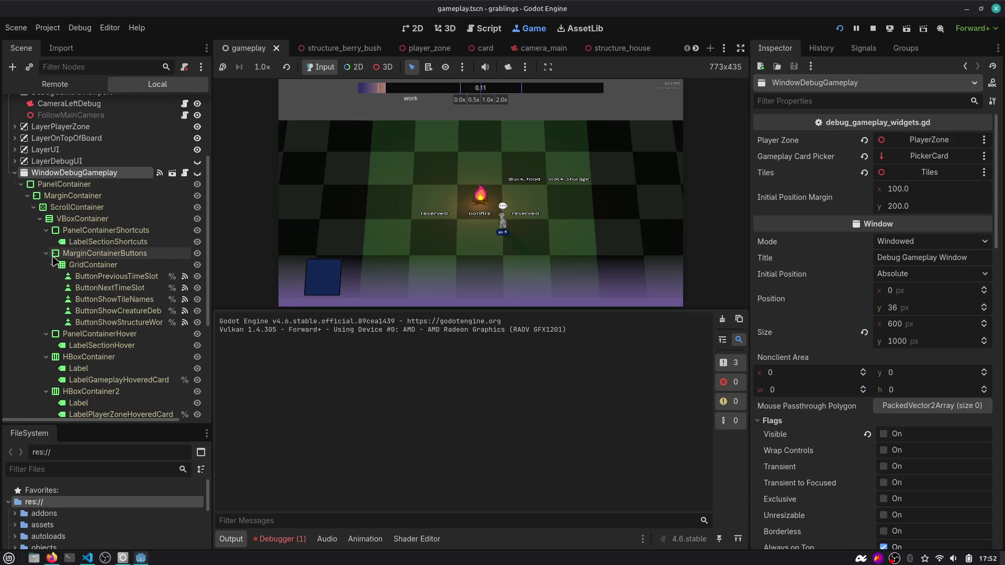
scroll(85, 341, "down", 3)
scroll(84, 335, "up", 2)
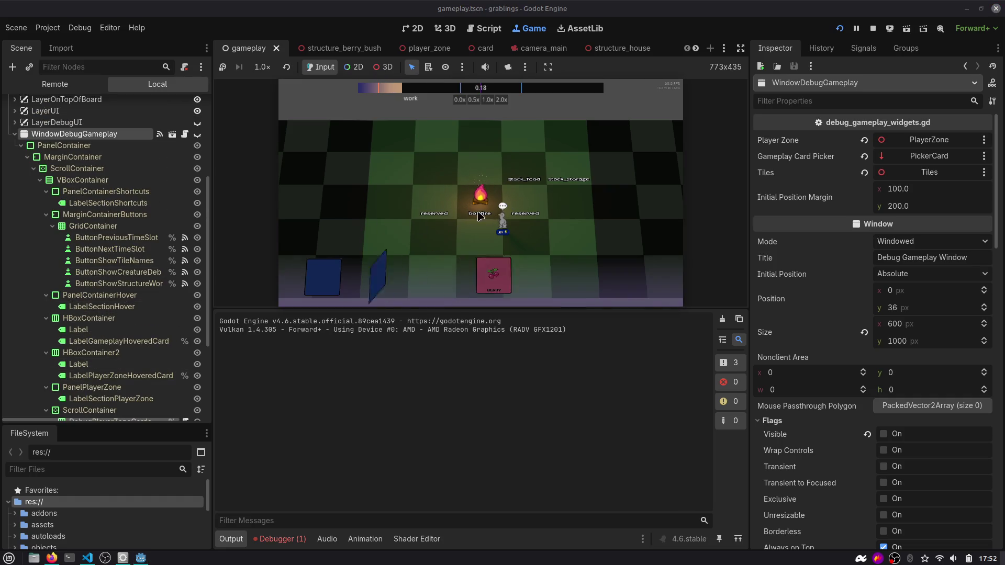
left_click_drag(530, 309, 530, 407)
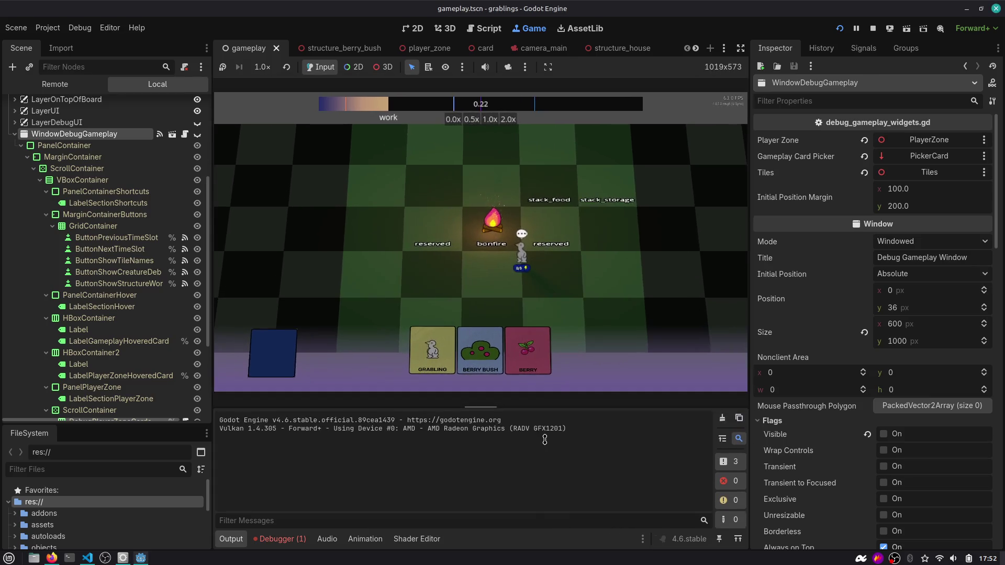
Play the Berry Bush, Grabling, House, Rock, Berry and EGG cards, then list the debugger errors.
left_click_drag(478, 348, 437, 284)
mouse_move(520, 340)
left_mouse_down()
mouse_move(498, 292)
mouse_move(432, 235)
left_mouse_up()
left_click_drag(446, 320, 605, 246)
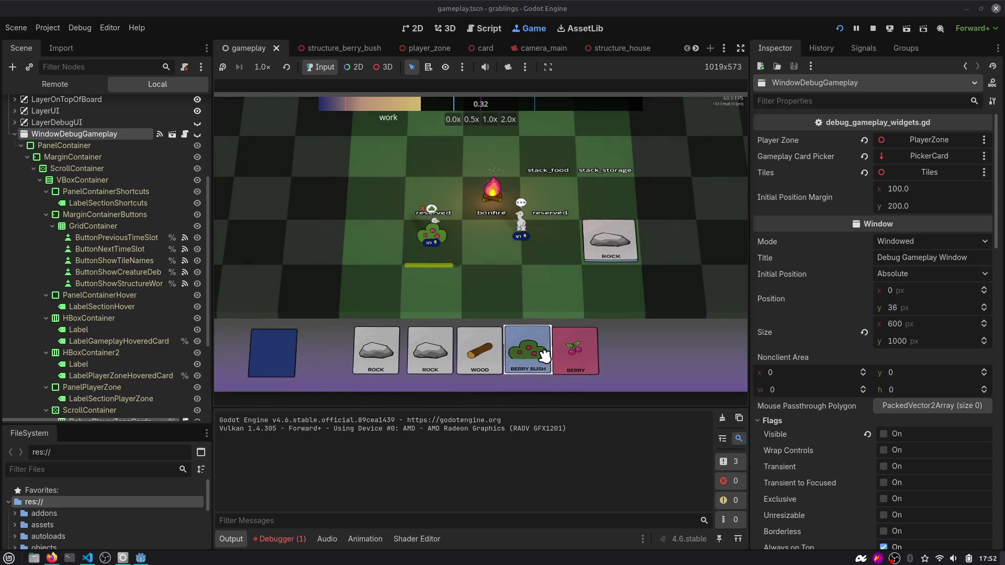
left_click(620, 244)
mouse_move(620, 244)
left_mouse_down()
mouse_move(573, 222)
mouse_move(417, 235)
left_mouse_up()
left_click_drag(482, 348, 511, 175)
left_click(537, 358)
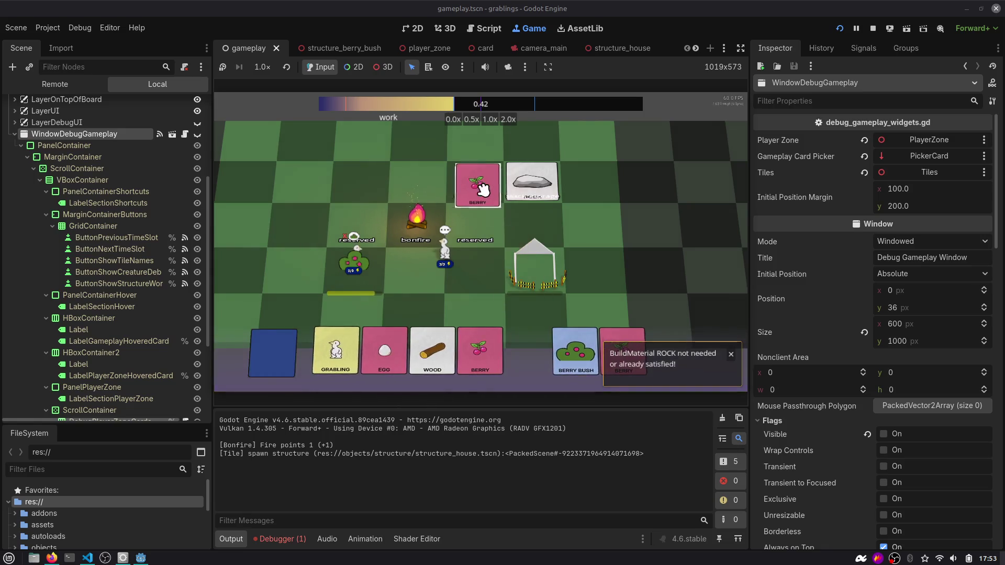
left_click(438, 358)
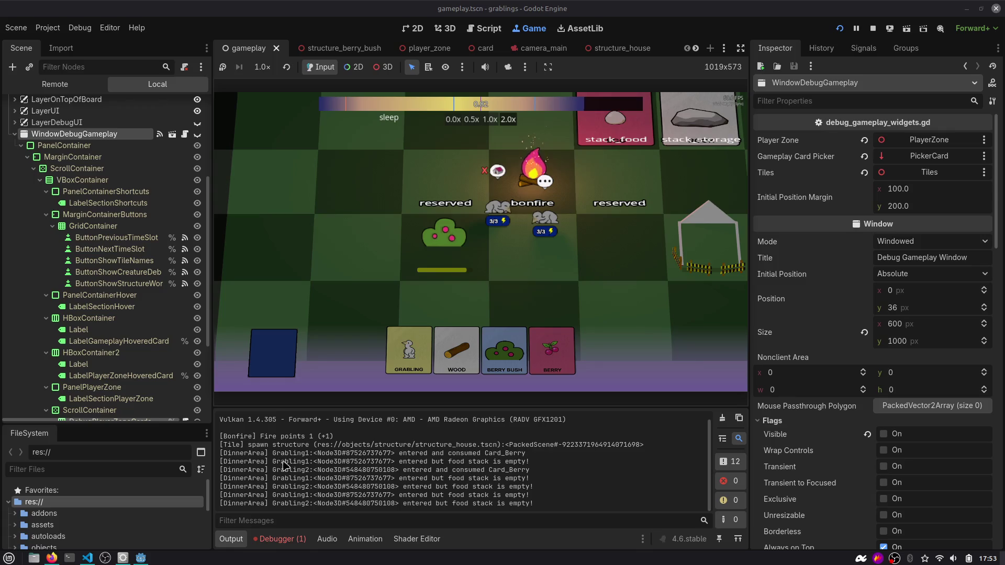
left_click(280, 539)
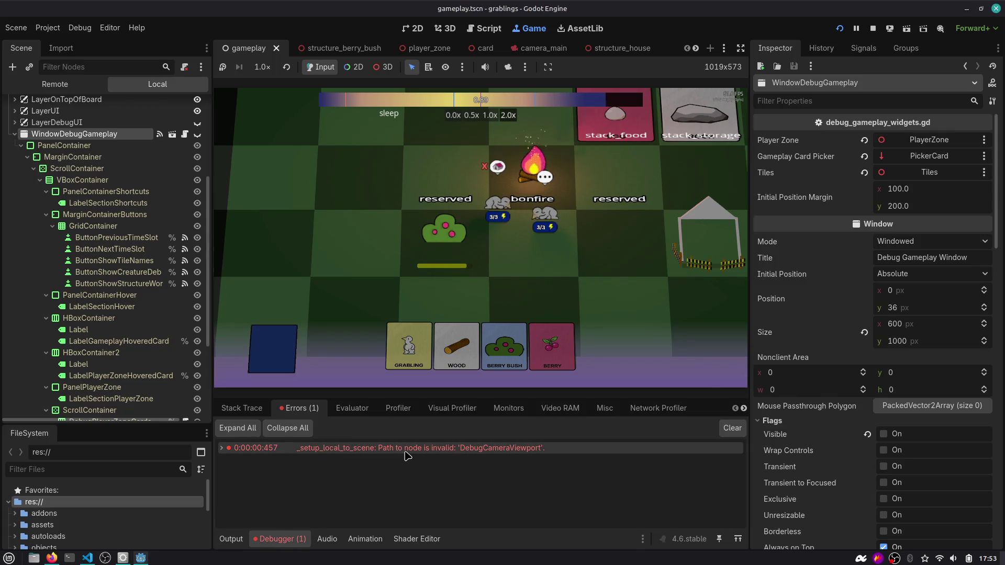
Check the still-empty Camera Debug section of the debug window, then stop the game.
mouse_move(407, 456)
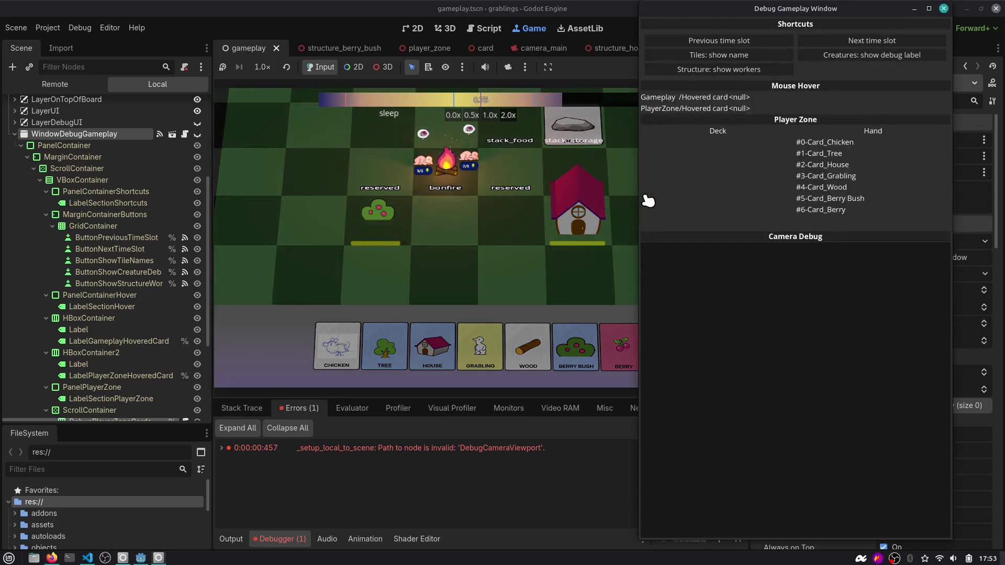
left_click(872, 30)
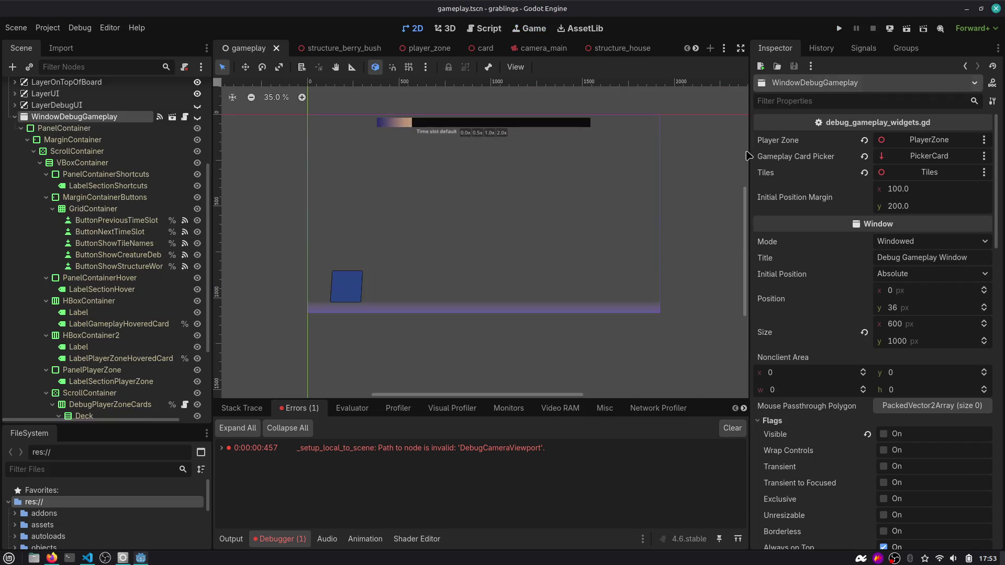
Widen the Source Control sidebar and review the preview_3d.tscn diff.
key("alt+Tab")
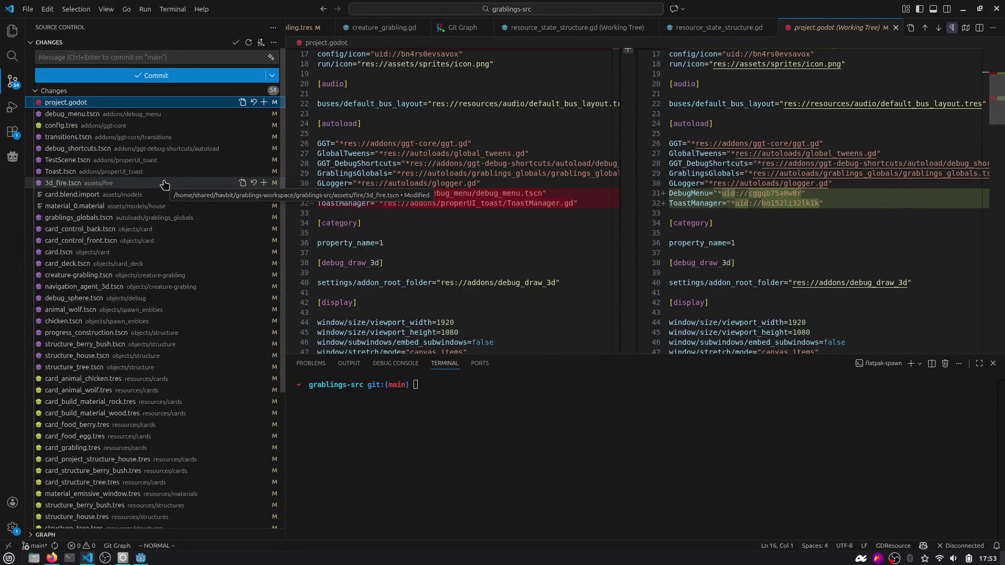
left_click_drag(285, 261, 327, 261)
scroll(106, 289, "down", 5)
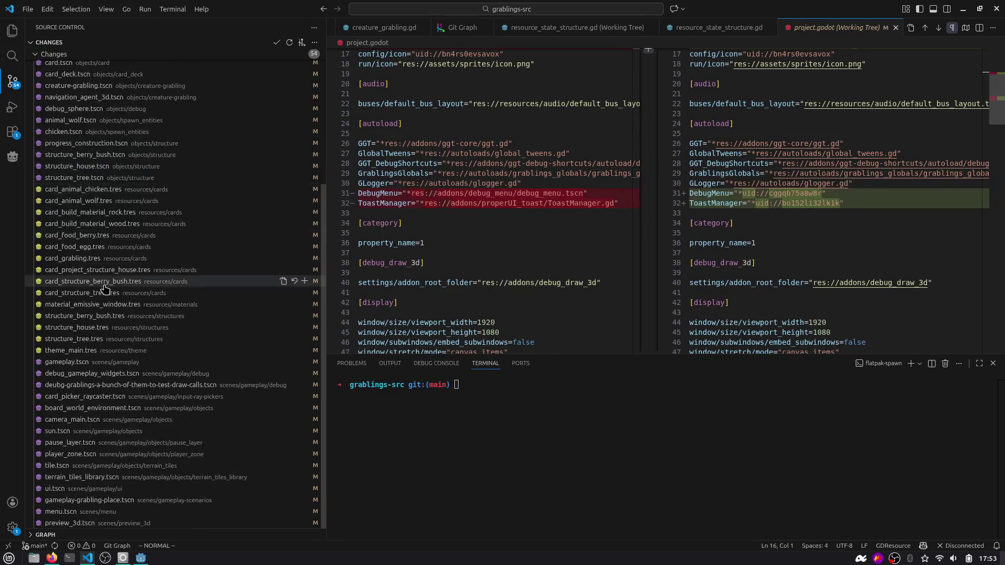
left_click(117, 523)
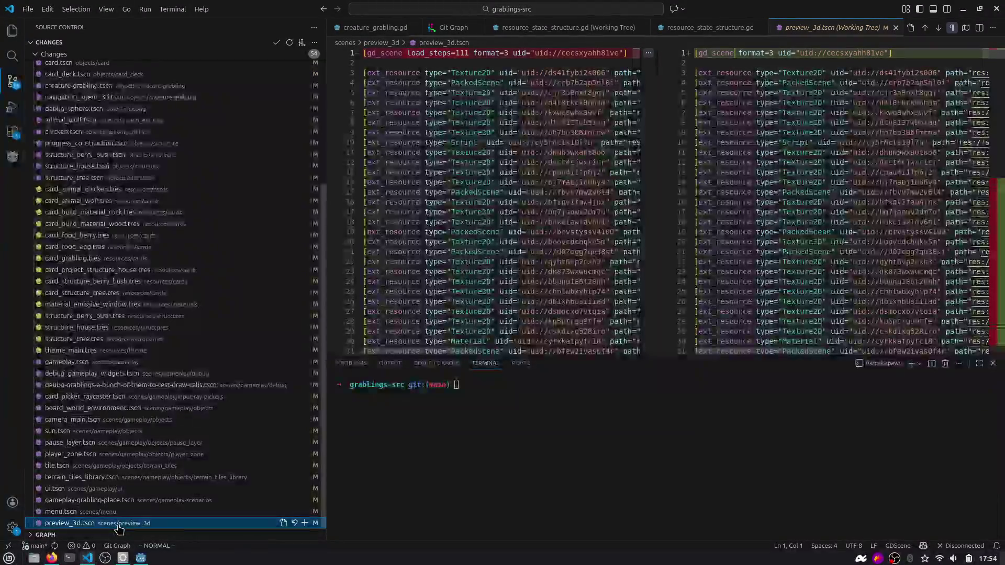
scroll(115, 314, "up", 5)
Stage all 54 changed files and commit them with an upgrade-to-Godot message.
left_click(300, 91)
left_click(176, 57)
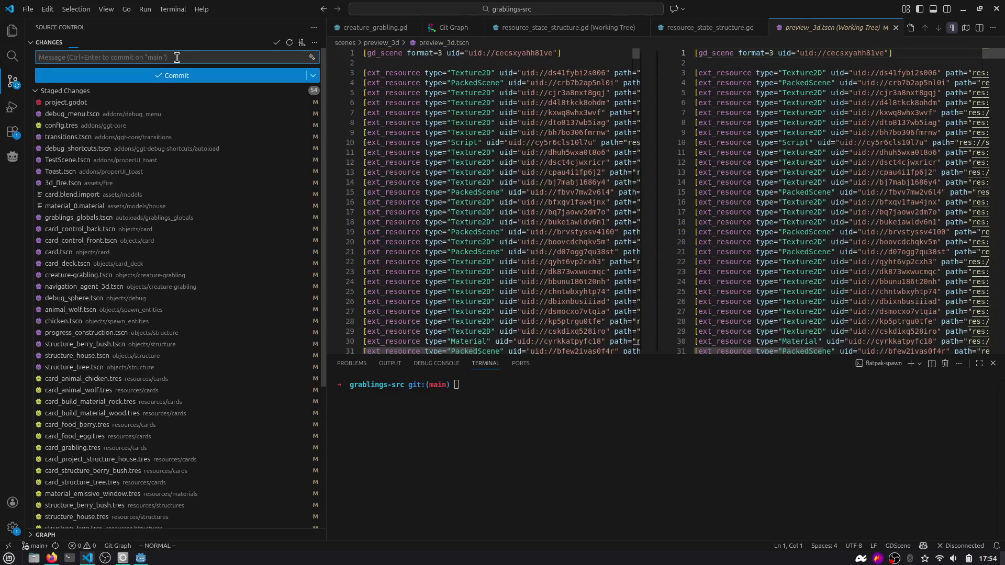
type("f")
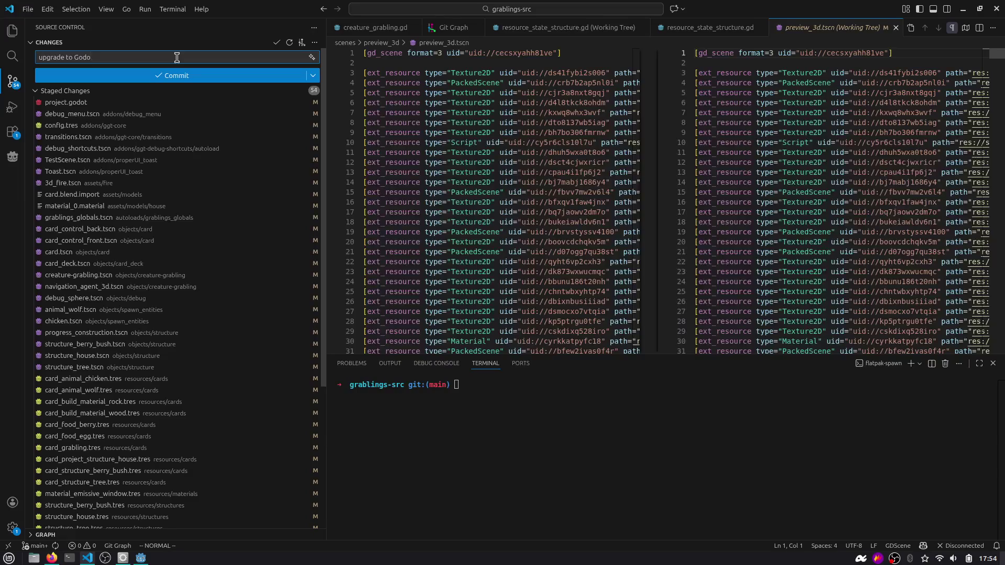
key("ctrl+Return")
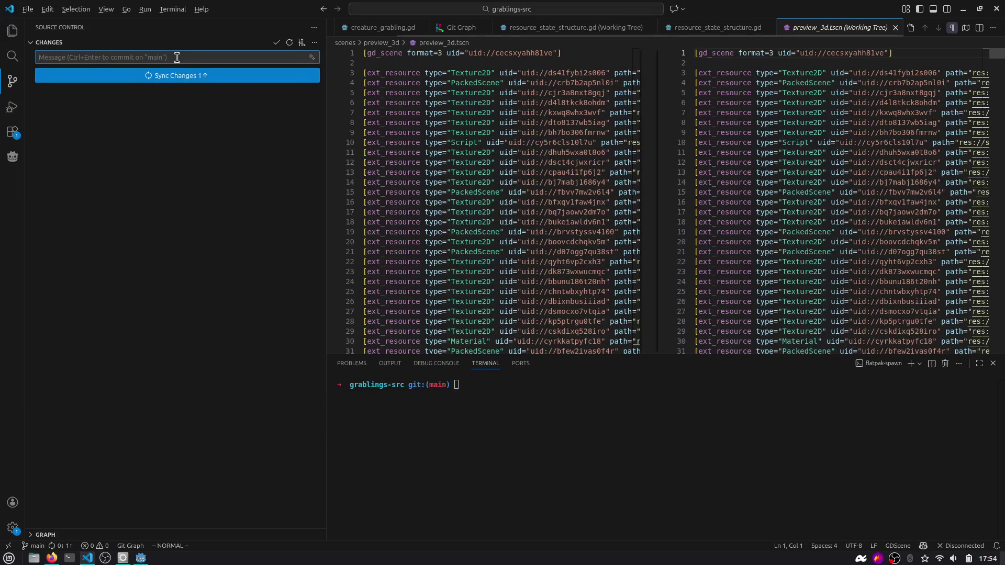
key("alt+Tab")
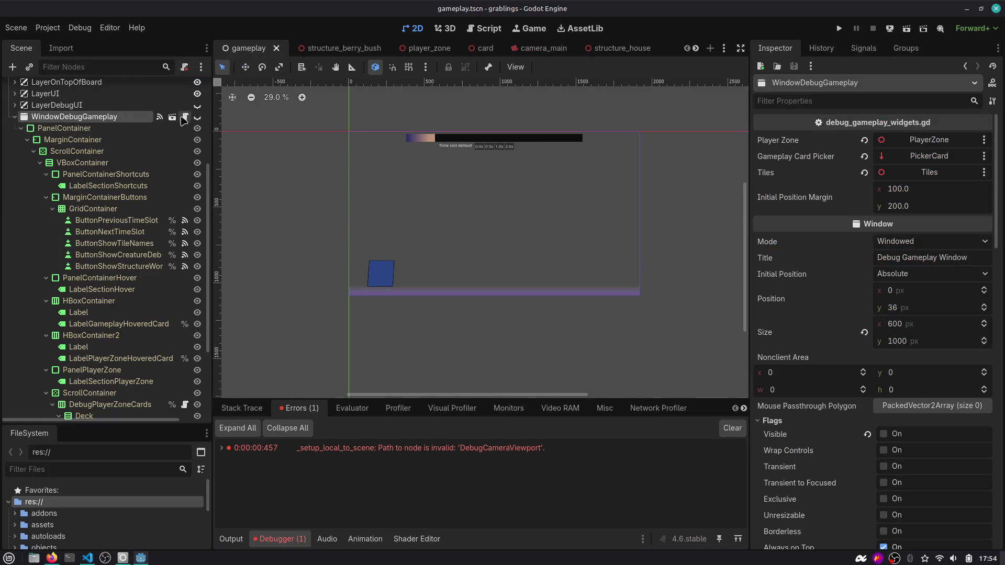
Inspect the debug window's script and the DebugPlayerZoneCards node, widening the scene tree panel.
left_click(173, 117)
scroll(471, 140, "up", 13)
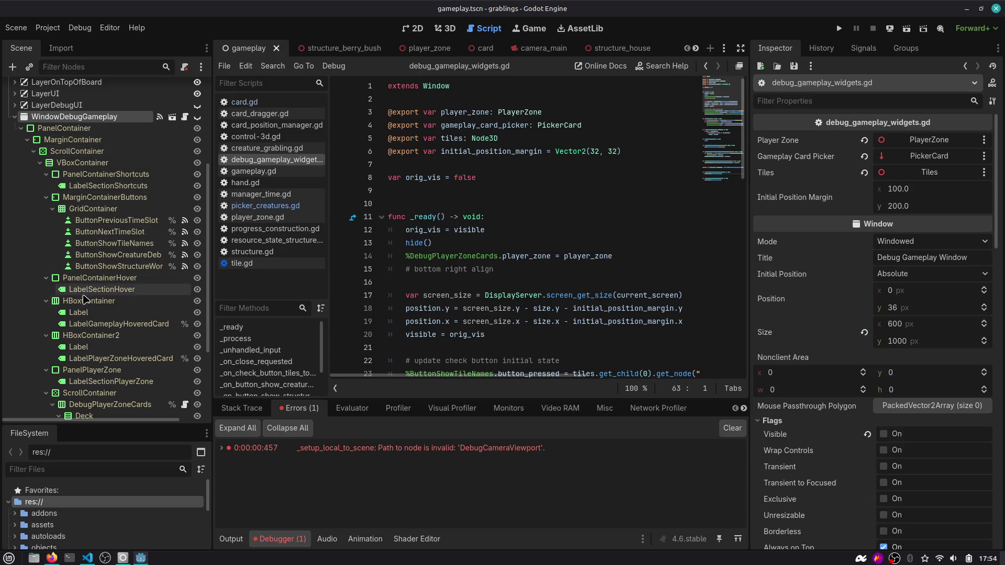
scroll(84, 329, "down", 2)
left_click(89, 323)
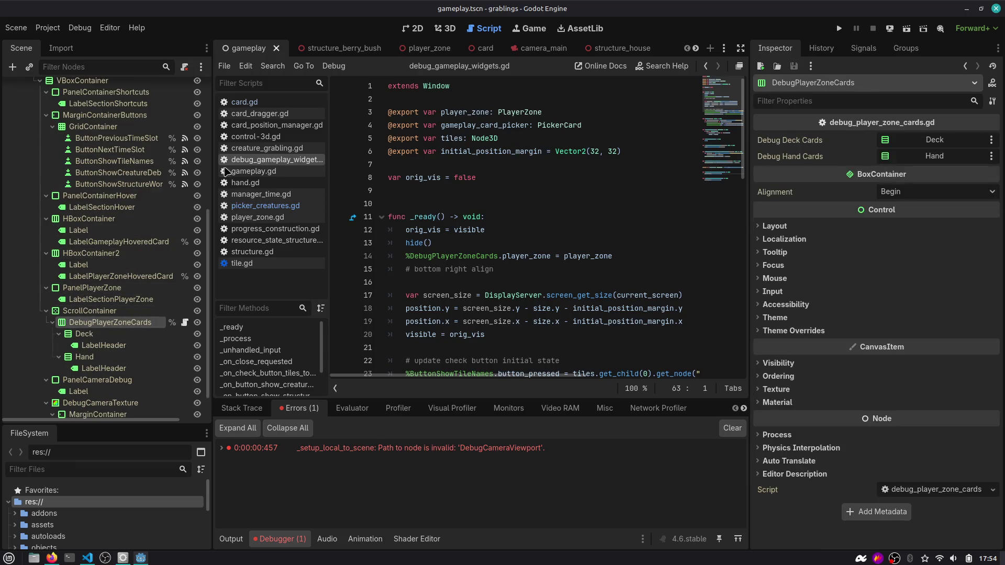
left_click_drag(211, 113, 236, 112)
scroll(104, 199, "up", 5)
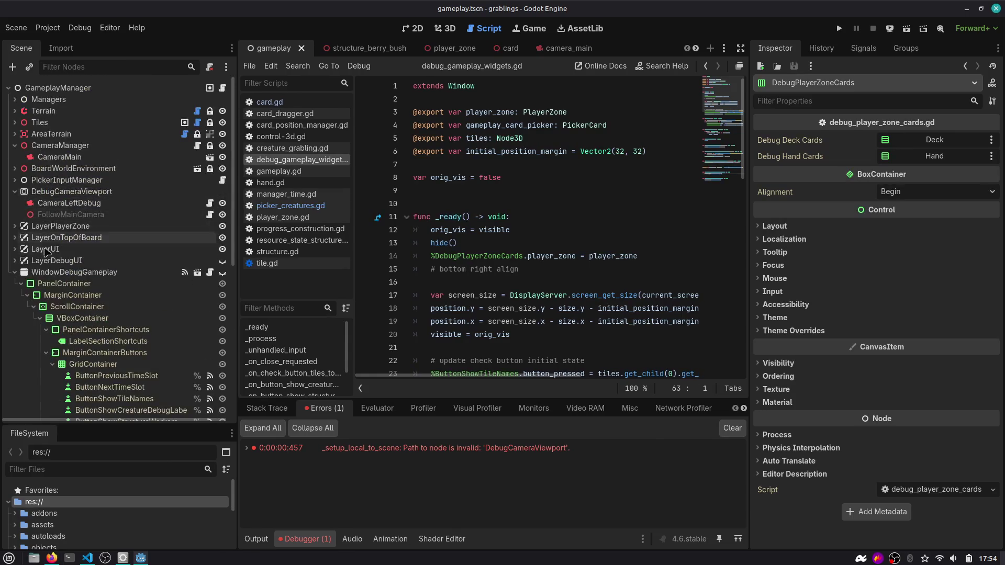
Open debug_gameplay_widgets.tscn in its own tab, run it and move the Debug Gameplay Window.
left_click(30, 274)
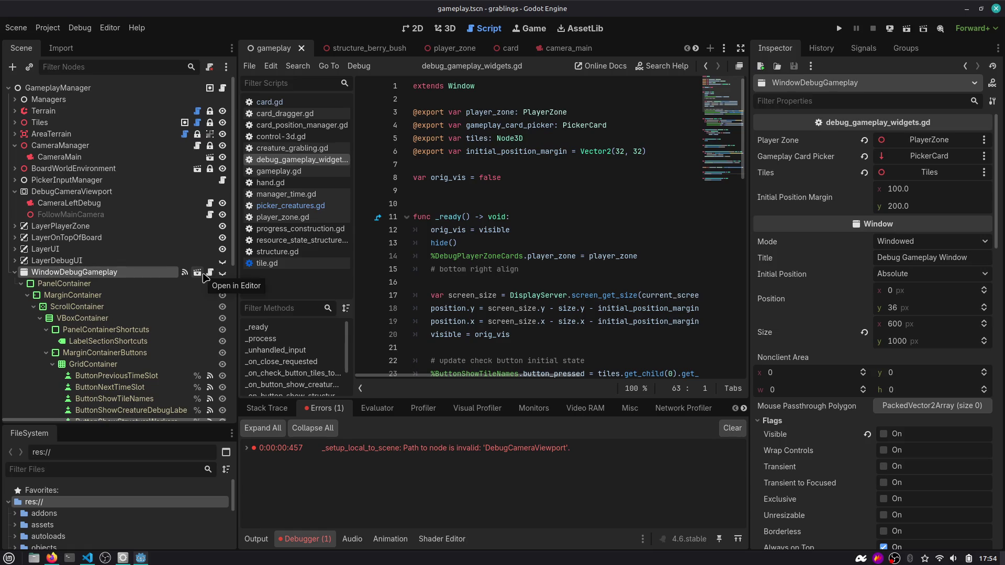
right_click(128, 273)
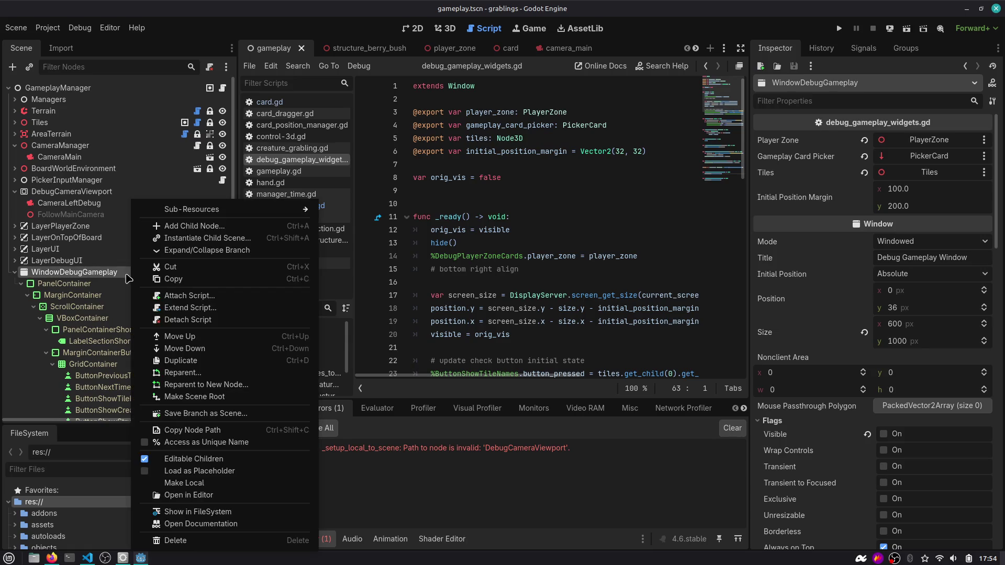
key("Escape")
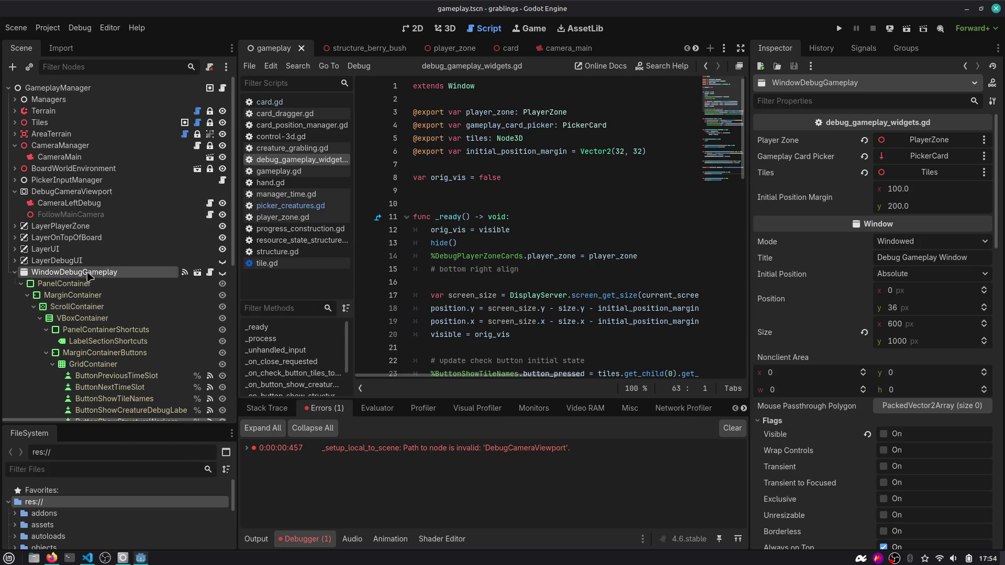
left_click(198, 273)
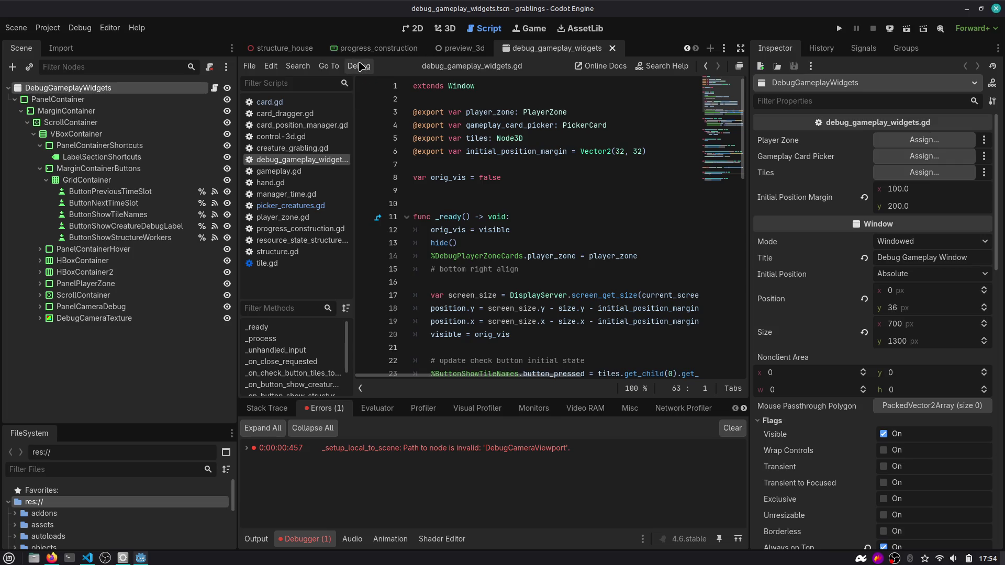
left_click(838, 29)
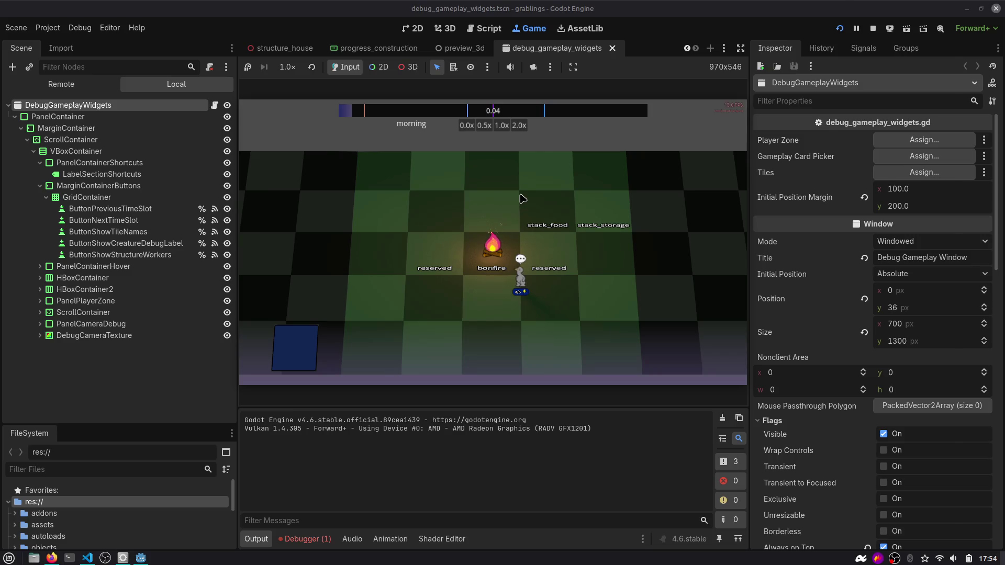
mouse_move(762, 6)
left_mouse_down()
mouse_move(722, 176)
mouse_move(748, 177)
left_mouse_up()
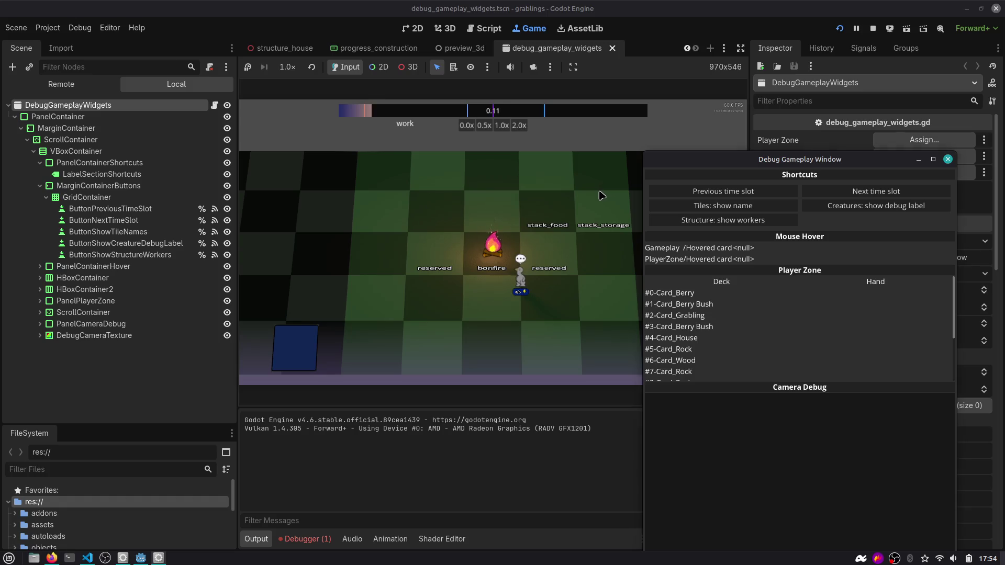
key("ctrl+alt+t")
type("ps aux Z")
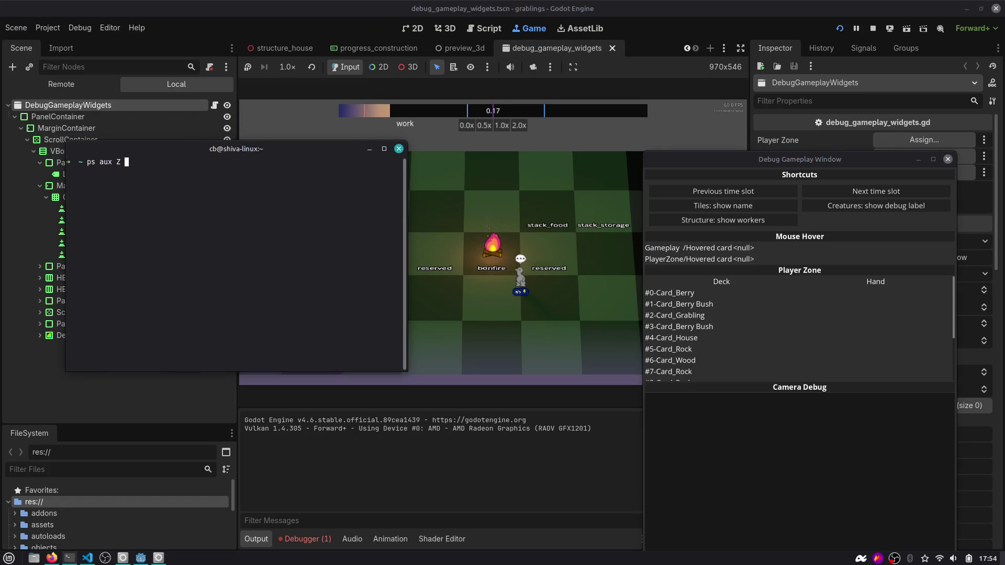
Run ps aux, then search with ps aux | rg "Debug Gameplay", which matches only itself.
key("Return")
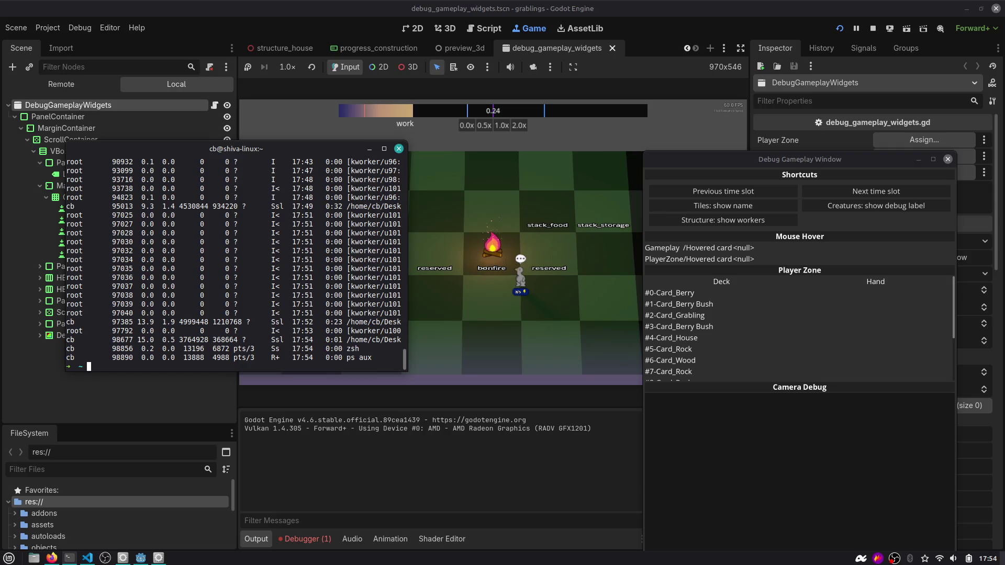
key("ctrl+l")
type("ps aux | rg \"Deb")
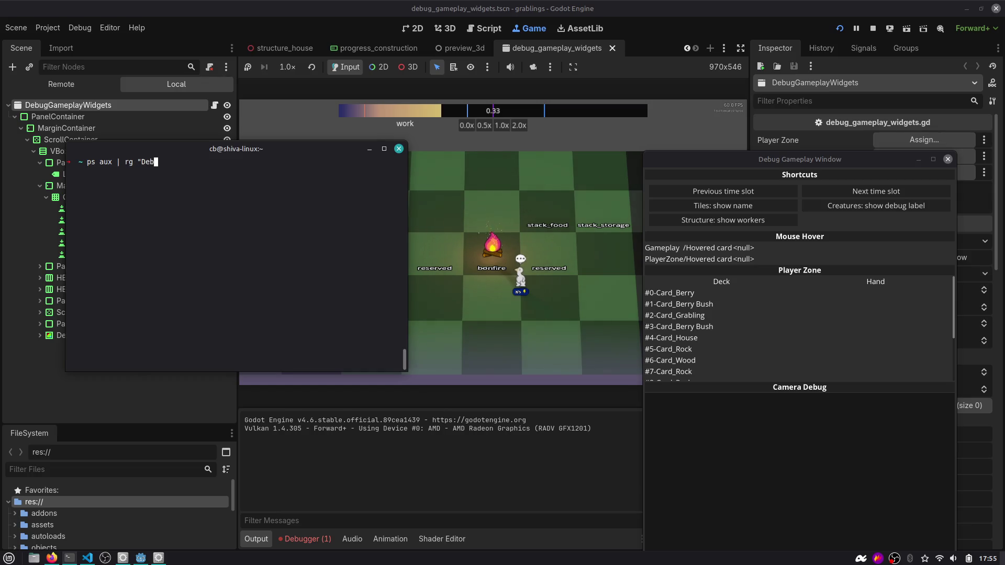
type("ug")
key("Return")
key("ctrl+c")
key("Up")
key("Return")
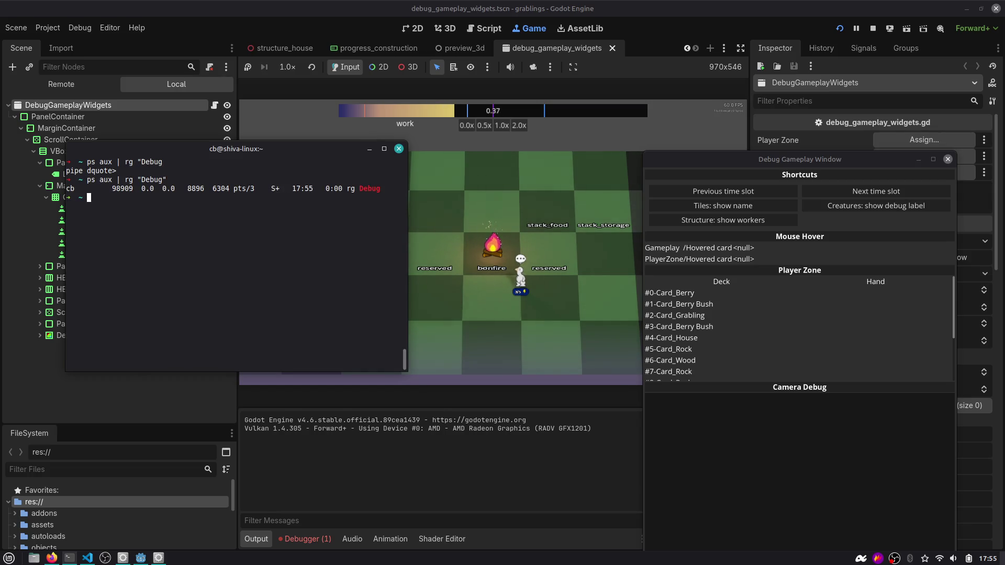
key("Up")
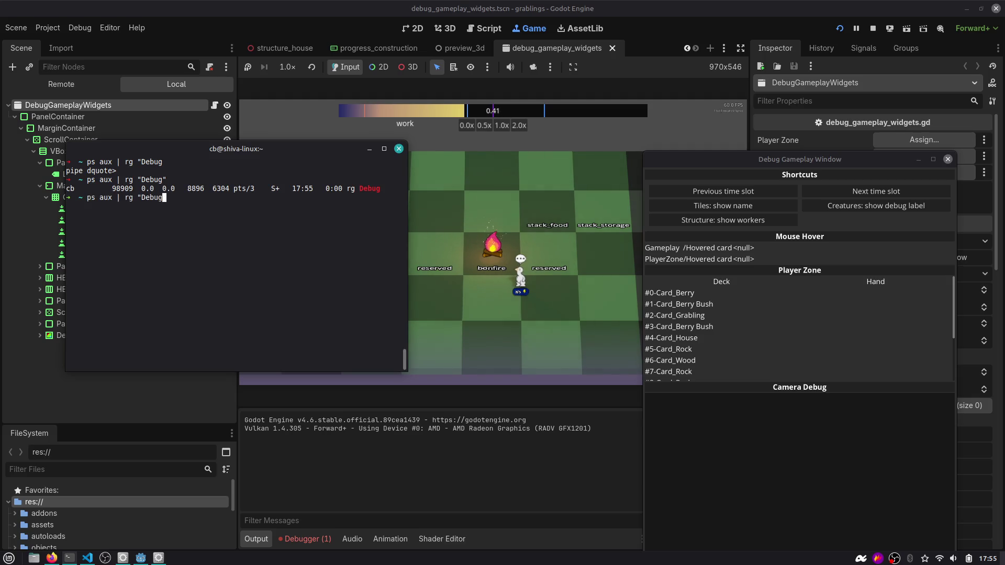
type("play\"")
key("Return")
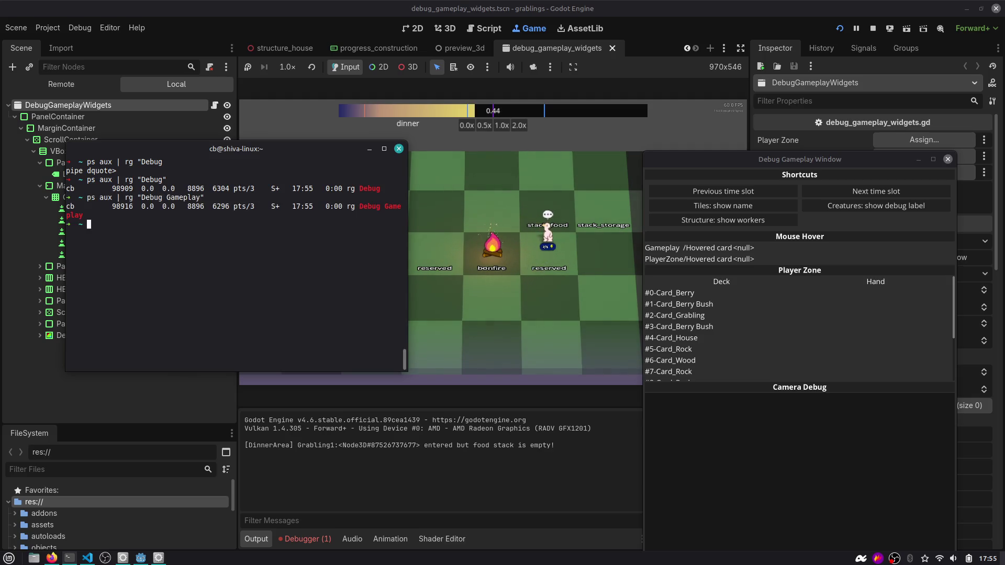
left_click_drag(407, 372, 553, 434)
Close the Debug Gameplay Window, move the terminal lower and bring the Godot editor forward.
left_click_drag(795, 167, 775, 87)
left_click(928, 84)
left_click(504, 190)
mouse_move(380, 152)
left_mouse_down()
mouse_move(374, 241)
mouse_move(365, 217)
mouse_move(361, 250)
left_mouse_up()
left_click(626, 91)
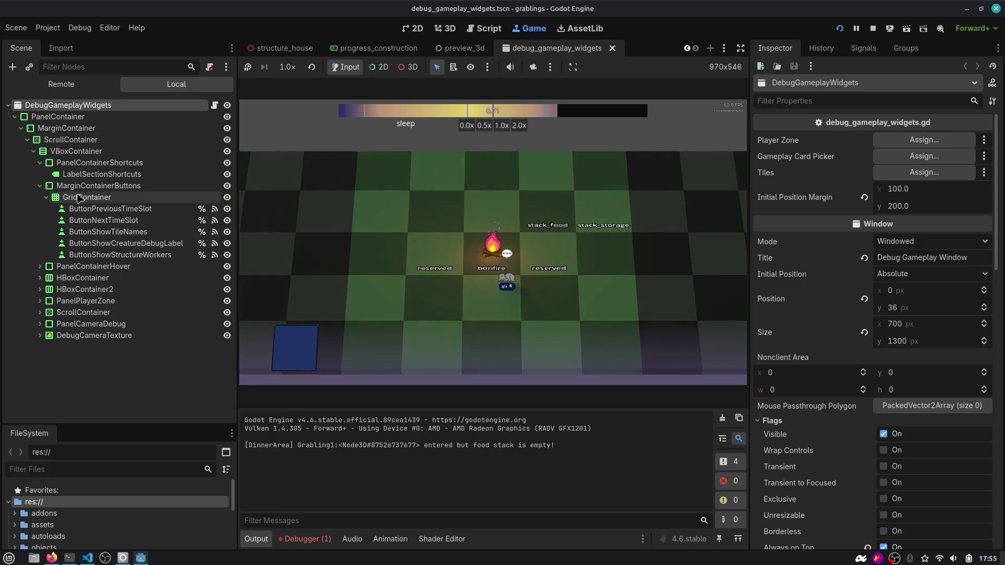
In gameplay.tscn, select DebugCameraTextureRect under DebugCameraTexture > MarginContainer to see its texture settings.
left_click(78, 201)
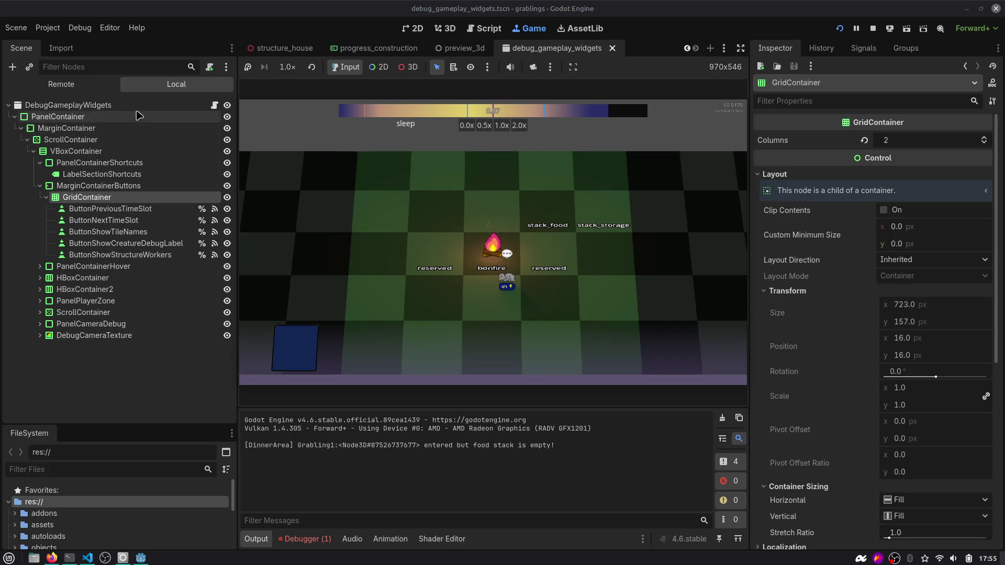
left_click(139, 106)
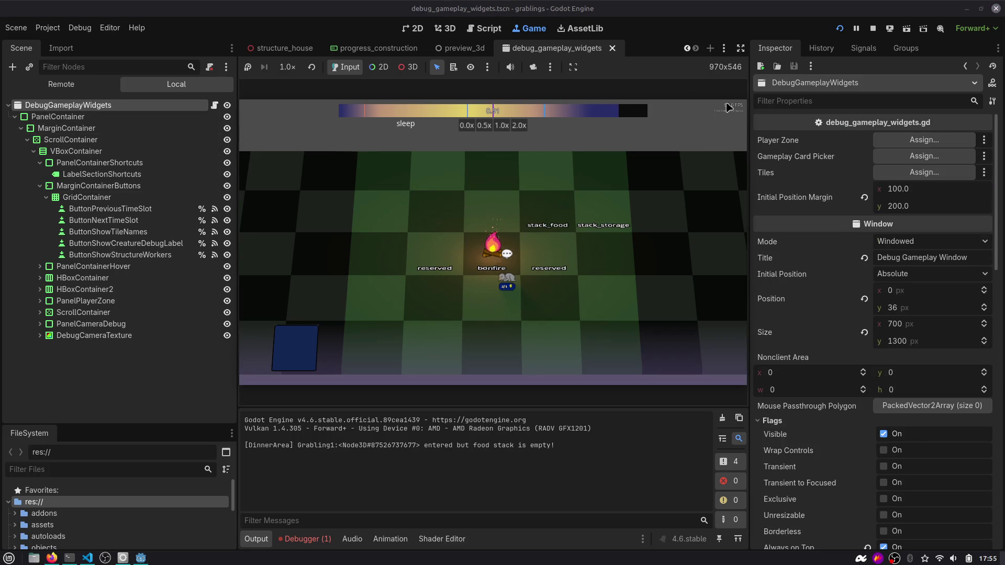
scroll(293, 48, "up", 5)
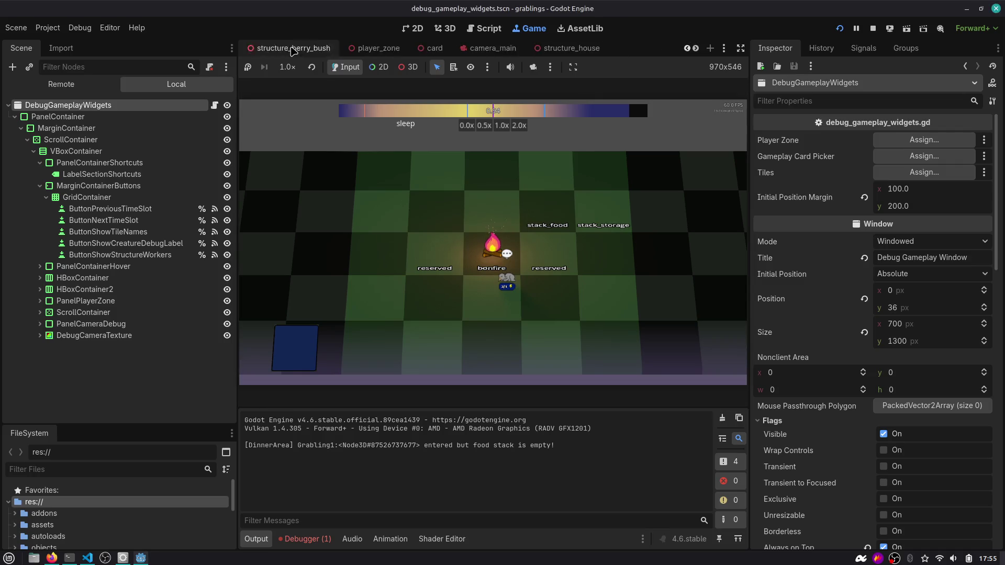
left_click(275, 48)
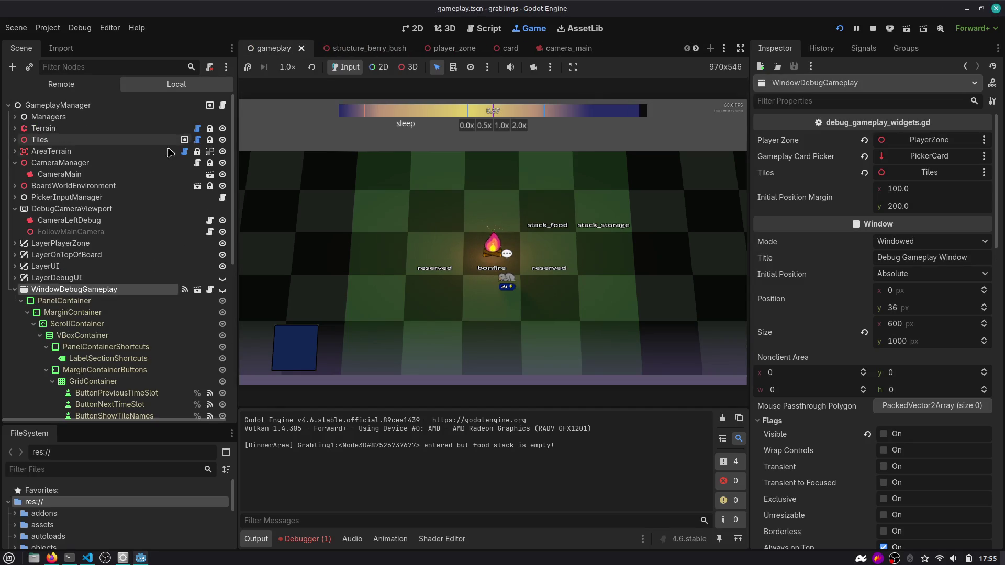
scroll(131, 296, "down", 6)
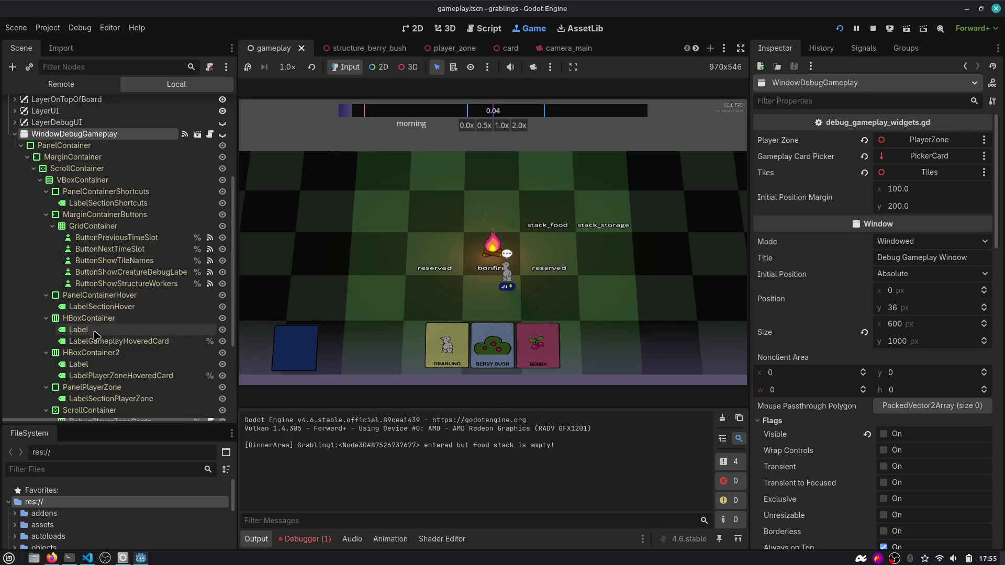
scroll(97, 390, "down", 3)
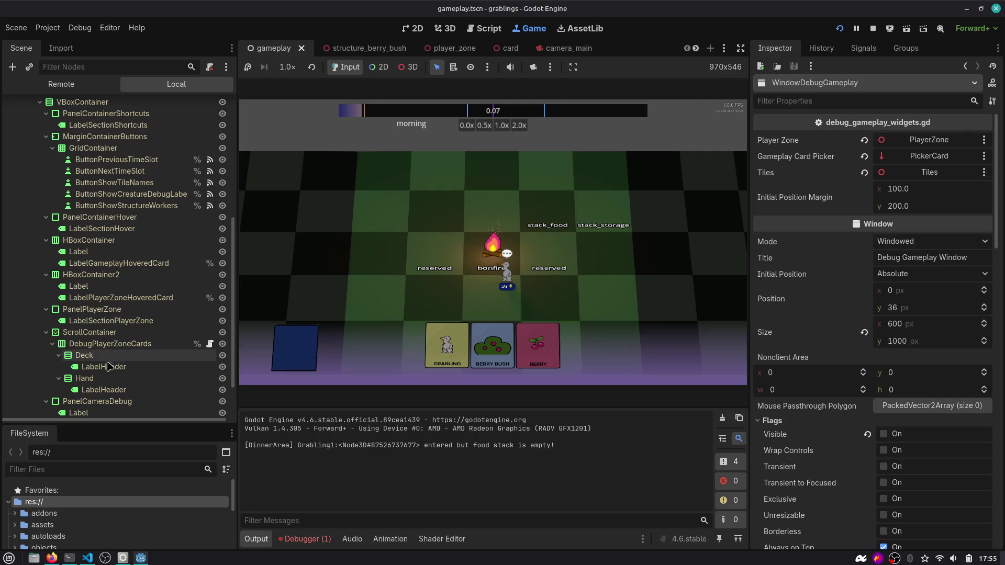
scroll(102, 396, "down", 2)
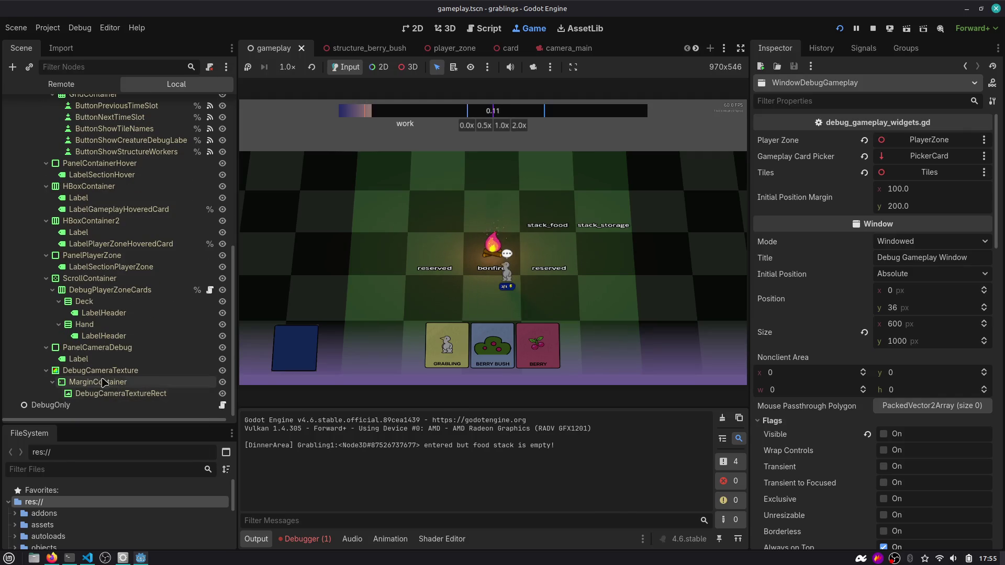
left_click(99, 382)
left_click(103, 395)
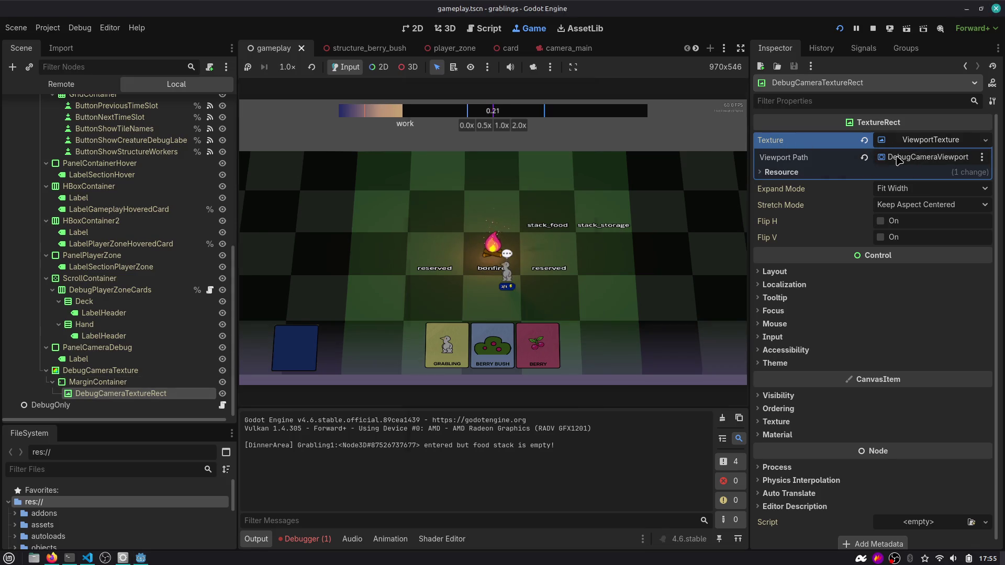
Clear DebugCameraTextureRect's texture and assign a new ViewportTexture sourced from DebugCameraViewport.
left_click(892, 159)
double_click(529, 167)
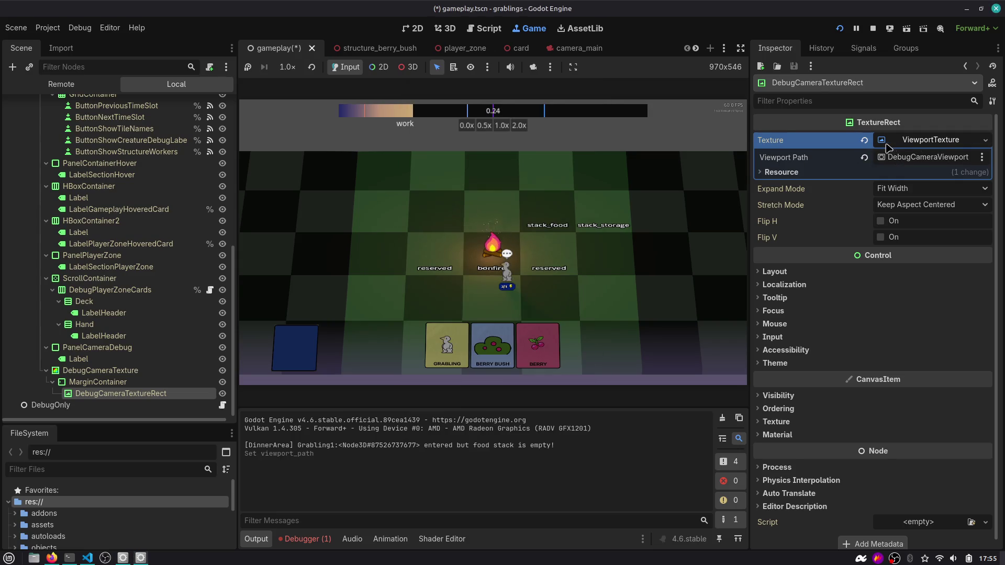
left_click(864, 139)
left_click(993, 140)
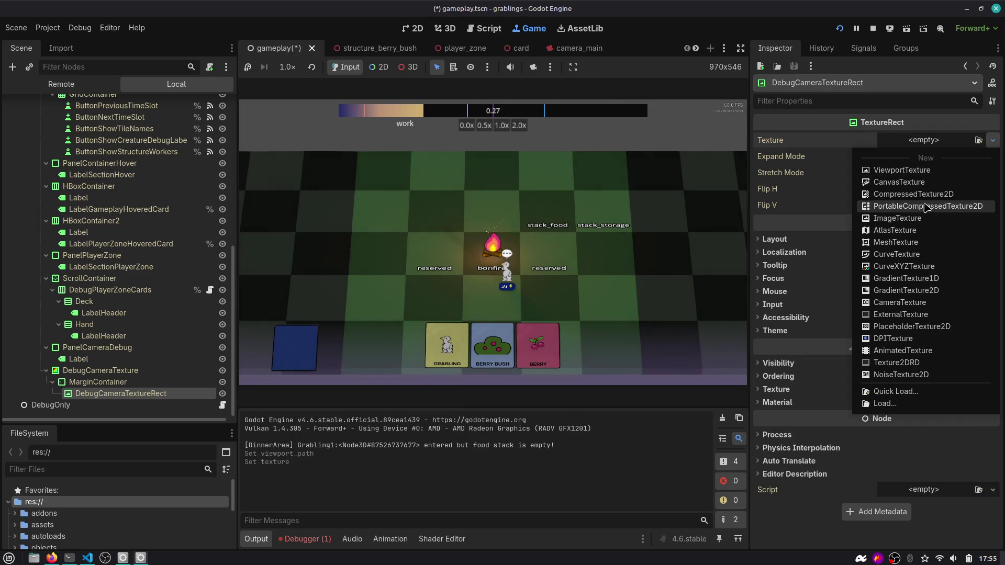
left_click(925, 170)
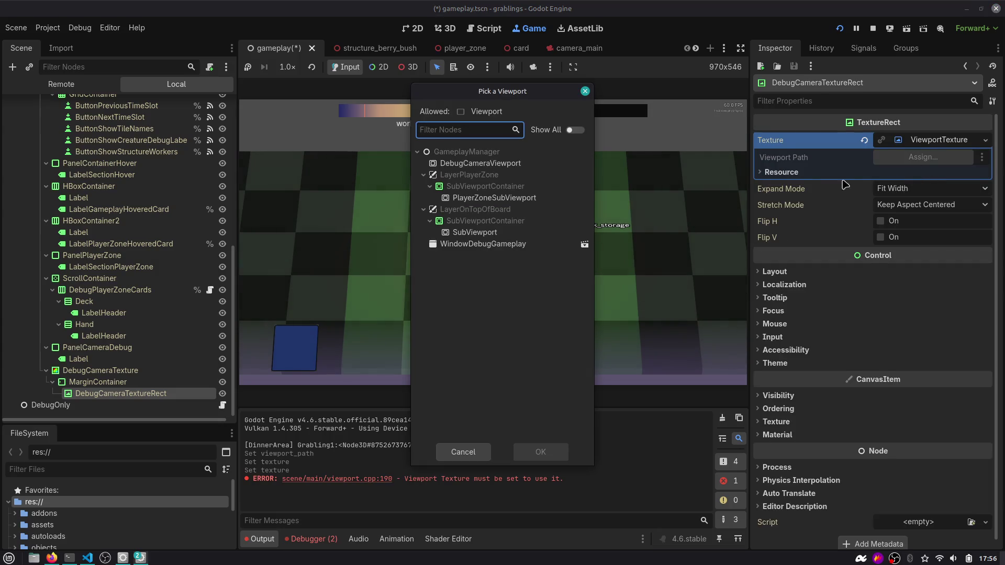
left_click(501, 163)
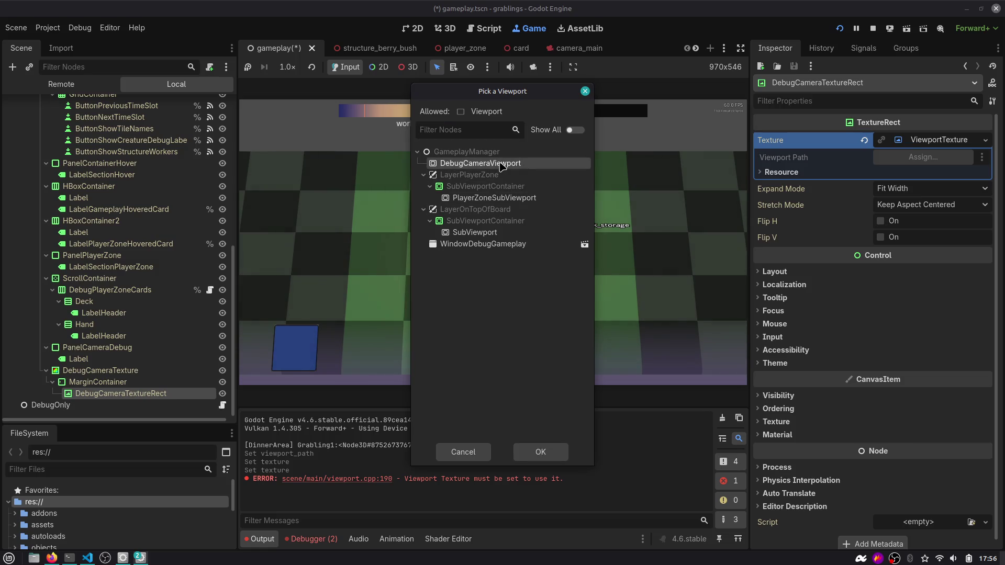
double_click(500, 163)
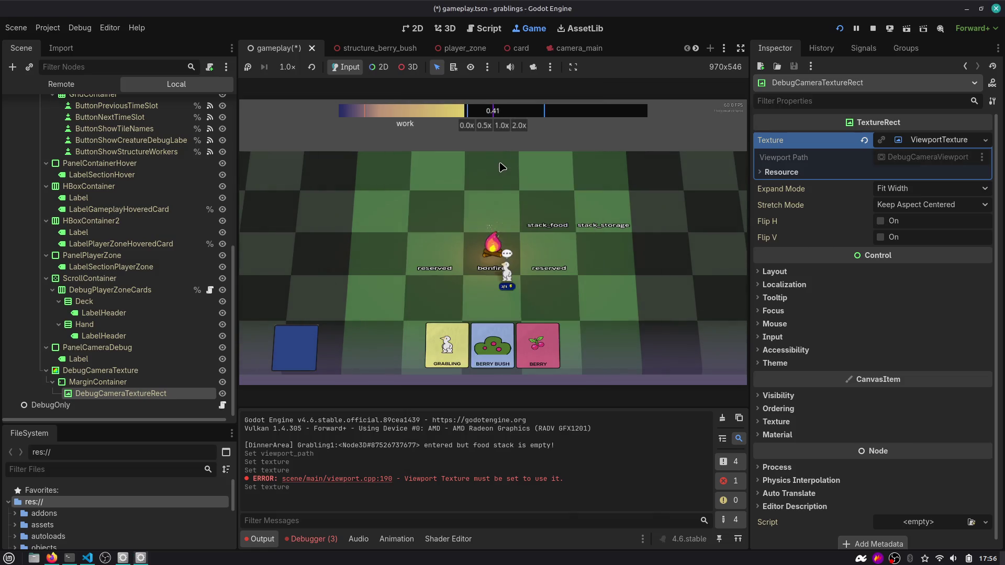
Rerun the game, copy the path error from Debugger Errors, and open Godot's GitHub repository.
left_click(841, 28)
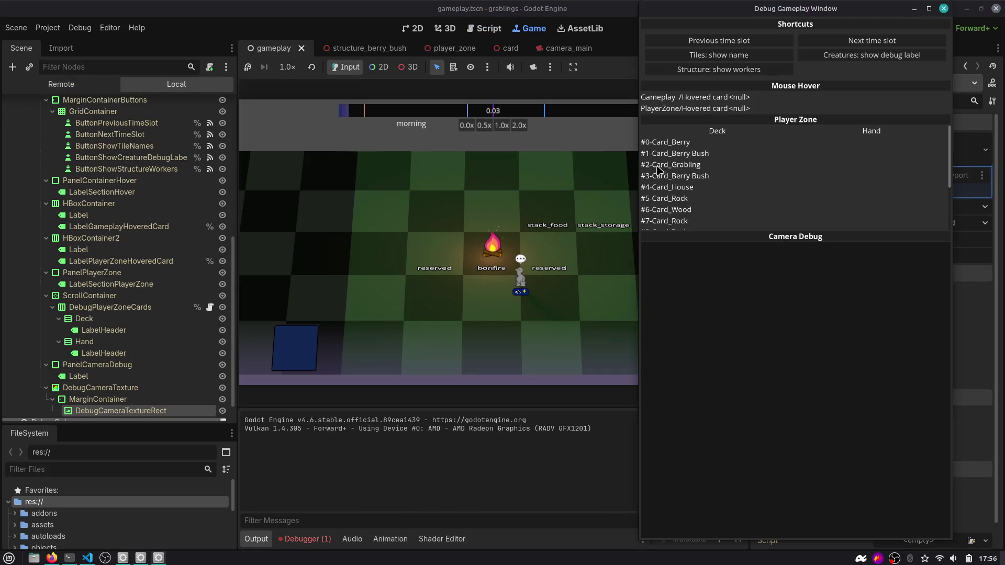
left_click(307, 539)
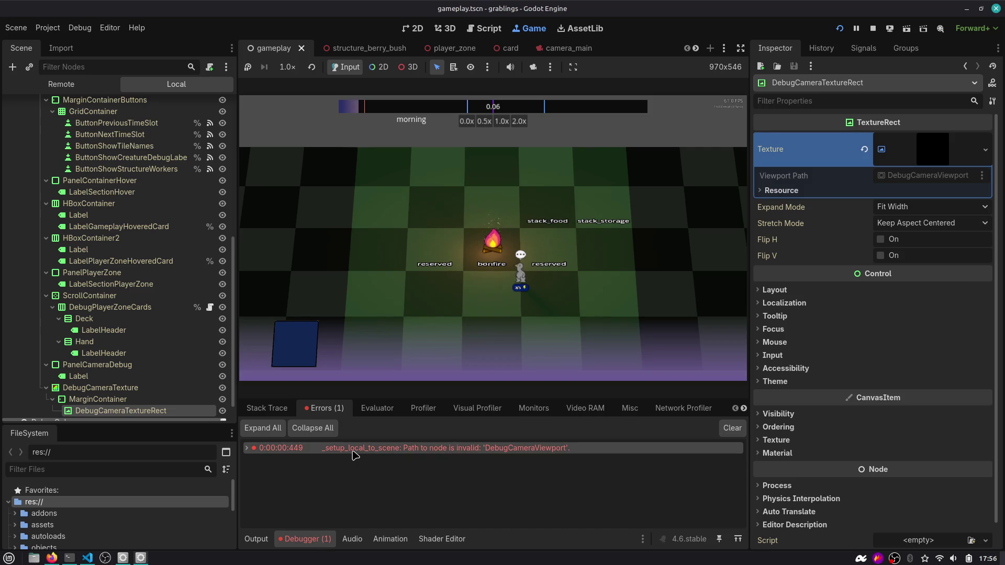
right_click(451, 449)
left_click(508, 465)
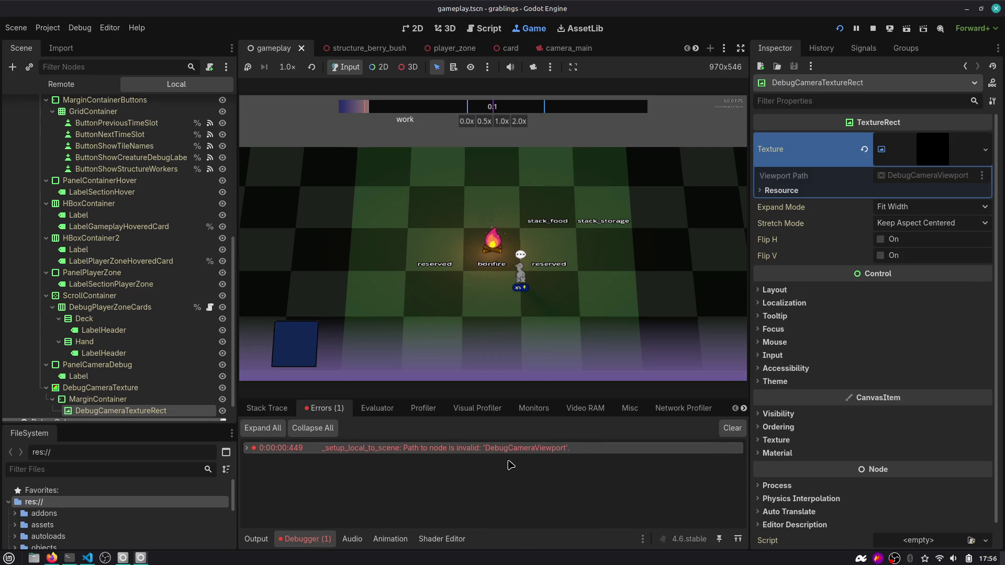
mouse_move(521, 454)
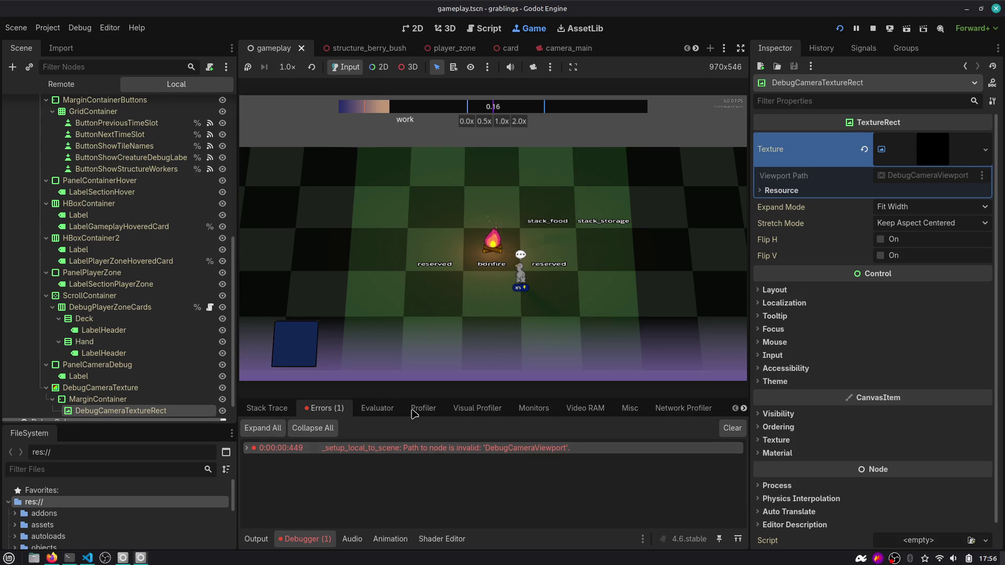
left_click_drag(233, 407, 234, 302)
scroll(225, 219, "up", 3)
key("alt+Tab")
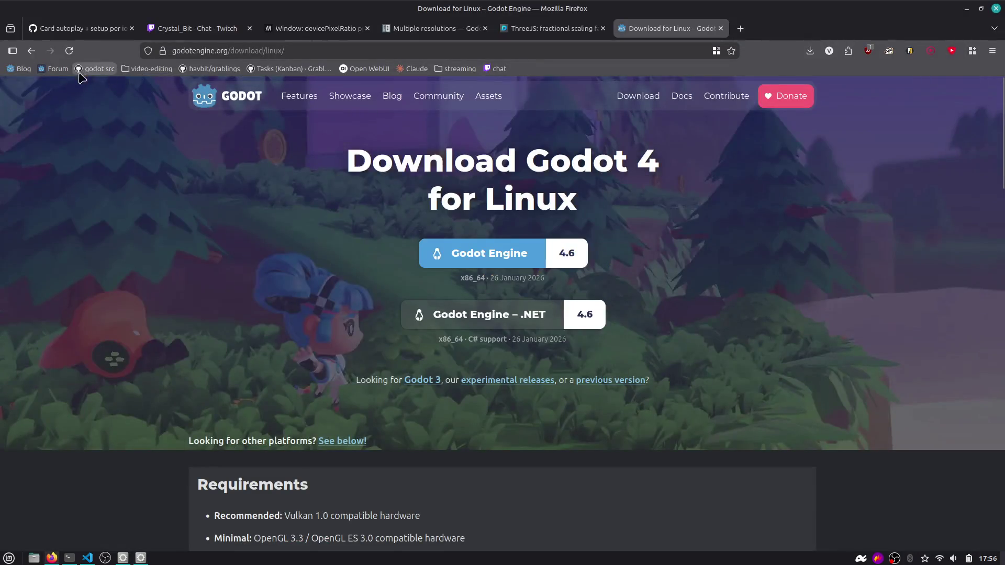
left_click(96, 69)
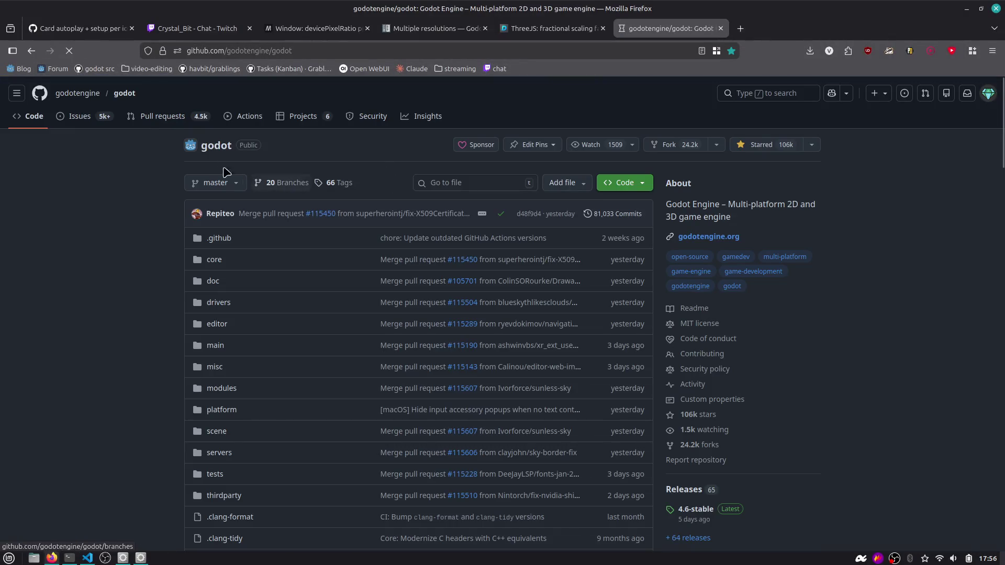
Paste the copied error into the Godot repository's issue search and strip its timestamp.
key("g")
key("i")
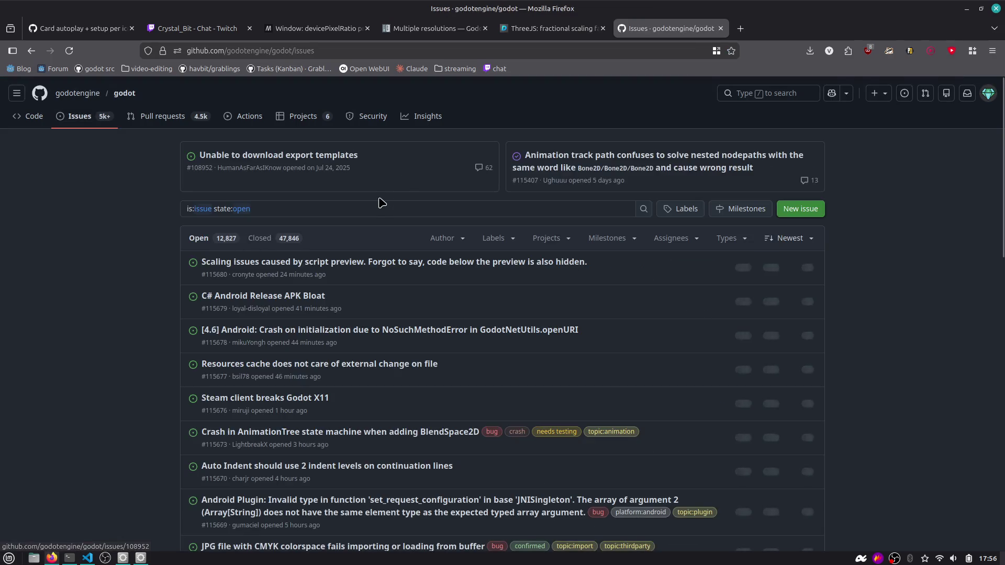
left_click(376, 208)
key("ctrl+v")
key("ctrl+Left")
key("ctrl+Left")
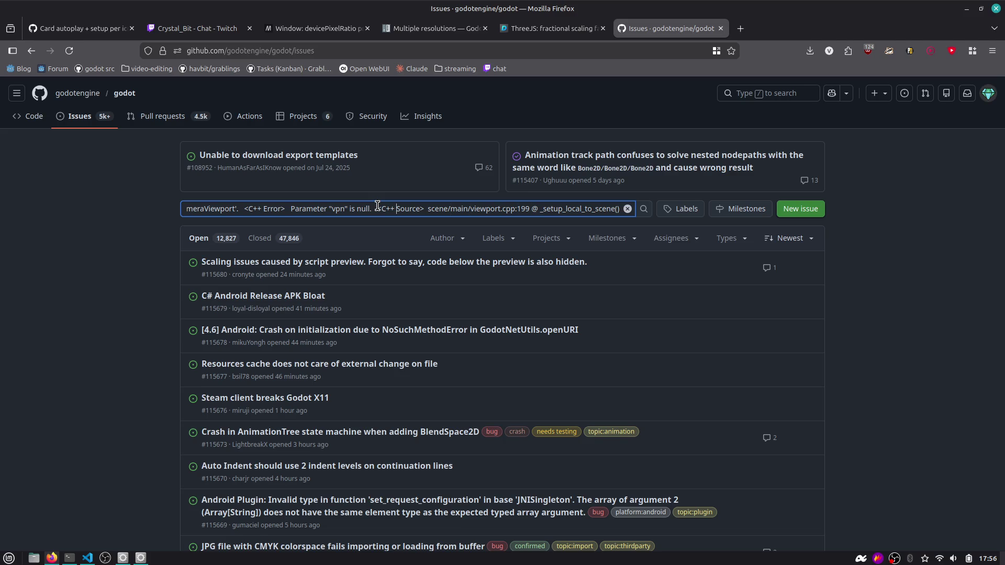
key("ctrl+Left")
key("ctrl+Left")
key("ctrl+Left")
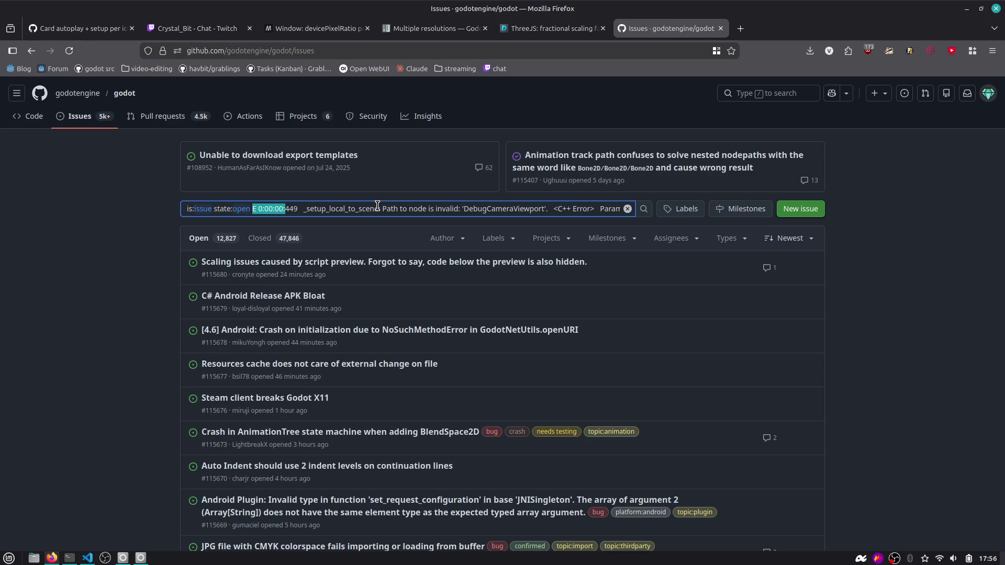
key("BackSpace")
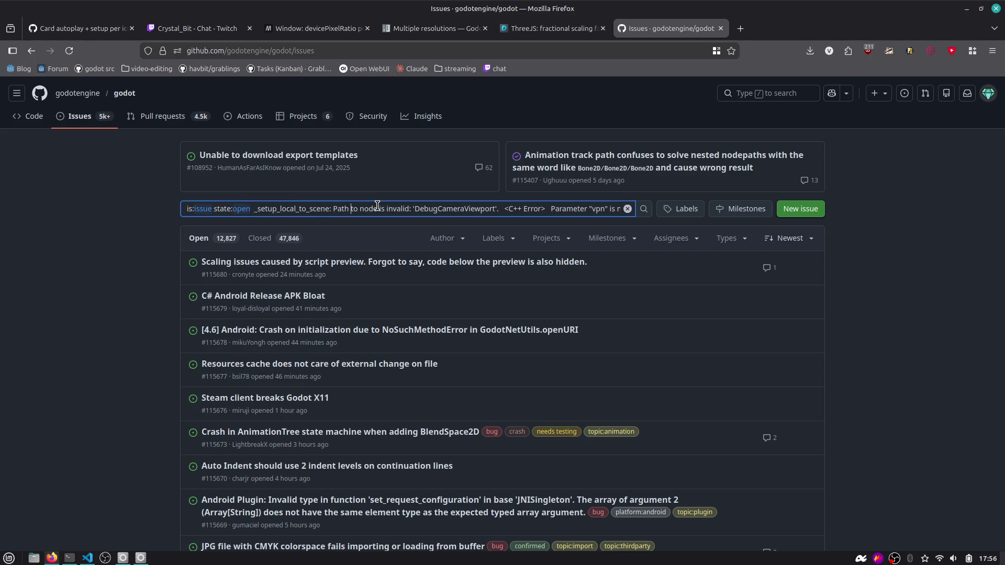
Trim the query to '_setup_local_to_scene: Path to node is invalid' and run the search.
key("ctrl+a")
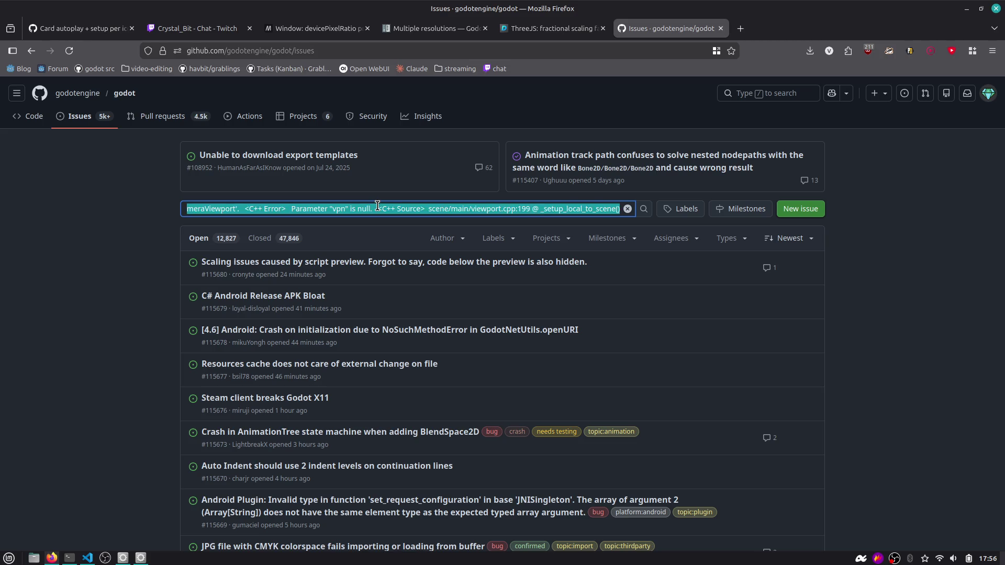
key("ctrl+v")
key("Delete")
key("Return")
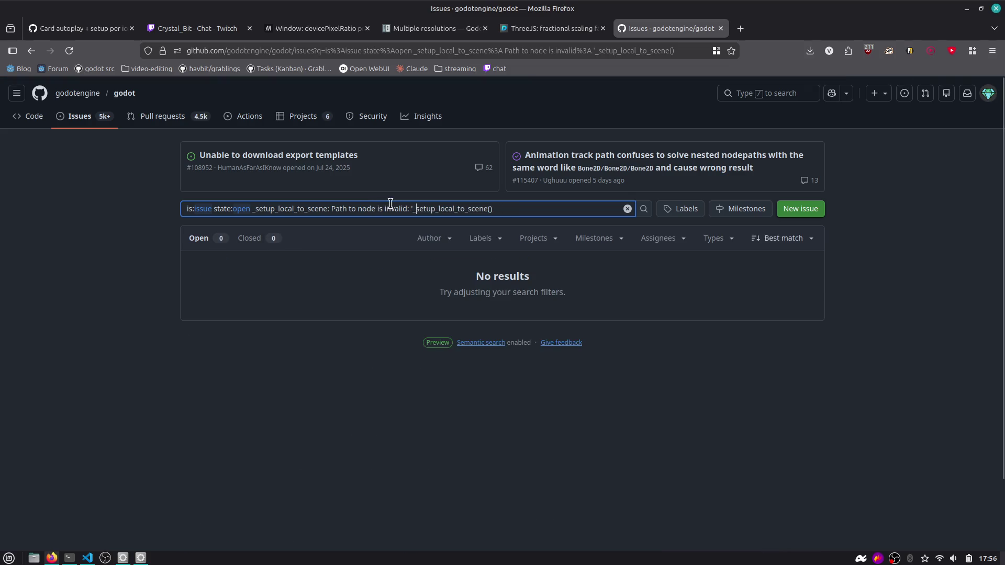
key("ctrl+shift+Left")
key("ctrl+shift+Left")
key("ctrl+shift+Left")
key("BackSpace")
key("Return")
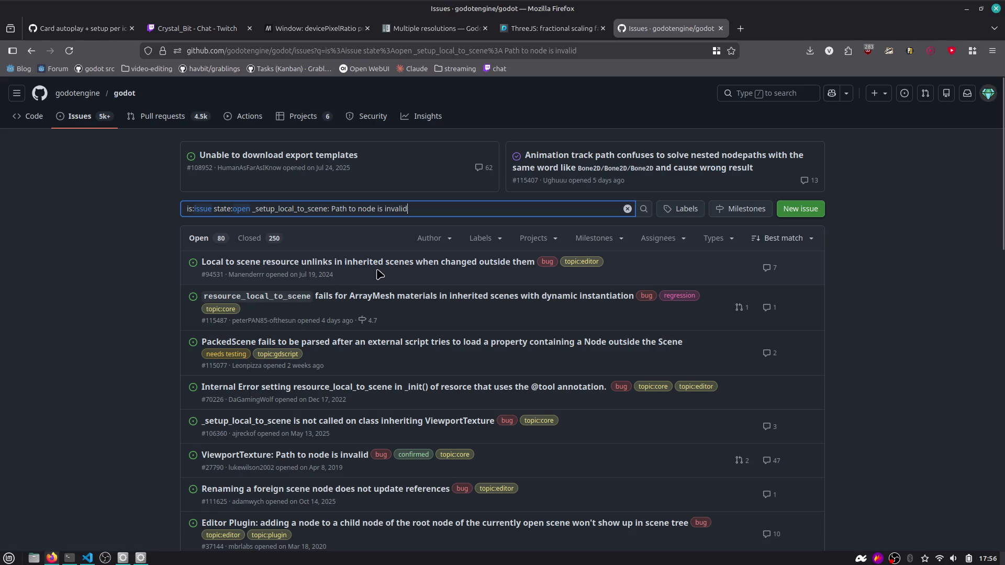
Browse the label, assignee, milestone and project filters without applying any.
mouse_move(497, 263)
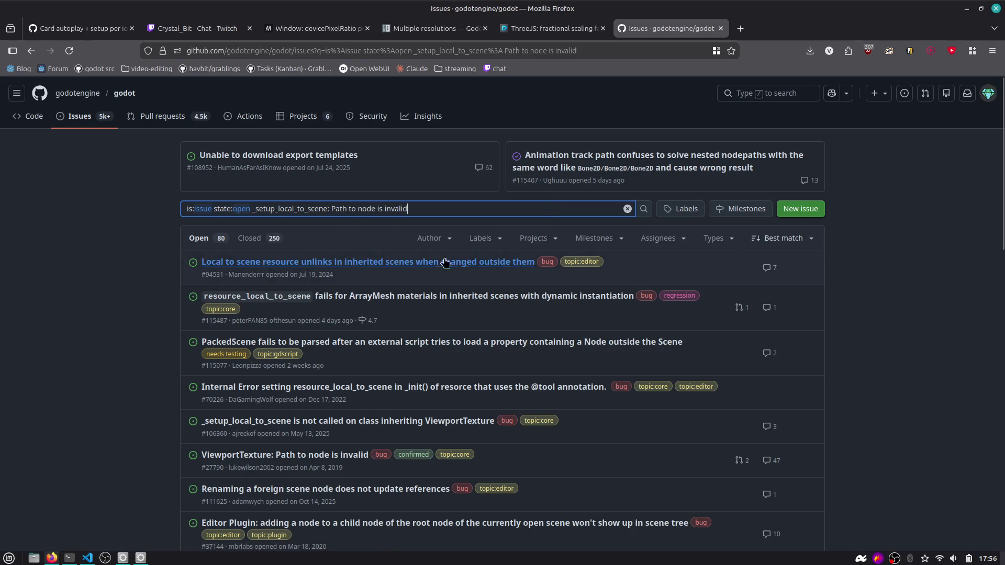
left_click(484, 238)
scroll(519, 356, "down", 5)
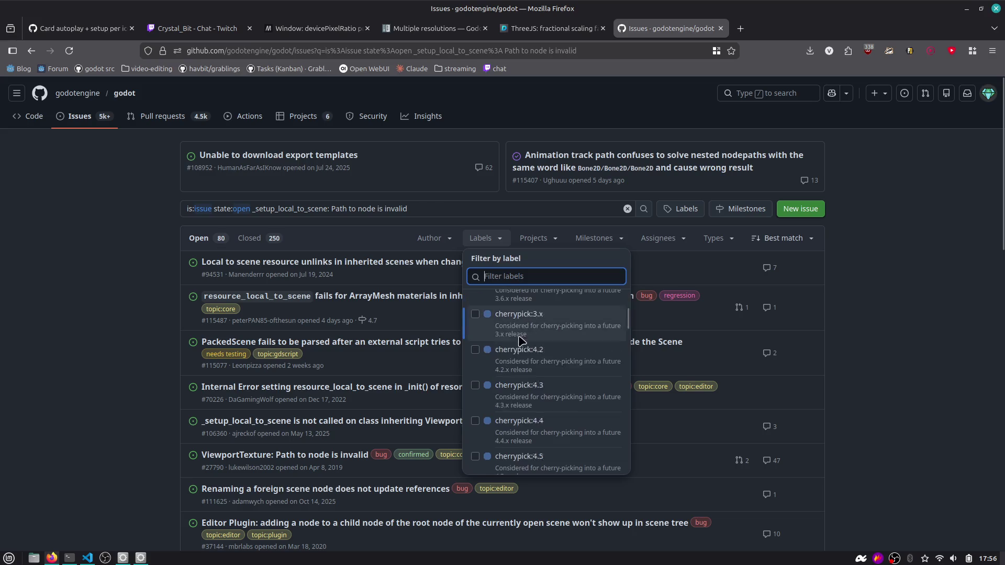
scroll(519, 356, "down", 10)
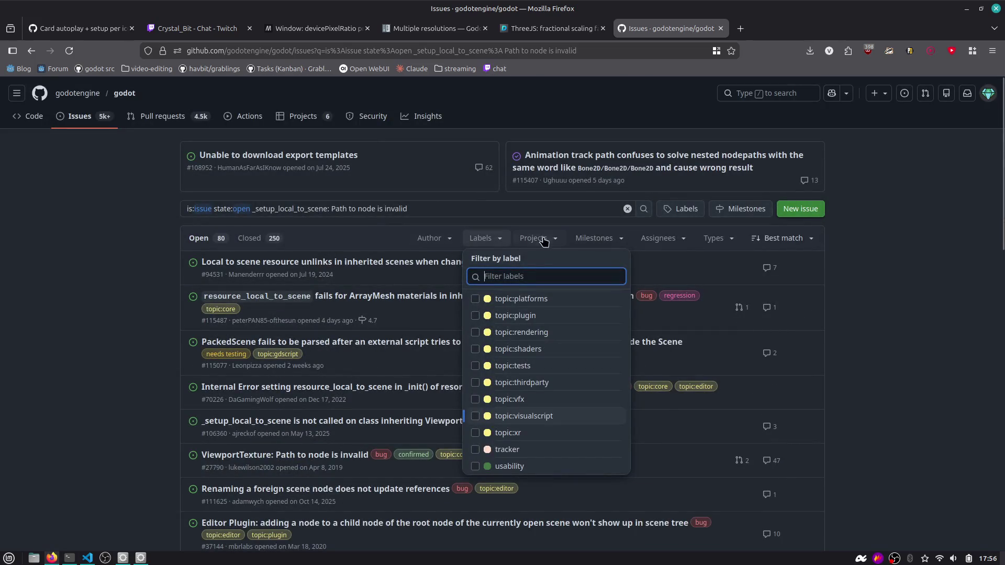
left_click(660, 239)
left_click(622, 240)
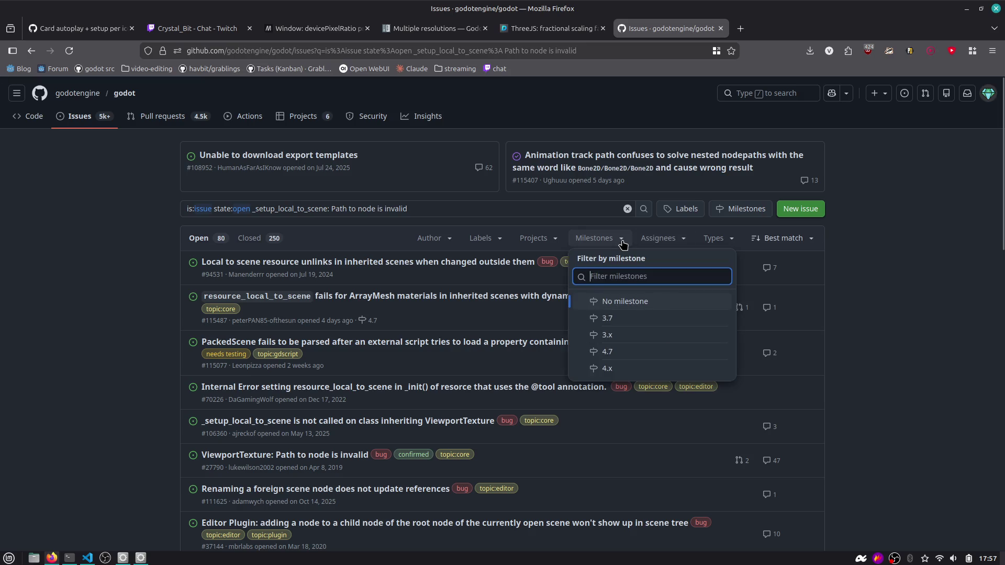
left_click(537, 238)
left_click(195, 281)
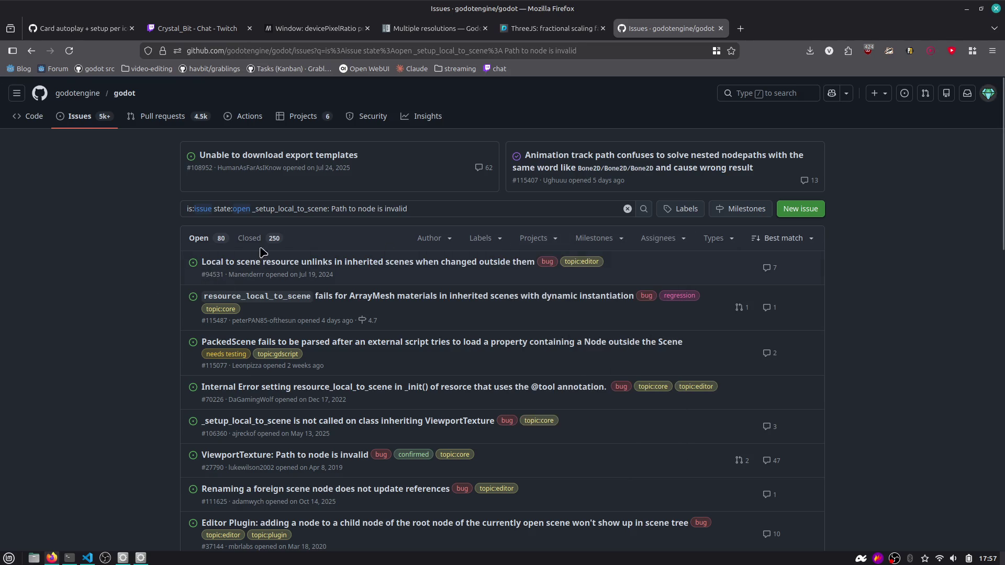
Search issues for '_setup_local_to_scene' alone.
left_click(429, 209)
key("ctrl+shift+Left")
key("ctrl+shift+Left")
key("ctrl+shift+Left")
key("BackSpace")
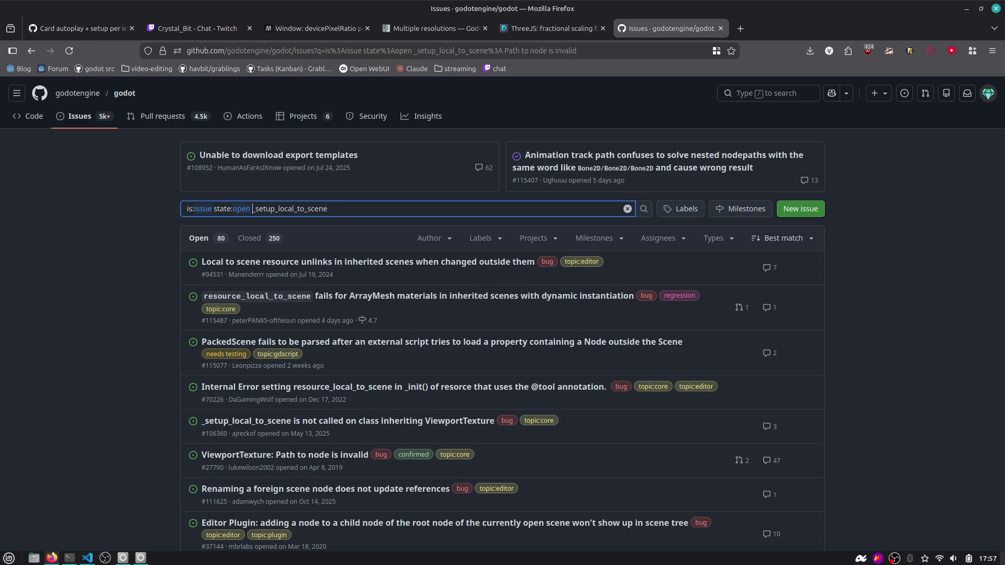
key("Return")
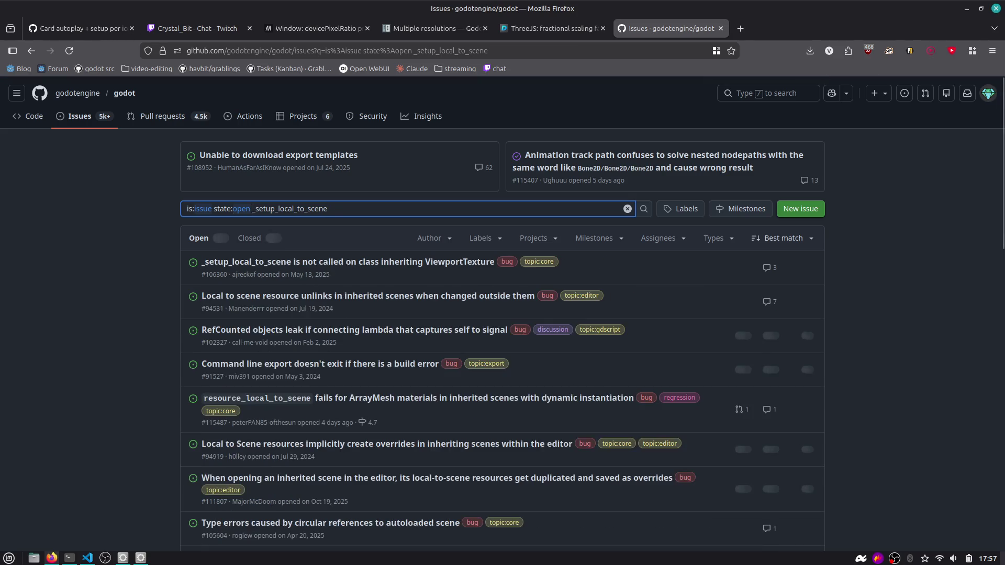
Rerun the search with the full path-to-node phrase and sort by Created on (newest).
left_click(779, 238)
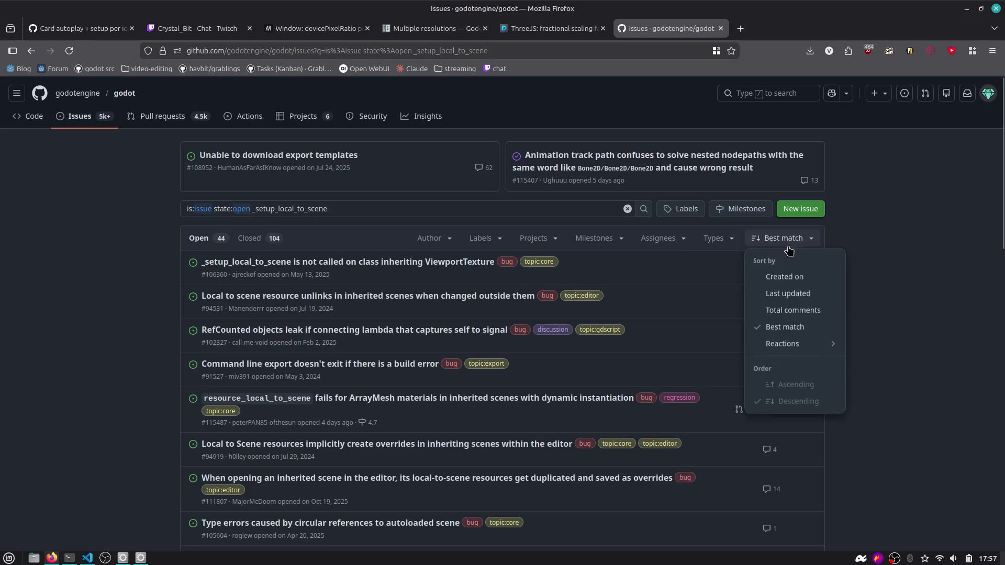
left_click(493, 215)
key("ctrl+v")
left_click(783, 238)
left_click(578, 208)
key("Return")
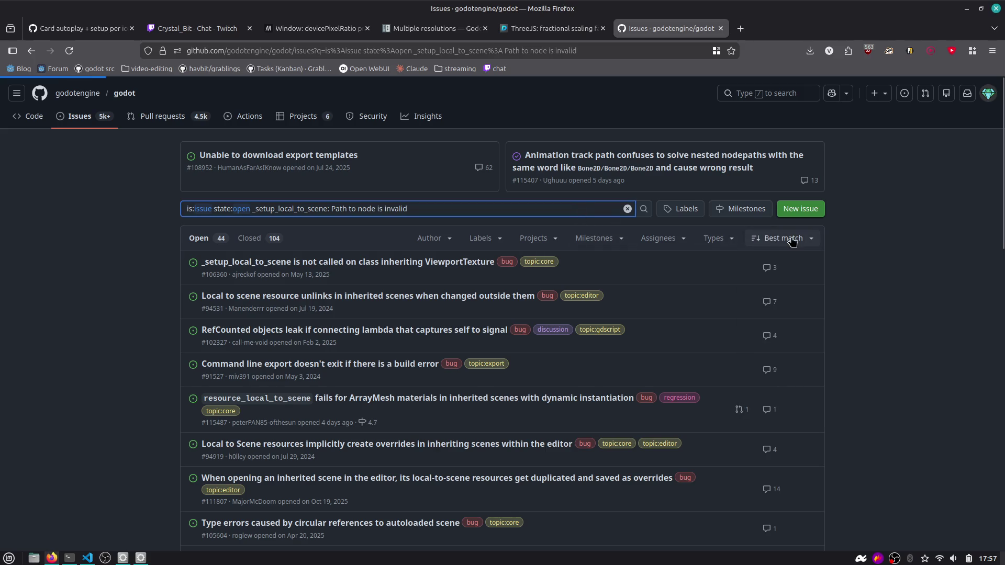
left_click(791, 240)
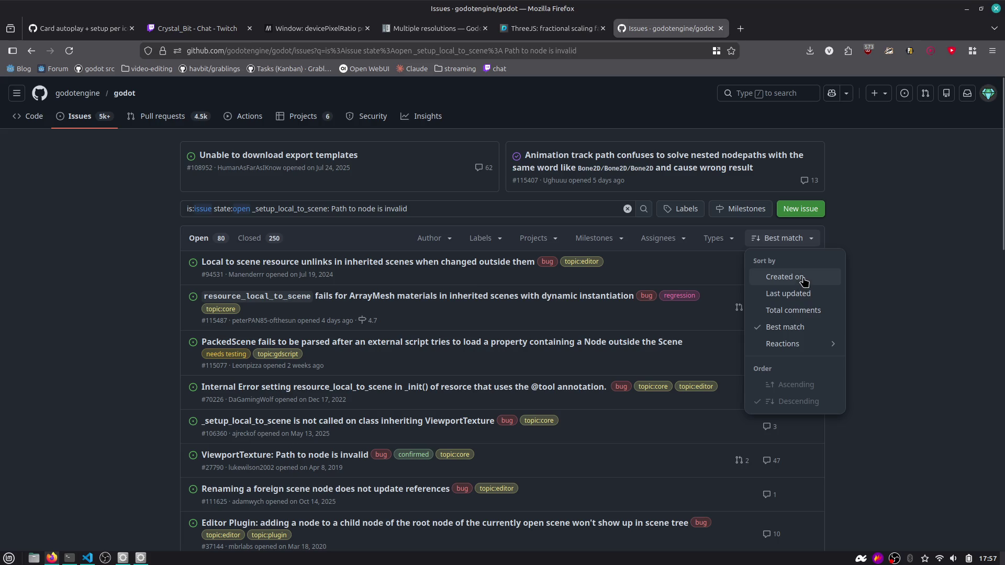
left_click(803, 280)
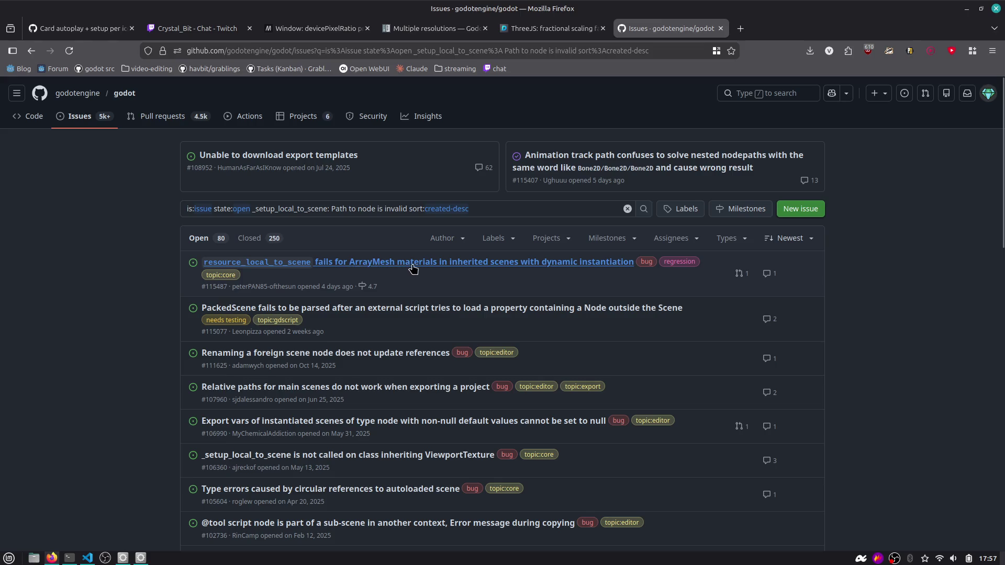
mouse_move(534, 265)
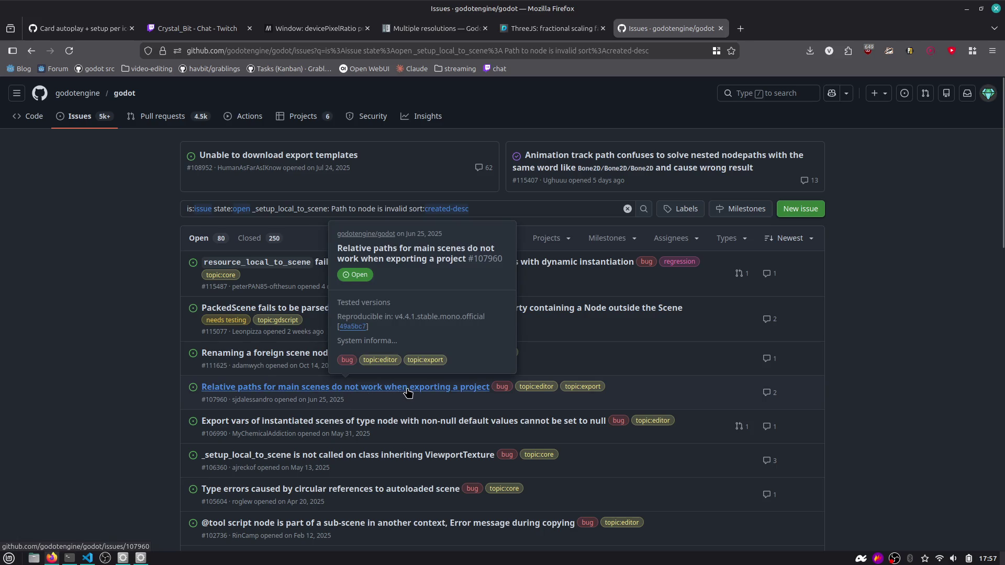
Open issue #115487 and read its description about child scene inheritance.
left_click(335, 263)
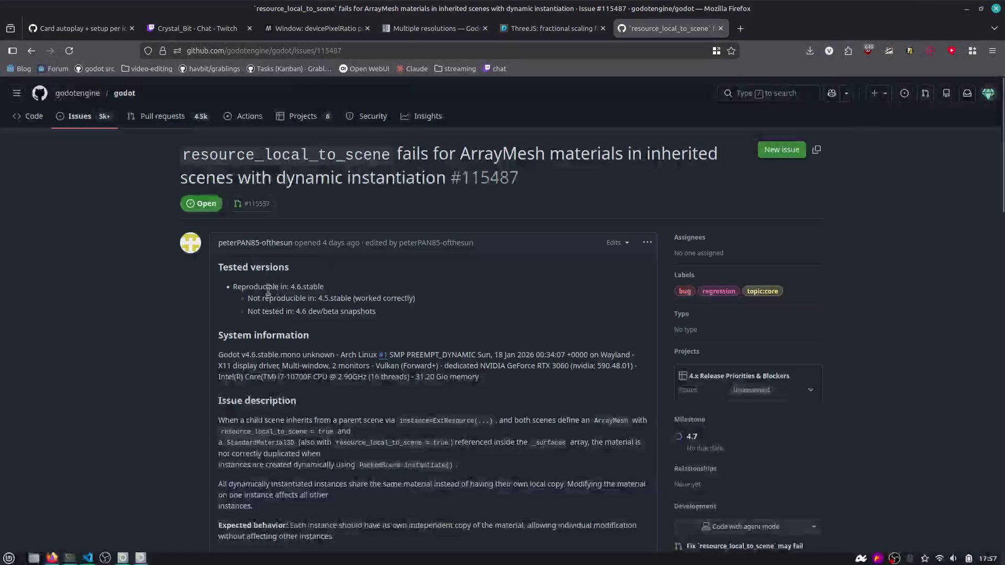
left_click_drag(325, 294, 365, 323)
scroll(361, 320, "down", 4)
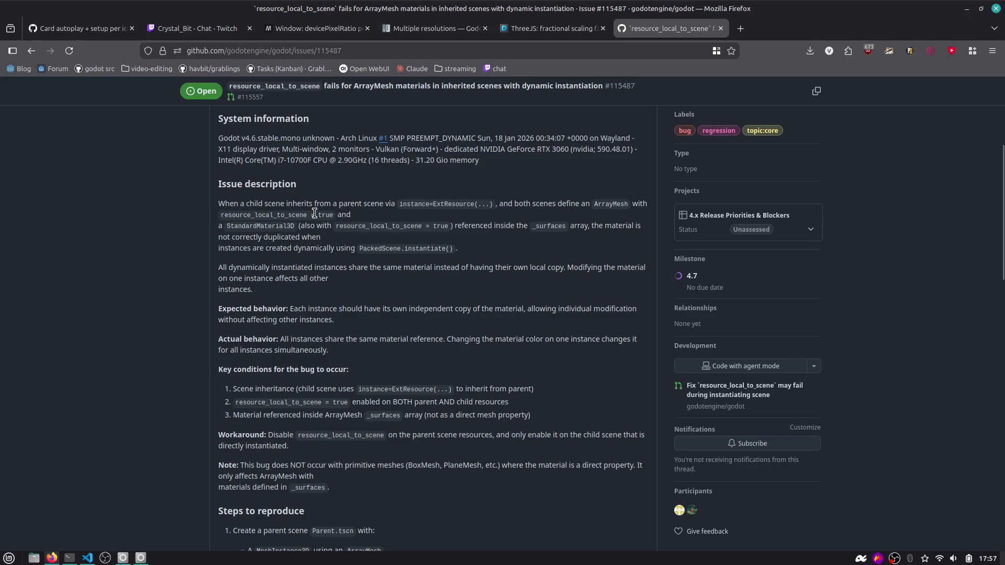
left_click_drag(324, 214, 249, 203)
left_click(356, 215)
Highlight the passages on the _surfaces array, dynamic instantiation and shared materials while reading on.
left_click_drag(480, 226, 570, 235)
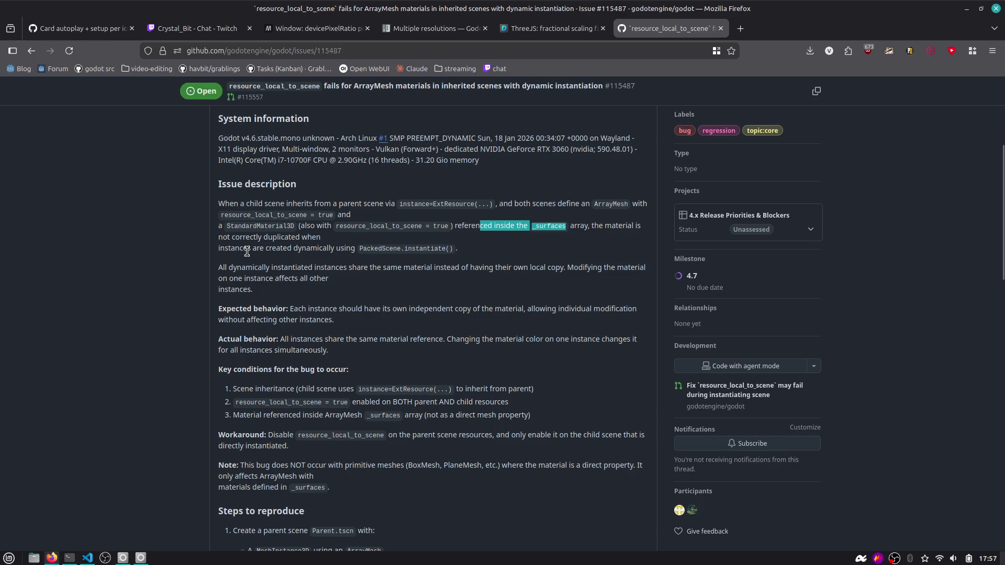
left_click_drag(247, 250, 394, 250)
left_click_drag(246, 268, 358, 284)
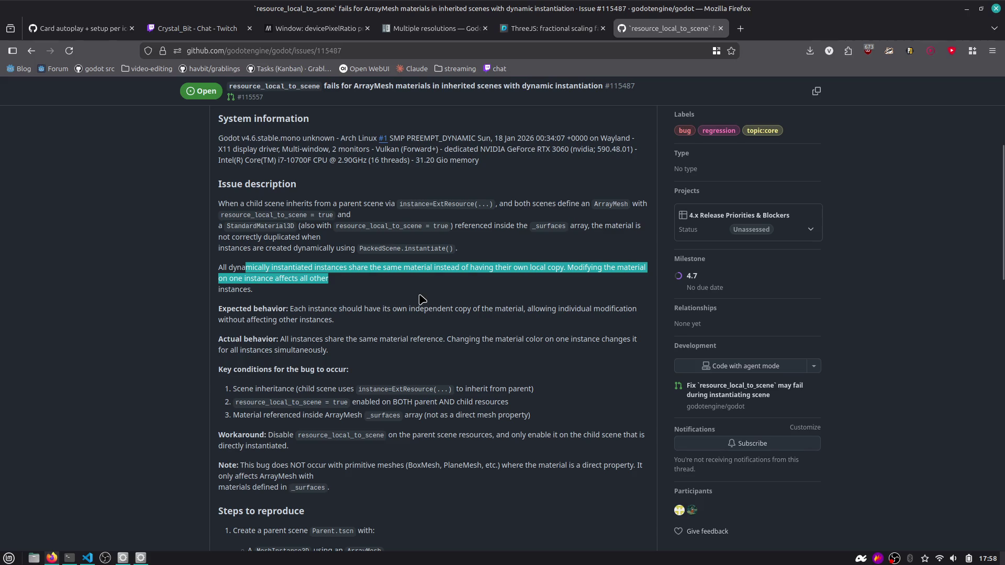
scroll(449, 301, "down", 10)
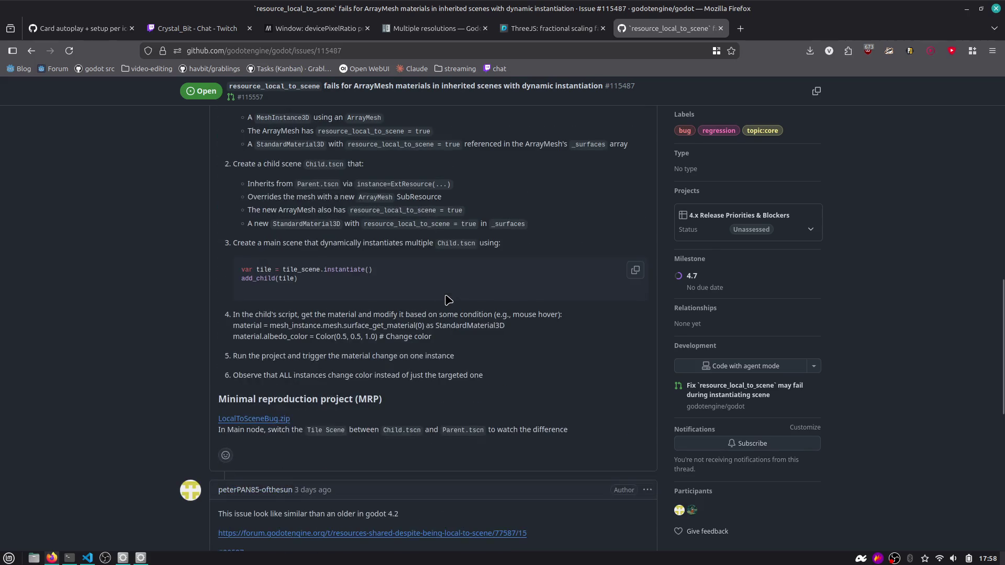
scroll(442, 293, "down", 3)
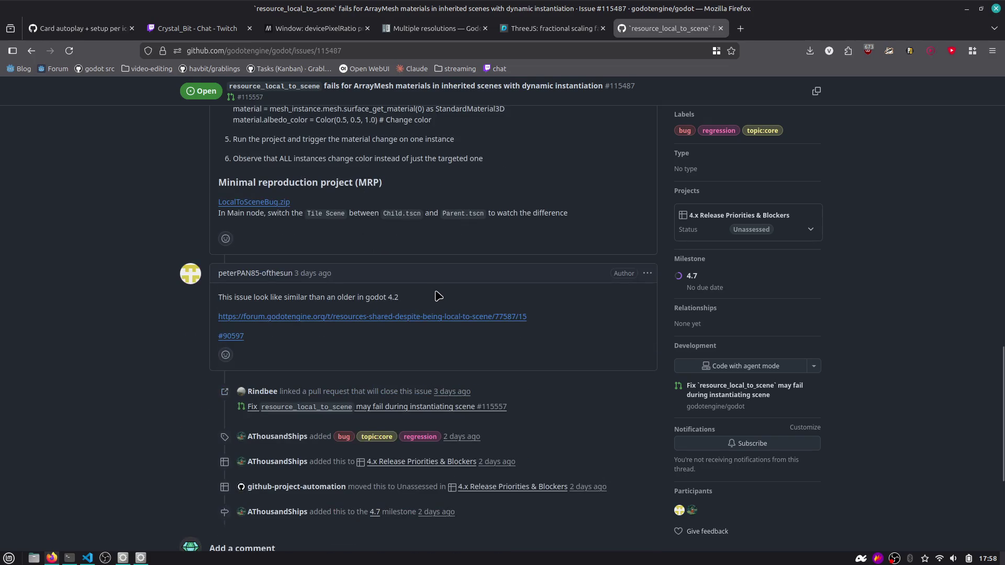
scroll(369, 319, "down", 5)
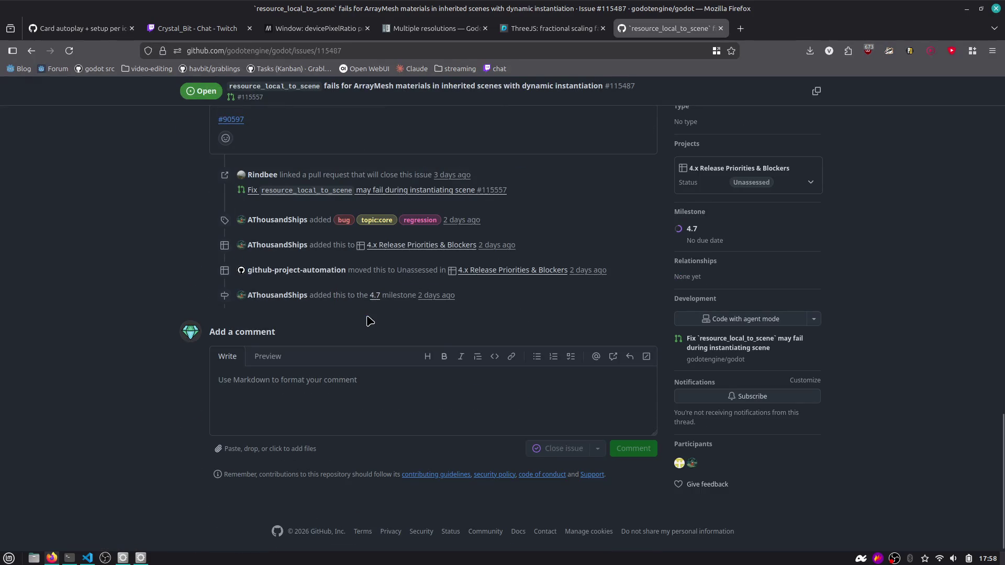
scroll(377, 314, "up", 15)
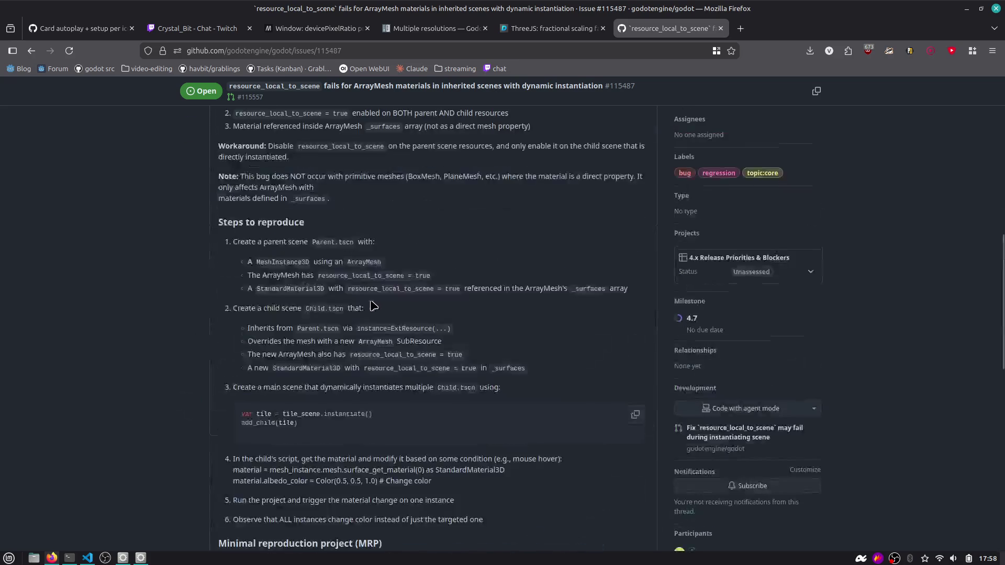
key("alt+Tab")
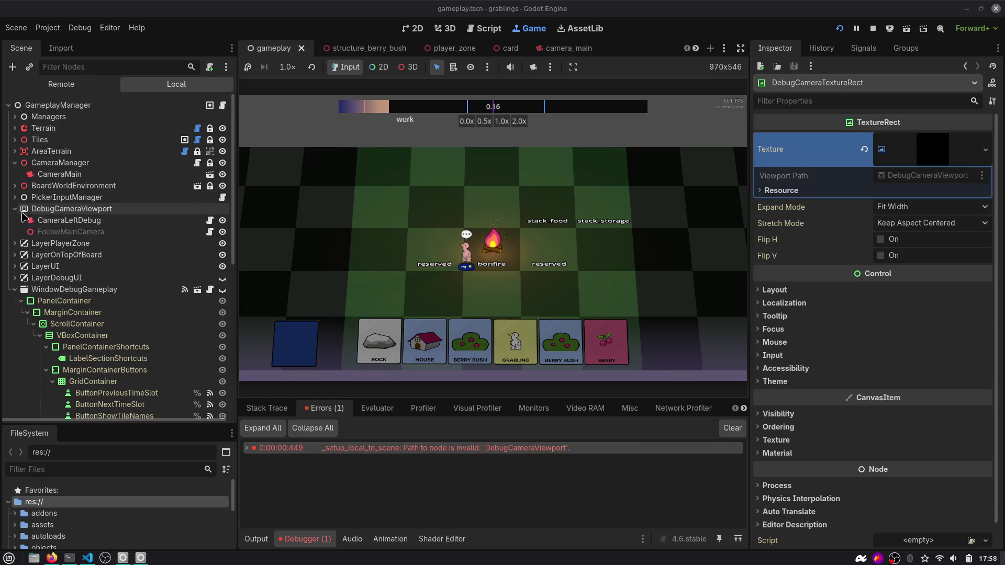
Revert the DebugCameraTextureRect's Texture to empty in the Inspector.
left_click(15, 163)
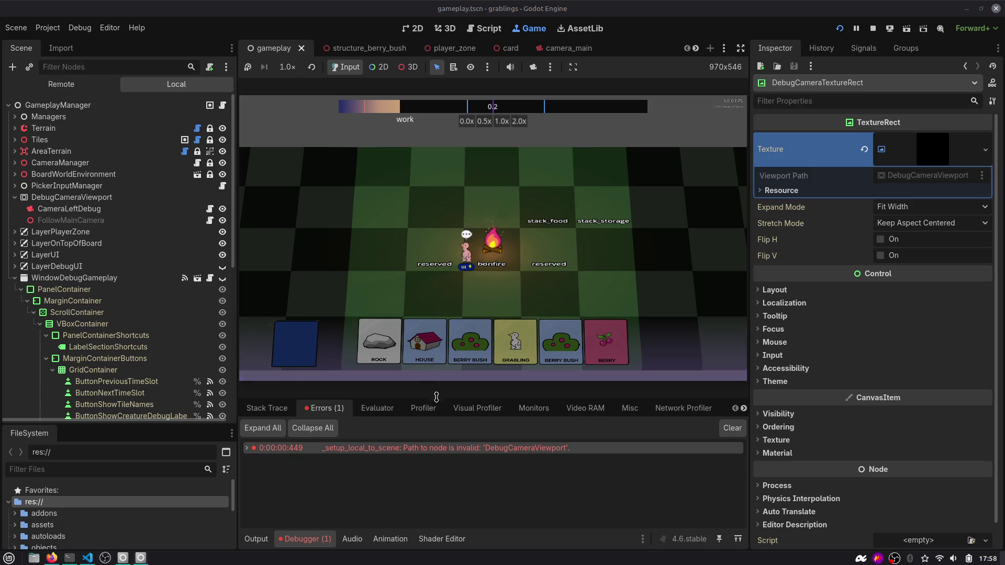
mouse_move(487, 452)
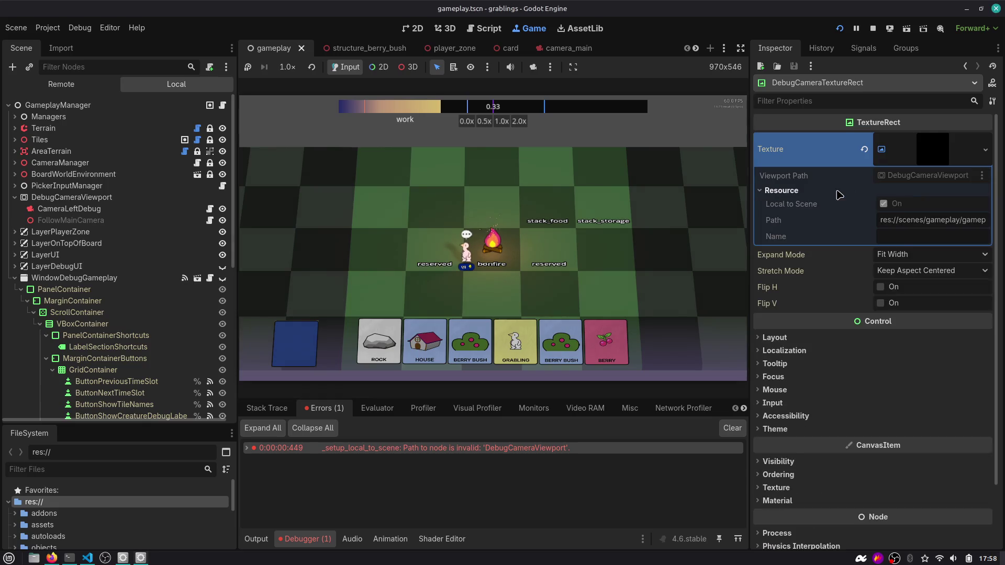
left_click(864, 149)
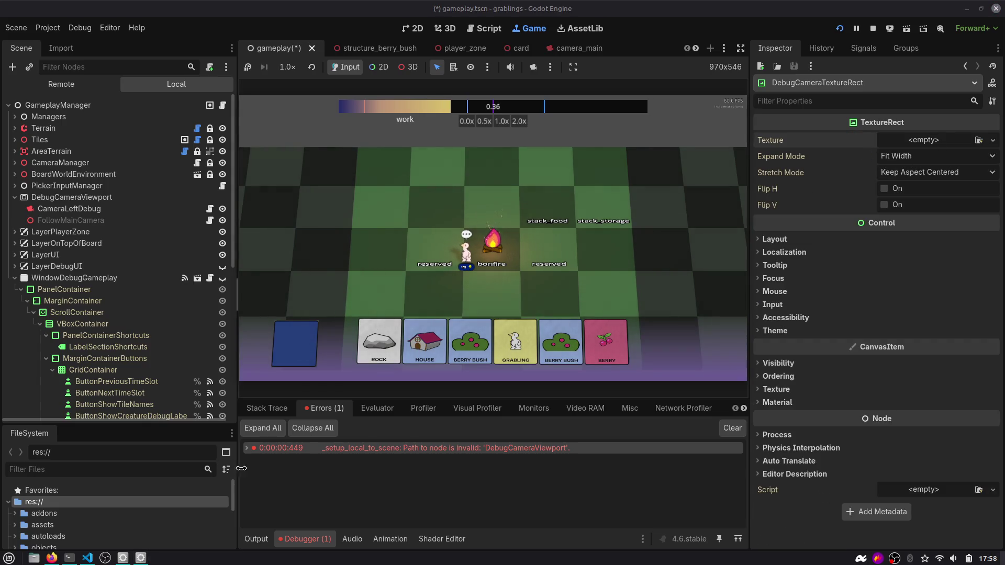
left_click(993, 140)
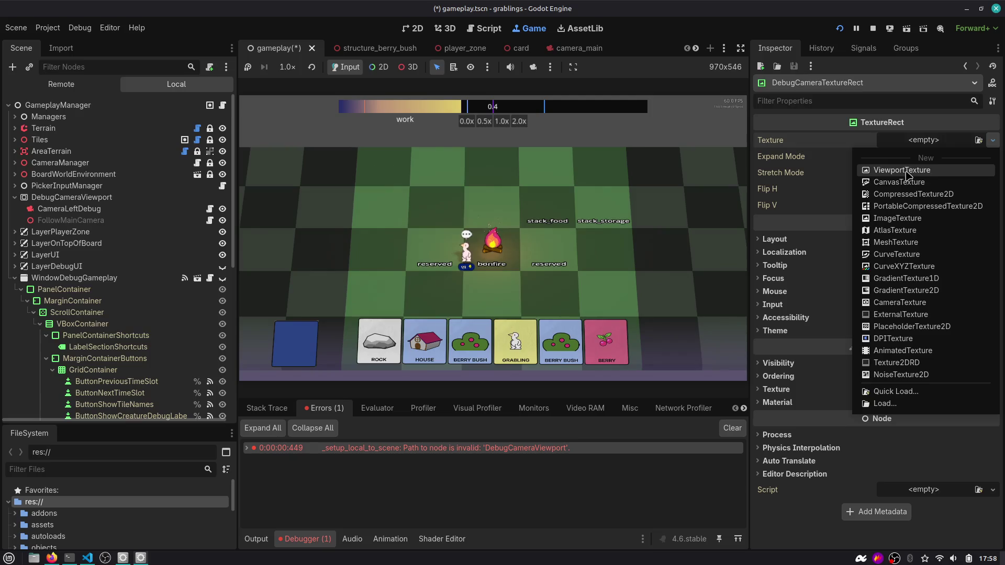
Open the working-tree diff of gameplay.tscn in VS Code.
key("alt+Tab")
key("alt+Tab")
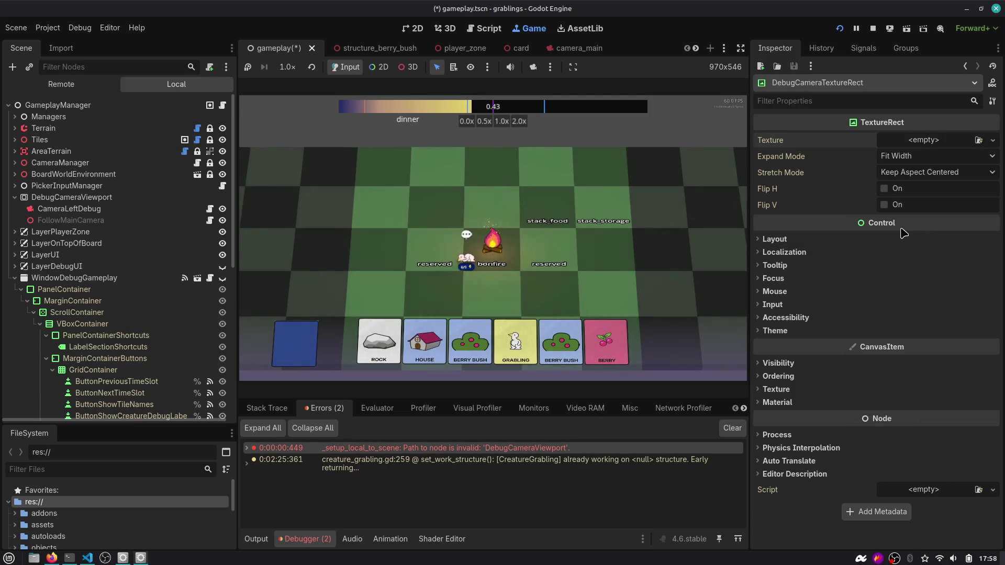
key("alt+Tab")
left_click(122, 93)
left_click(125, 93)
left_click(125, 102)
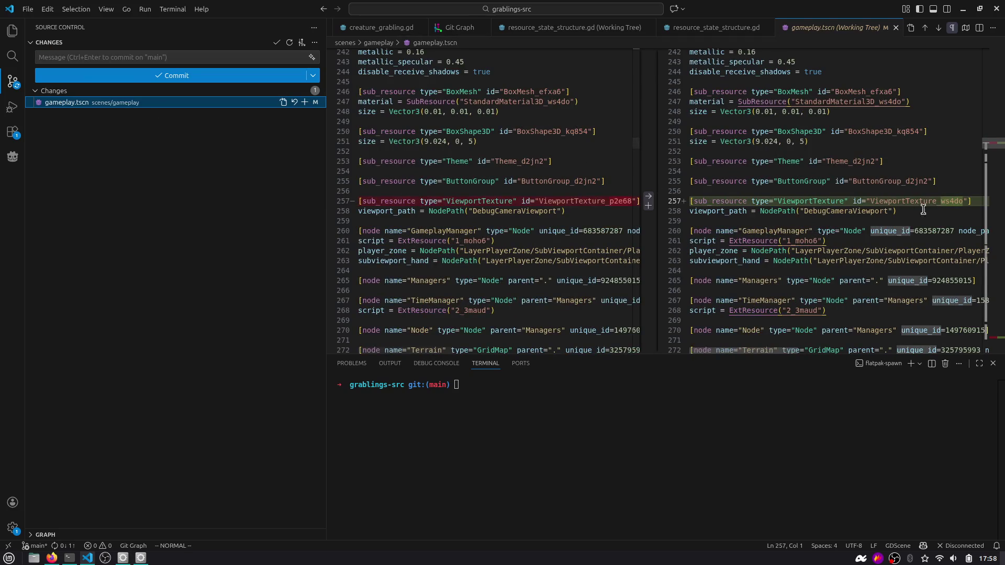
Jump to the line 783 change and trace ViewportTexture_ws4do to its DebugCameraViewport path.
left_click(938, 27)
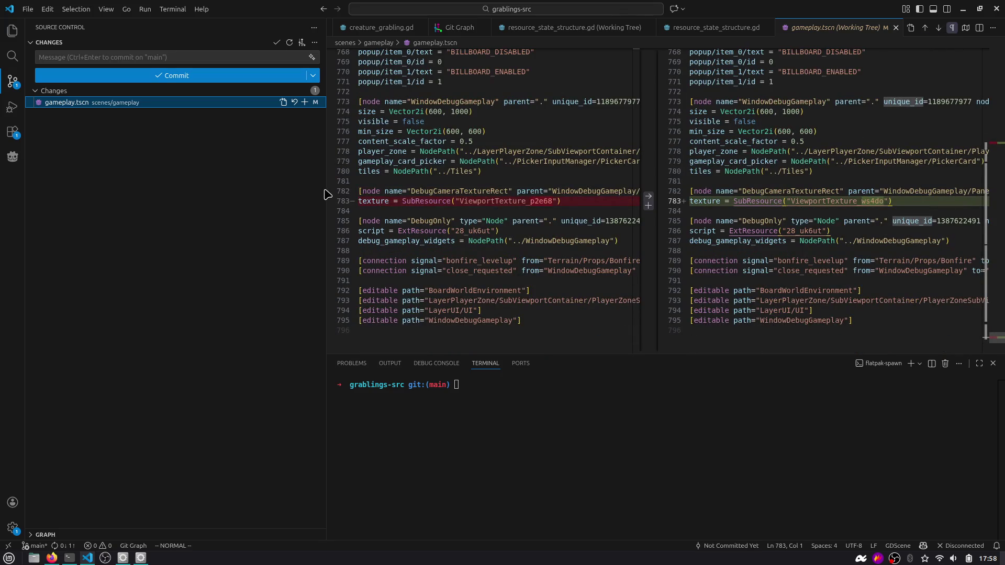
left_click_drag(325, 193, 194, 194)
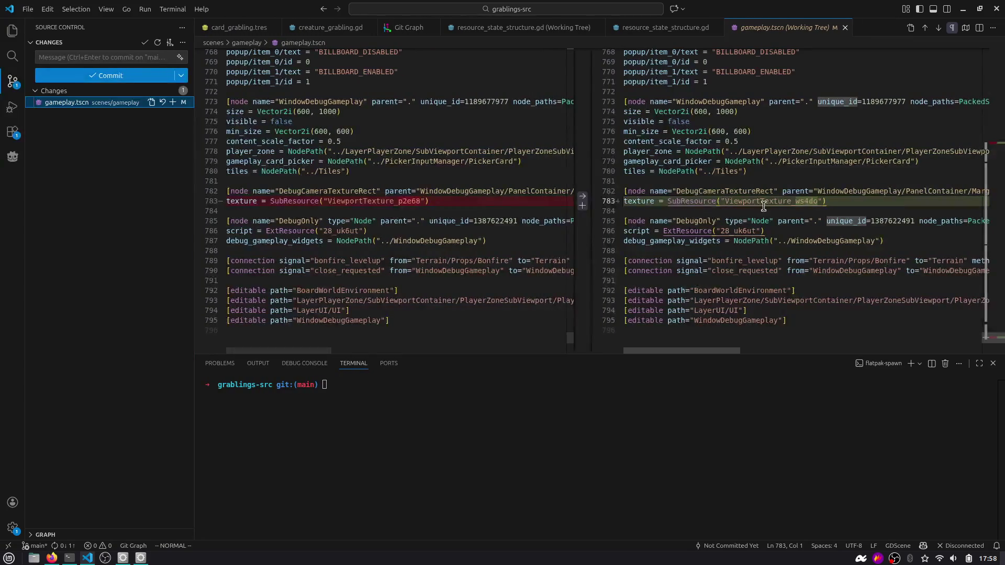
left_click(765, 204)
key("v")
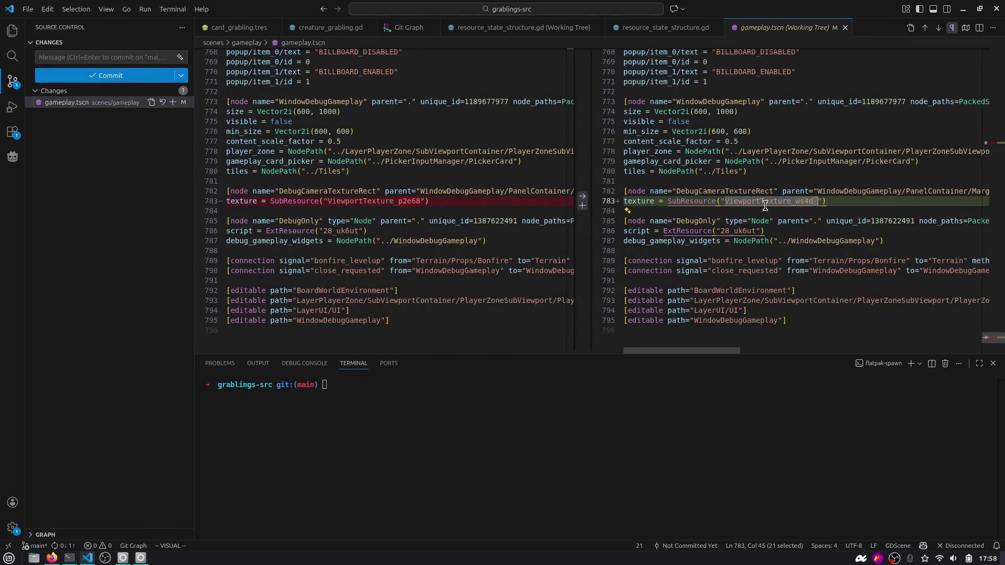
key("numbersign")
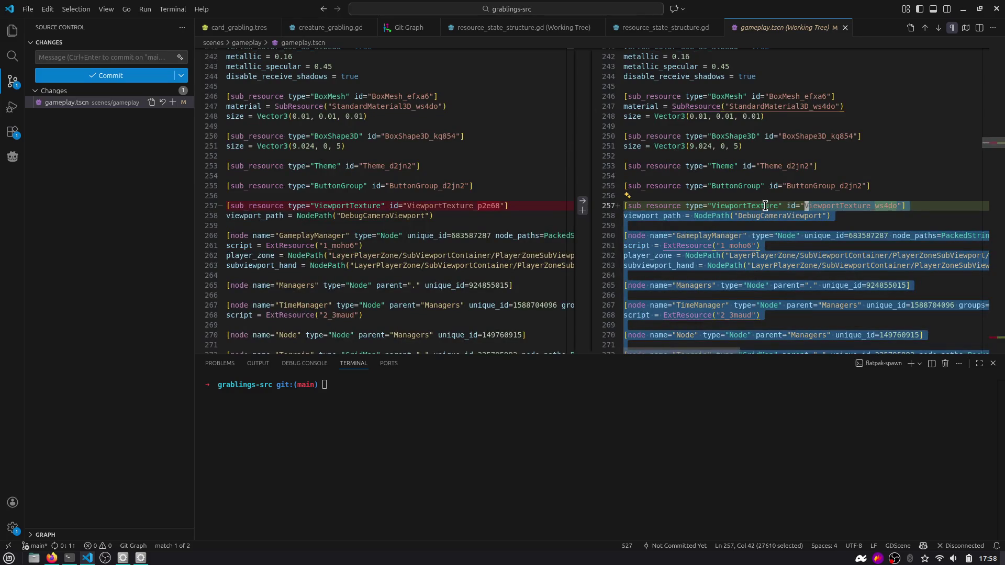
double_click(781, 216)
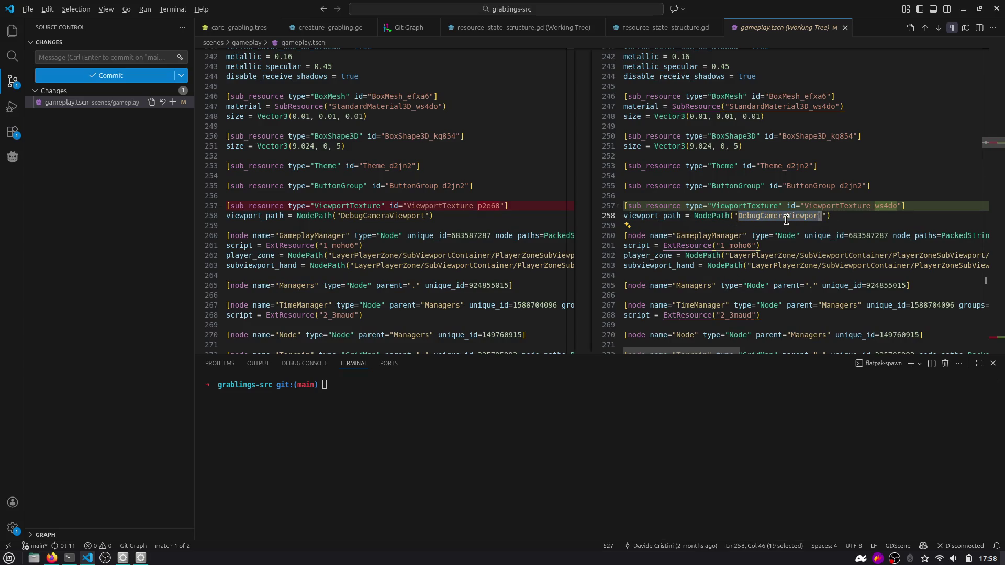
key("alt+Tab")
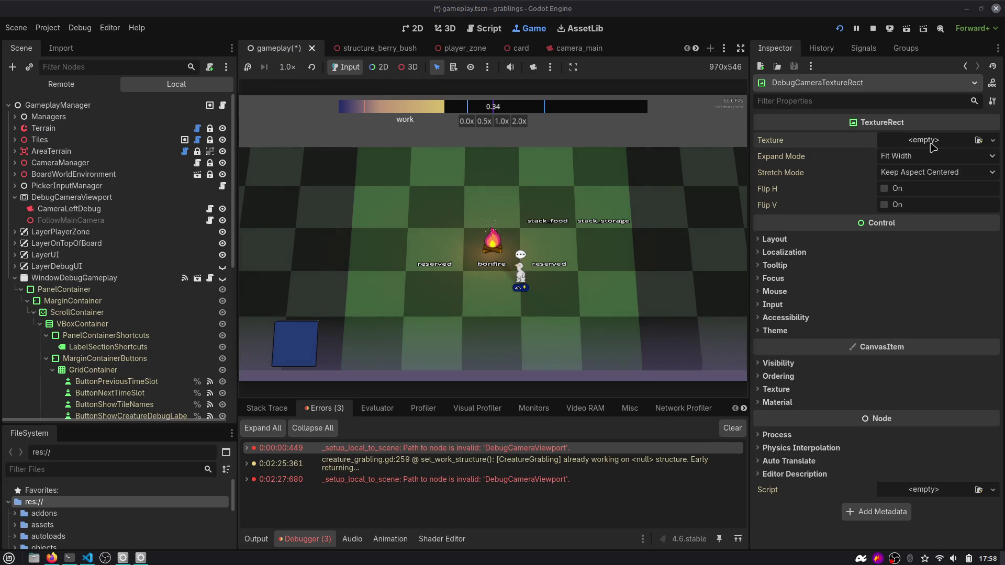
Assign a New ViewportTexture to the Texture, picking DebugCameraViewport as its viewport.
left_click(934, 147)
left_click(931, 160)
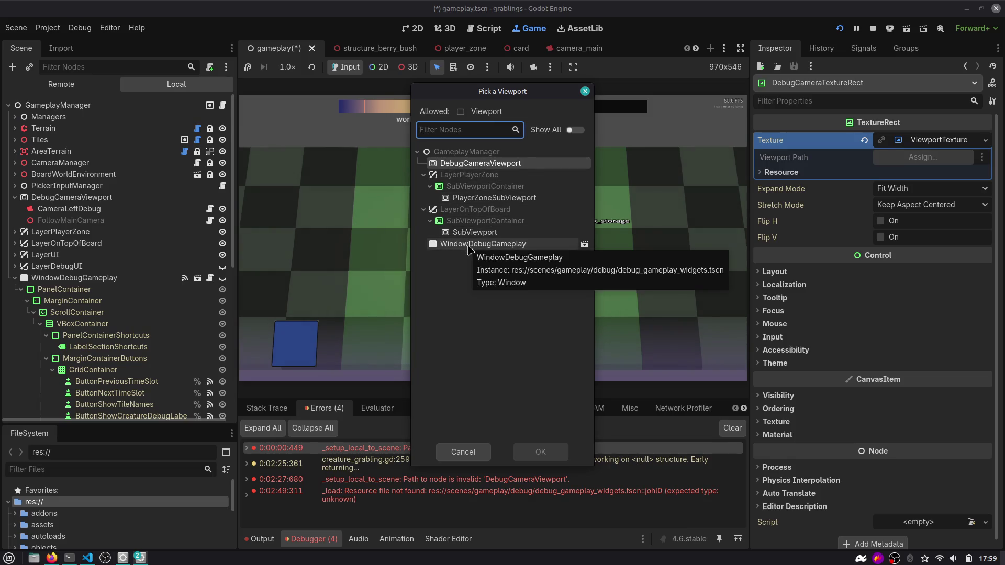
double_click(477, 164)
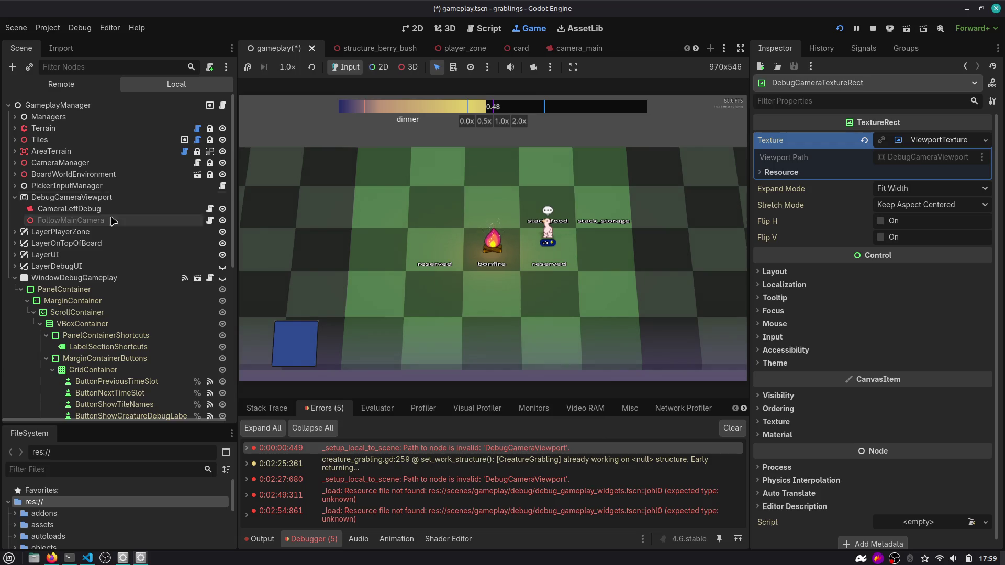
left_click(15, 278)
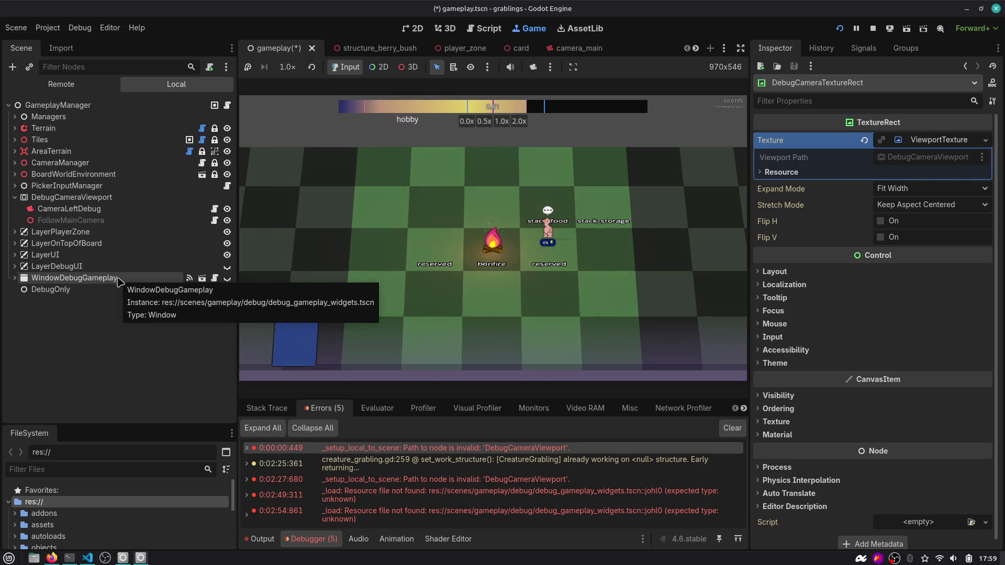
Recheck the DebugCameraViewport path in the gameplay.tscn diff.
key("alt+Tab")
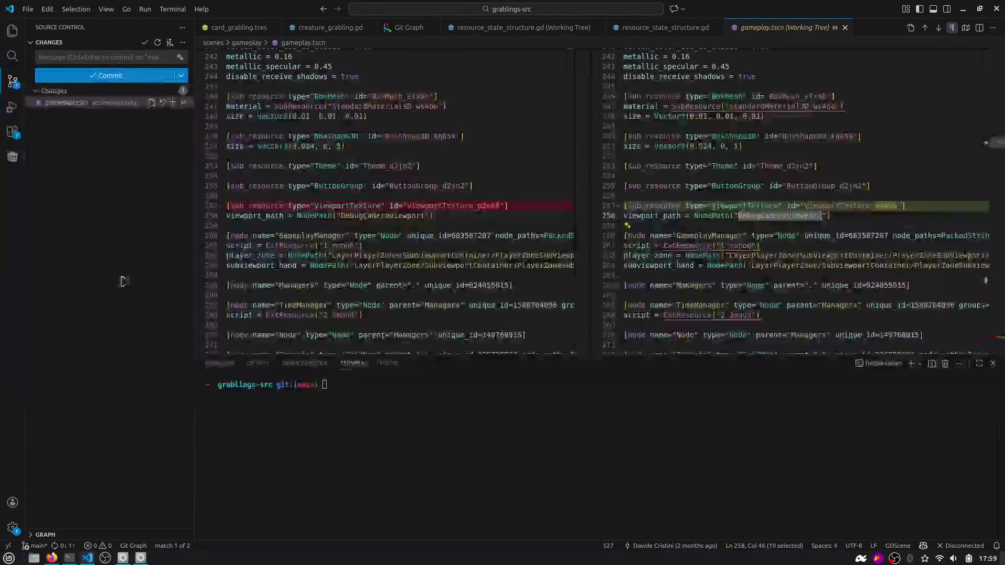
left_click(739, 215)
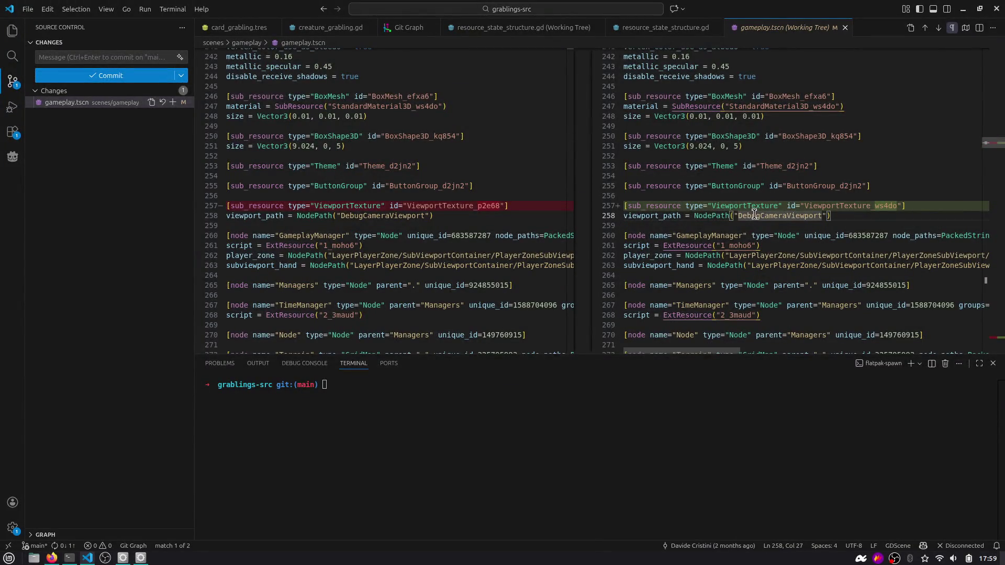
type("../")
key("alt+Tab")
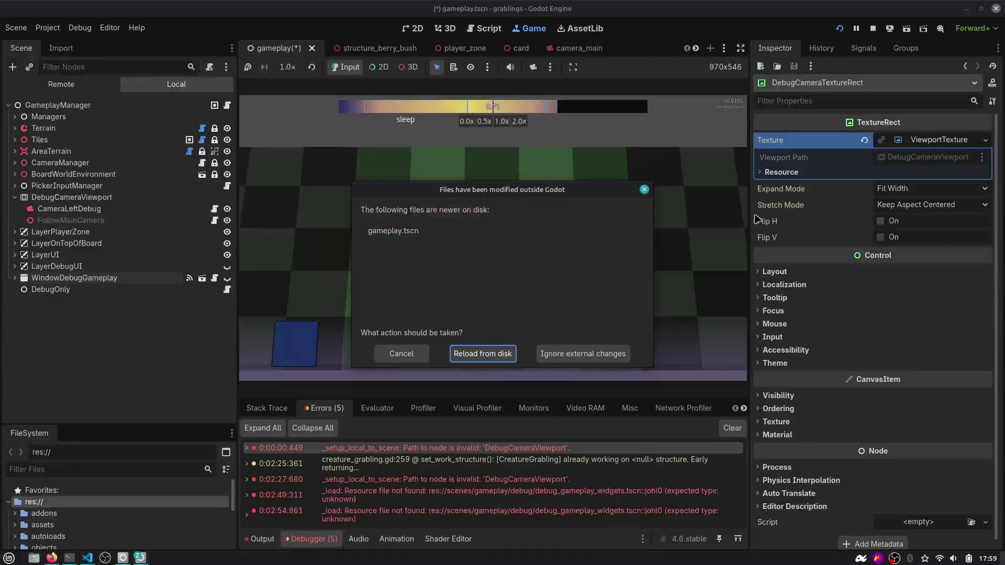
Reload gameplay.tscn from disk, restart the game, and move the debug window aside to see the camera feed.
left_click(489, 356)
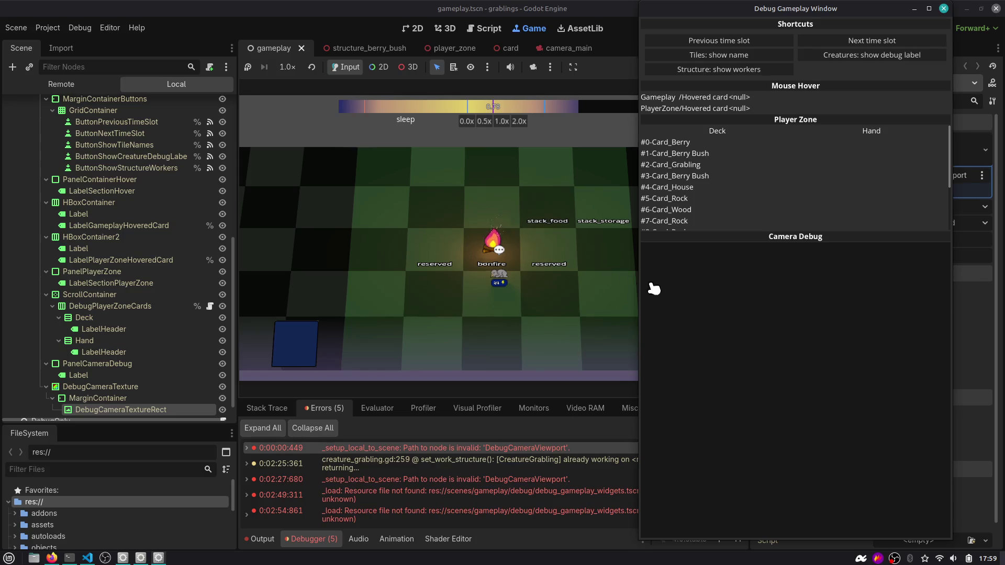
left_click(839, 28)
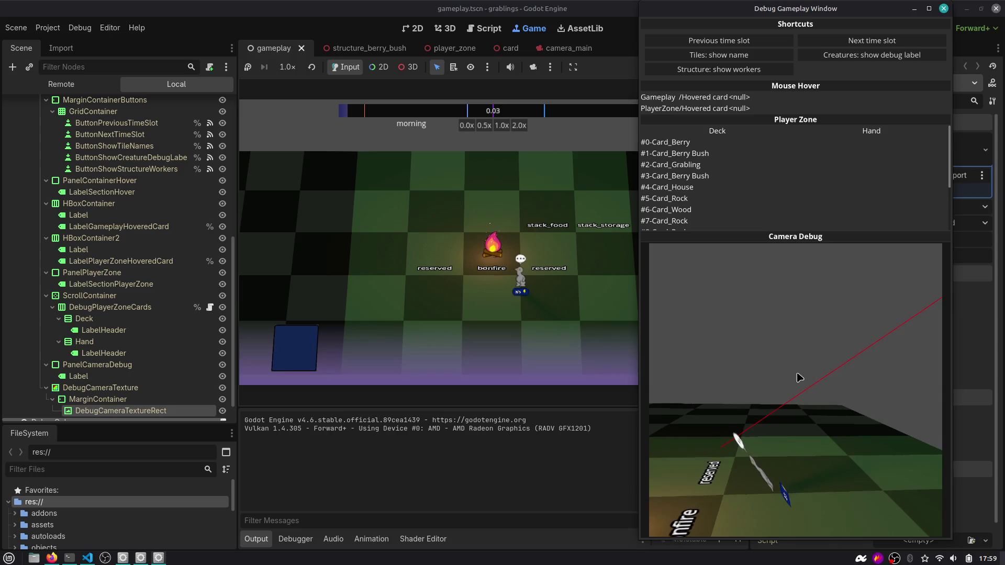
left_click_drag(769, 343, 526, 353)
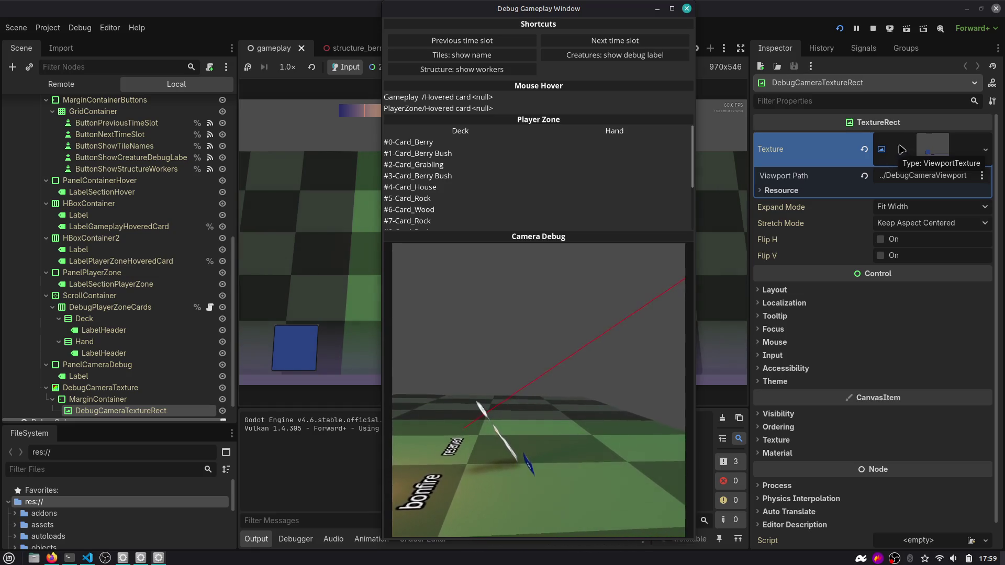
mouse_move(932, 128)
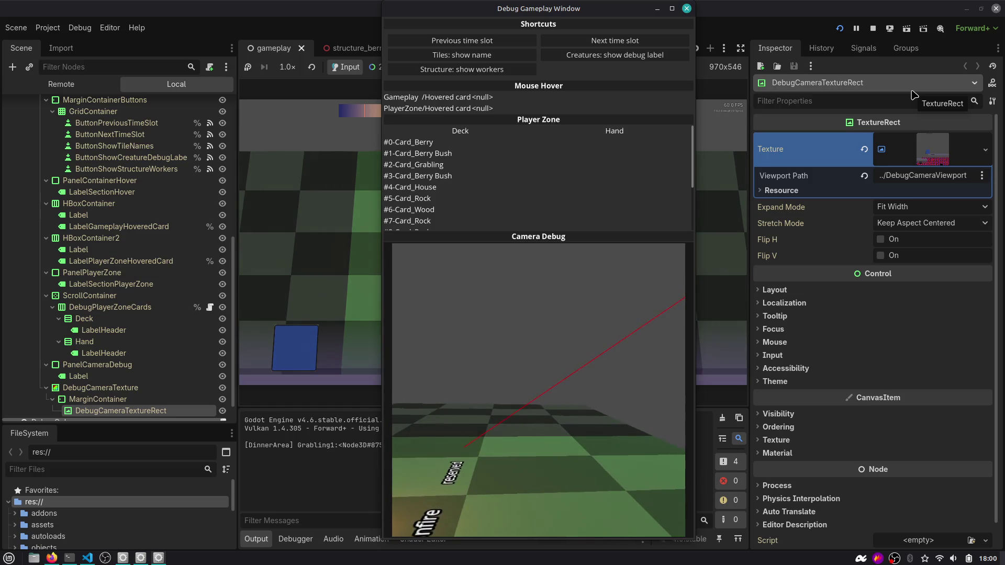
key("alt+Tab")
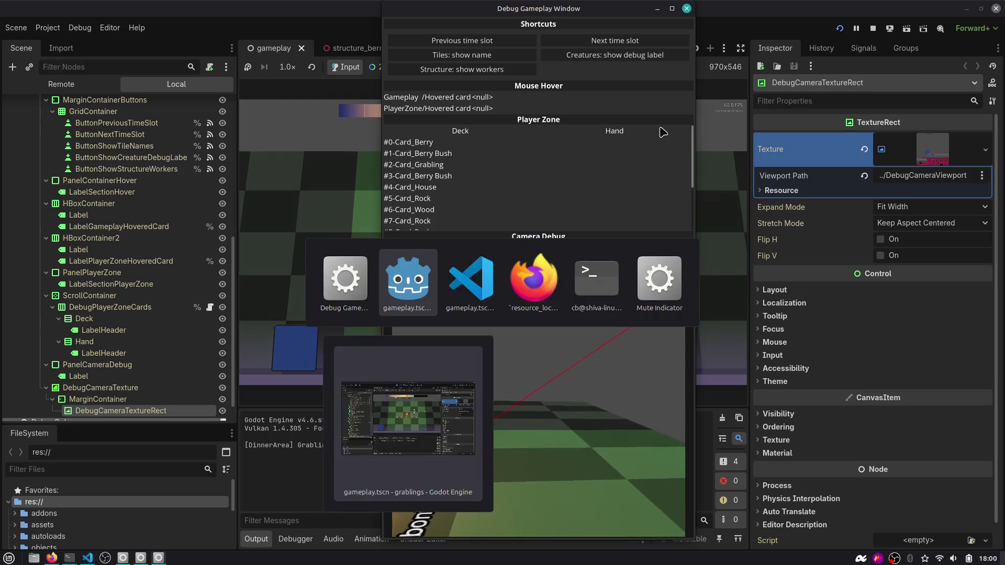
Clear the half-typed command and close the terminal with 'exit'.
key("alt+F4")
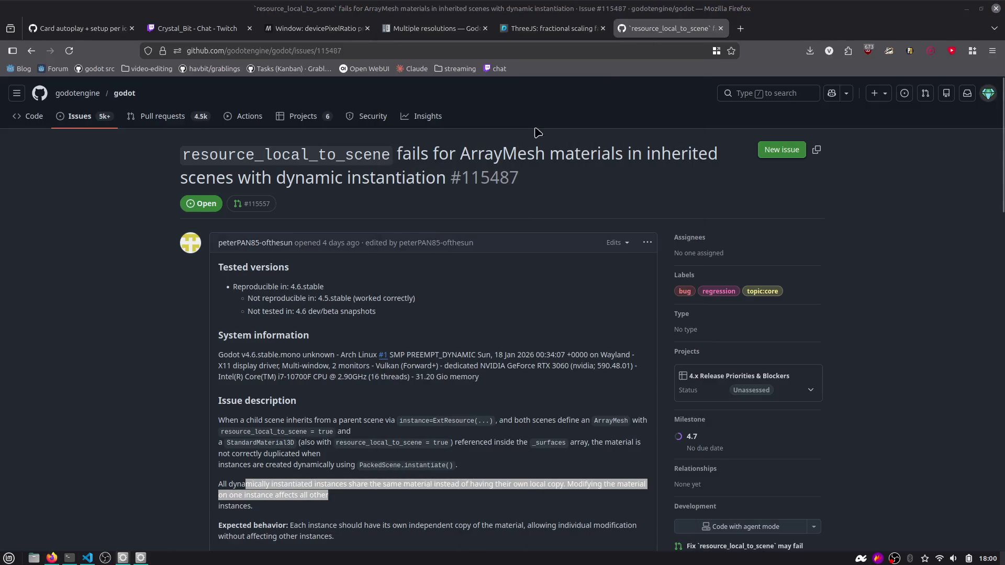
key("alt+Tab")
key("alt+Tab")
key("alt+Tab")
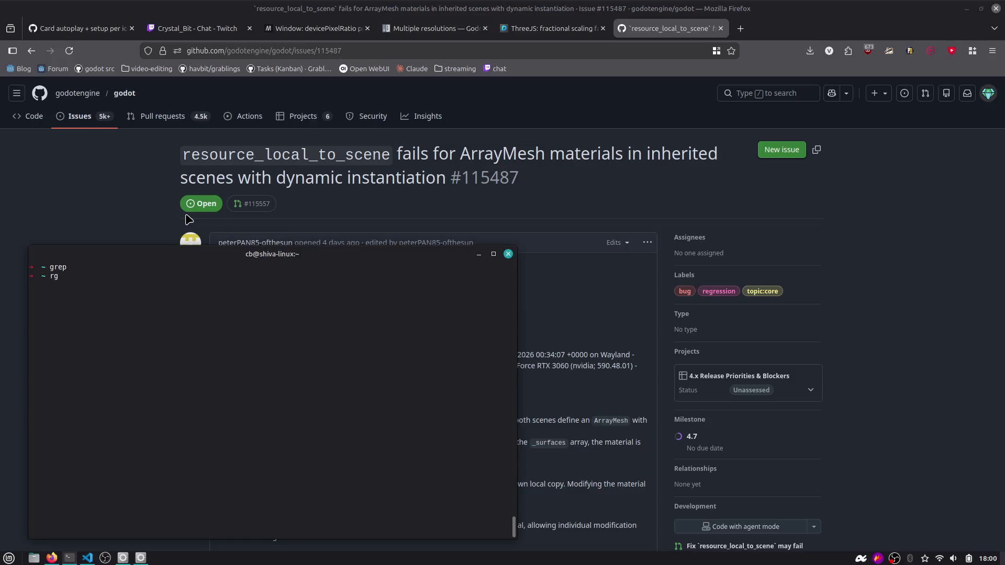
key("BackSpace")
key("BackSpace")
key("BackSpace")
key("ctrl+l")
type("exit")
key("Return")
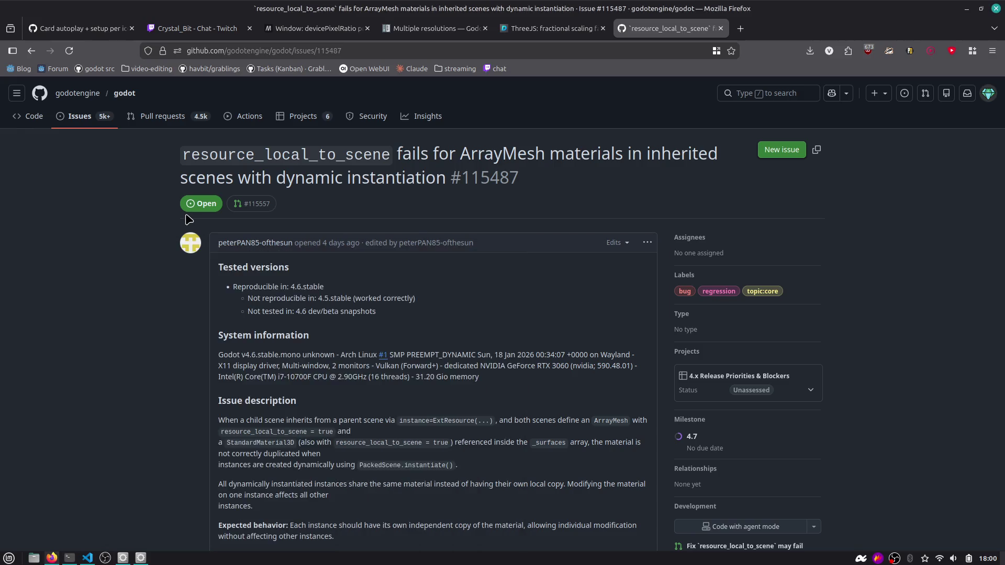
Search 'fd rust' in a new tab, open the sharkdp/fd GitHub page and copy its address.
key("ctrl+t")
type("fin")
key("BackSpace")
key("BackSpace")
type("d rust")
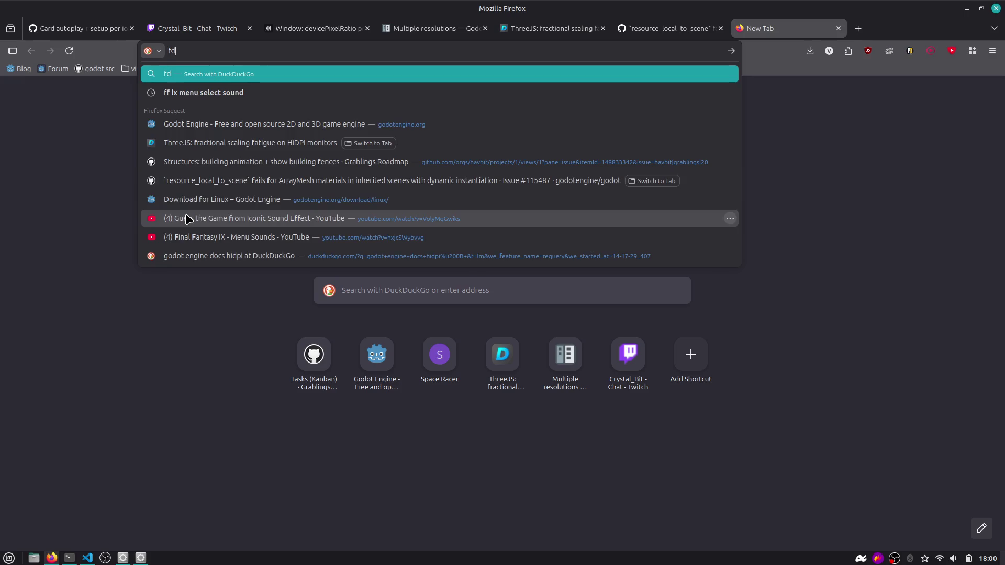
key("Return")
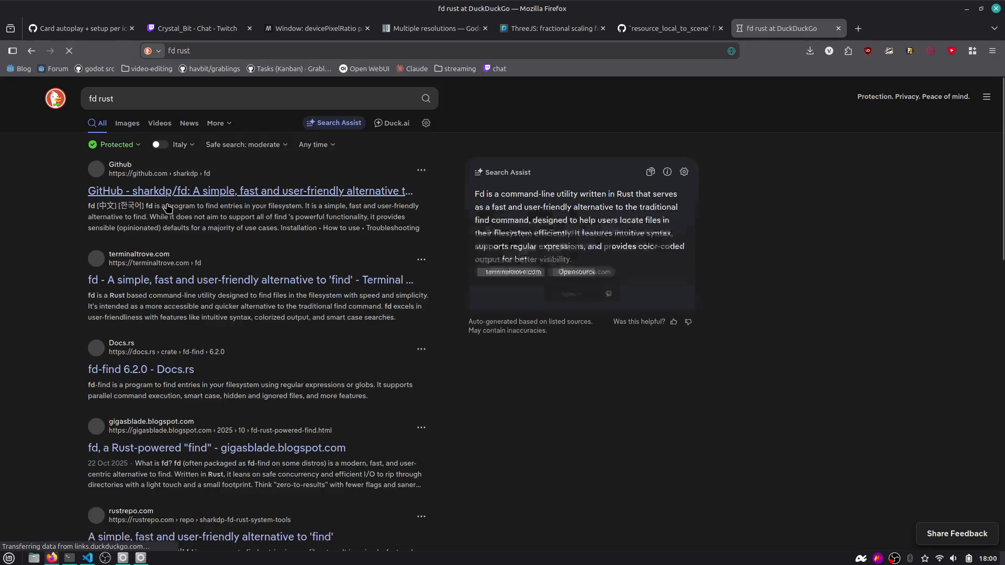
left_click(157, 193)
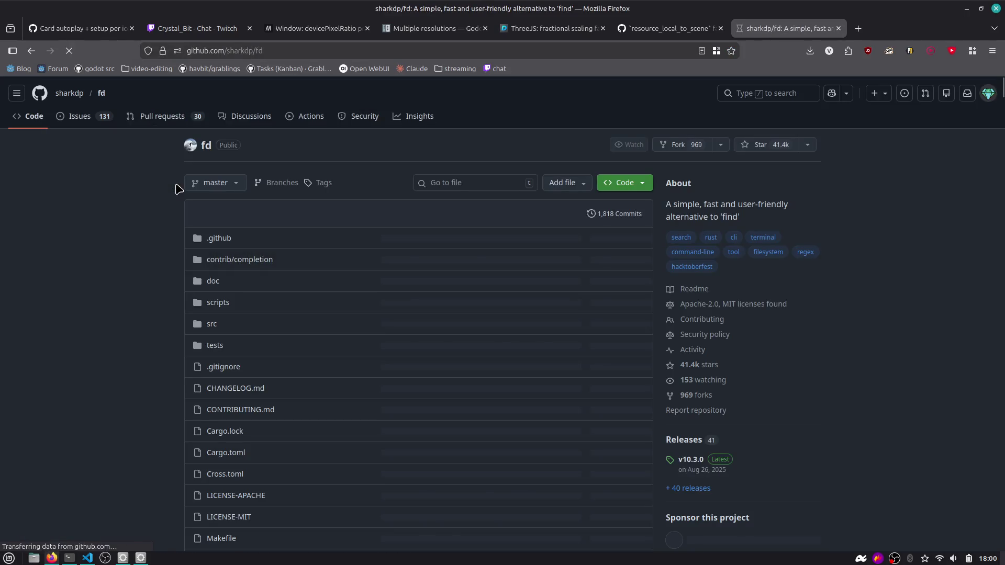
left_click(238, 48)
left_click(83, 207)
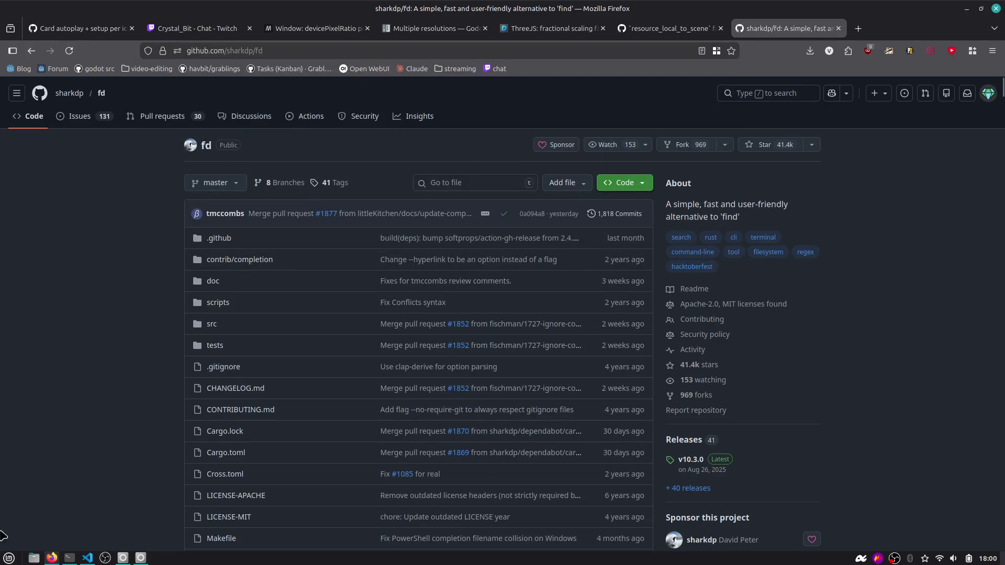
left_click(199, 28)
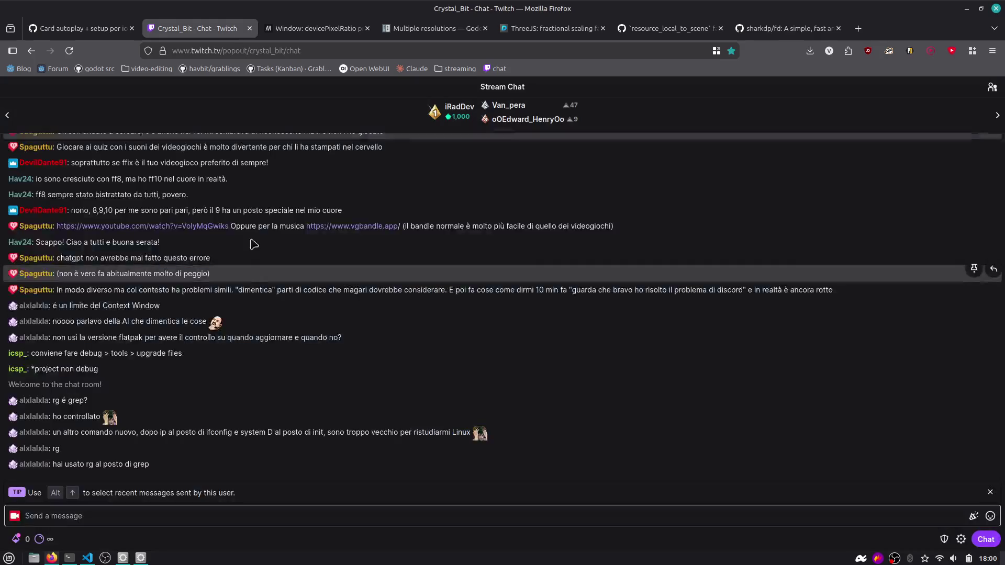
Post the fd repository link in the Twitch chat.
type("https://github.com/sharkdp/fd")
key("Return")
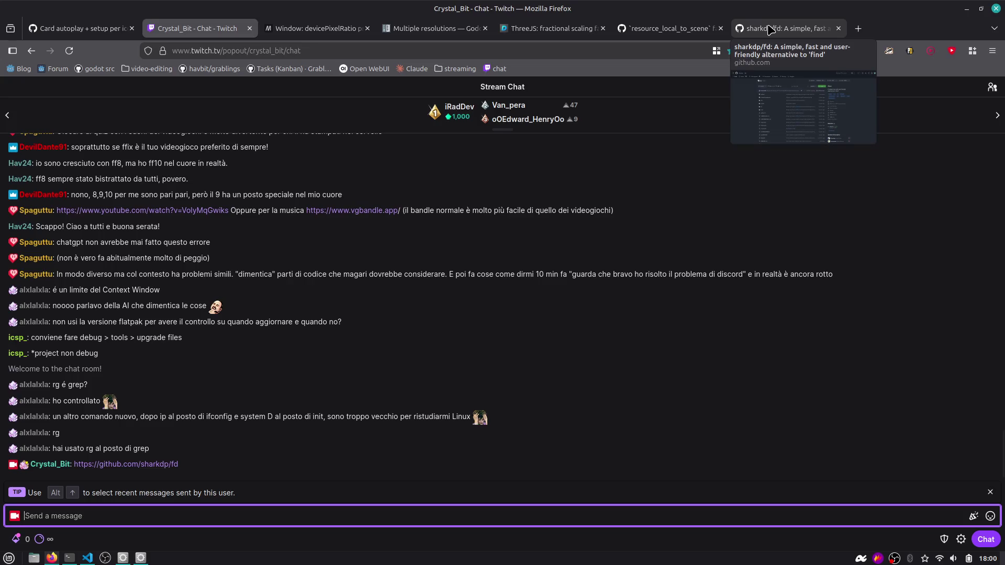
left_click(743, 28)
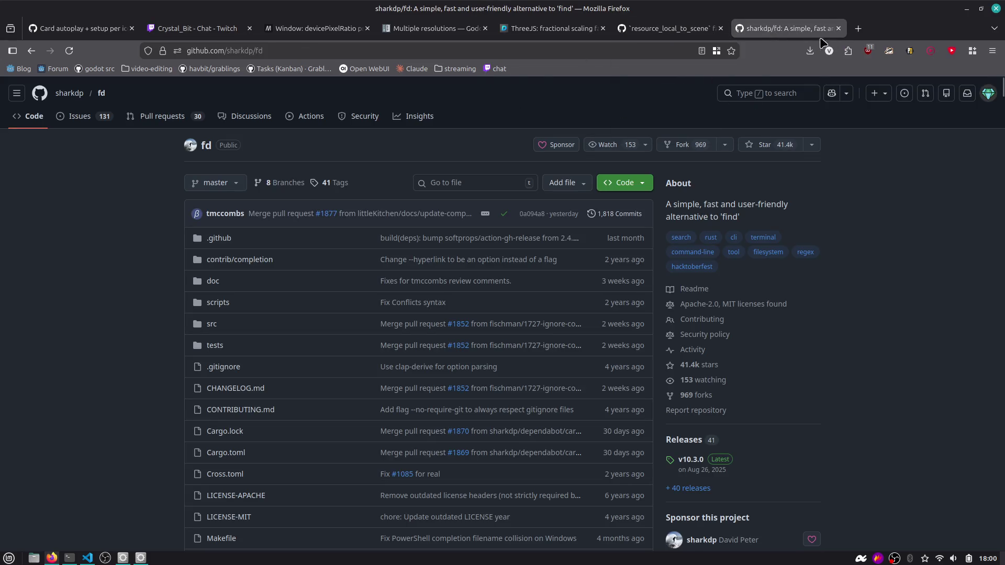
Search 'rg ripgrep' in a new tab and open the ripgrep GitHub result.
left_click(858, 28)
type("rg ripgred")
key("Return")
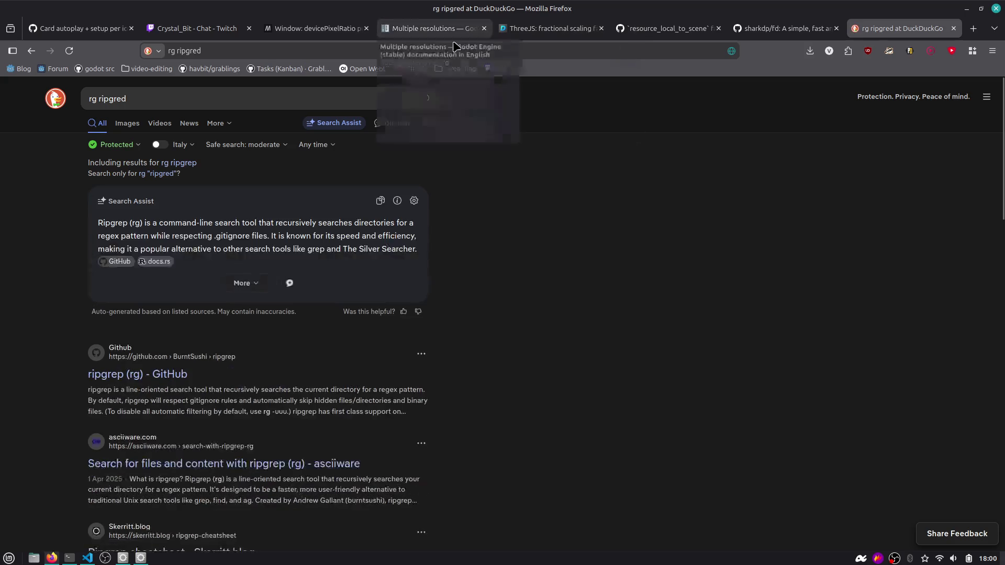
left_click(349, 91)
key("BackSpace")
type("p")
key("Return")
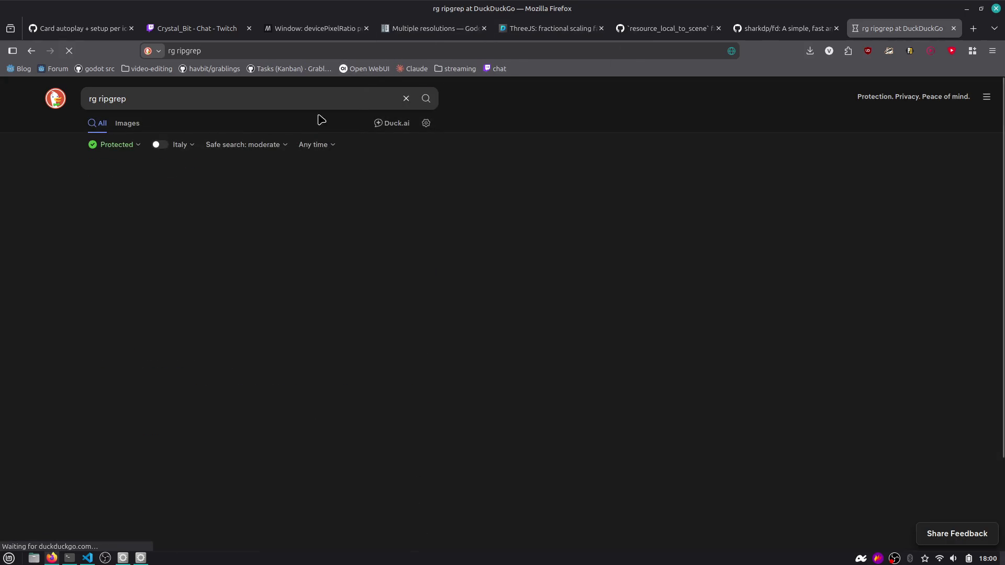
scroll(137, 353, "down", 3)
scroll(138, 353, "up", 3)
left_click(143, 345)
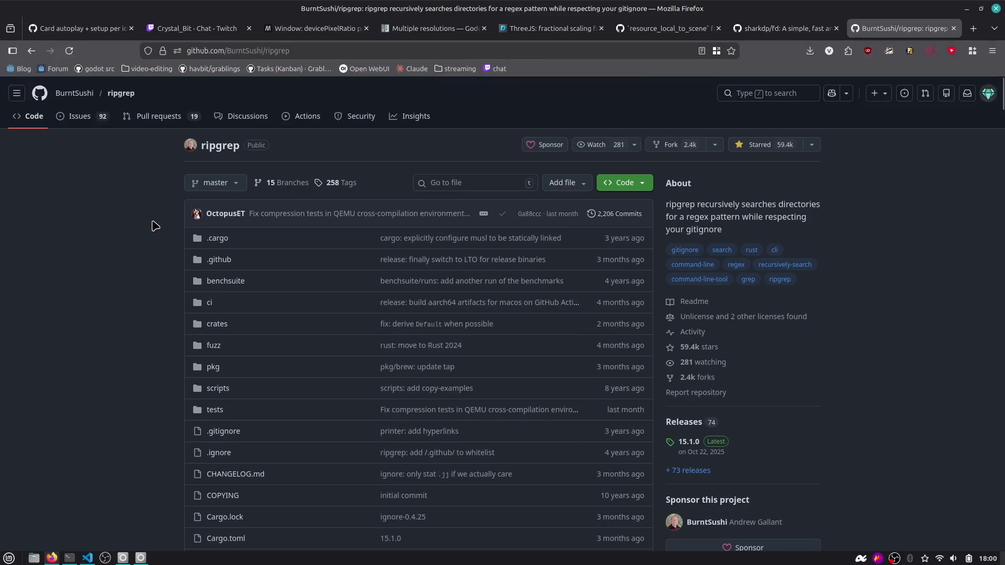
Copy the ripgrep page address and post it in the Twitch chat.
left_click(240, 49)
left_click(135, 233)
left_click(199, 28)
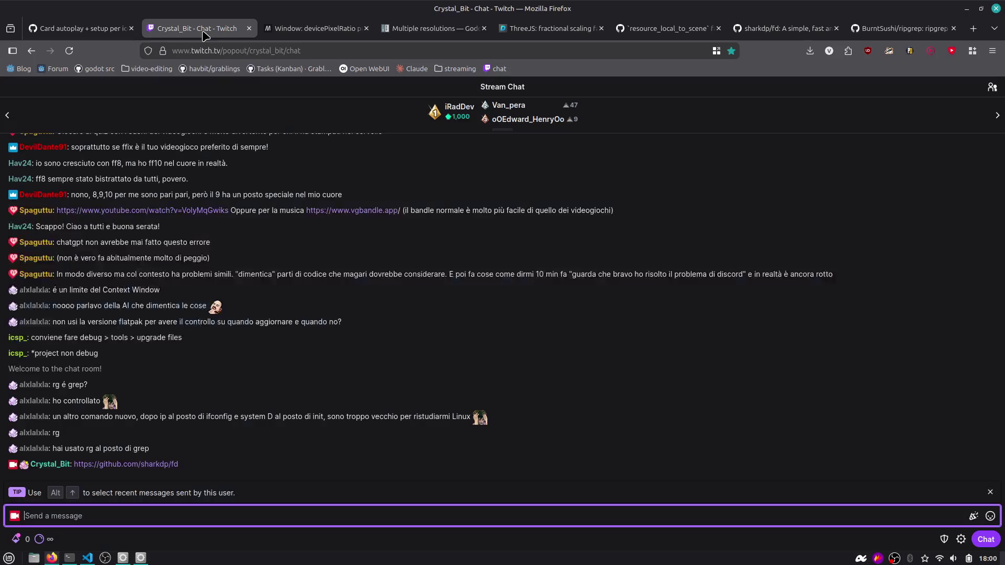
type("https://github.com/BurntSushi/ripgrep")
key("Return")
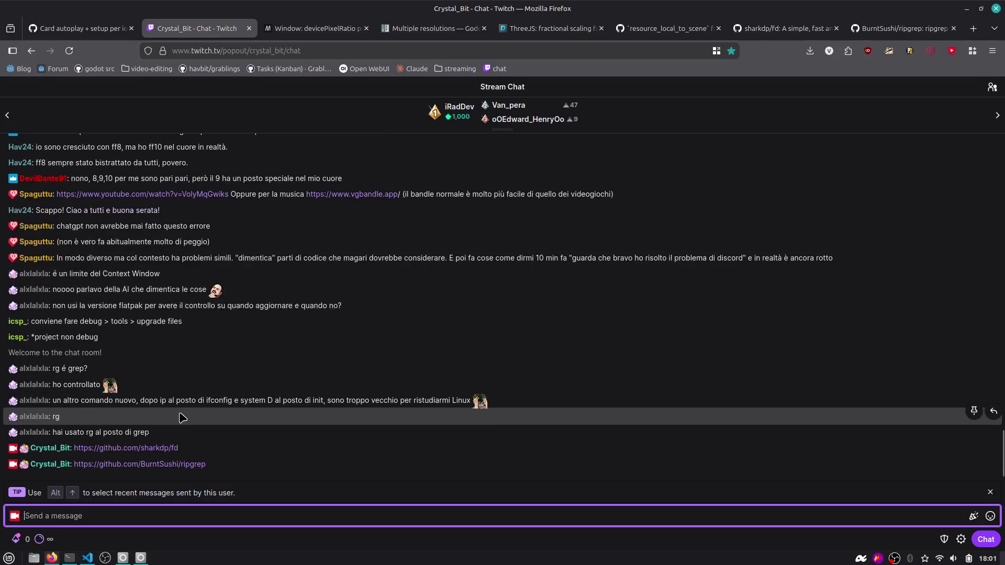
Glance over the ripgrep page, then close its tab.
left_click(868, 29)
scroll(477, 259, "down", 3)
scroll(459, 264, "up", 3)
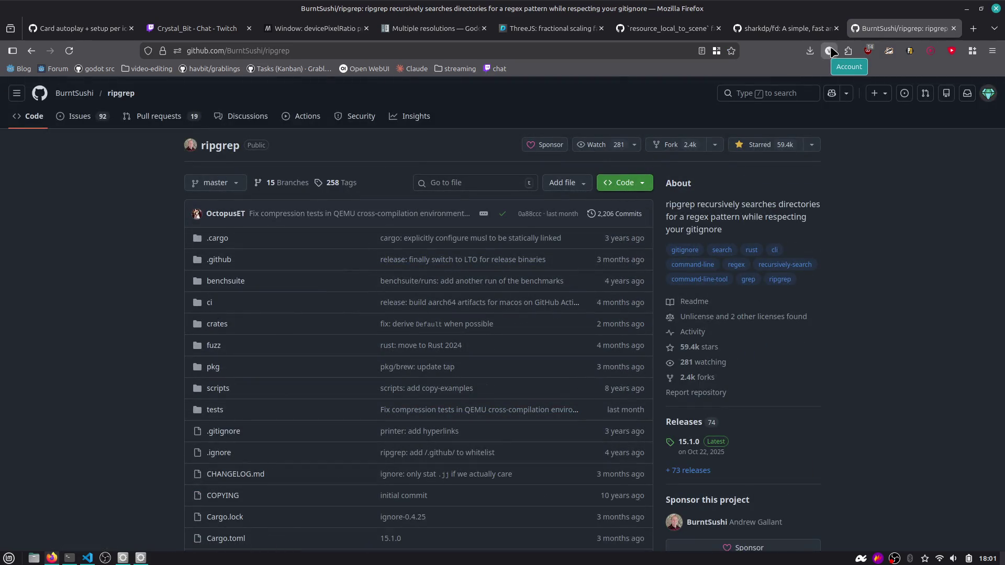
middle_click(892, 26)
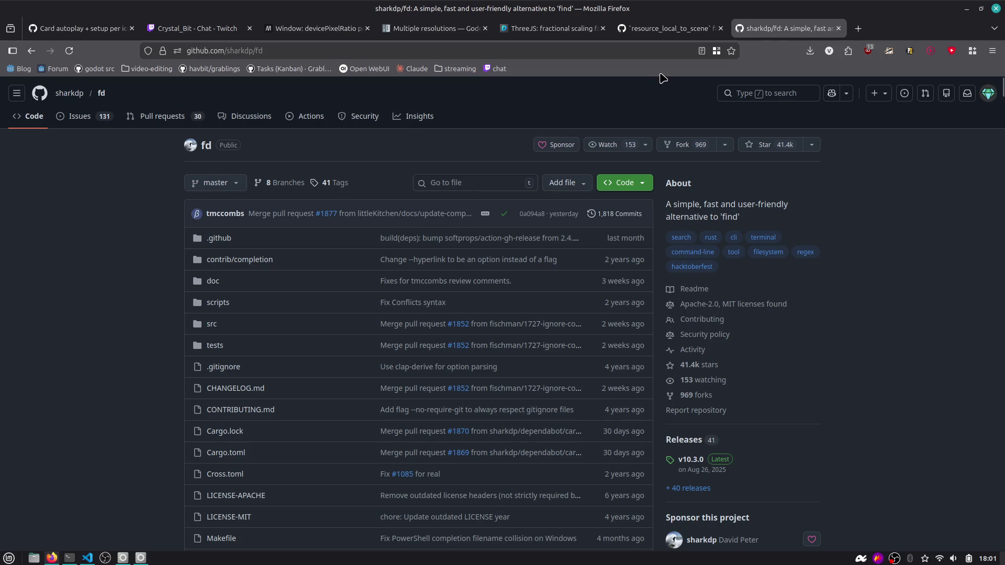
key("alt+Tab")
Clear the terminal and discard the half-typed bat and cat commands for a fresh prompt.
key("ctrl+c")
key("ctrl+l")
key("BackSpace")
key("BackSpace")
type("bat")
key("ctrl+c")
type("cat")
key("ctrl+c")
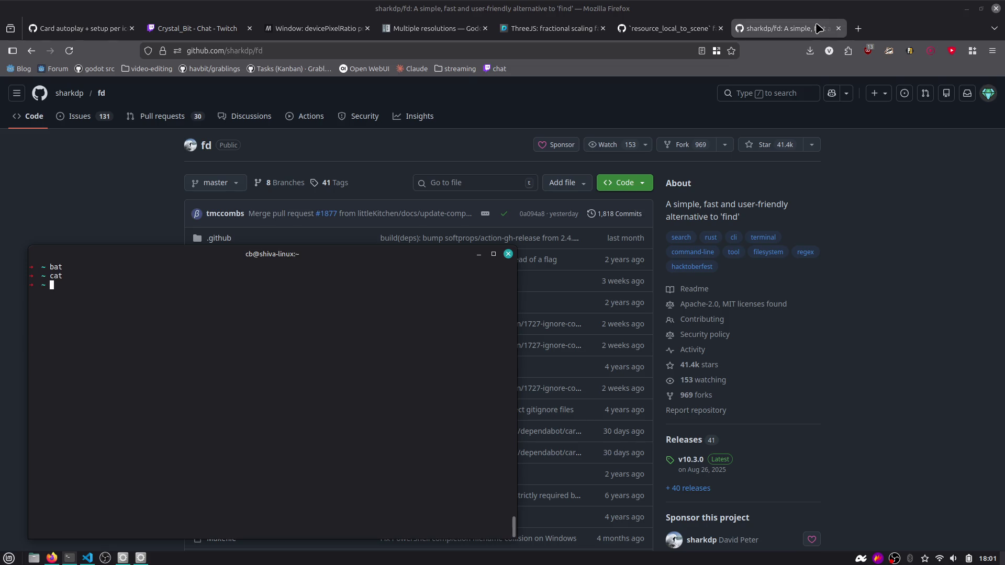
Create cose.csv in nvim with a titolo,data,comprato header and a Casa,2022,True row, then save.
type("im ")
type("cose.csv")
key("Return")
key("i")
type("cosa")
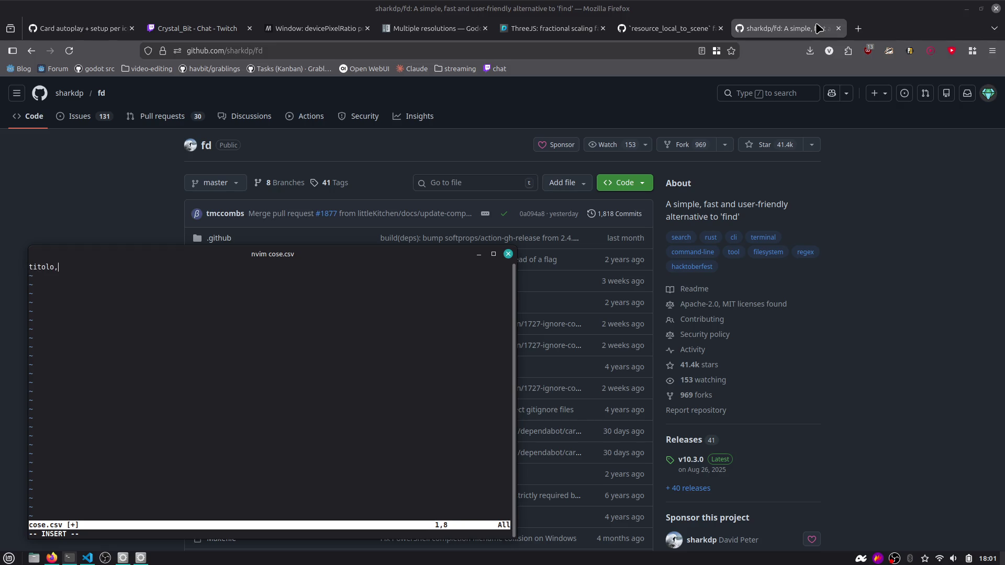
type("data")
type("rato")
key("Escape")
type(":wq")
key("Return")
key("ctrl+l")
Print cose.csv with cat, then show it with bat's line numbers and colours.
type("cat")
key("Tab")
key("Tab")
key("Return")
type("bat ca")
key("Tab")
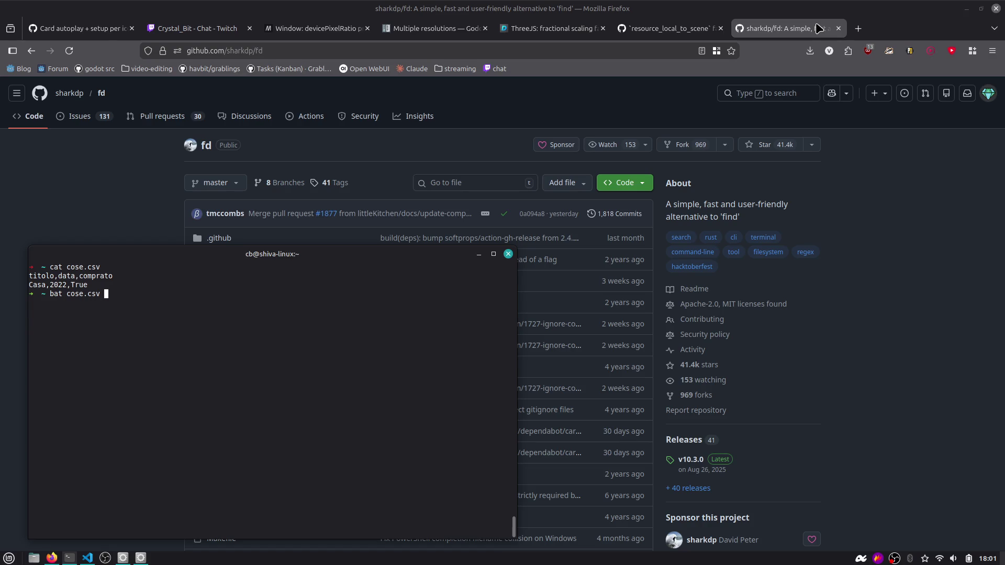
key("Return")
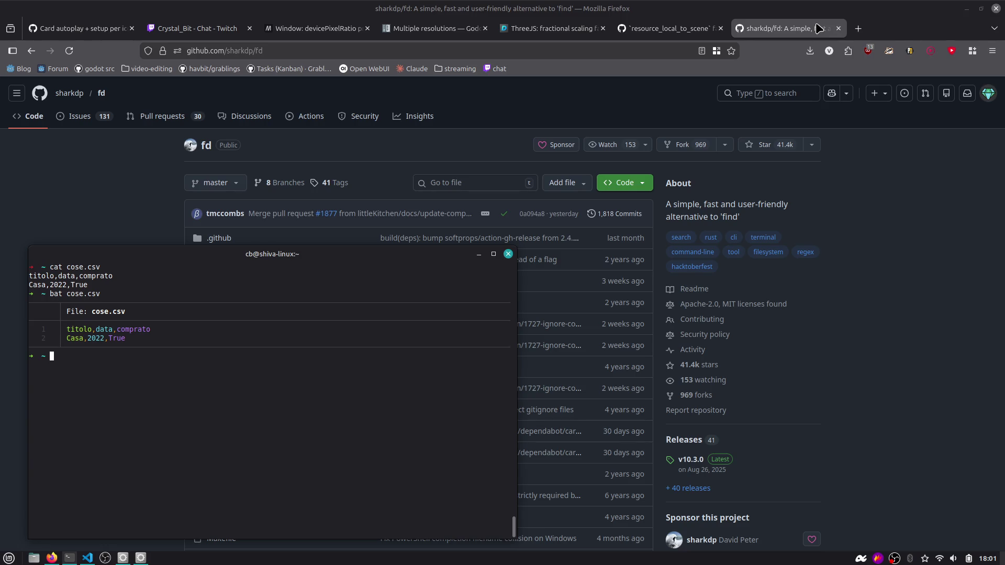
Move the terminal window, run a 'cat bat' command, then clear and close the terminal.
left_click_drag(435, 254, 469, 211)
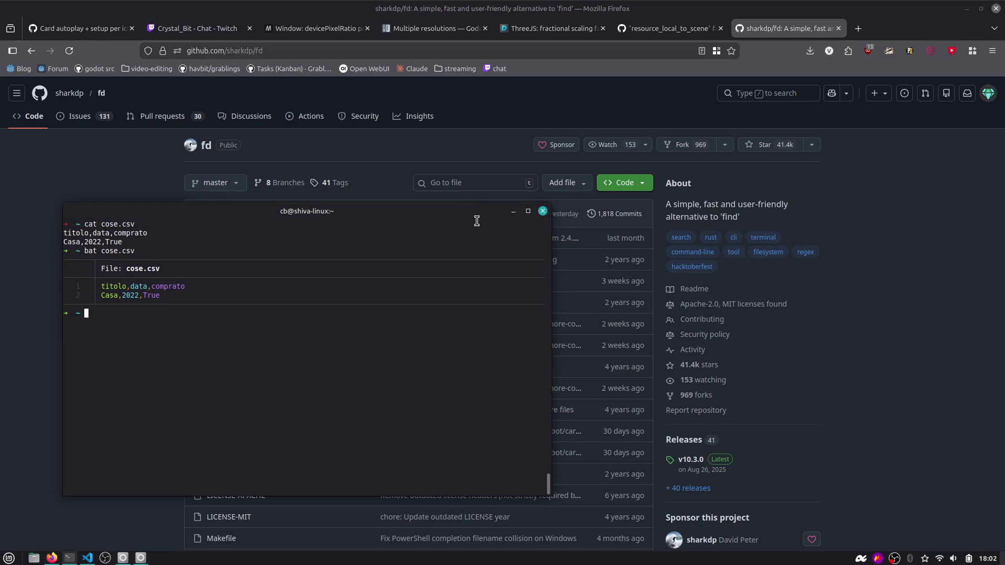
type("cat,")
key("BackSpace")
type("bt")
key("BackSpace")
key("BackSpace")
type("at")
key("Return")
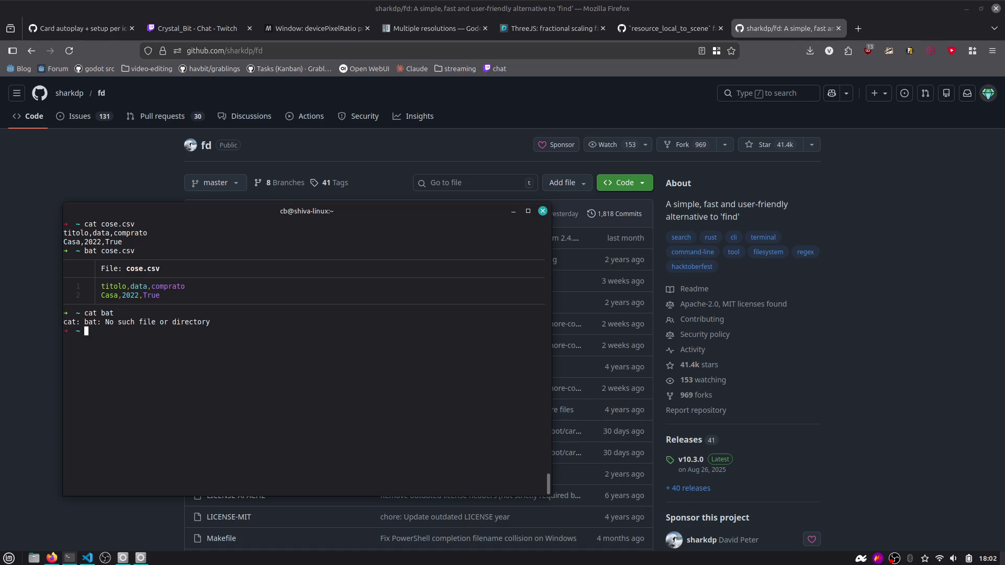
key("ctrl+l")
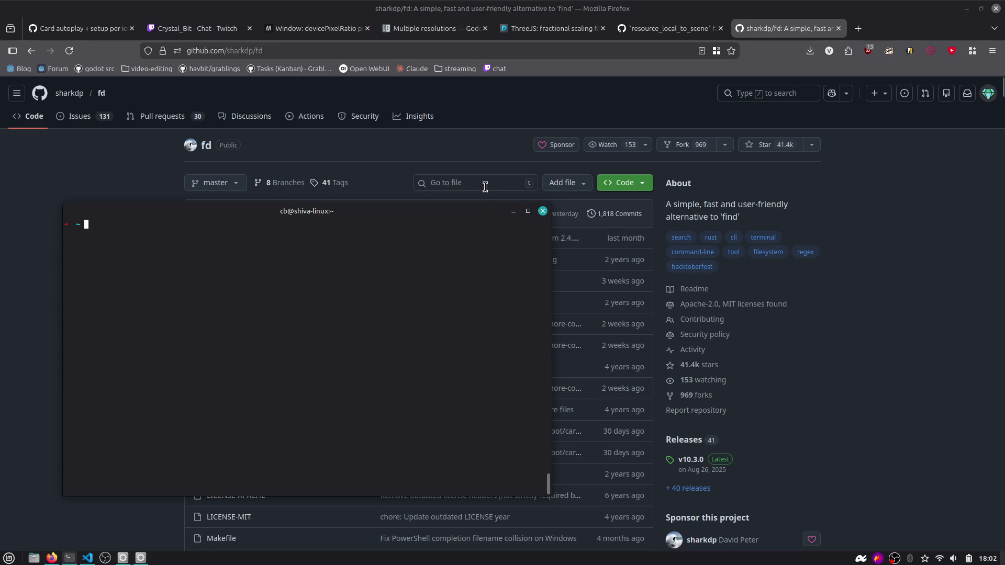
left_click(542, 211)
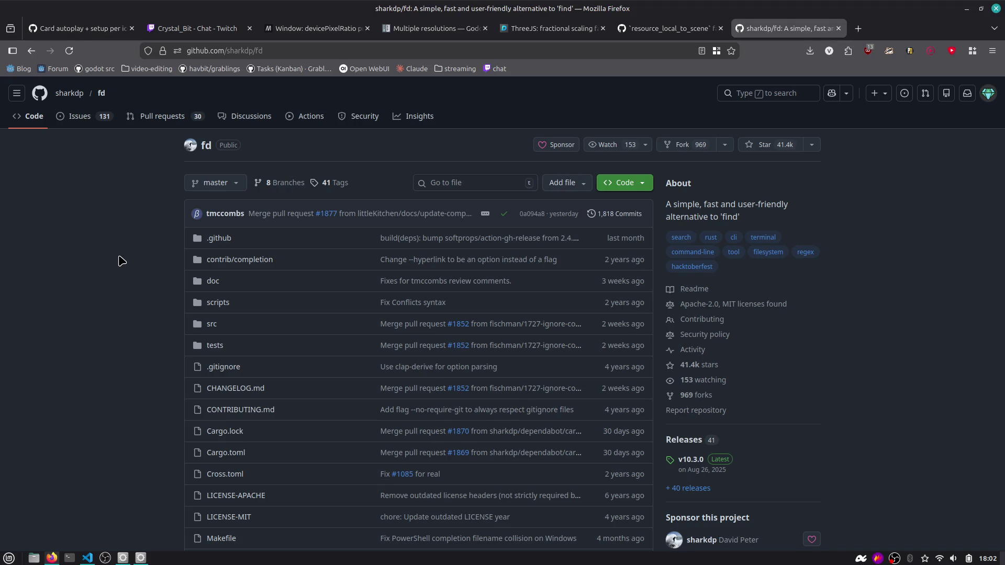
Switch from Firefox back to the Godot editor with Alt+Tab.
key("alt+Tab")
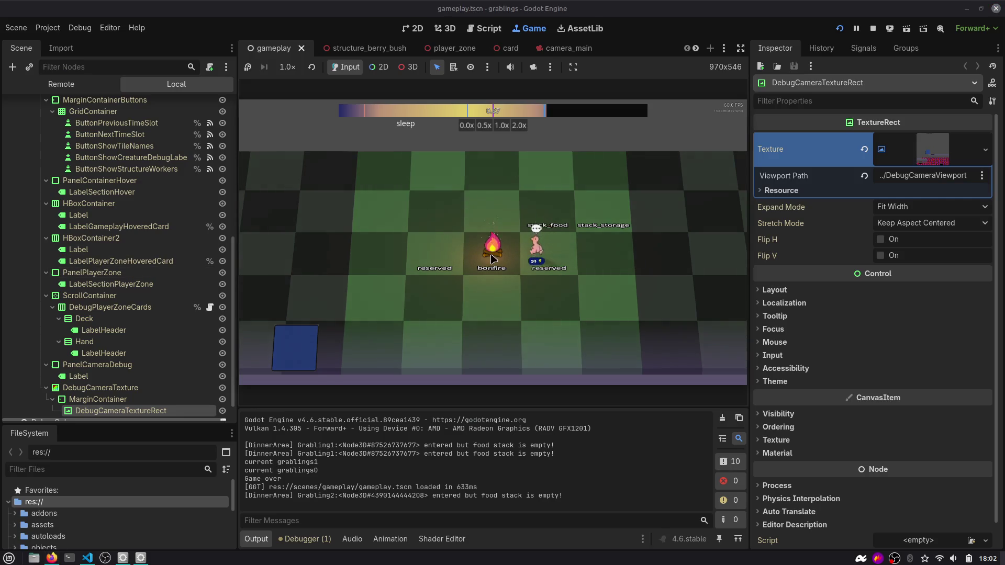
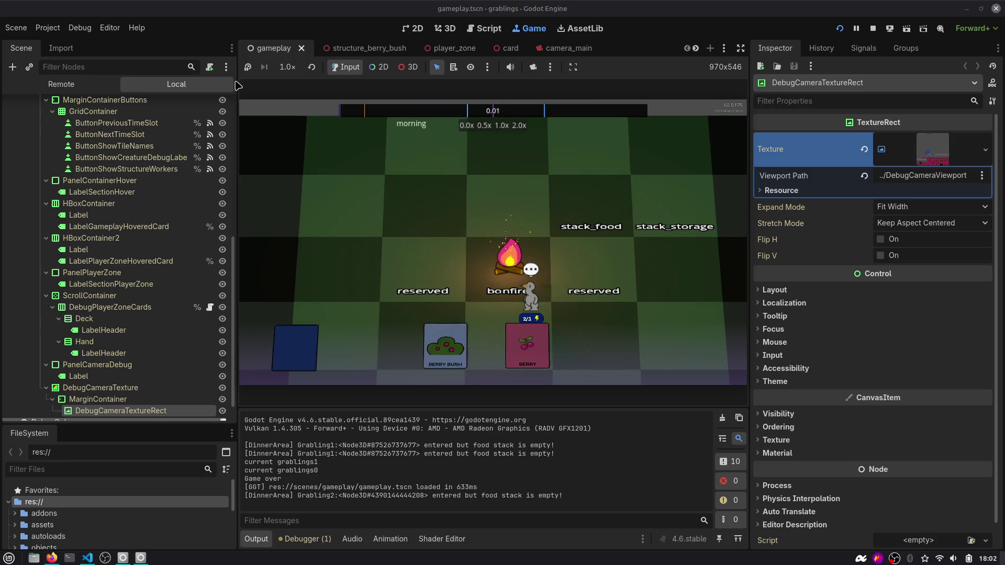
Widen the running game view by narrowing the Scene dock, then bring Firefox to the front.
left_click_drag(235, 78, 230, 78)
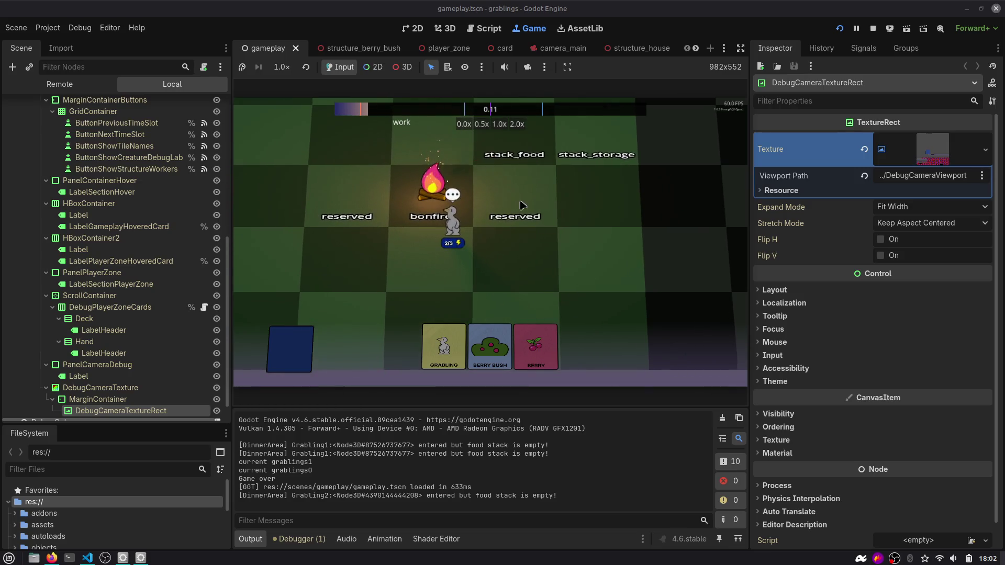
key("alt+Tab")
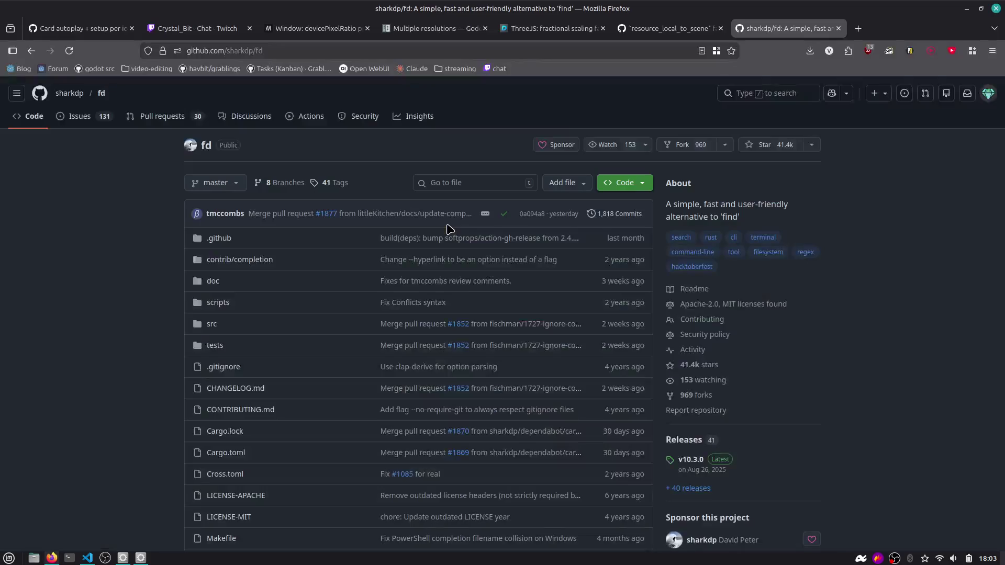
Search for nvm in a new tab and browse the nvm-sh/nvm GitHub repository.
key("ctrl+t")
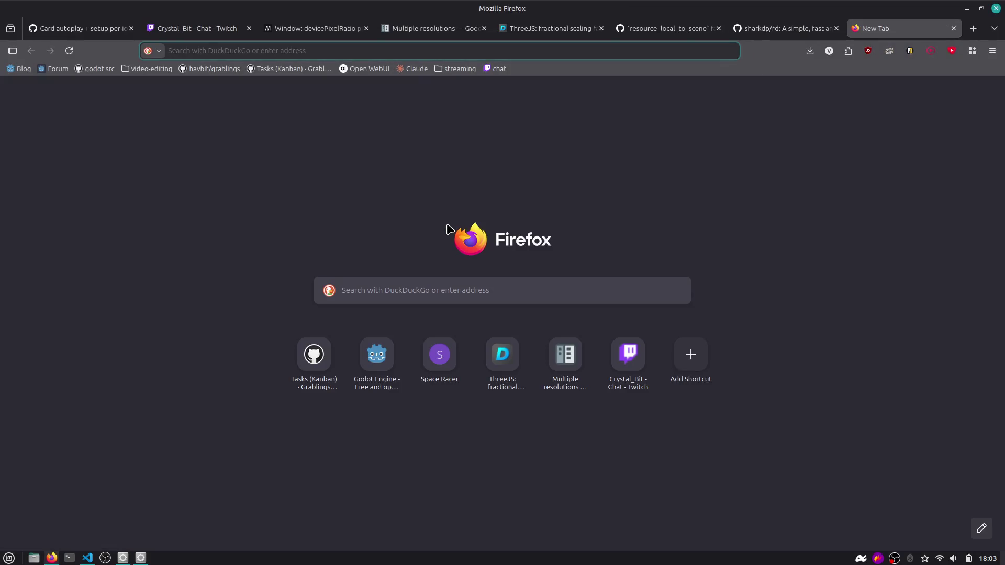
type("nvm")
key("Return")
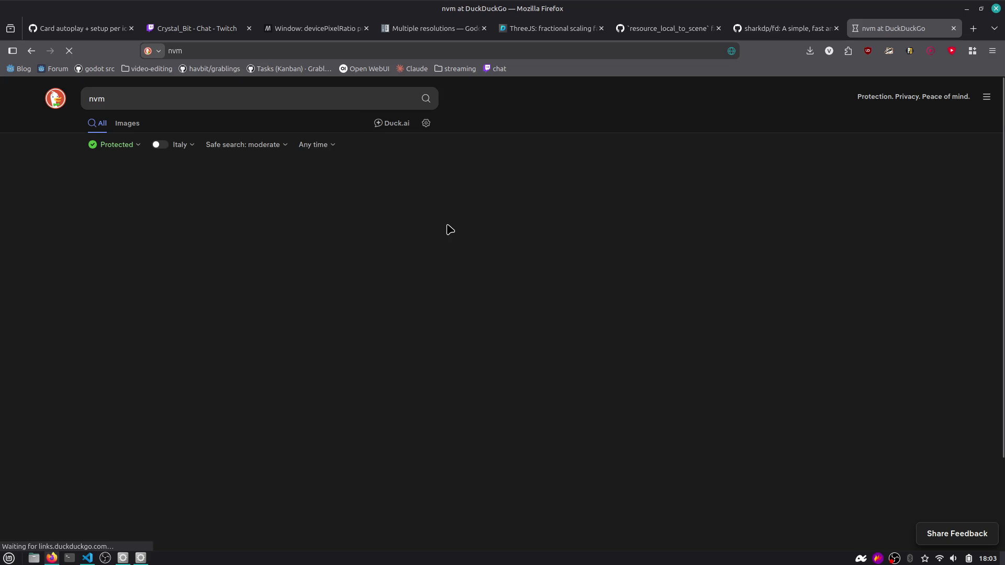
middle_click(359, 193)
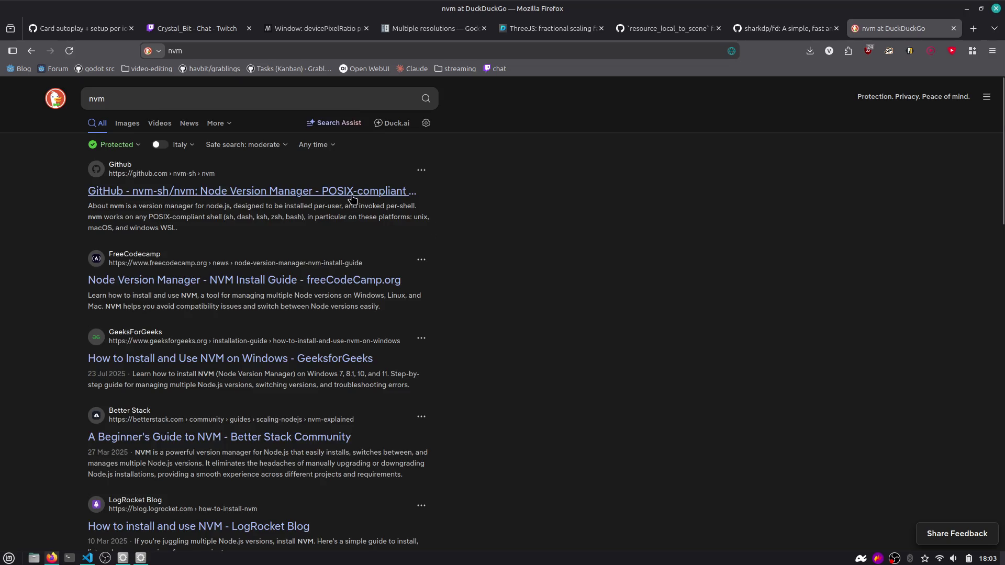
left_click(342, 100)
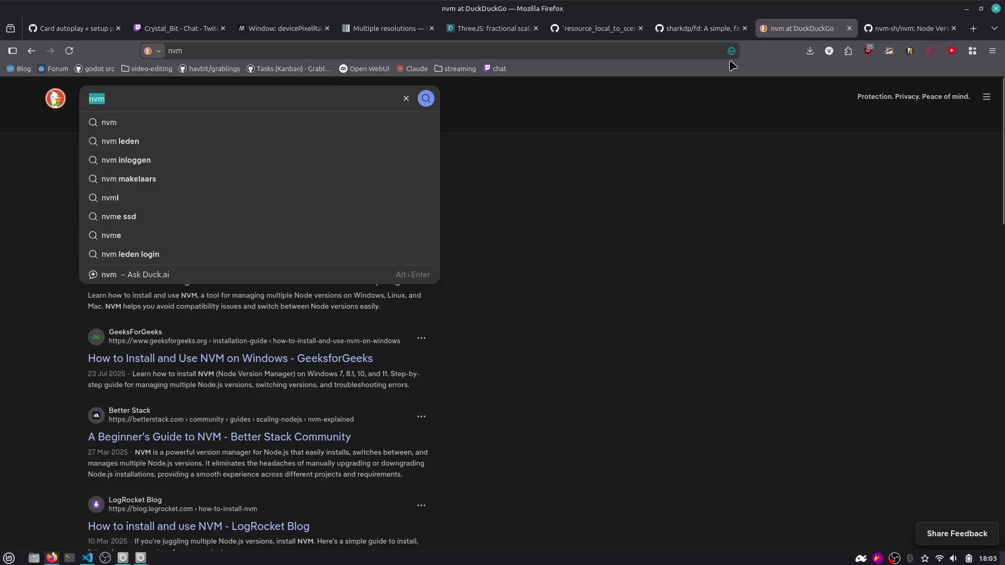
left_click(869, 30)
scroll(817, 167, "down", 5)
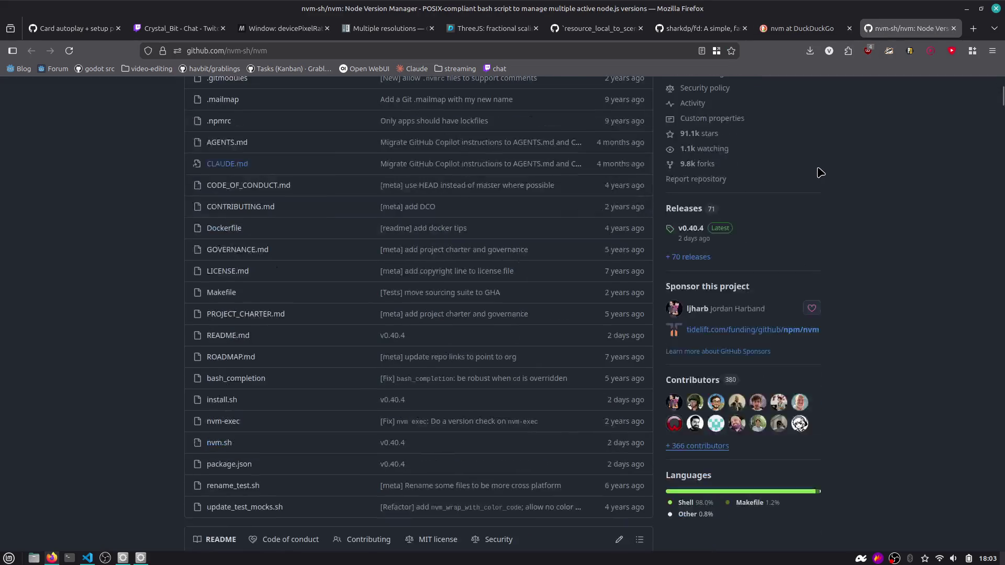
scroll(822, 173, "down", 5)
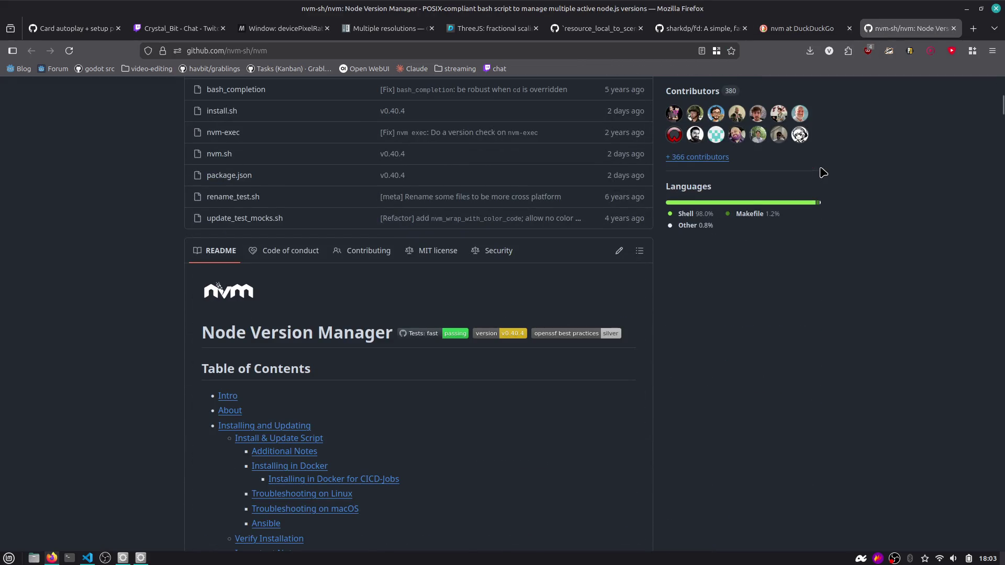
scroll(823, 173, "up", 10)
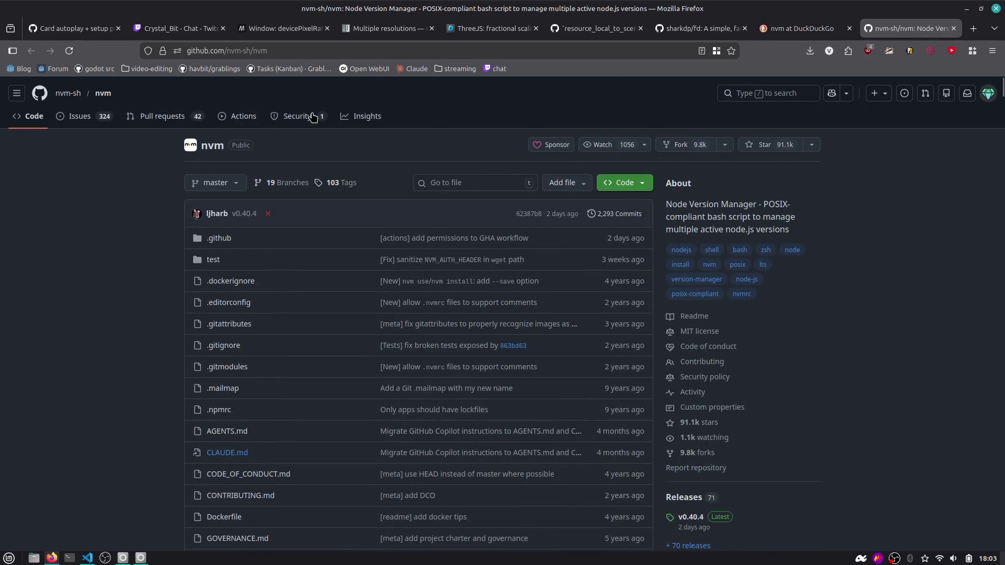
scroll(599, 220, "down", 5)
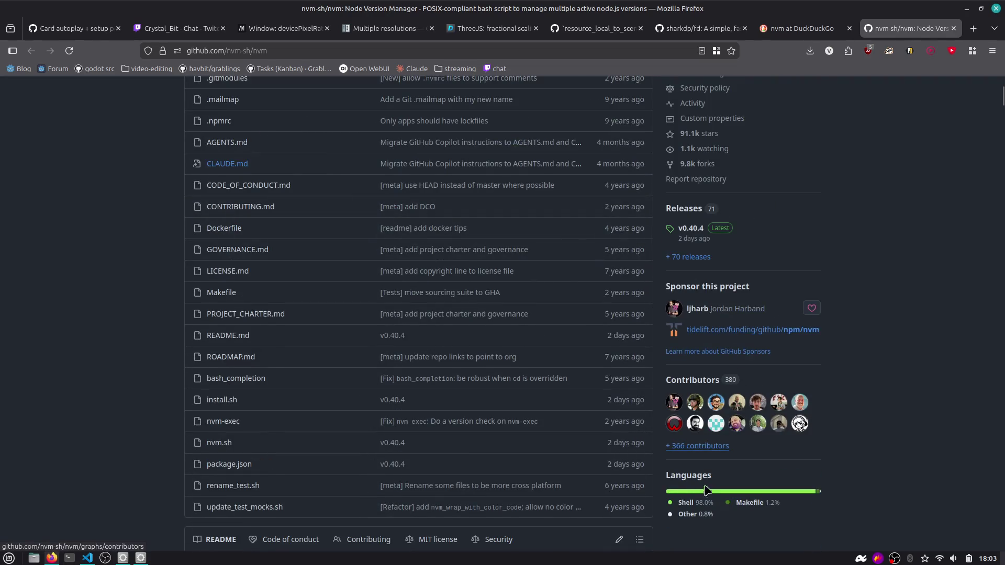
Search for fnm and open the Schniz/fnm GitHub repository.
left_click(516, 53)
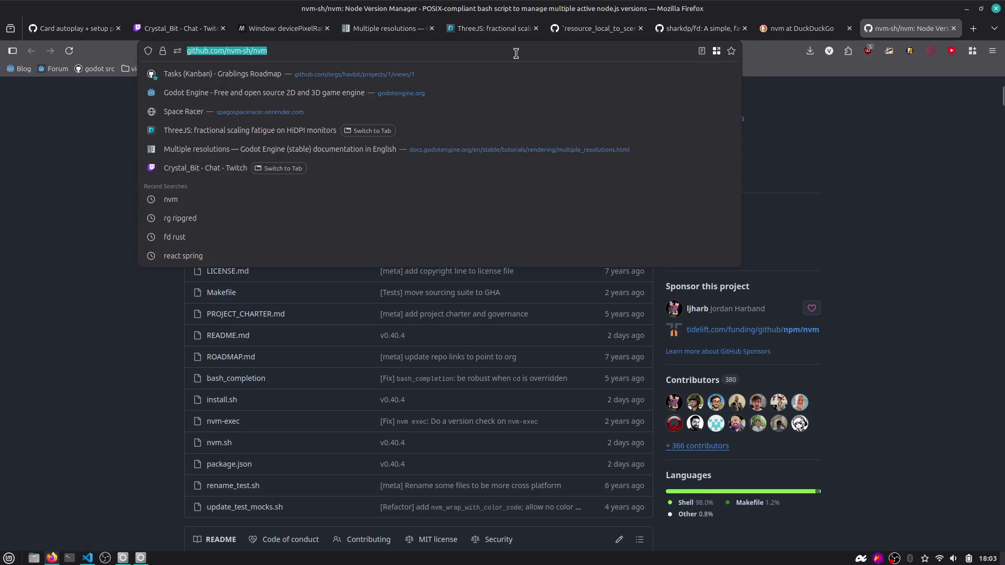
type("fnm")
key("Return")
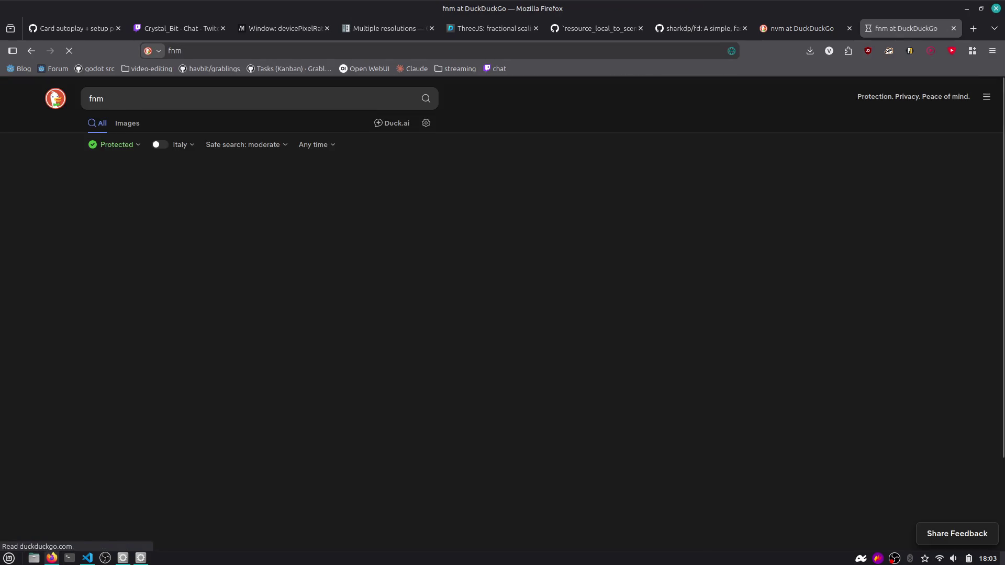
left_click(260, 189)
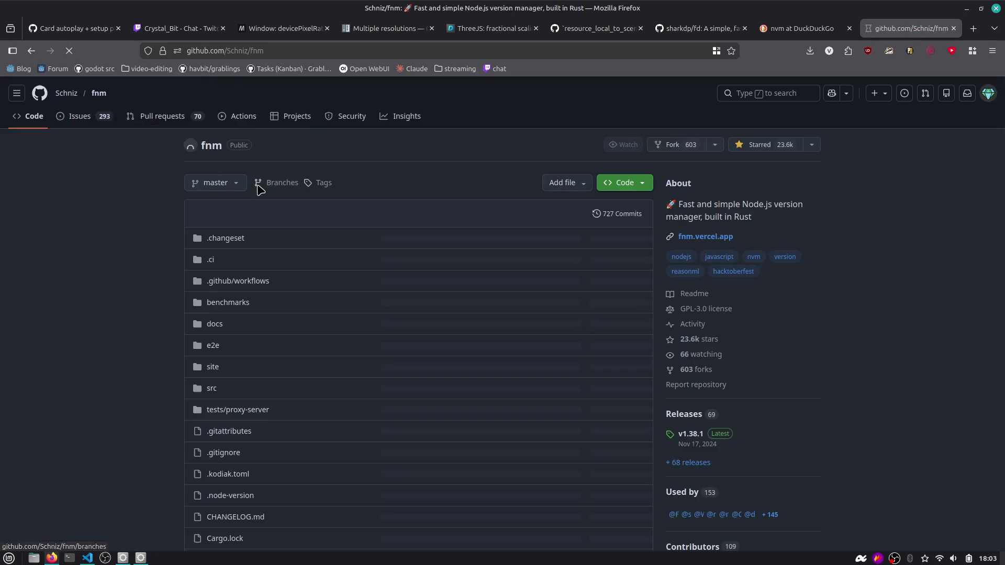
scroll(168, 219, "down", 10)
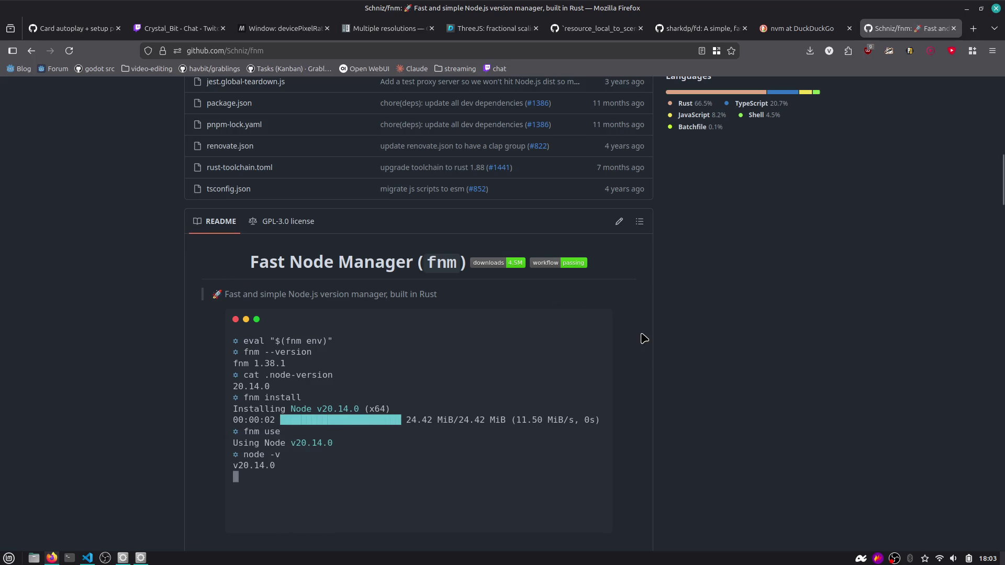
scroll(751, 329, "up", 5)
Copy the Schniz/fnm repository URL and post it in the Twitch chat.
left_click(602, 47)
key("Escape")
left_click(178, 28)
type("https://github.com/Schniz/fnm")
key("Return")
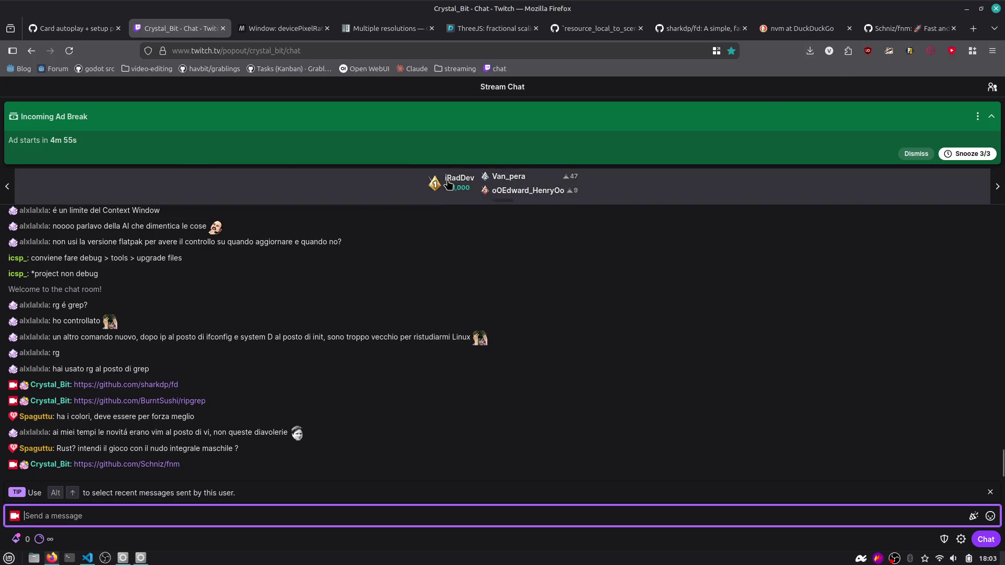
Return to the Schniz/fnm repository tab and close the nvm search results tab.
mouse_move(905, 30)
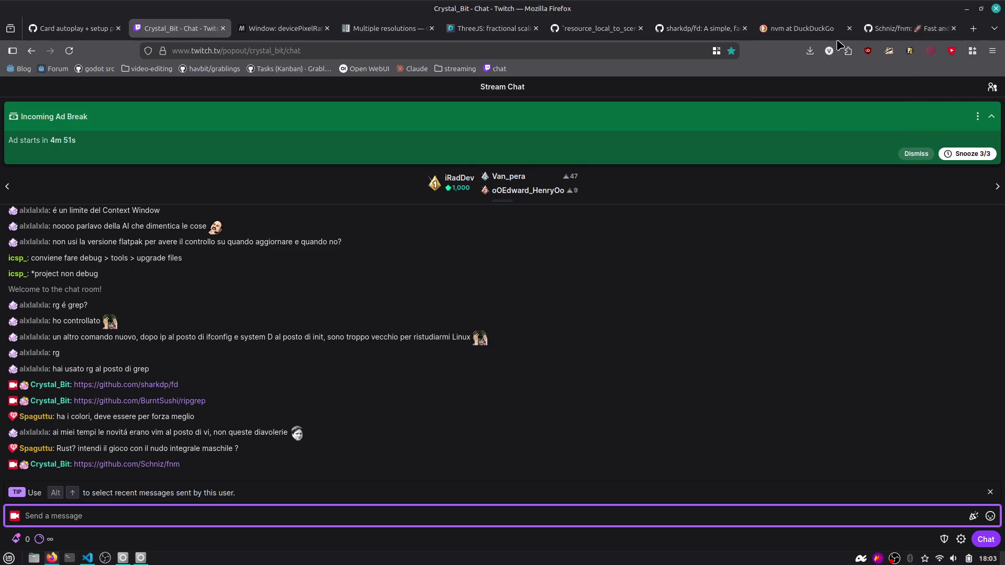
left_click(900, 30)
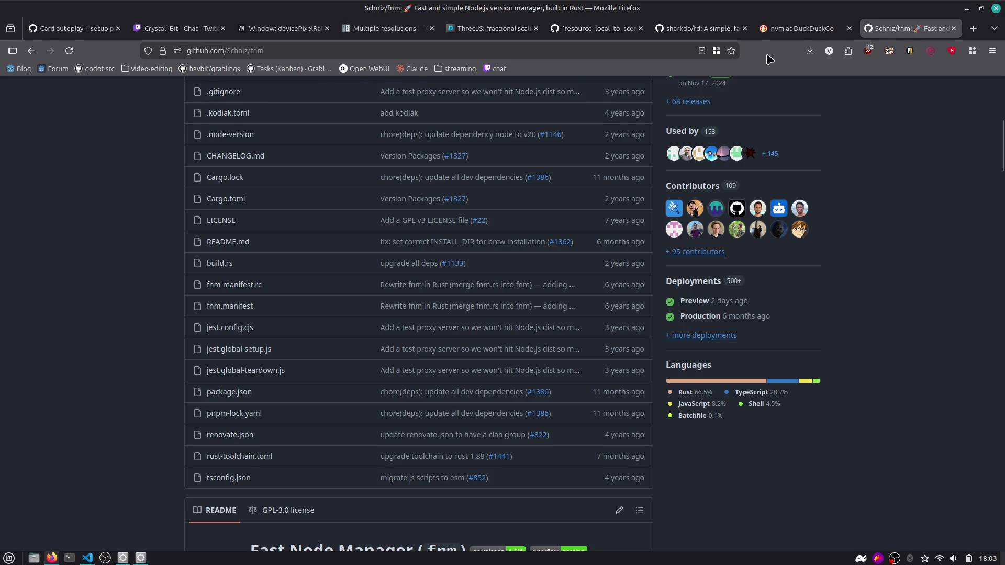
left_click(848, 29)
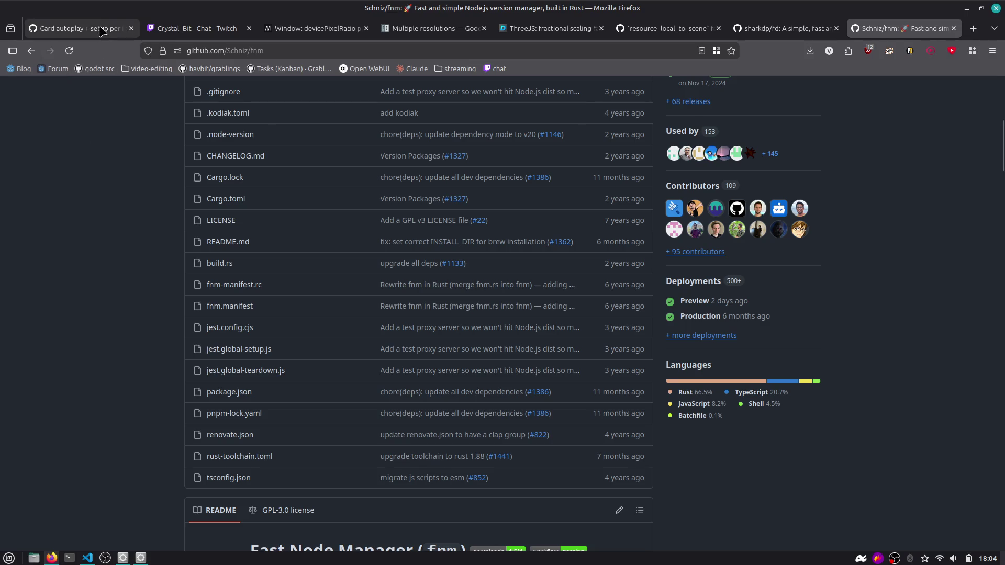
Bring up the Card autoplay issue tab, then return to the Godot editor.
left_click(84, 28)
key("alt+Tab")
key("Escape")
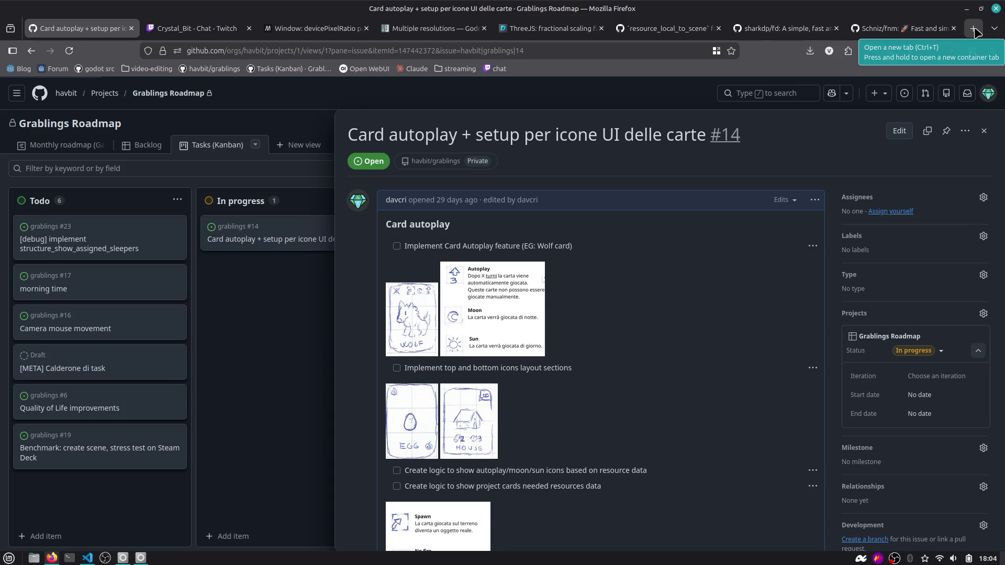
key("alt+Tab")
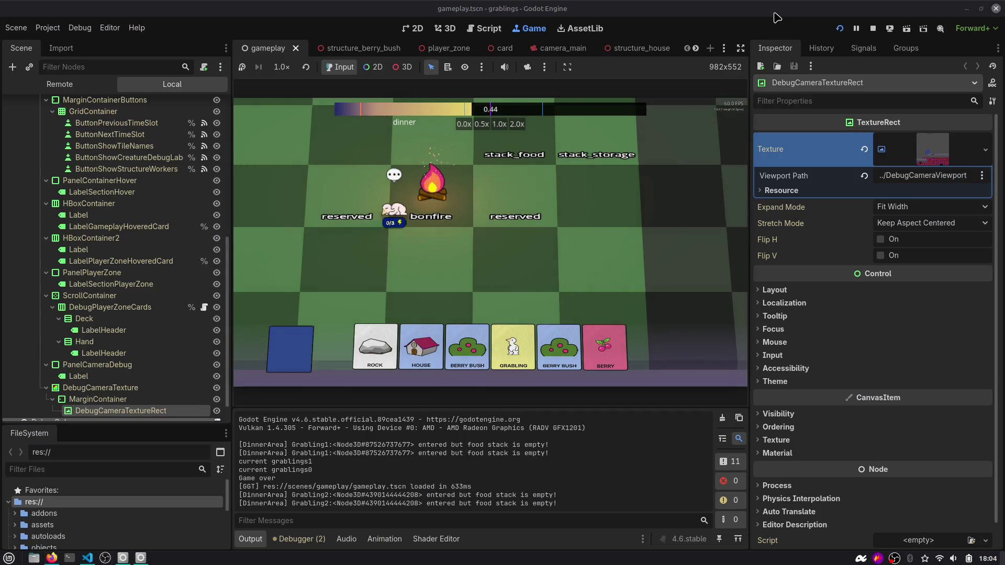
Resize the docks so the game viewport reaches 1033x581, briefly use a terminal, then stop the game.
left_click_drag(231, 70, 222, 67)
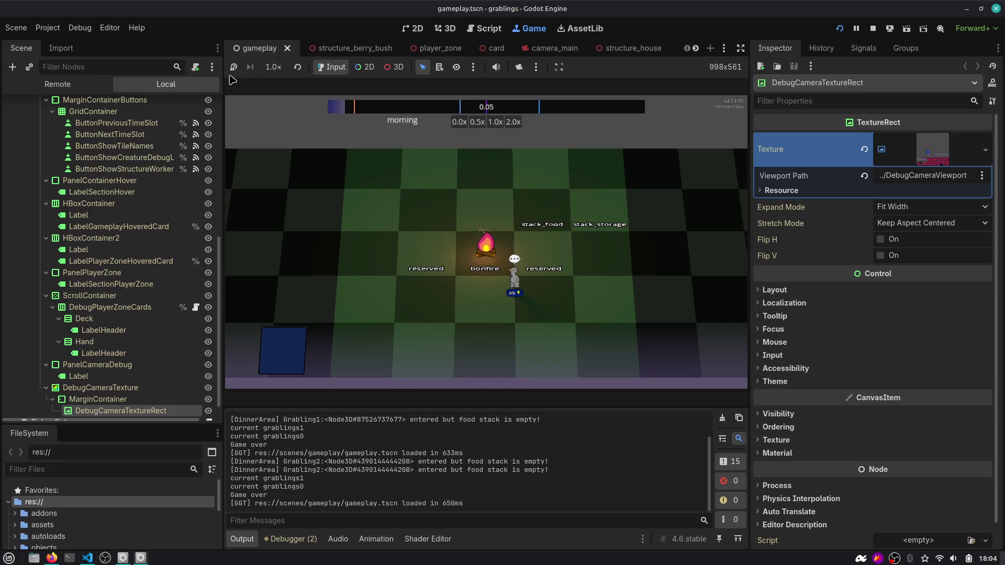
left_click_drag(749, 50, 766, 51)
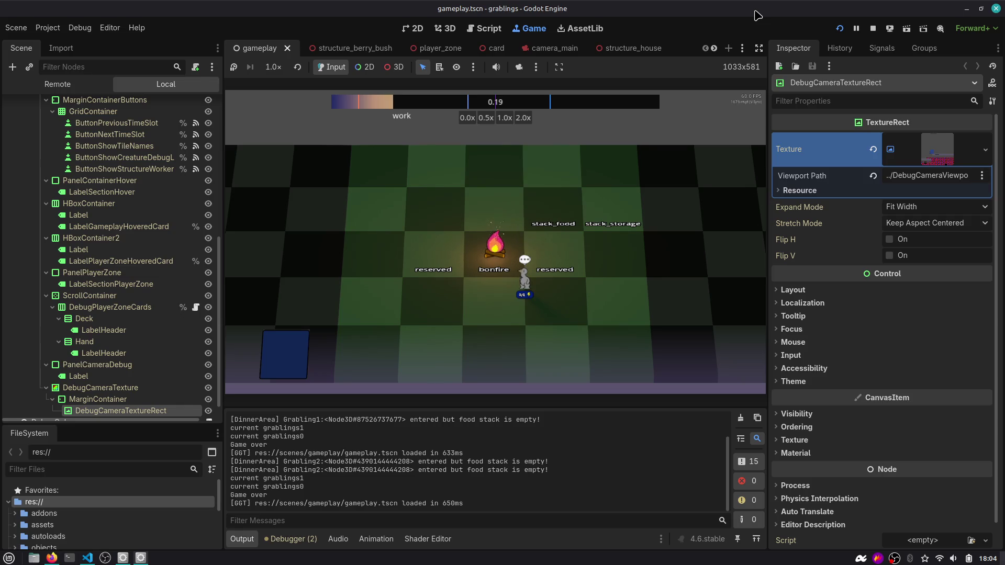
key("ctrl+alt+t")
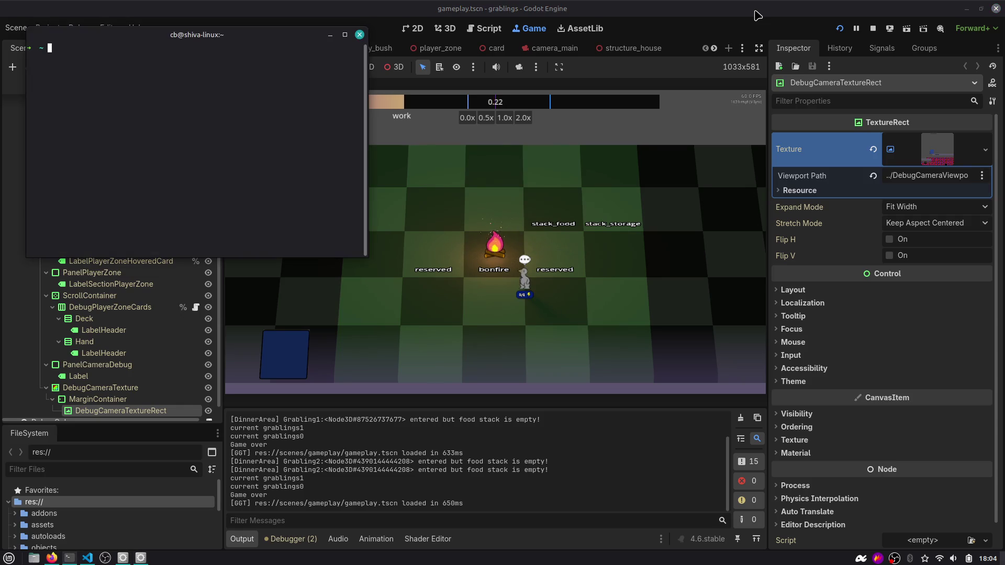
type("yt")
key("Tab")
key("ctrl+c")
type("ytdlp")
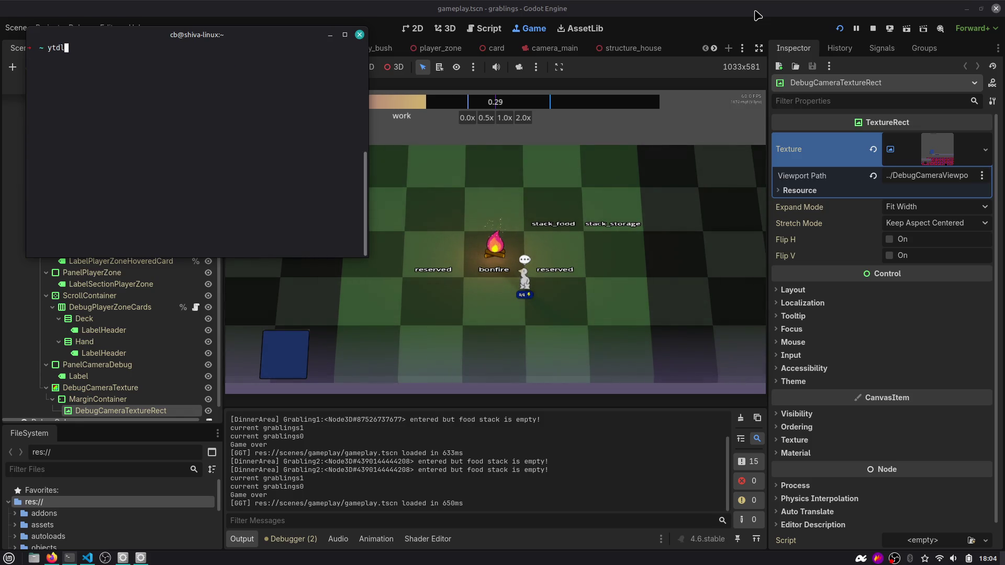
key("ctrl+c")
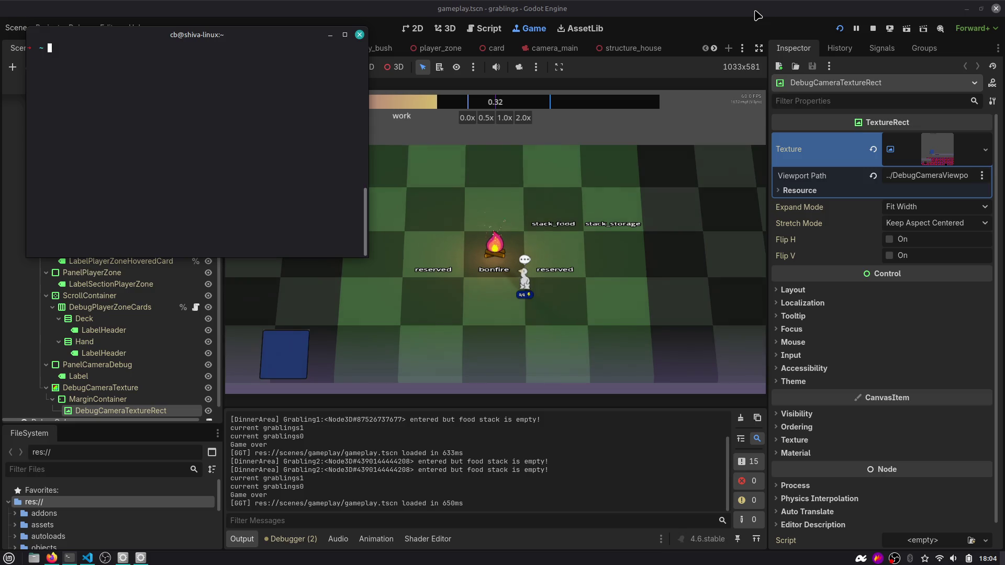
key("ctrl+d")
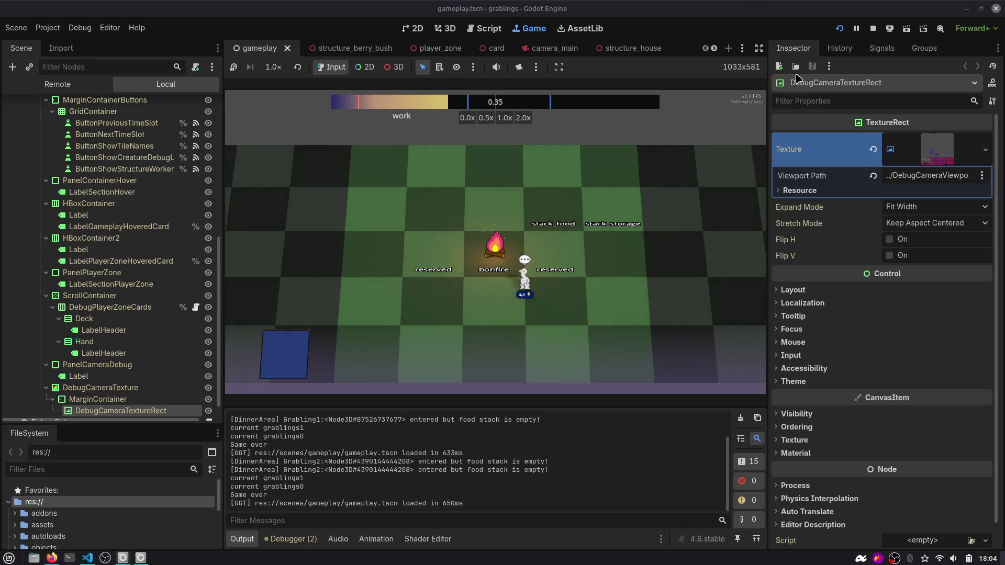
left_click(872, 28)
Widen the script editor on both sides and select _process on line 28 of debug_gameplay_widgets.gd.
scroll(580, 216, "down", 1)
left_click_drag(224, 163, 194, 164)
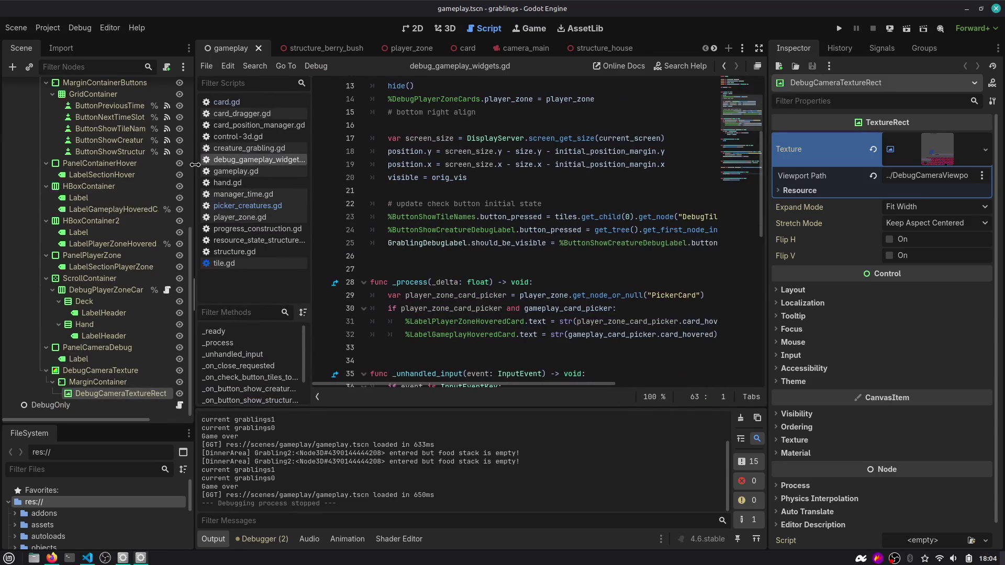
left_click_drag(765, 89, 801, 89)
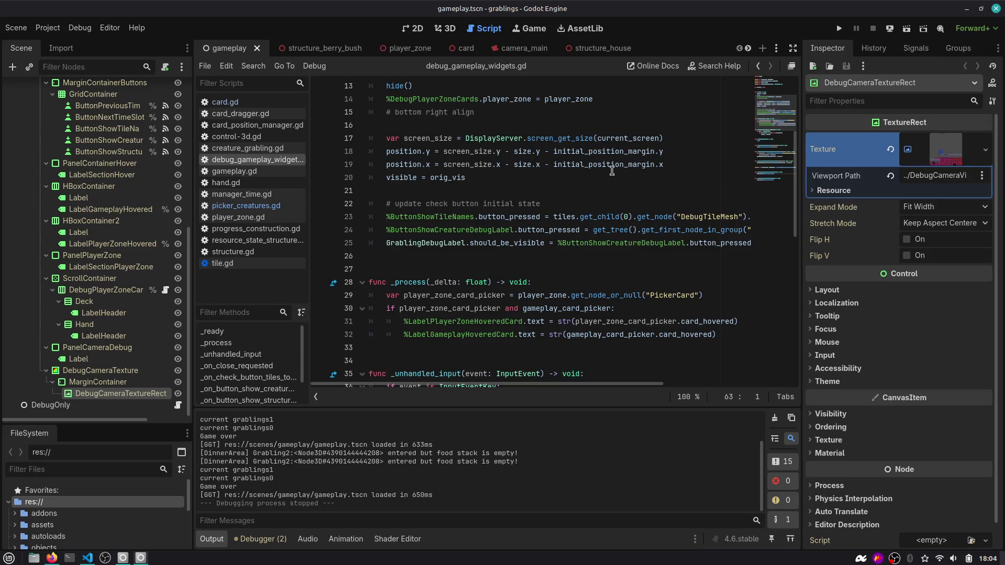
scroll(683, 176, "down", 2)
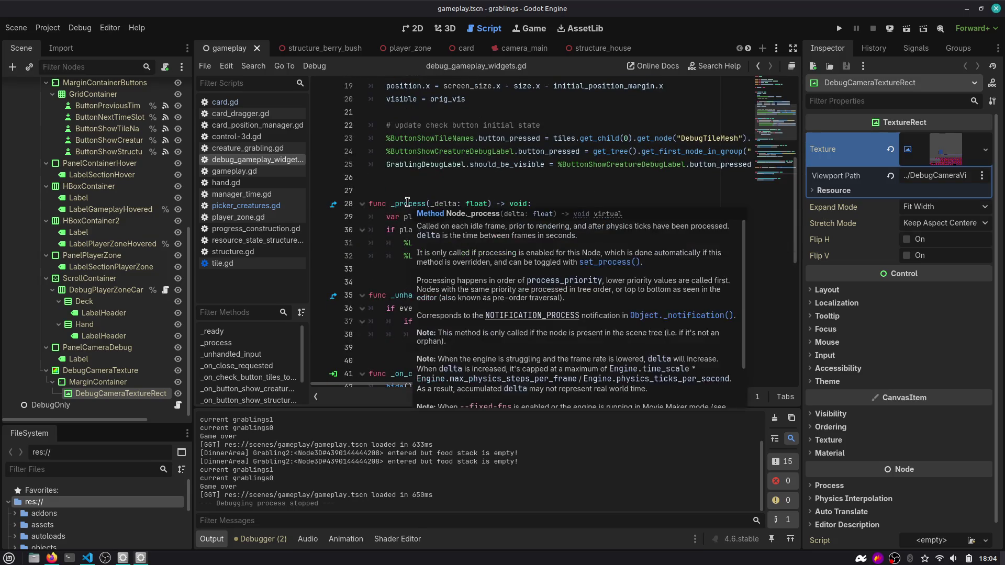
double_click(408, 202)
scroll(407, 202, "down", 1)
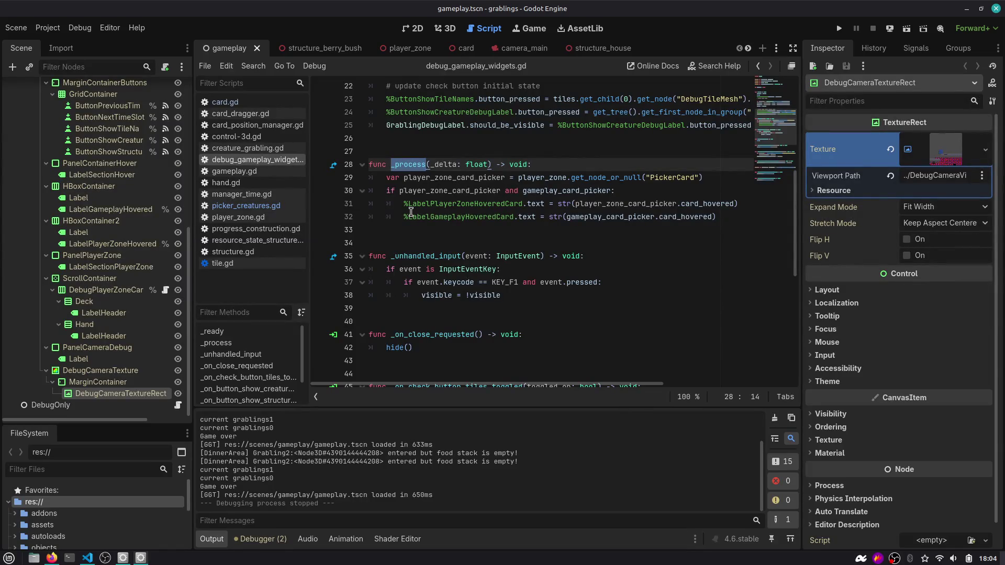
key("alt+Tab")
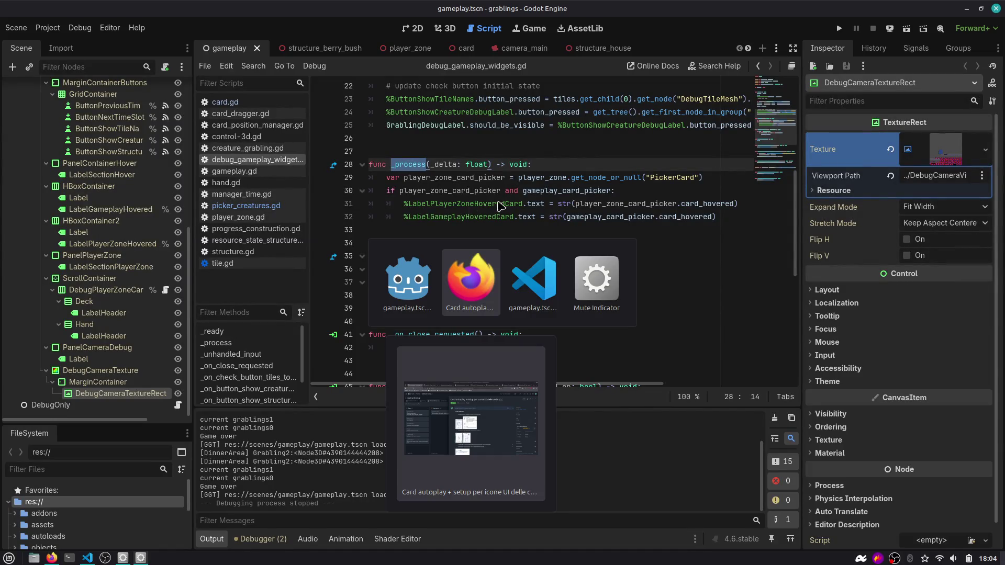
In VS Code, select the ../DebugCameraViewport NodePath on line 258 of the gameplay.tscn diff.
key("alt+Tab")
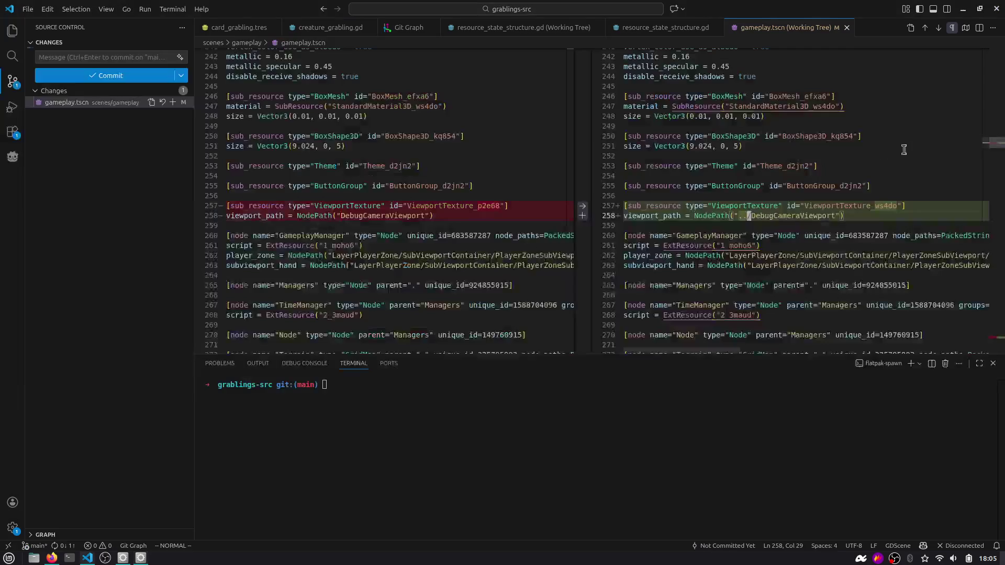
double_click(798, 215)
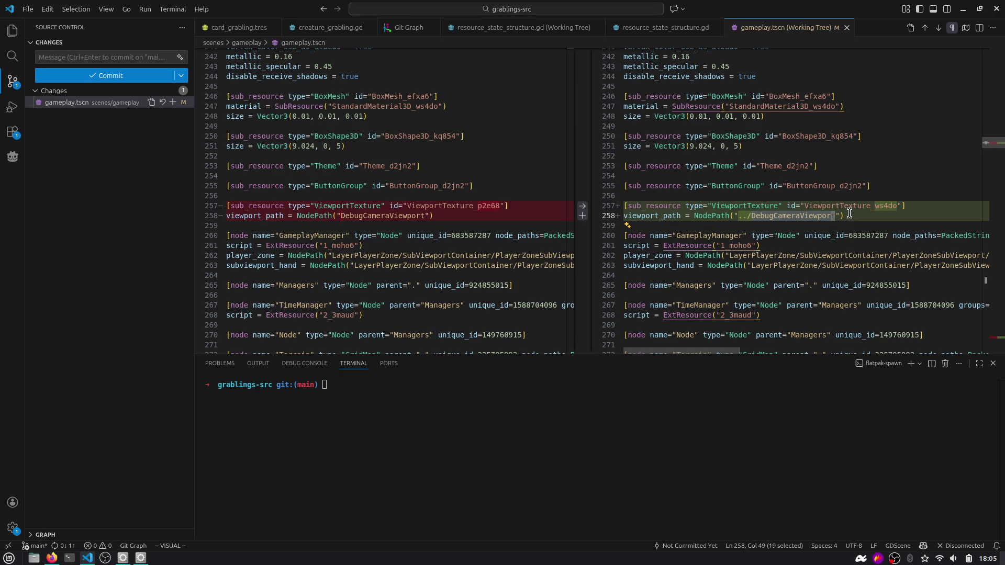
left_click(849, 213)
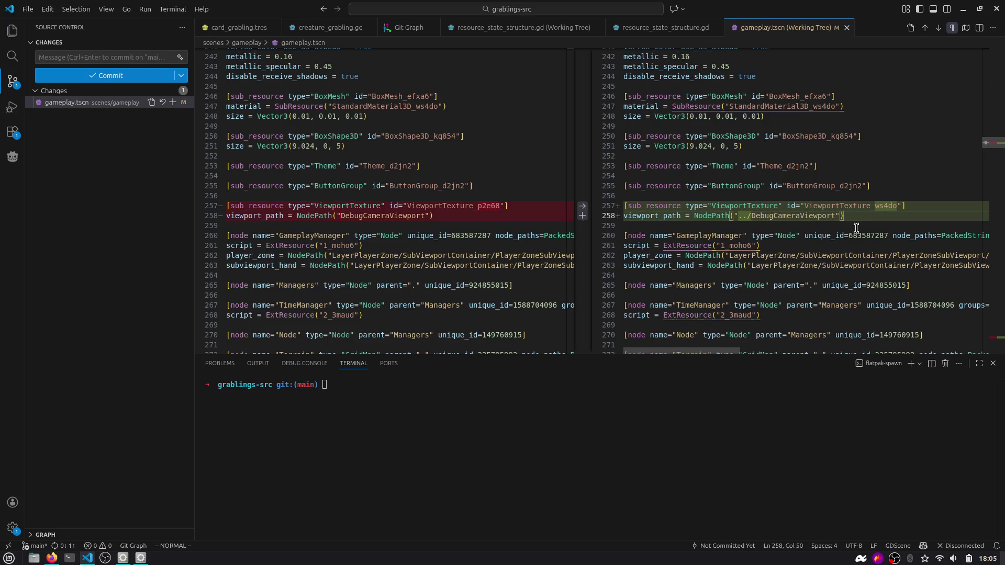
left_click_drag(737, 217, 837, 216)
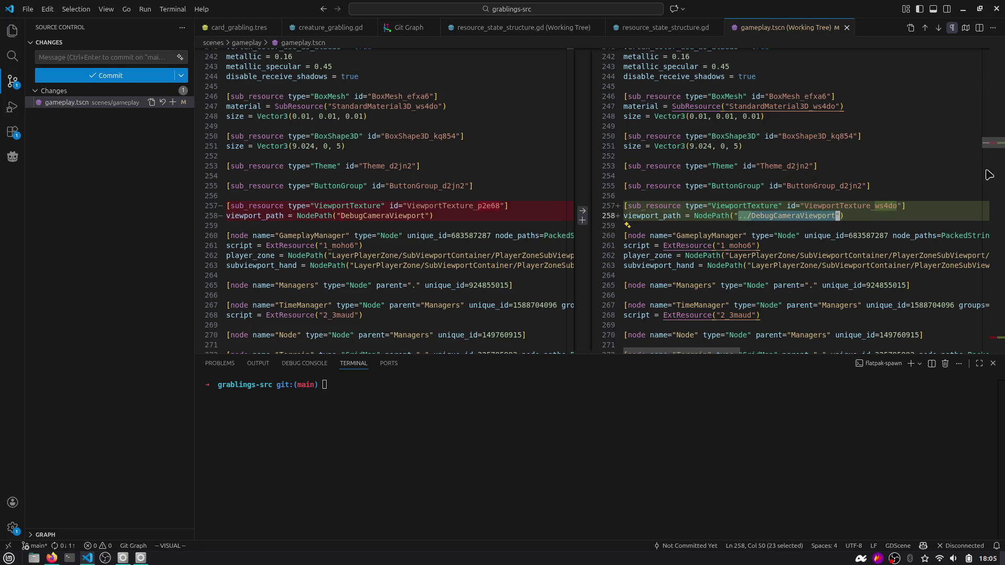
left_click_drag(725, 217, 842, 215)
Widen Godot's Inspector to compare the Viewport Path, then stage gameplay.tscn in VS Code.
key("alt+Tab")
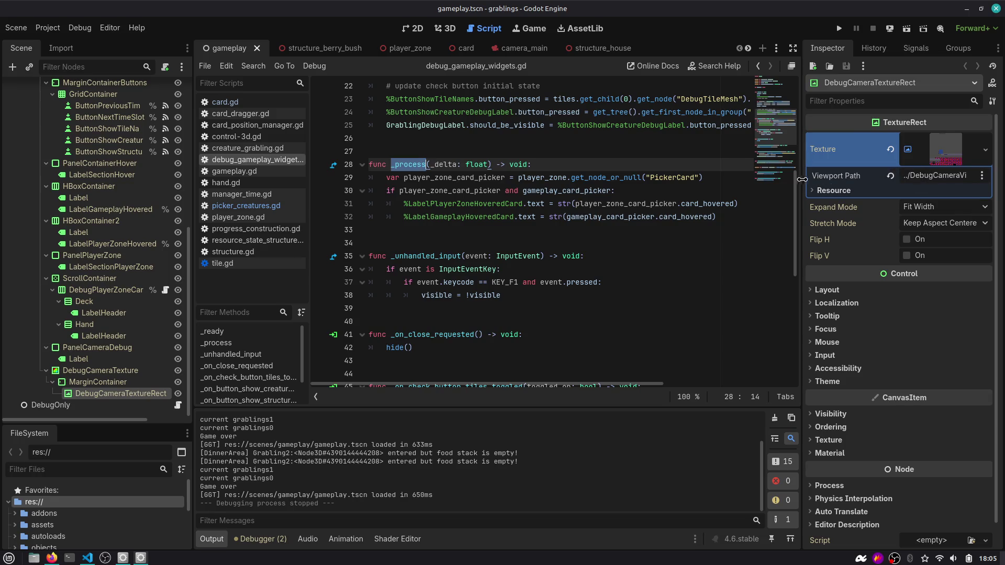
left_click_drag(802, 184, 724, 184)
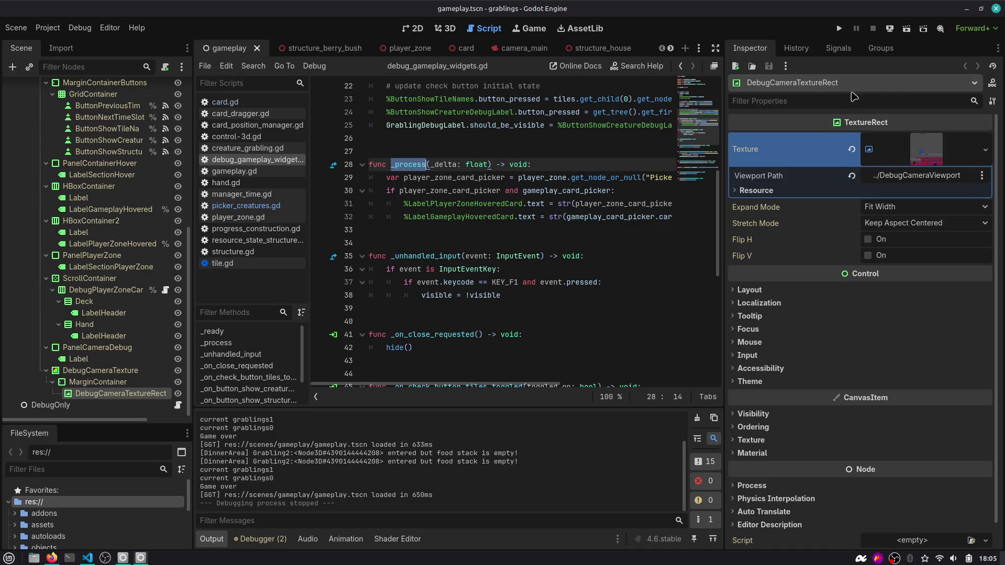
key("alt+Tab")
left_click(173, 102)
Commit the staged gameplay.tscn change with a 'fix:' commit message.
left_click(145, 57)
type("fu")
key("BackSpace")
type("ix: debug camera refere")
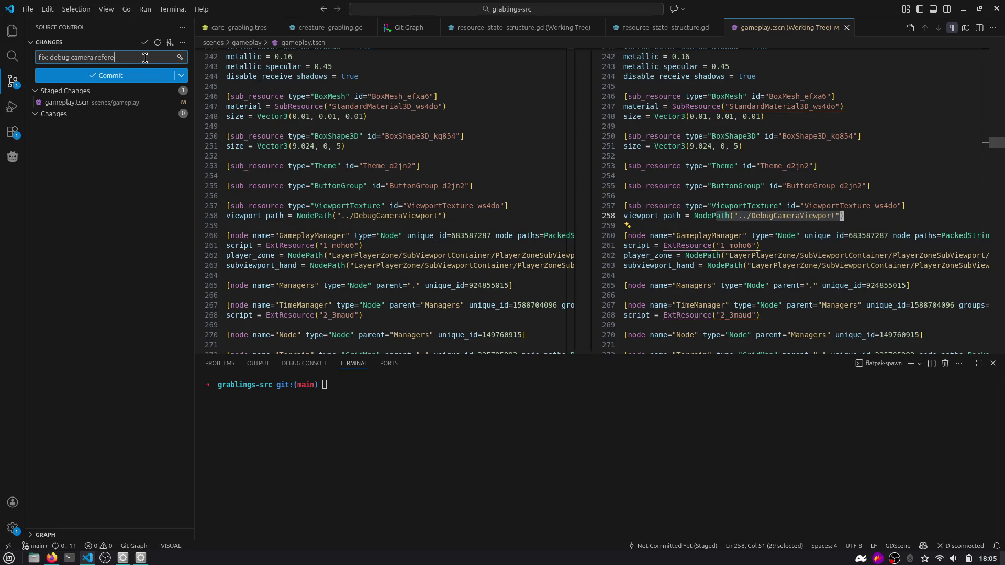
key("ctrl+Return")
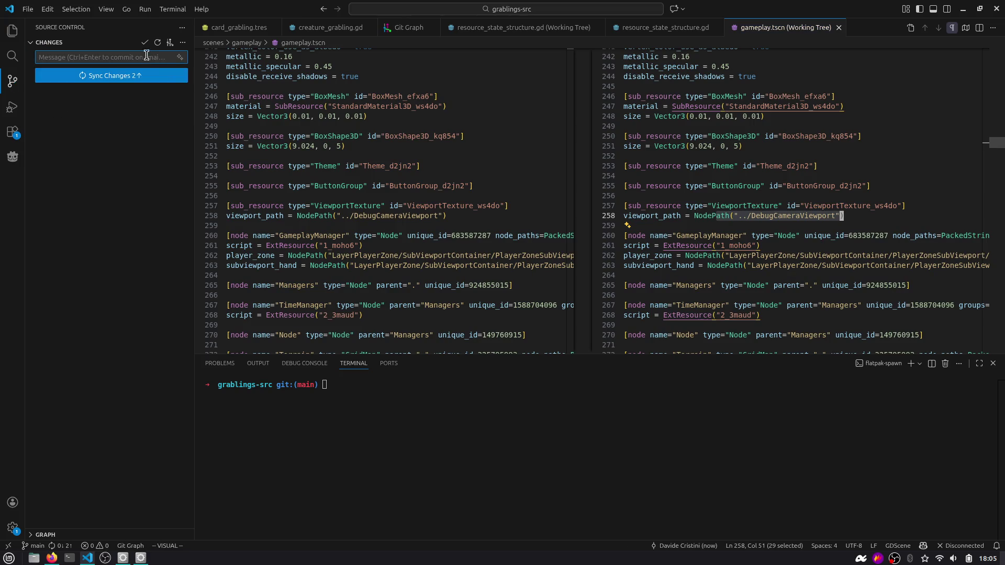
Push the commit to main with the gp alias, then move to line 253 in the diff.
left_click(350, 383)
type("gop")
key("Return")
type("gp")
key("Return")
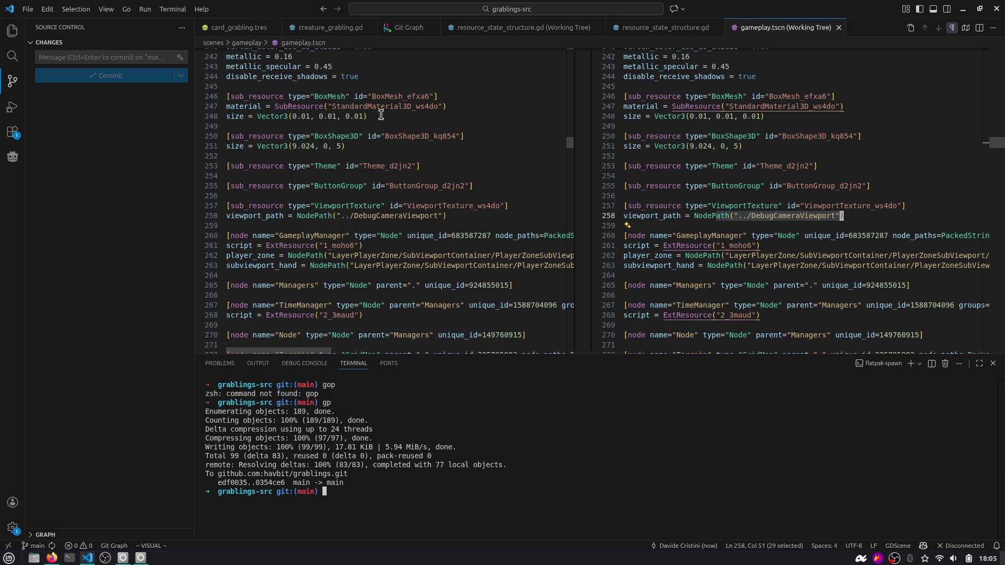
left_click(411, 155)
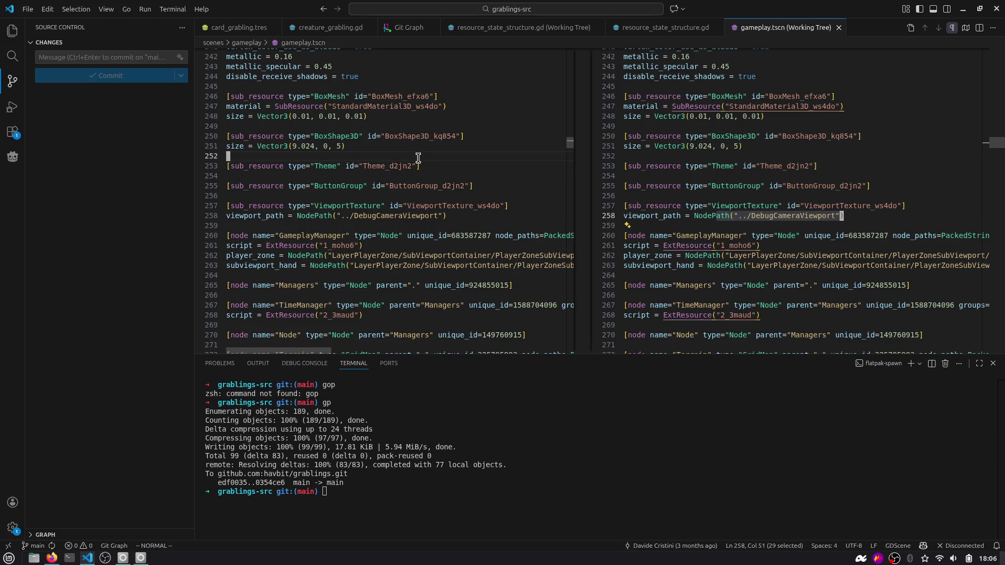
left_click(418, 166)
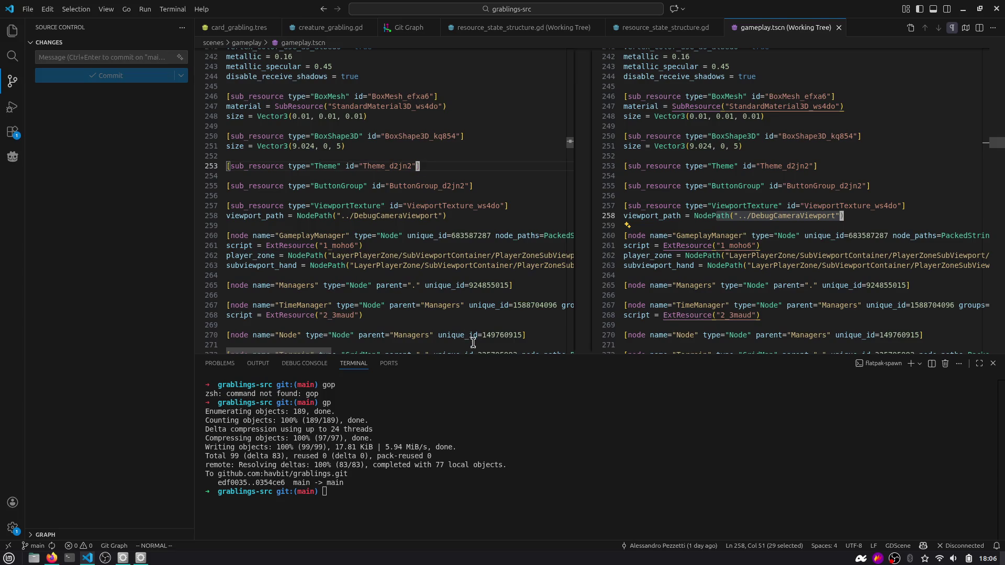
Clear the terminal, then read issue #14's Card Autoplay task with its Wolf card example.
left_click(475, 392)
key("ctrl+l")
key("alt+Tab")
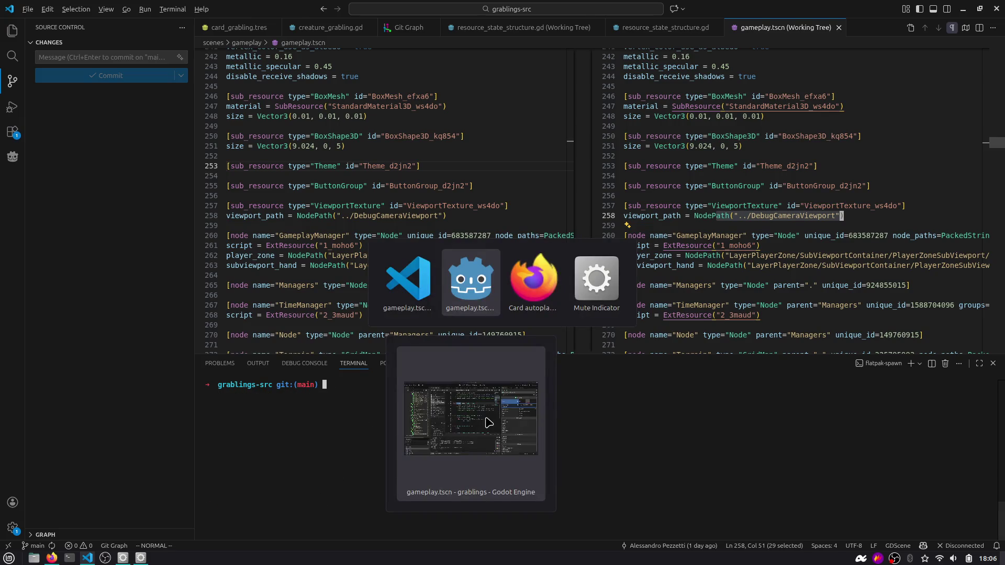
key("alt+Tab")
key("alt+Tab")
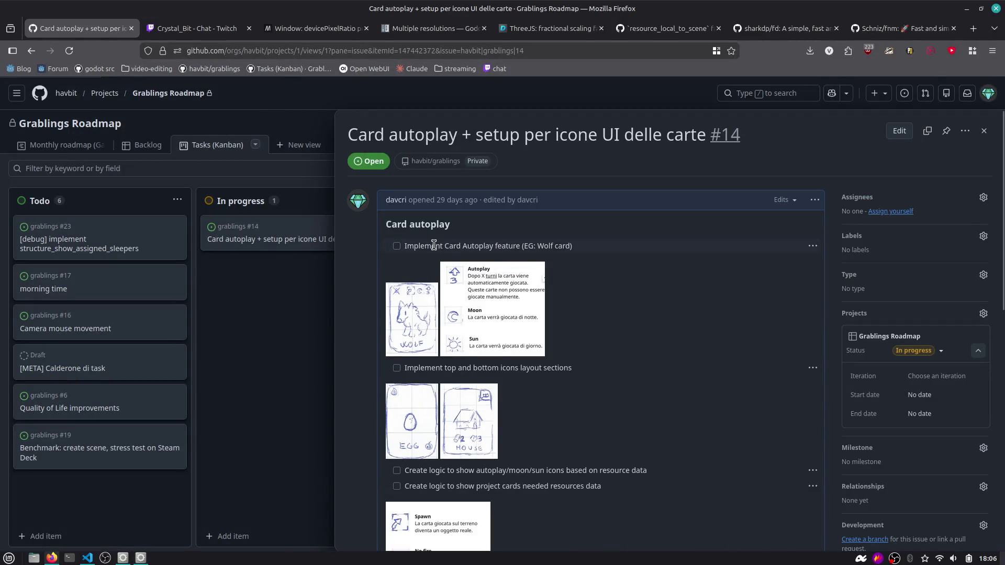
left_click_drag(423, 247, 563, 247)
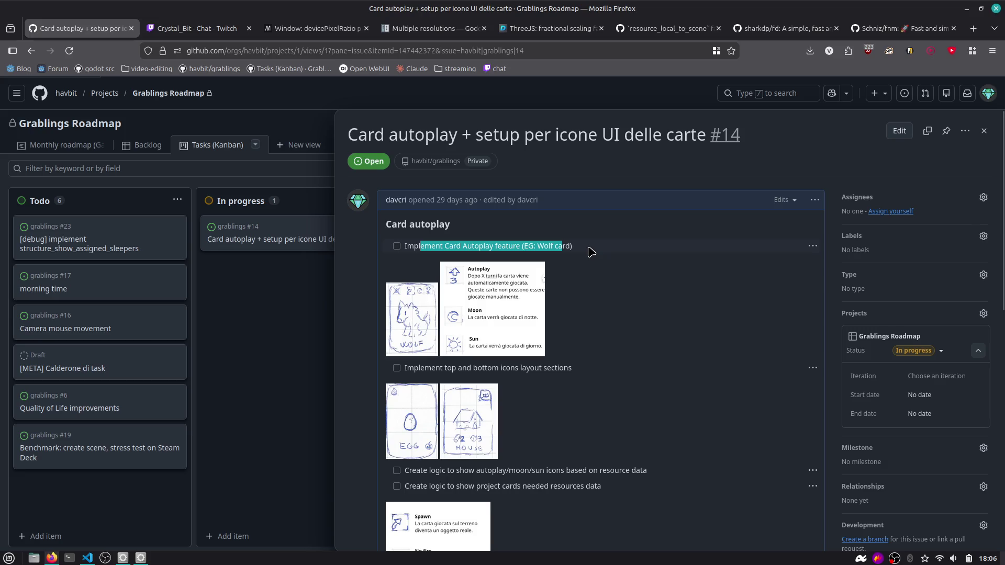
left_click(591, 252)
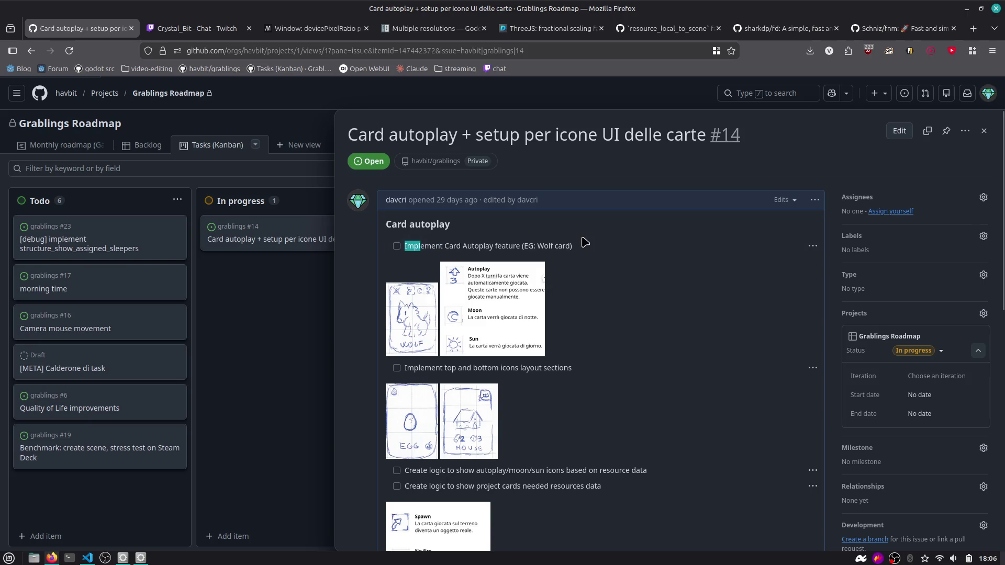
key("alt+Tab")
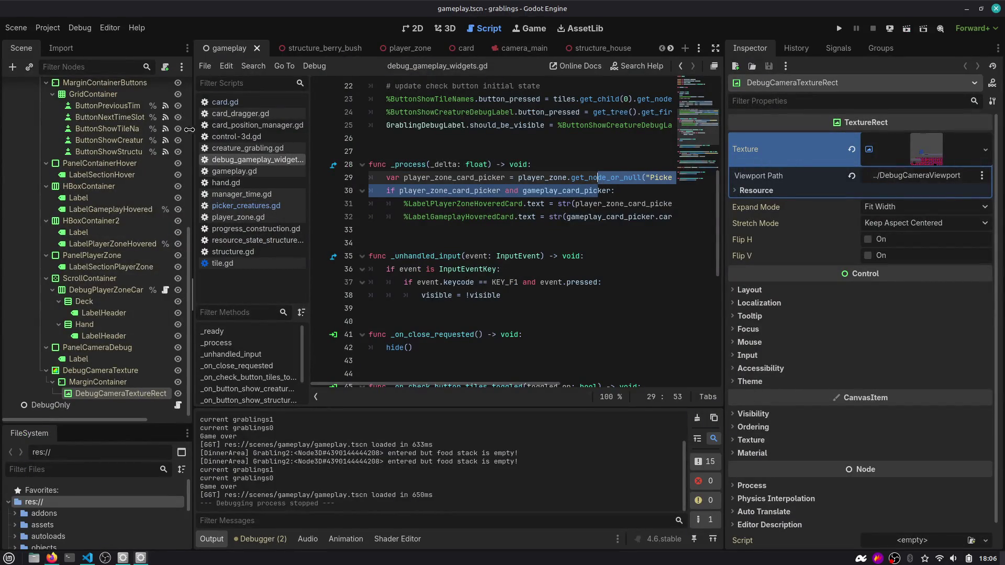
Widen the script editor and close the open scene tabs, including structure_berry_bush, player_zone and camera_main.
left_click_drag(192, 131, 173, 132)
left_click_drag(728, 106, 773, 96)
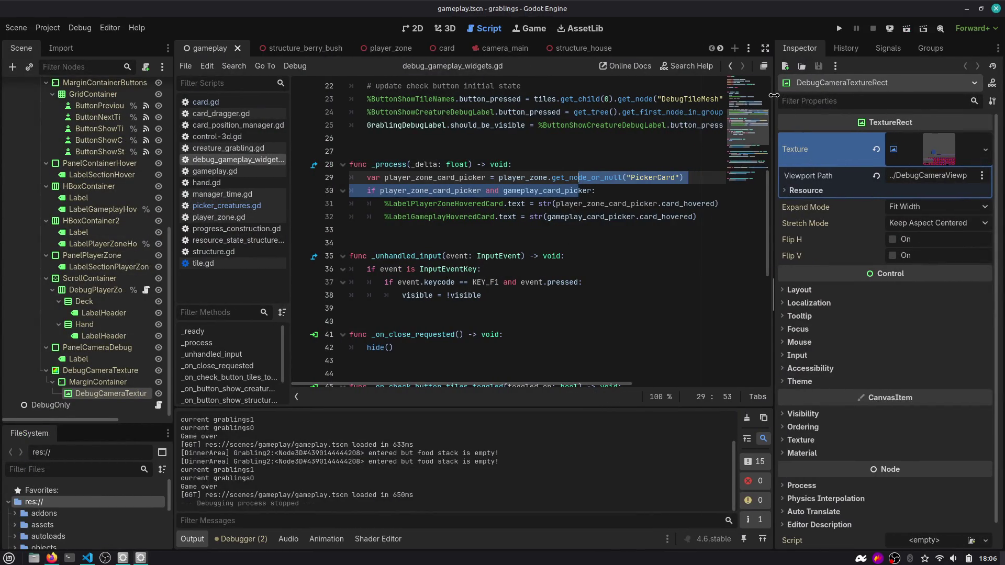
middle_click(288, 48)
middle_click(309, 49)
middle_click(323, 51)
middle_click(322, 51)
middle_click(322, 50)
middle_click(323, 51)
middle_click(323, 51)
middle_click(276, 48)
left_click(237, 48)
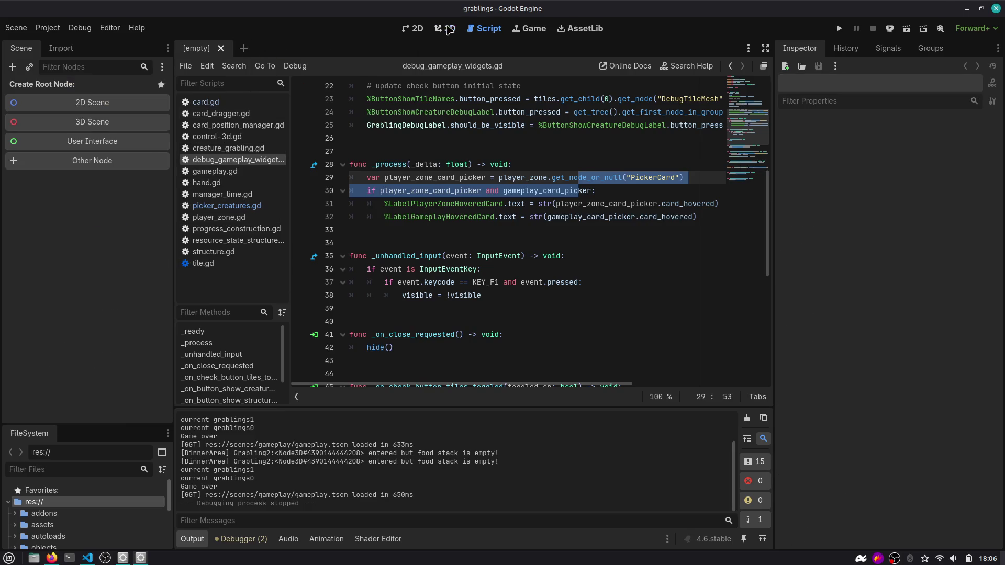
Filter FileSystem for 'wol', open animal_wolf.tscn and inspect card_animal_wolf.tres's spawn scene and autoplay 3.
left_click(448, 29)
left_click_drag(78, 423, 86, 246)
left_click(95, 294)
type("card_wol")
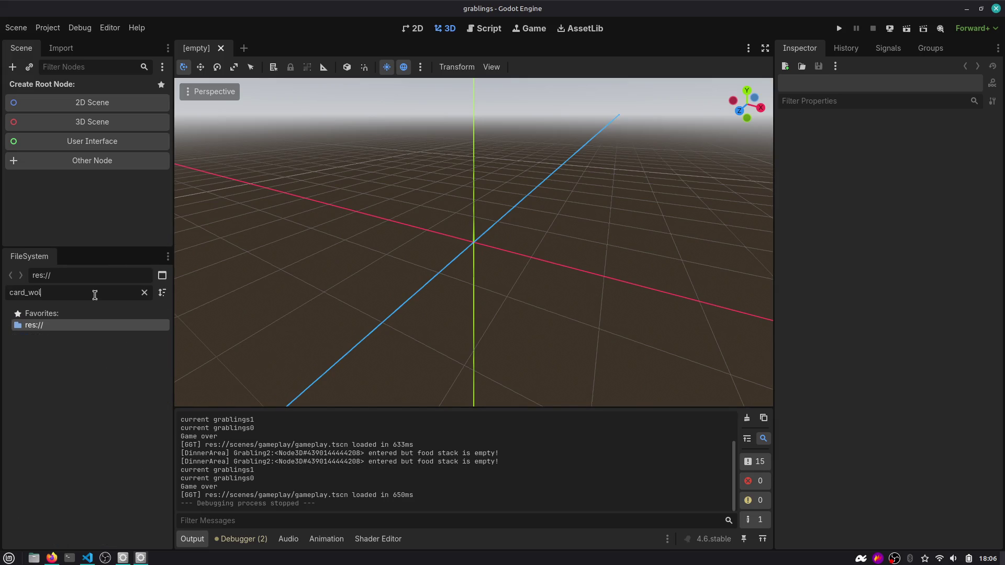
key("ctrl+a")
type("wolf")
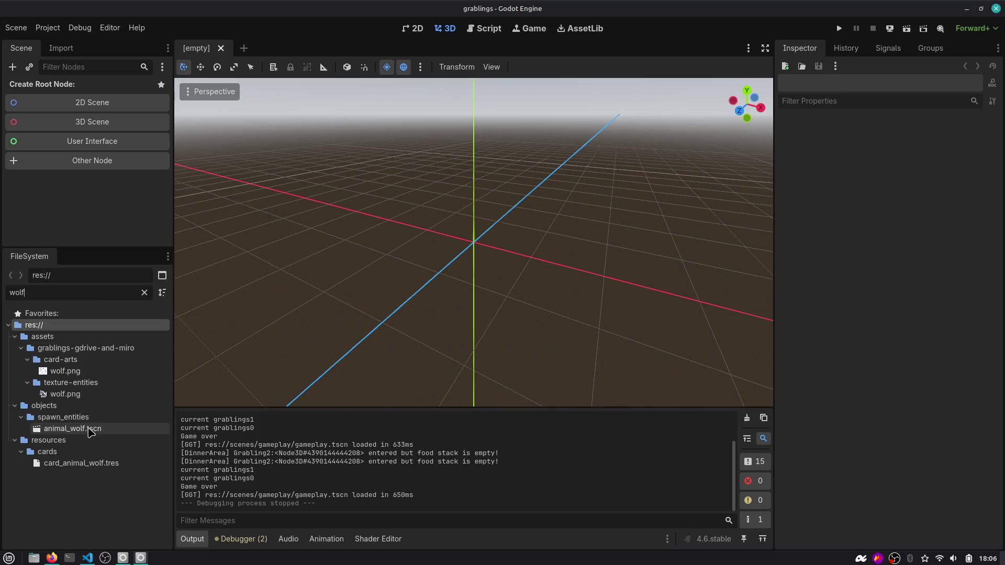
double_click(72, 428)
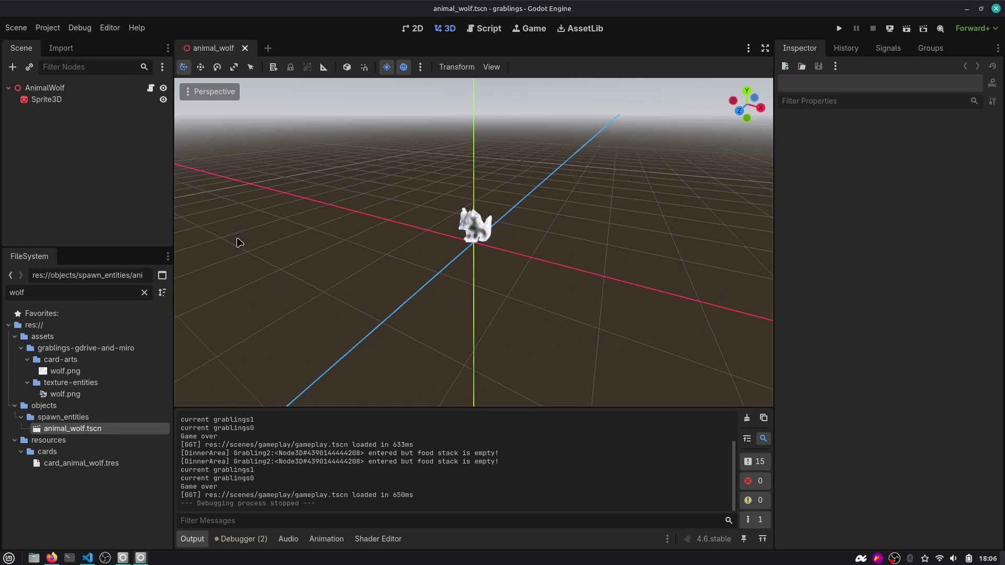
left_click(84, 464)
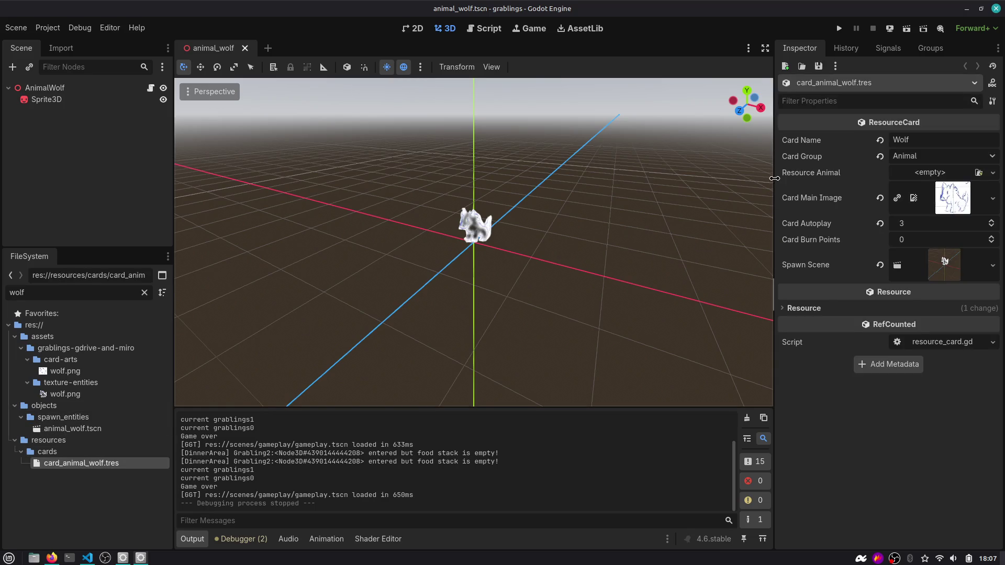
left_click_drag(773, 178, 685, 179)
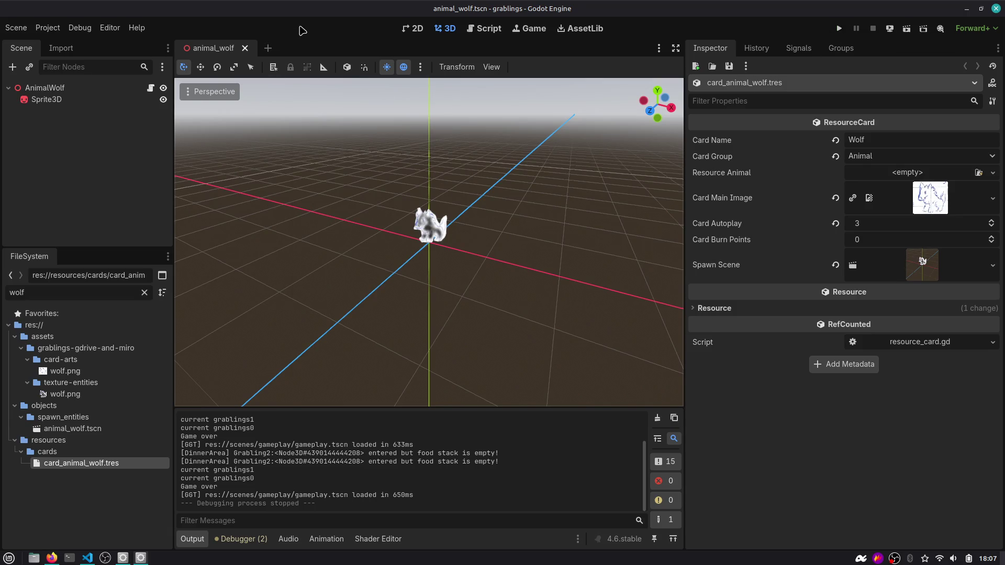
Reopen gameplay.tscn through Quick Open Scene.
key("ctrl+shift+o")
type("gameplay")
key("Return")
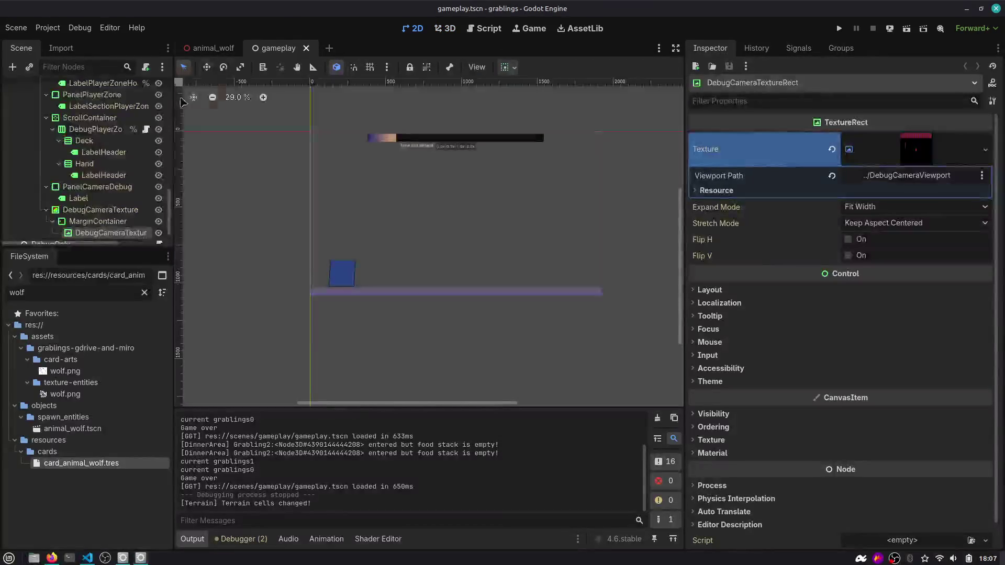
Enlarge the scene tree, expand LayerPlayerZone and select the CardDeck node.
left_click_drag(83, 245, 84, 338)
scroll(97, 237, "up", 10)
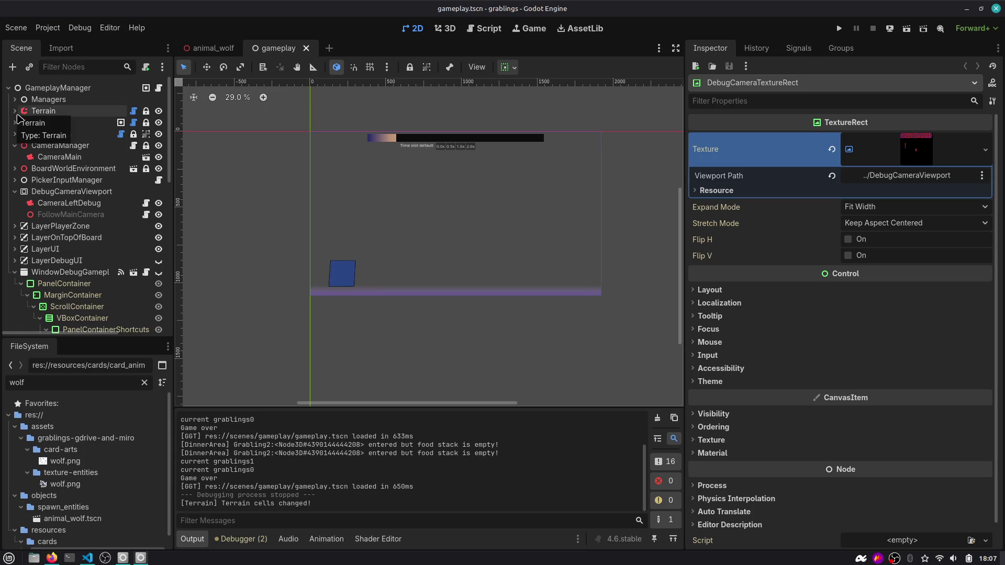
left_click(14, 273)
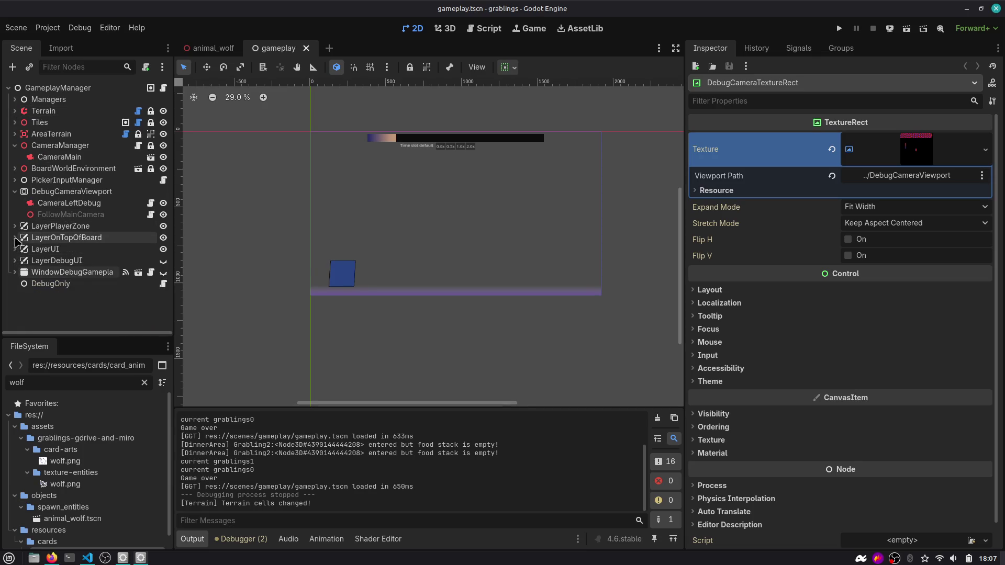
left_click(15, 225)
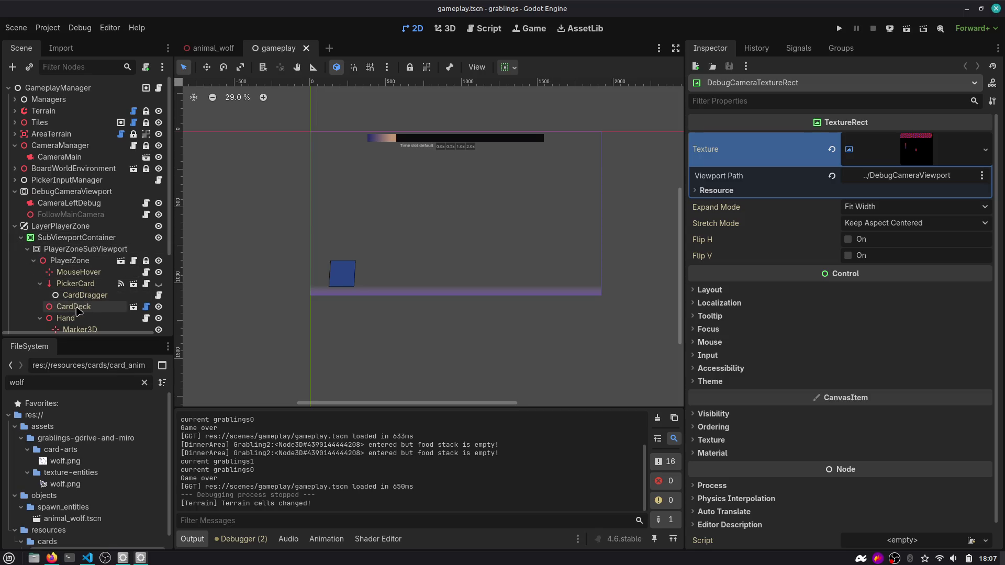
left_click(77, 311)
left_click(73, 318)
scroll(79, 314, "down", 3)
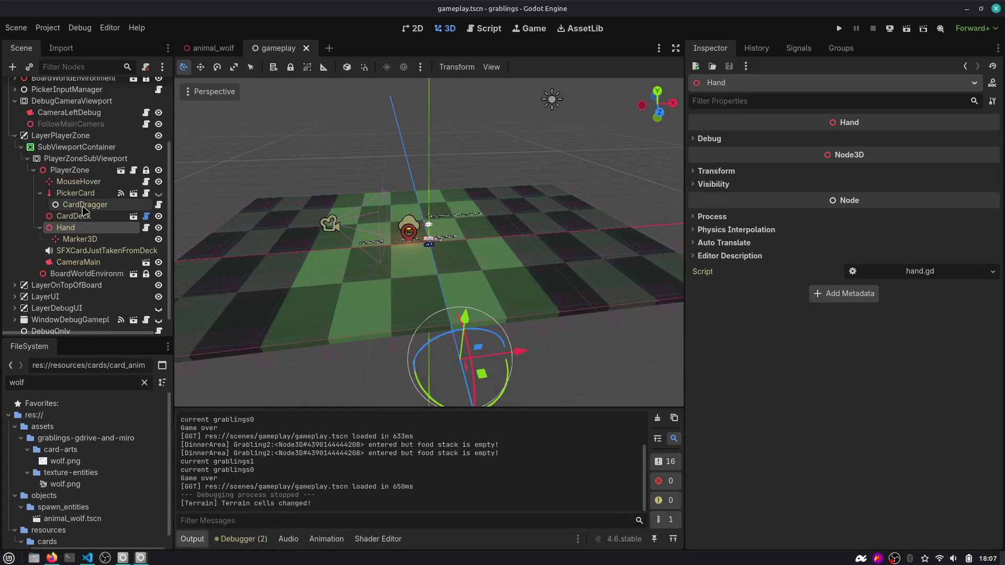
left_click(83, 216)
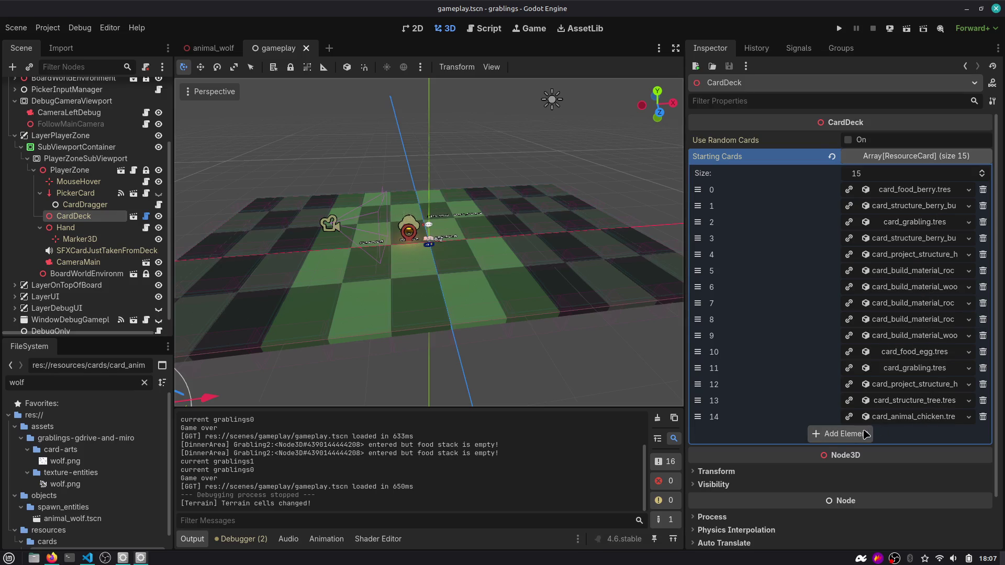
Add card_animal_wolf.tres to Starting Cards, move it to index 2, and run the game.
left_click(865, 433)
left_click(968, 432)
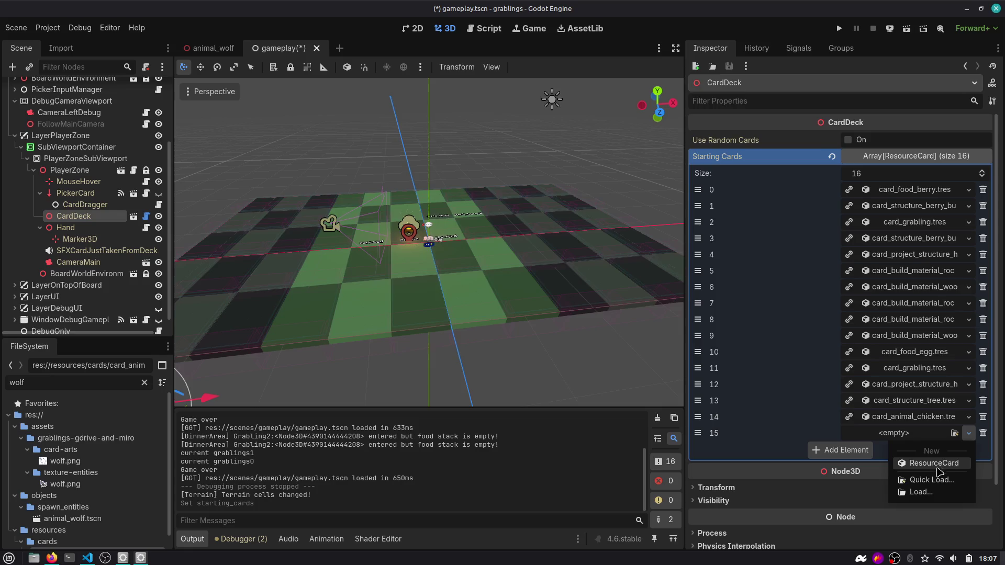
left_click(931, 480)
type("wol")
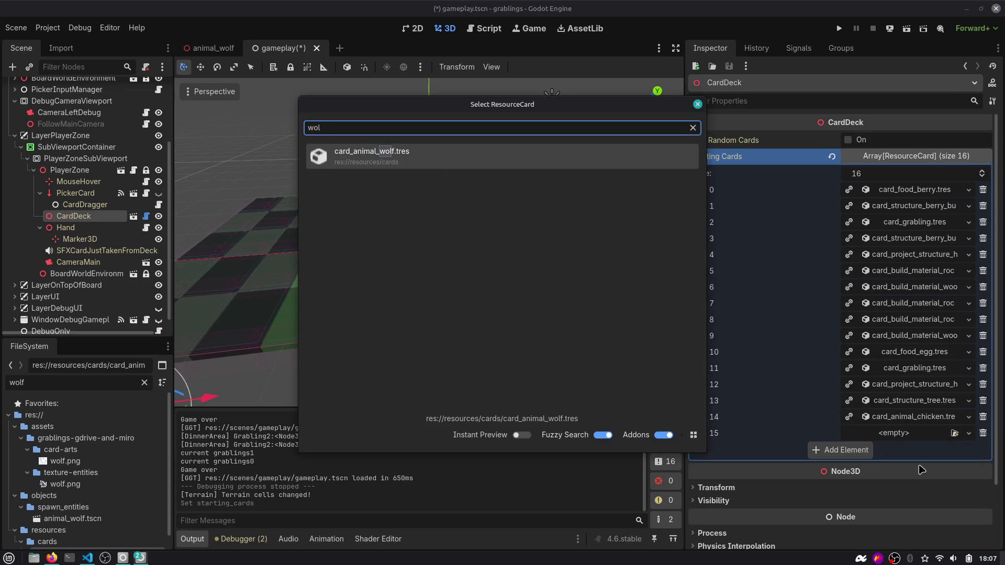
key("Return")
mouse_move(720, 431)
left_mouse_down()
mouse_move(720, 222)
mouse_move(710, 230)
left_mouse_up()
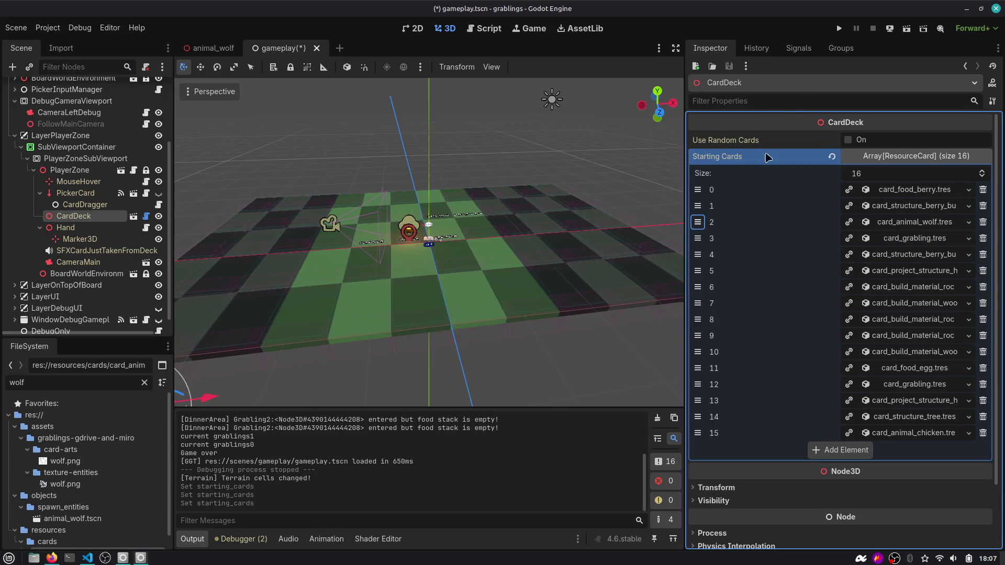
left_click(839, 28)
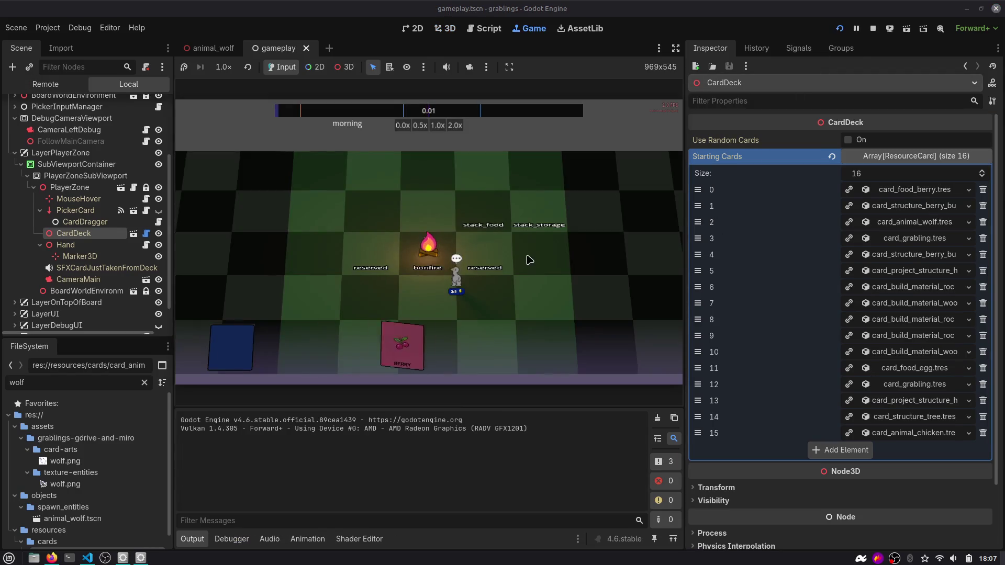
Try the dealt Wolf card, advance through hobby to sleep time slots with the F1 debug window, then stop.
left_click(385, 346)
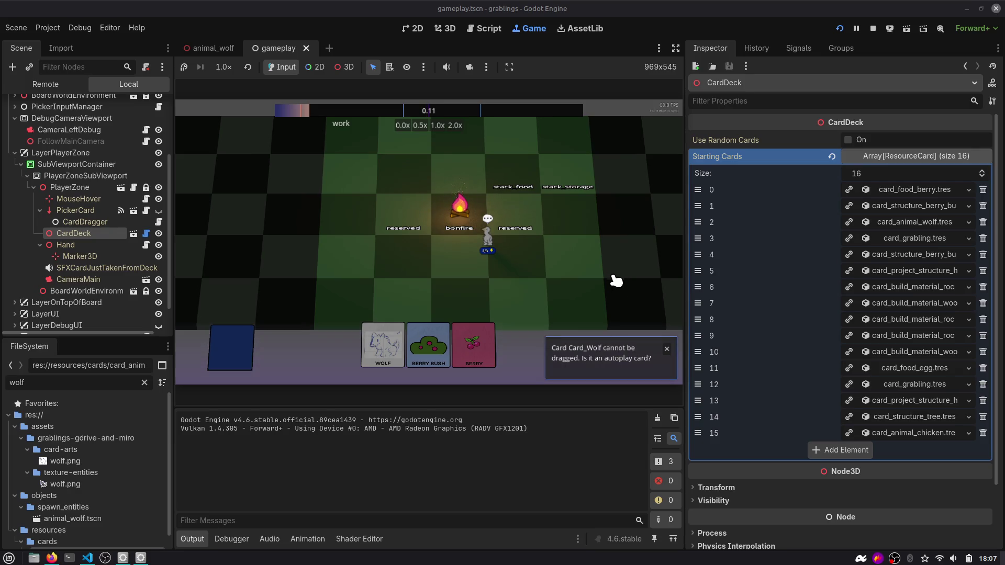
left_click_drag(684, 225, 752, 208)
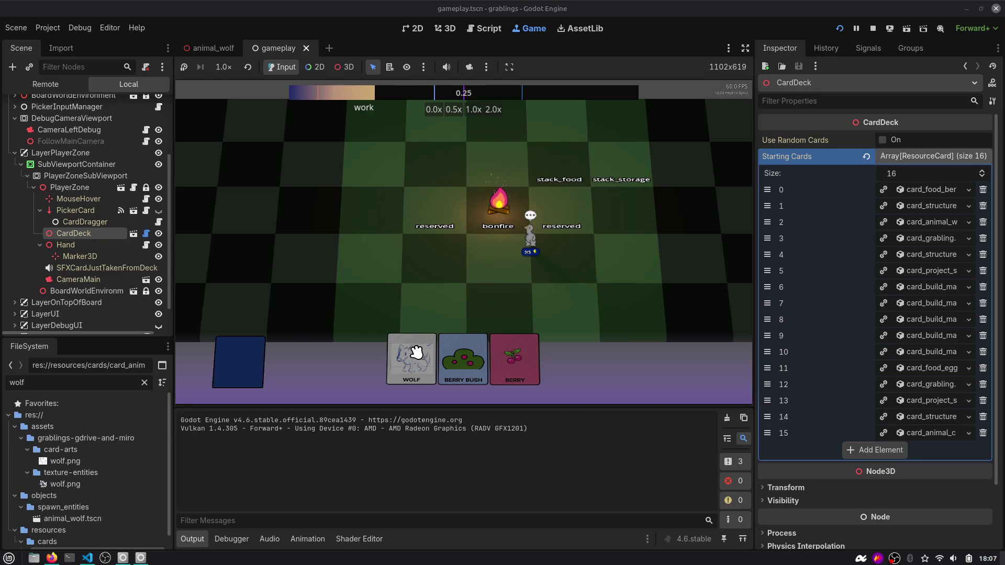
key("F1")
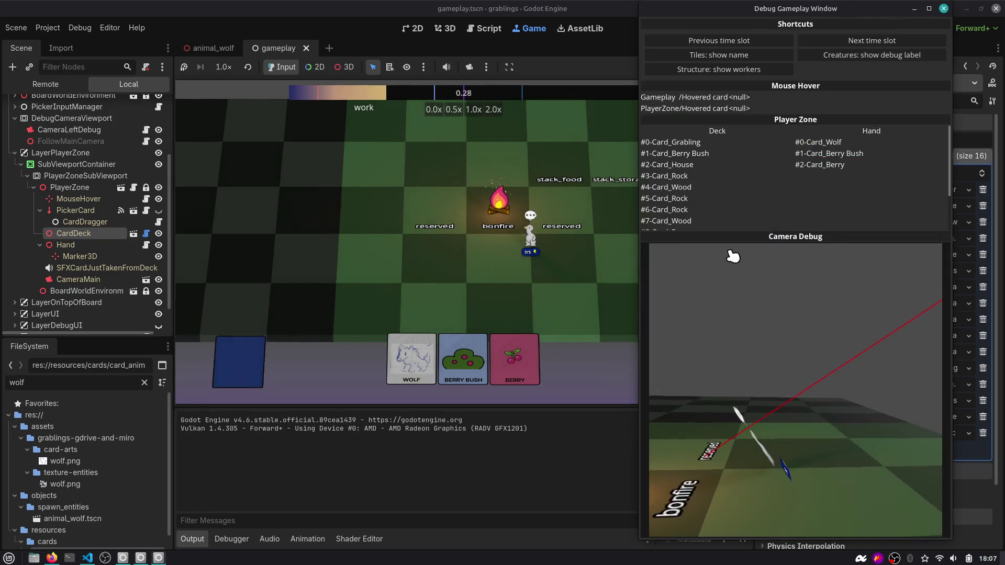
left_click(870, 42)
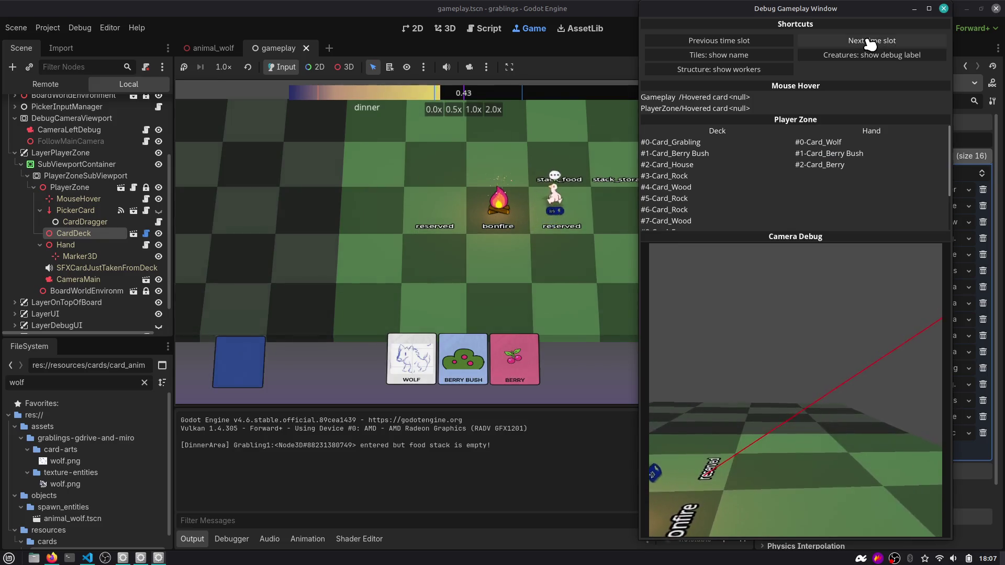
left_click(870, 42)
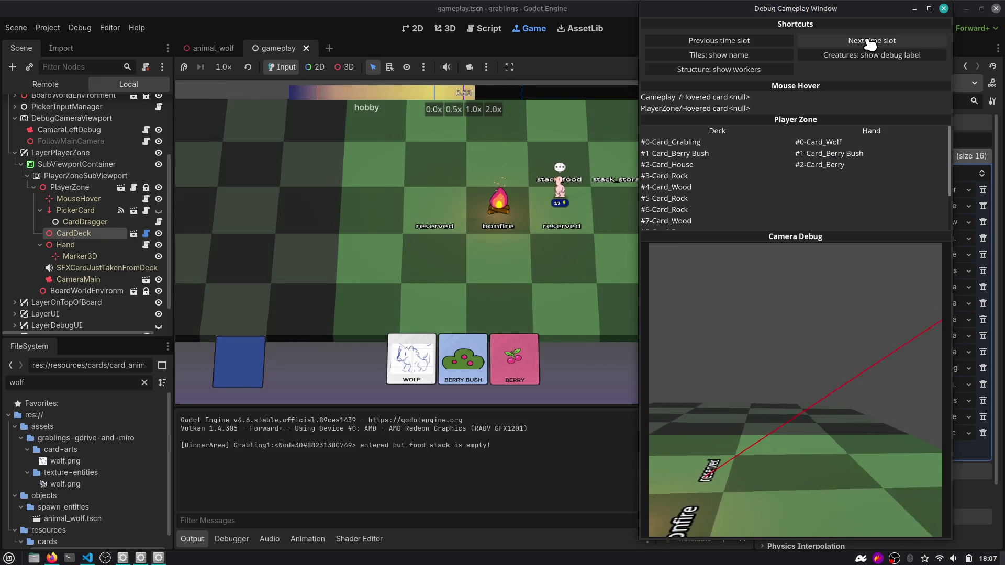
left_click(870, 42)
mouse_move(695, 24)
left_mouse_down()
mouse_move(797, 114)
mouse_move(713, 179)
left_mouse_up()
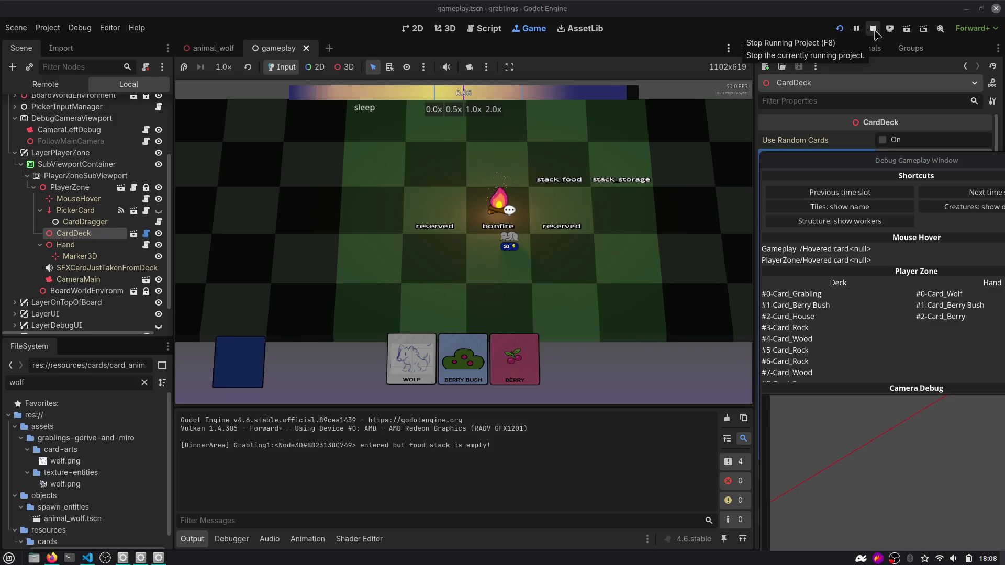
left_click(873, 30)
In the Script workspace, expand Managers and open TimeManager's manager_time.gd.
scroll(419, 235, "up", 5)
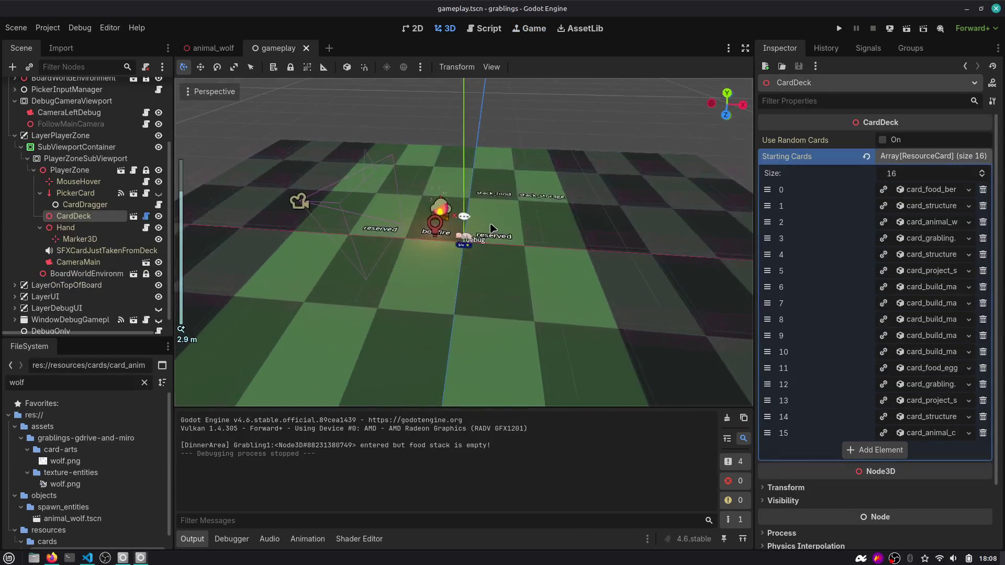
key("alt+Tab")
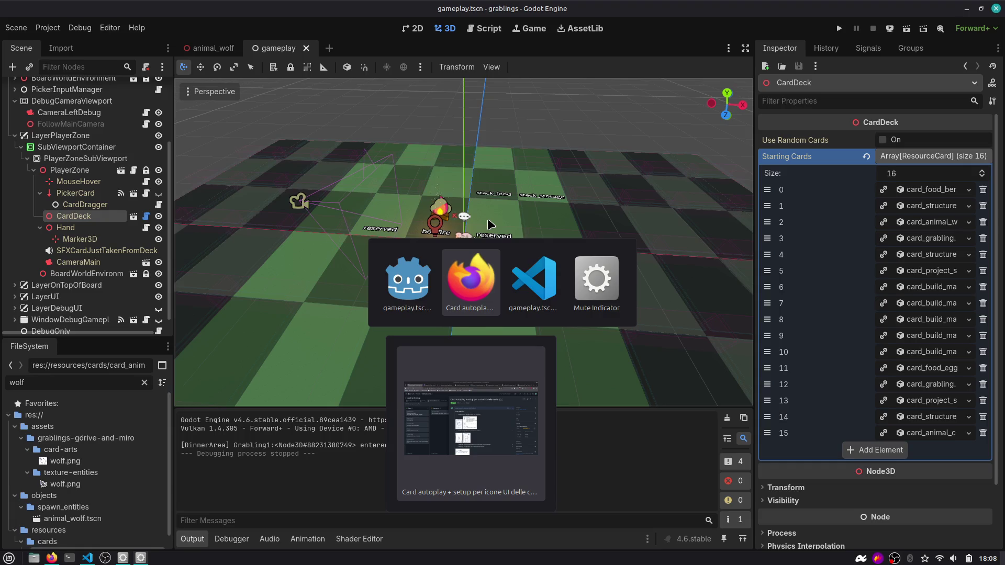
key("Escape")
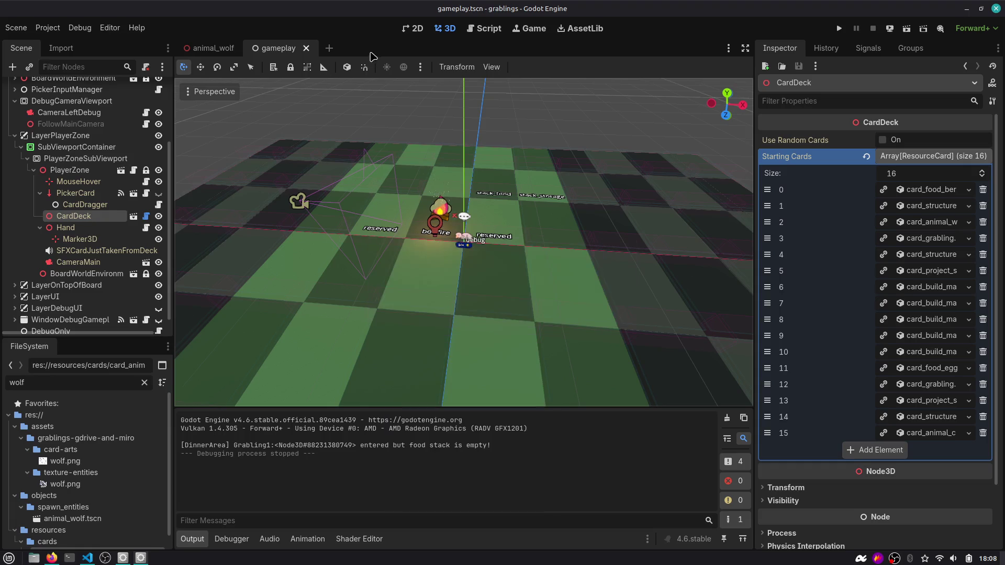
left_click(487, 28)
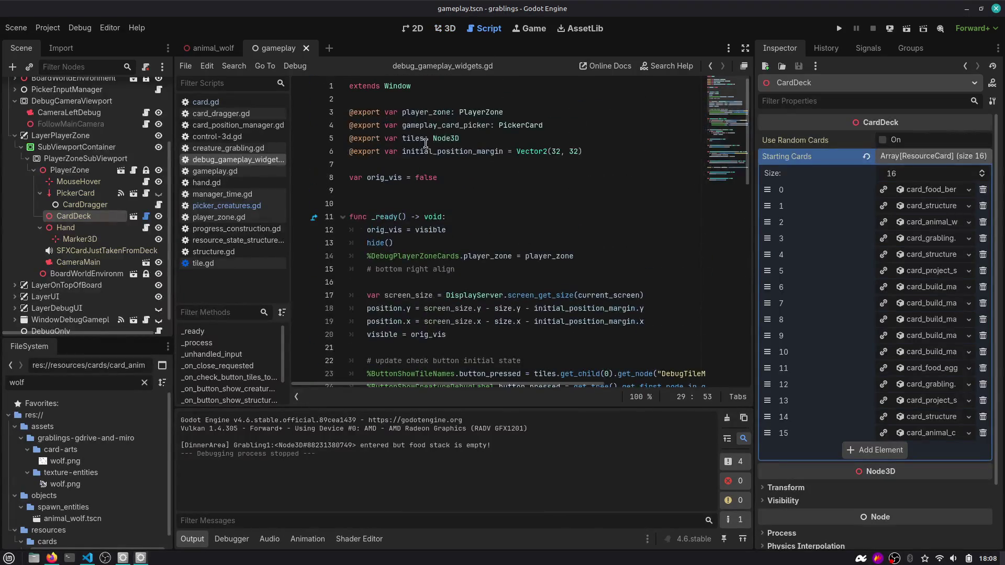
scroll(78, 157, "up", 4)
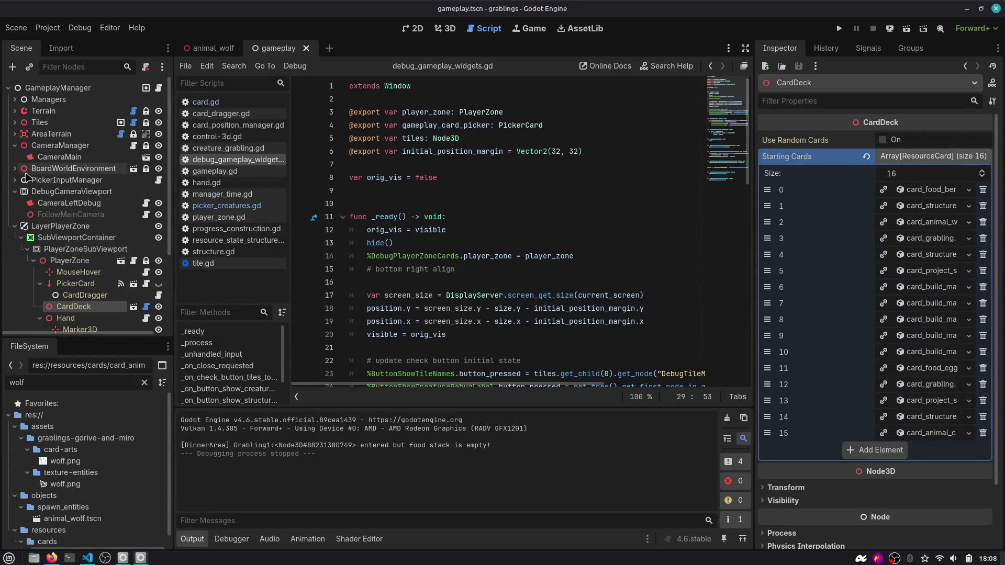
left_click(16, 146)
left_click(15, 99)
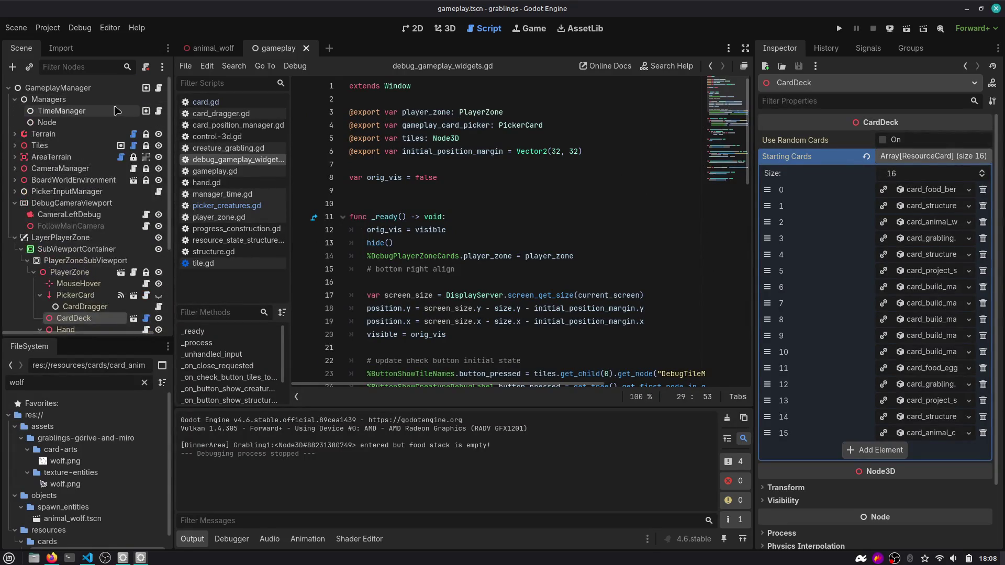
left_click(159, 112)
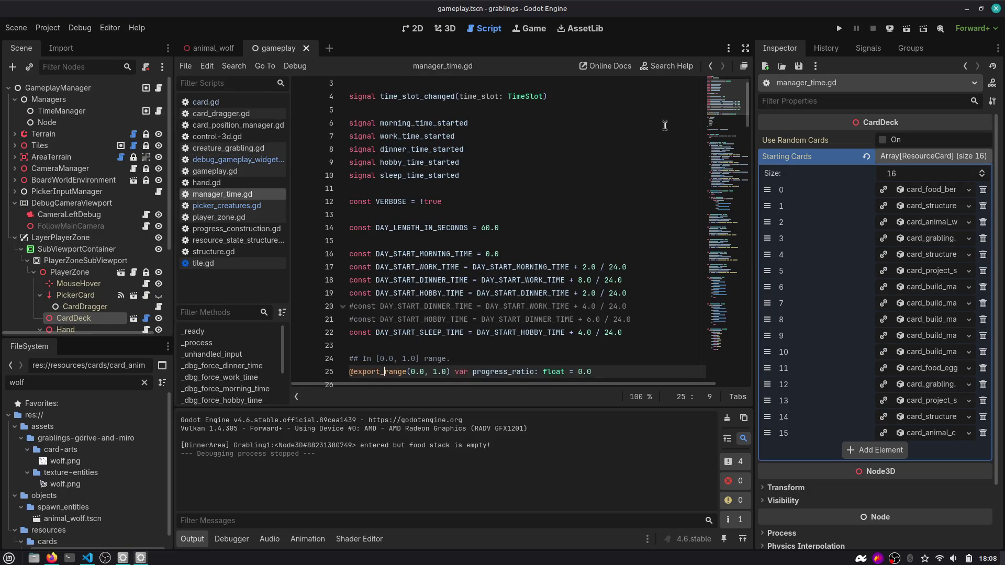
Select the sleep_time_started signal declaration and search to where it is emitted.
scroll(510, 162, "up", 1)
left_click(416, 157)
double_click(421, 201)
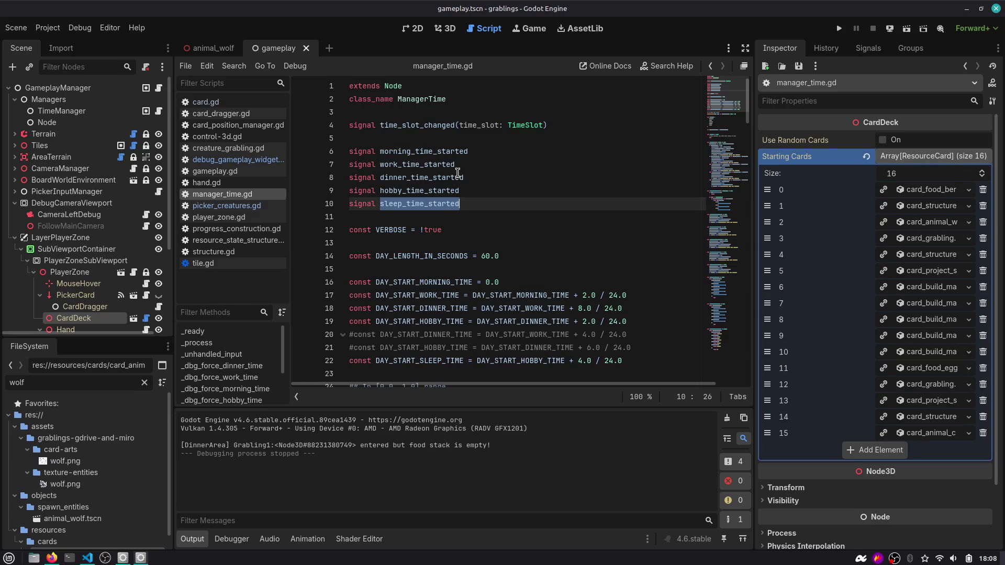
scroll(698, 117, "down", 15)
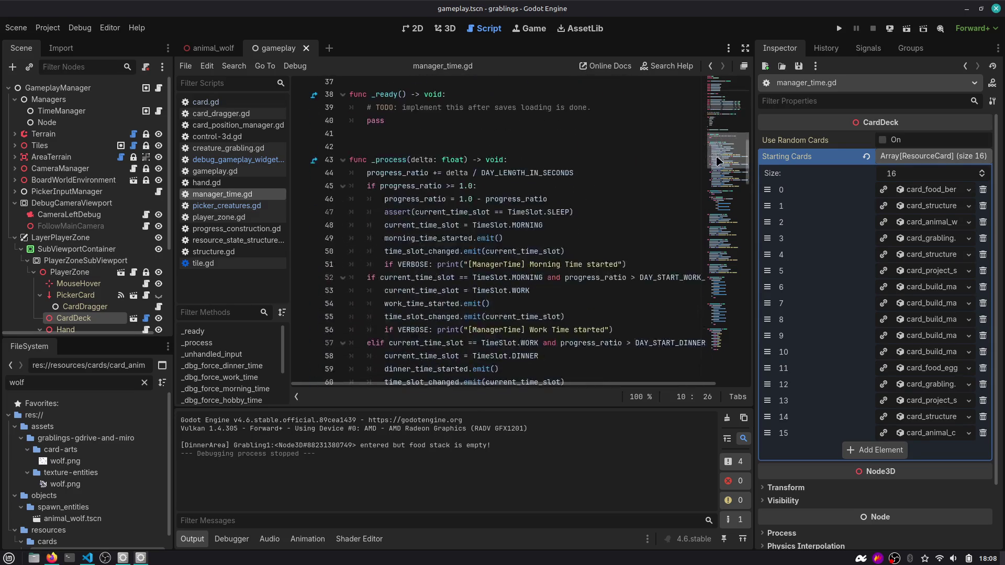
mouse_move(717, 182)
left_mouse_down()
mouse_move(721, 295)
mouse_move(721, 100)
left_mouse_up()
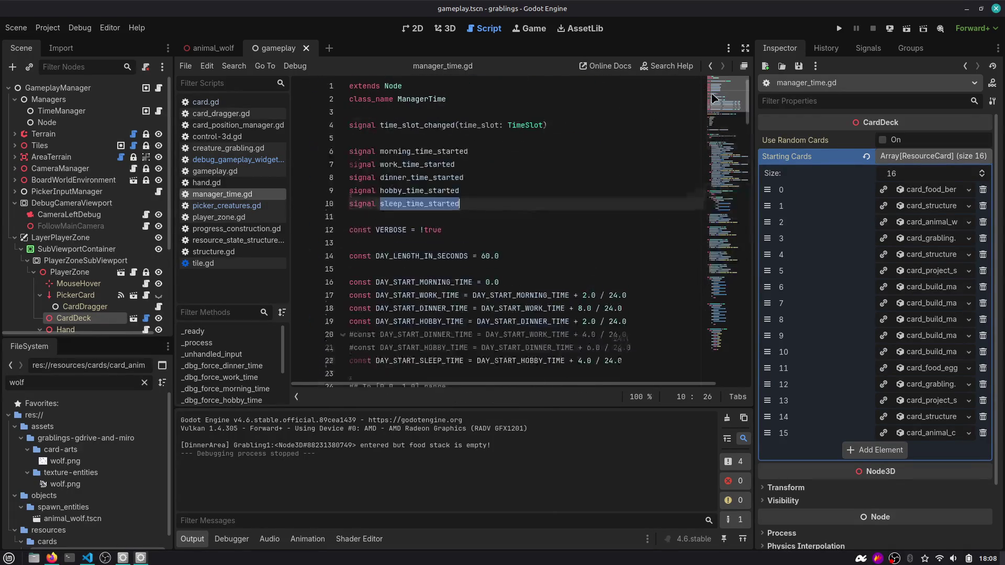
key("ctrl+f")
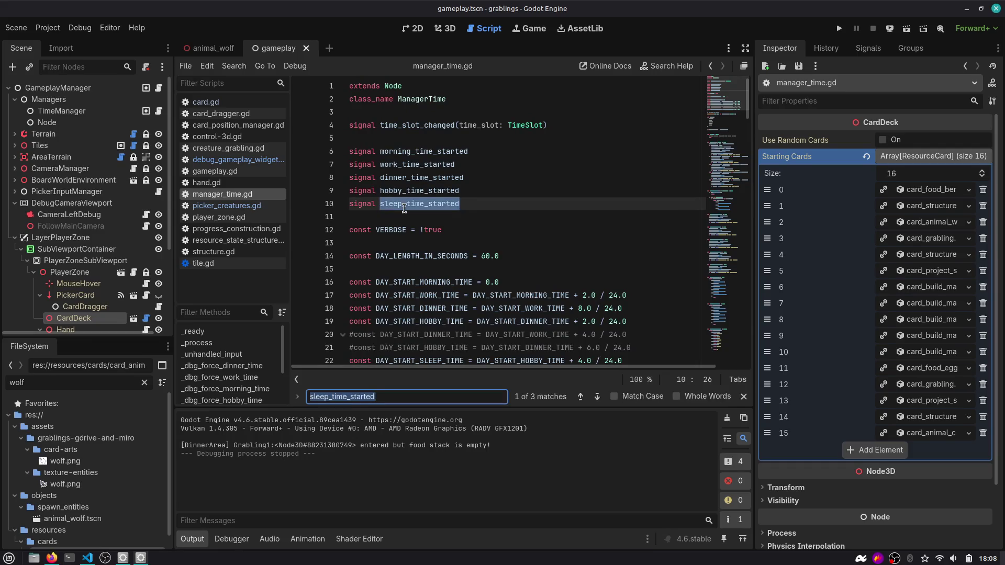
key("Return")
key("Escape")
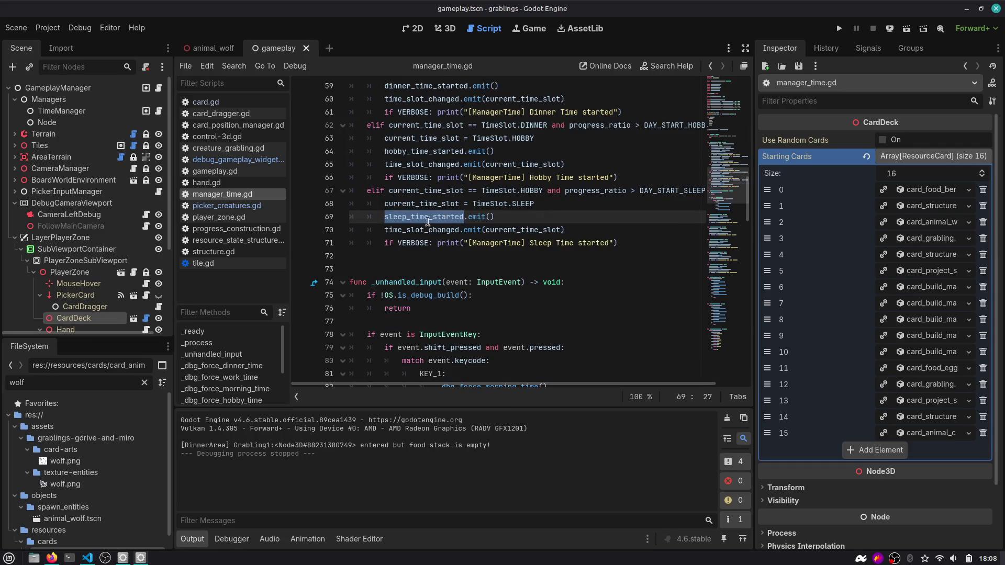
Review the surrounding manager_time.gd code, then select the TimeManager node.
scroll(421, 222, "up", 9)
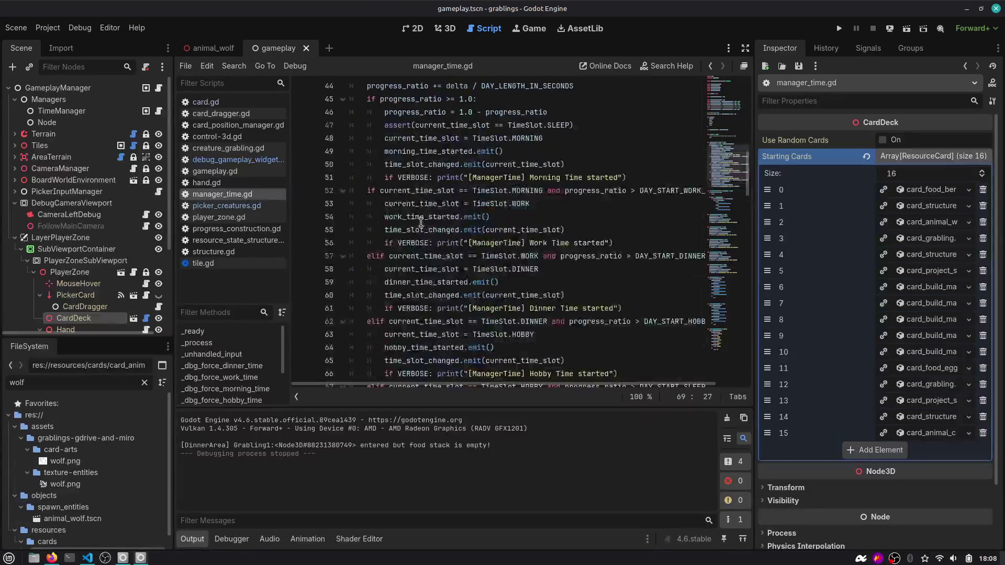
scroll(421, 223, "up", 10)
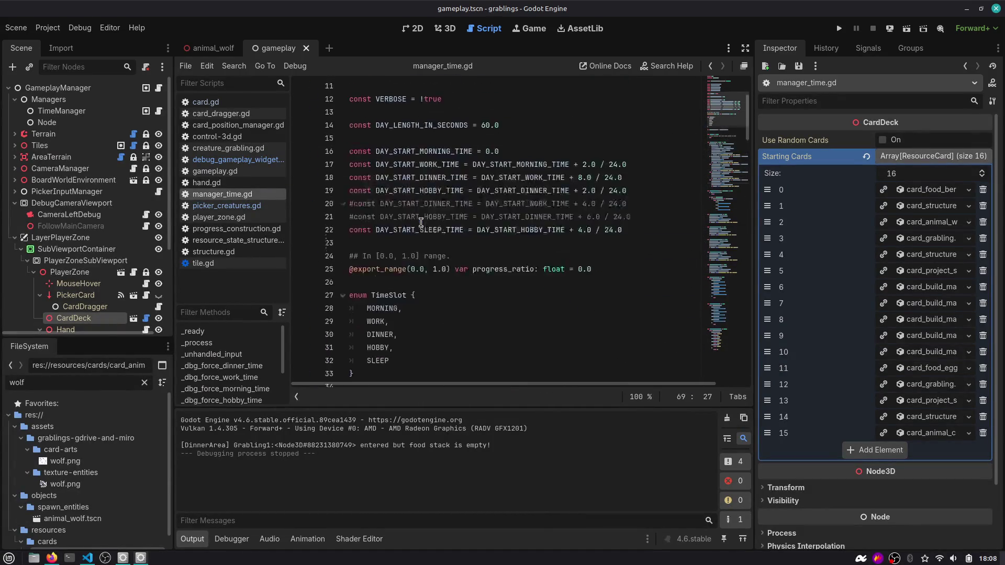
scroll(420, 223, "down", 20)
scroll(420, 222, "up", 7)
scroll(420, 222, "up", 4)
scroll(467, 229, "down", 7)
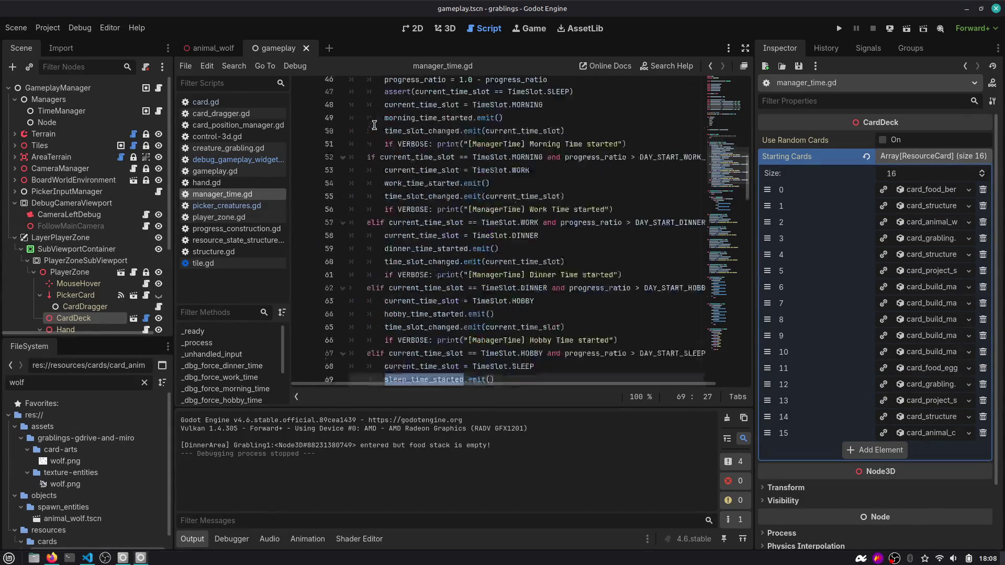
left_click_drag(467, 229, 449, 220)
scroll(435, 189, "up", 5)
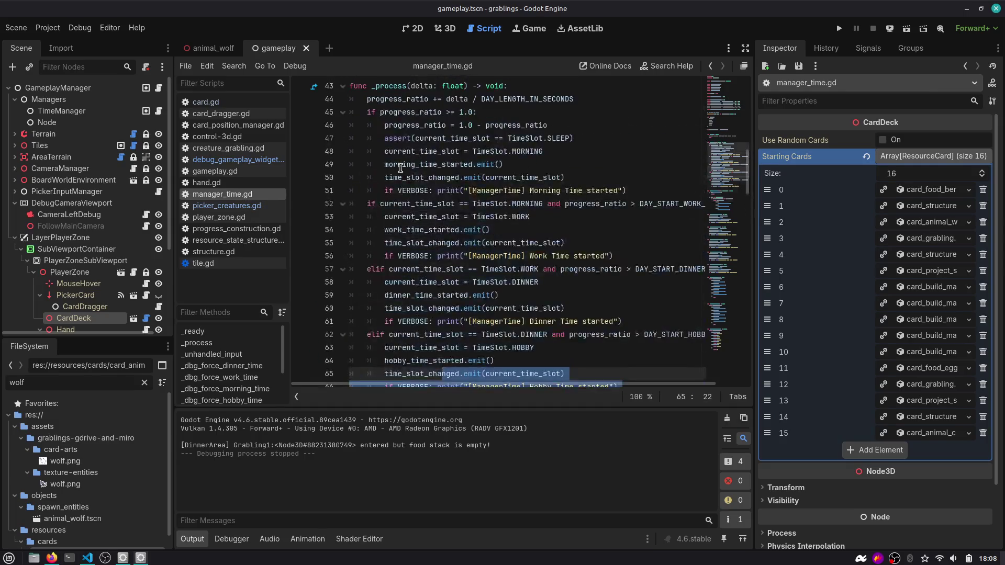
scroll(432, 127, "down", 20)
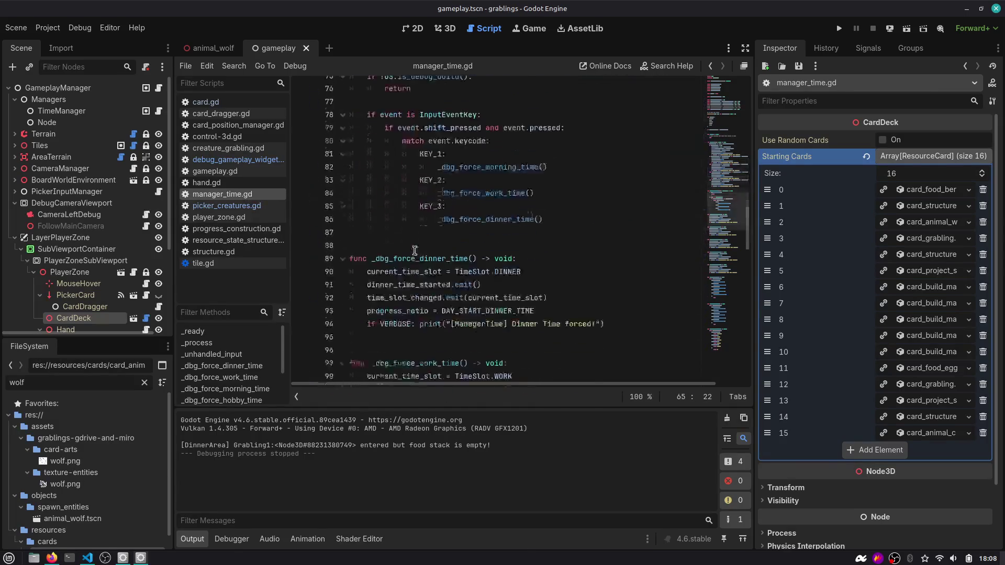
scroll(426, 263, "down", 18)
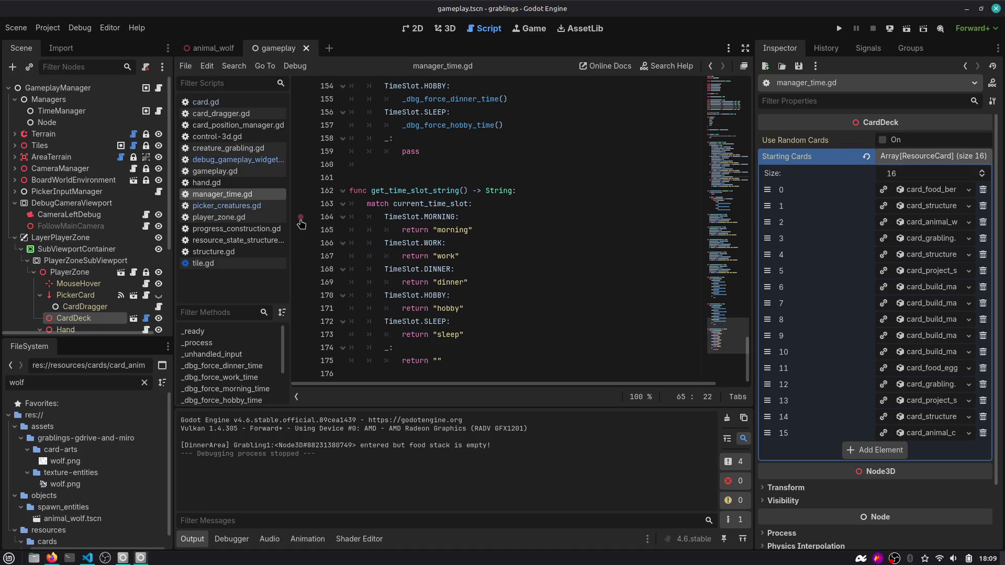
left_click(61, 111)
left_click(828, 50)
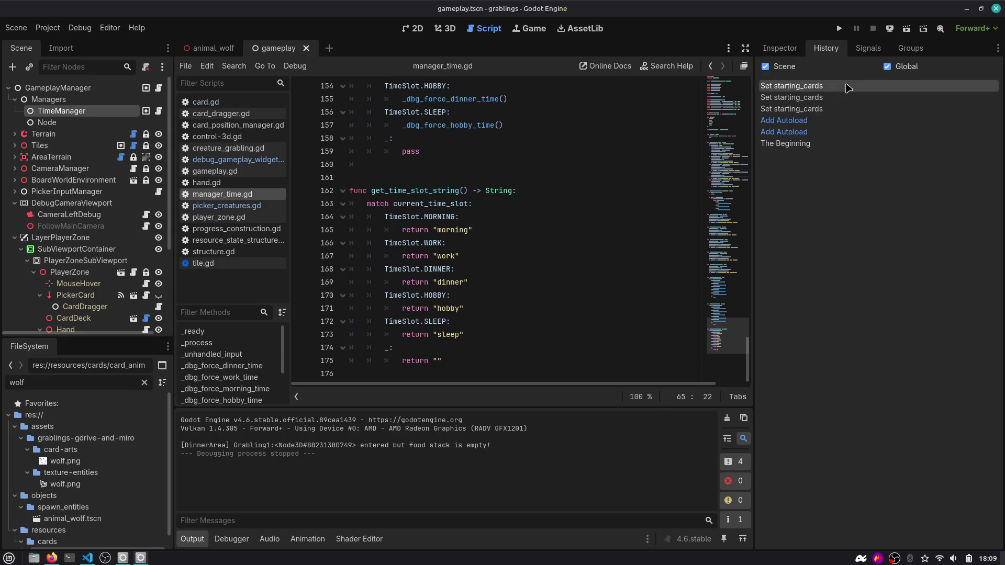
Connect the sleep_time_started signal to create its handler and clear the placeholder body.
left_click(861, 52)
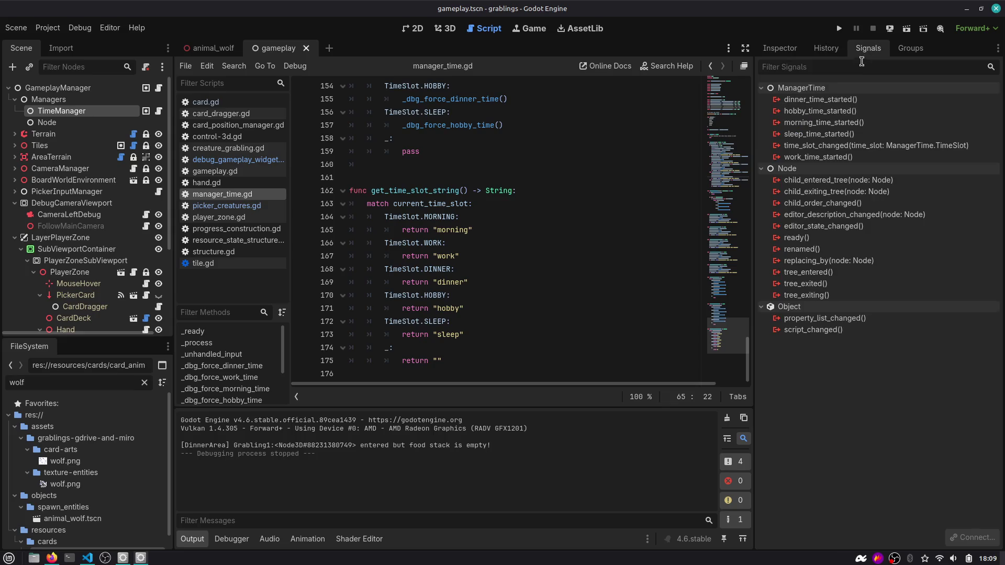
double_click(817, 135)
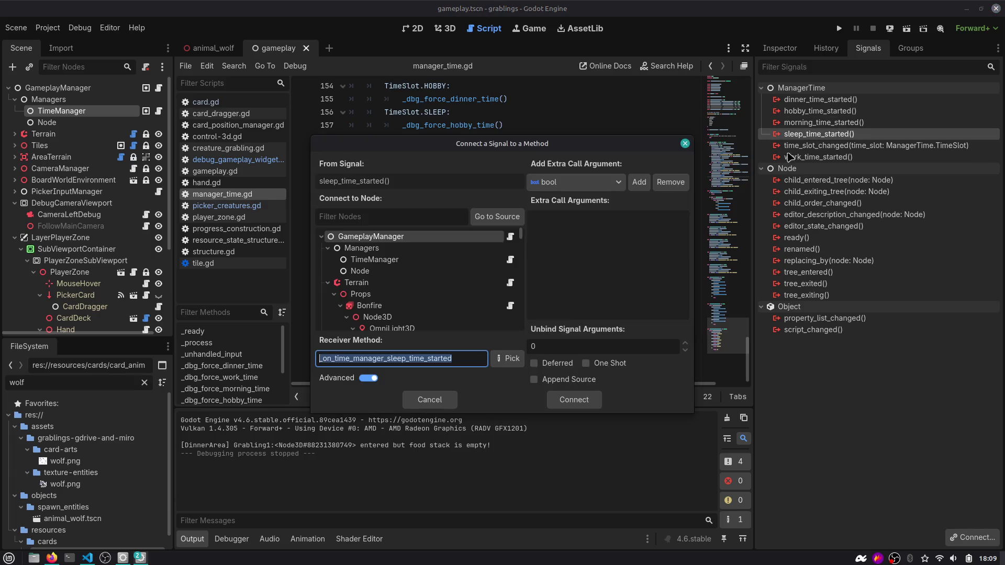
double_click(393, 260)
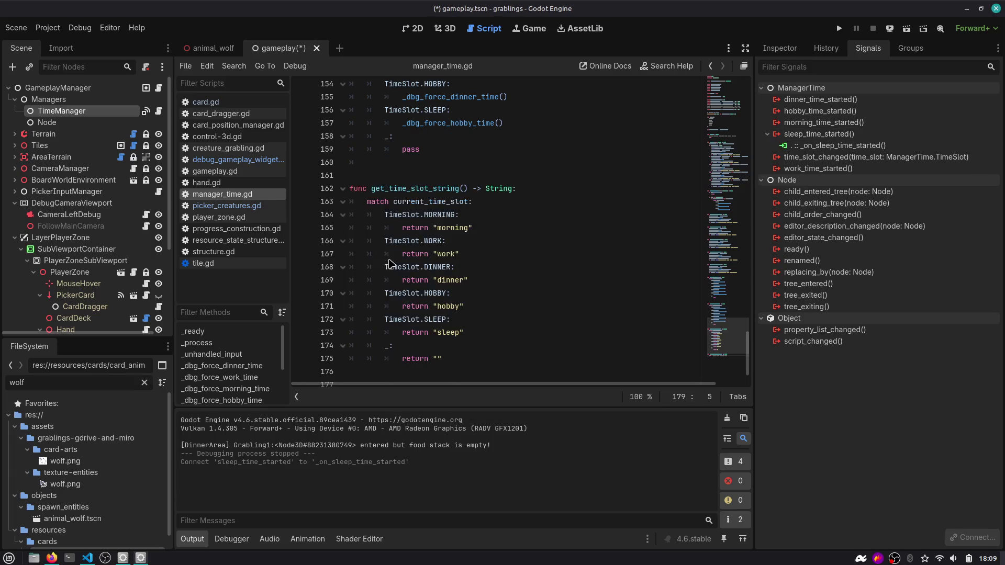
left_click(520, 356)
key("shift+Home")
key("BackSpace")
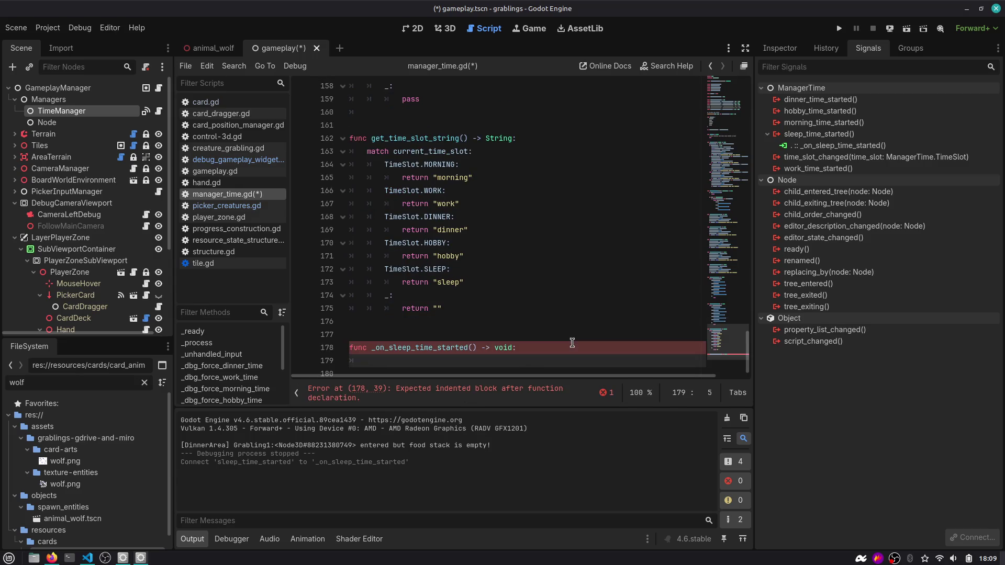
Write hand and autoplay plan comments, save, and begin the card.resource_card.auto check.
type("pas")
key("Return")
type("#")
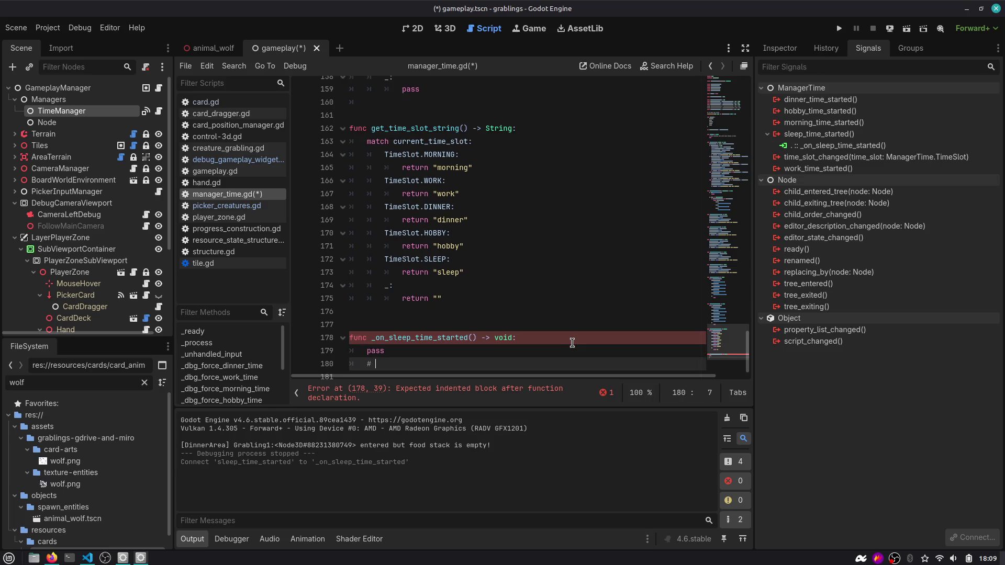
type("hand")
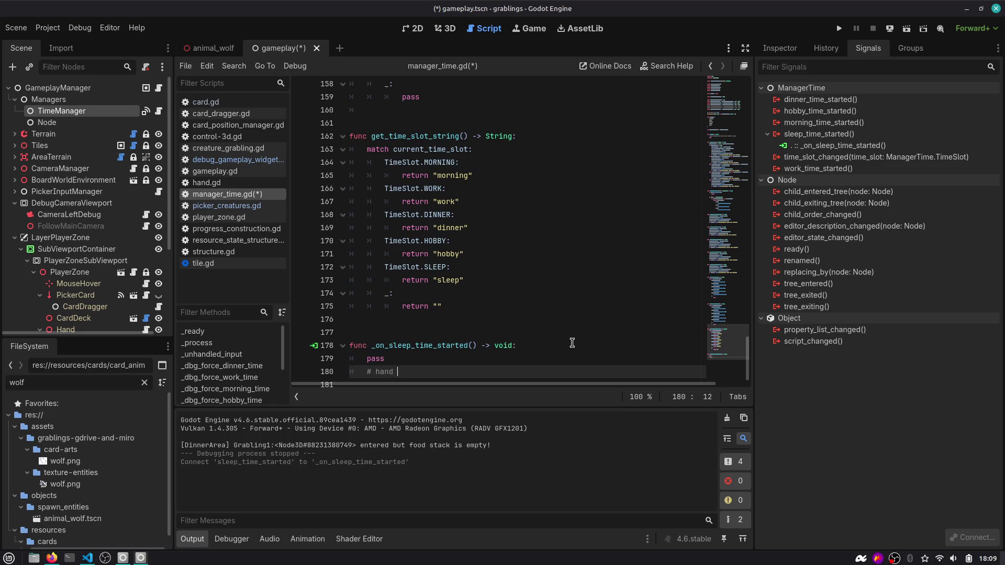
key("Return")
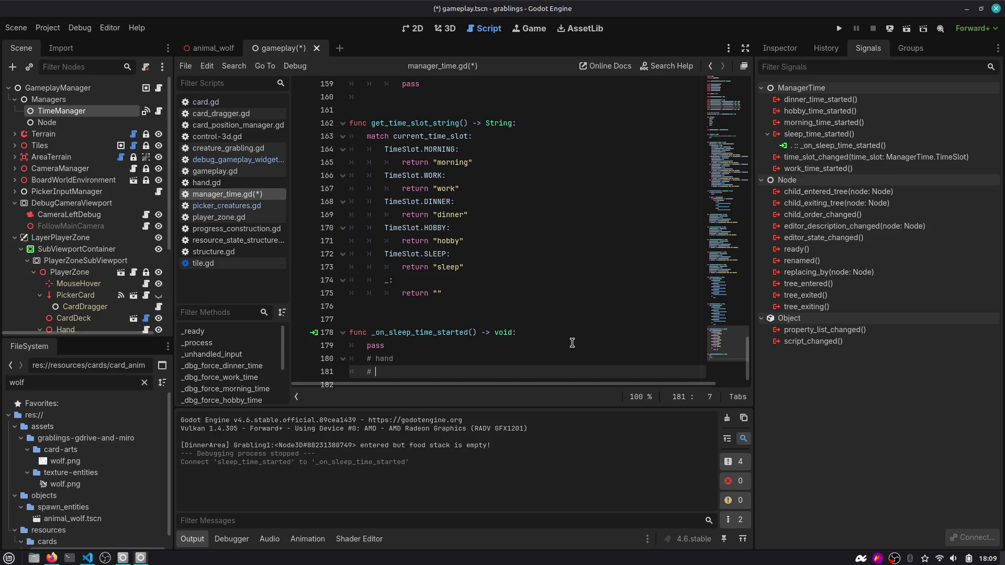
type("# hai")
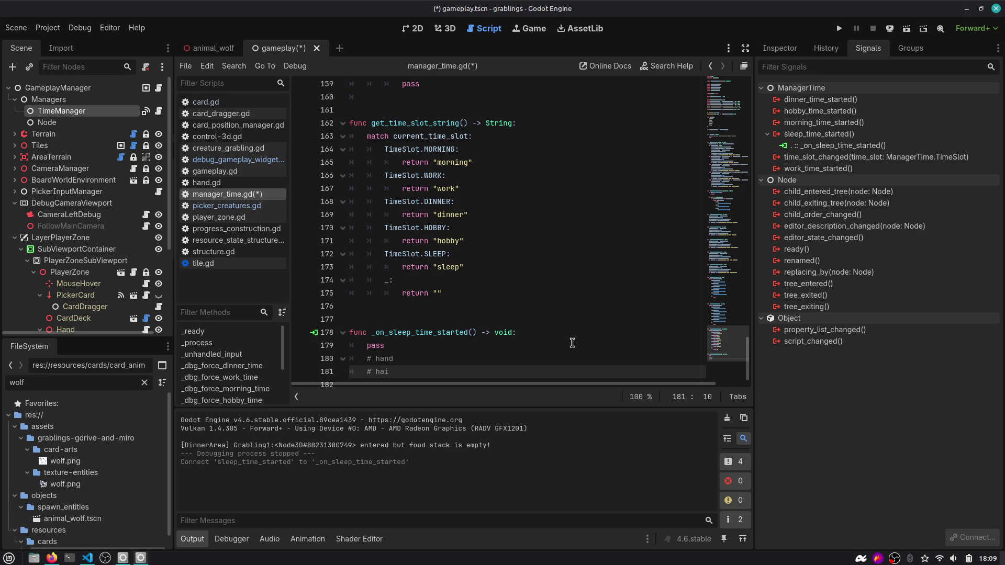
key("BackSpace")
key("BackSpace")
key("BackSpace")
type("autp")
key("Return")
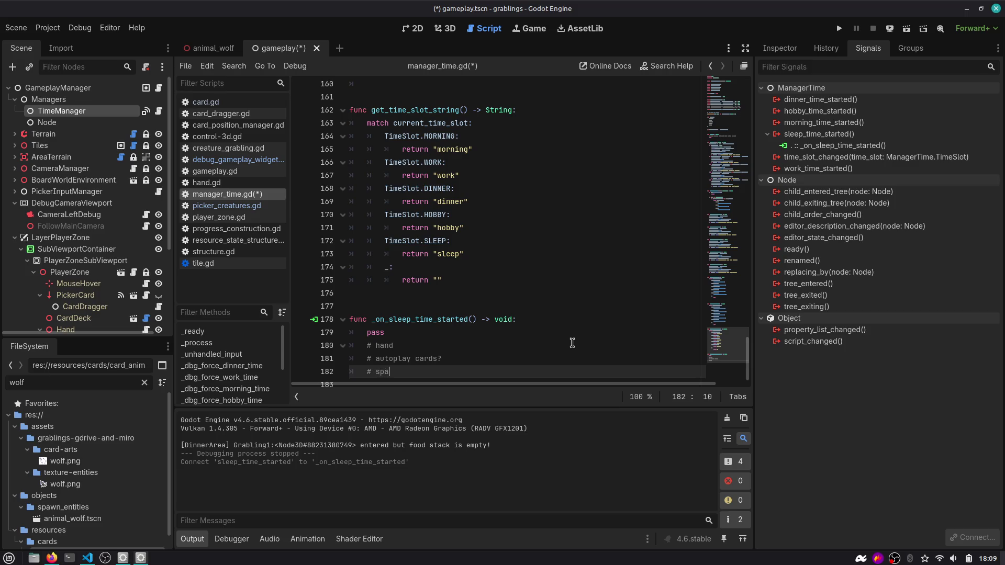
key("ctrl+s")
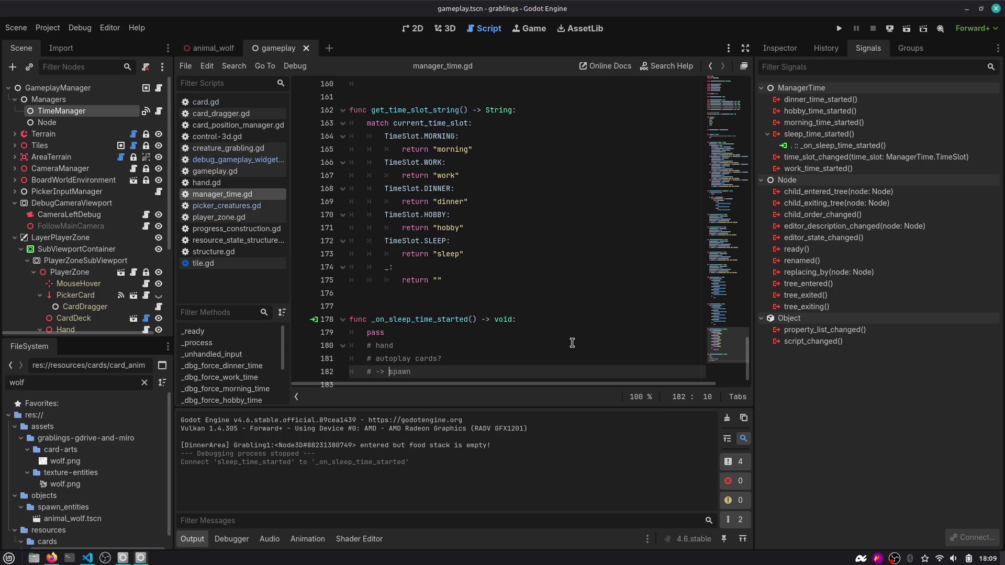
type("card.")
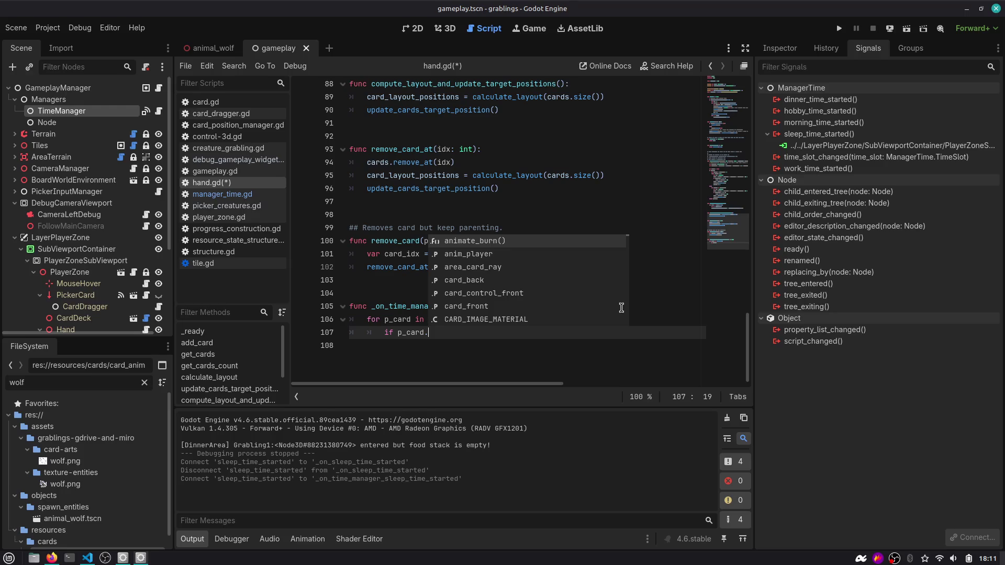
type("resource_card.auto")
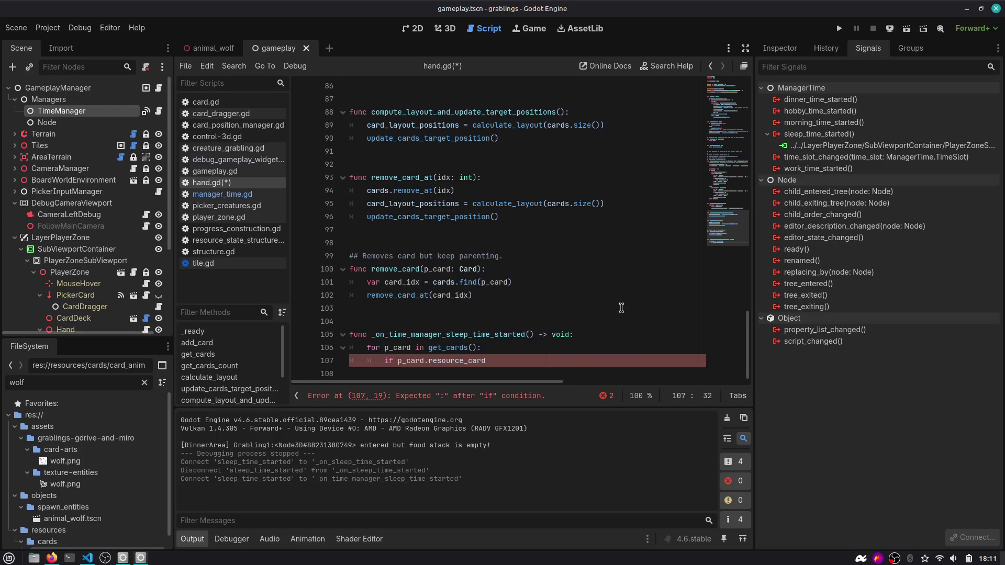
Complete the is_autoplay() check and put an update_cards_target_position() call in its branch.
key("Return")
key("Return")
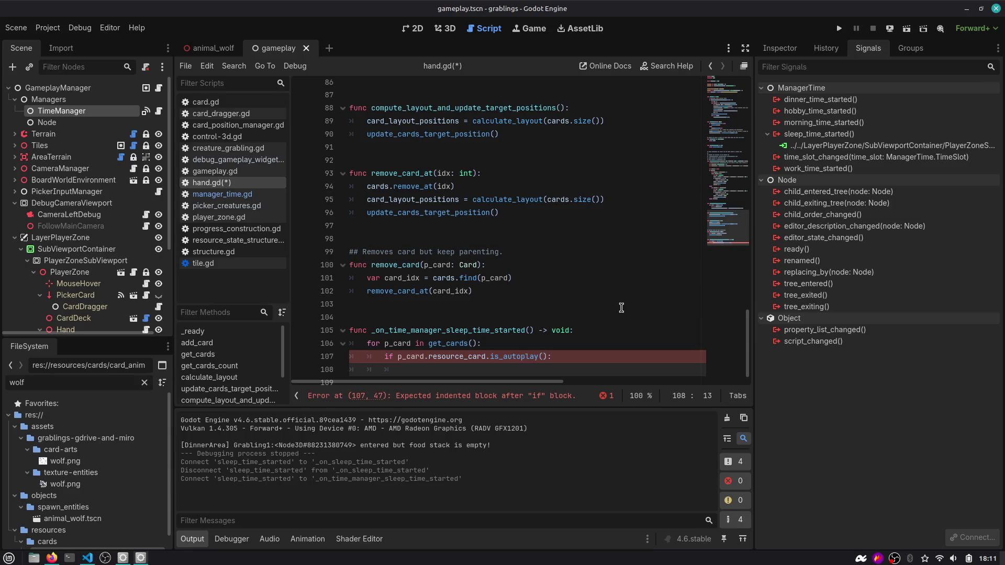
scroll(607, 251, "up", 4)
scroll(434, 292, "up", 14)
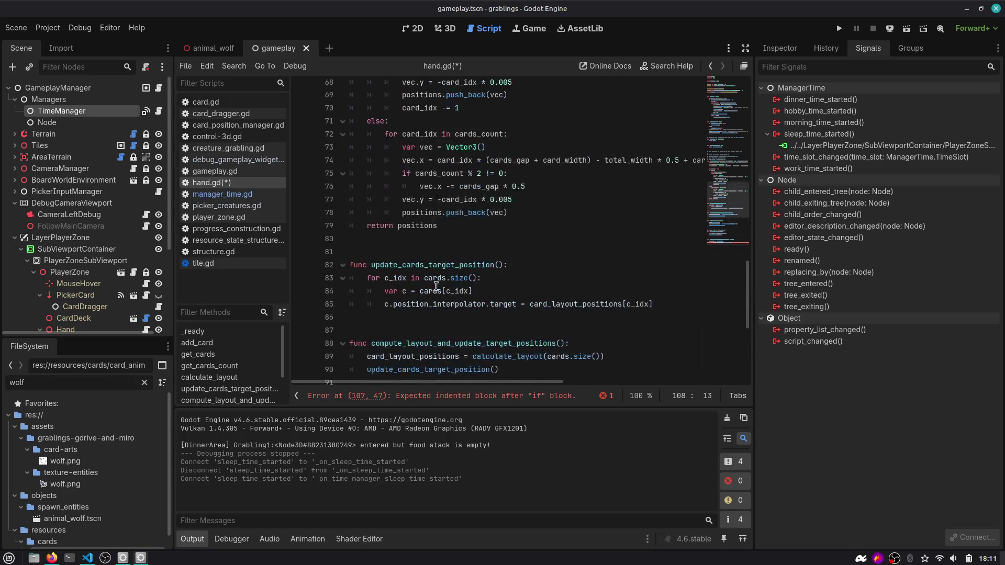
scroll(432, 270, "up", 4)
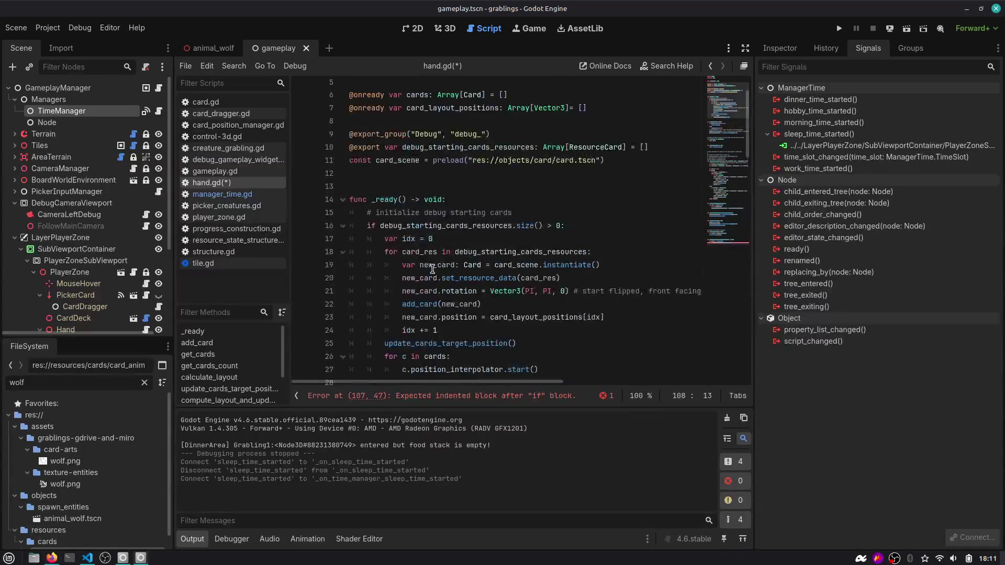
scroll(435, 271, "down", 4)
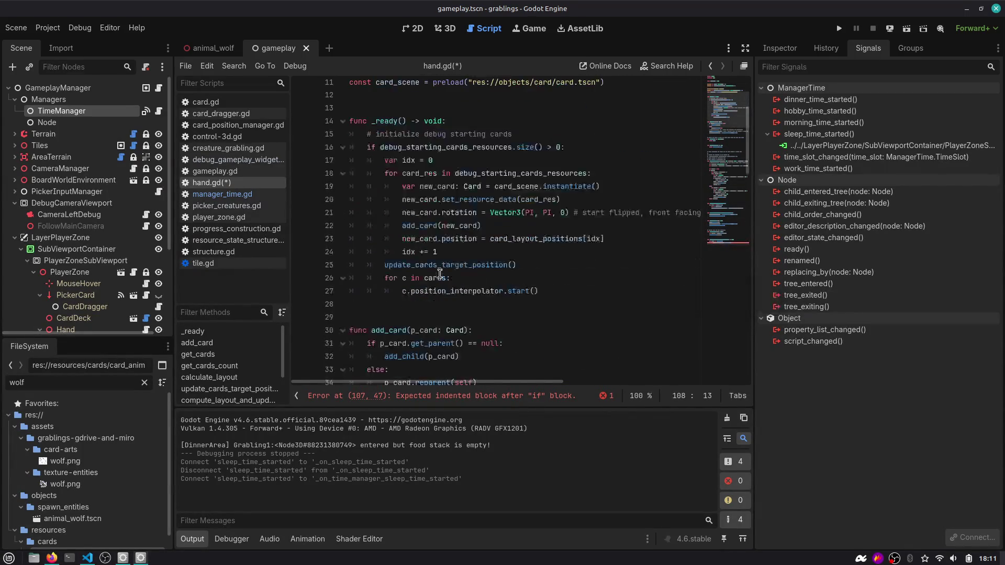
scroll(411, 270, "down", 9)
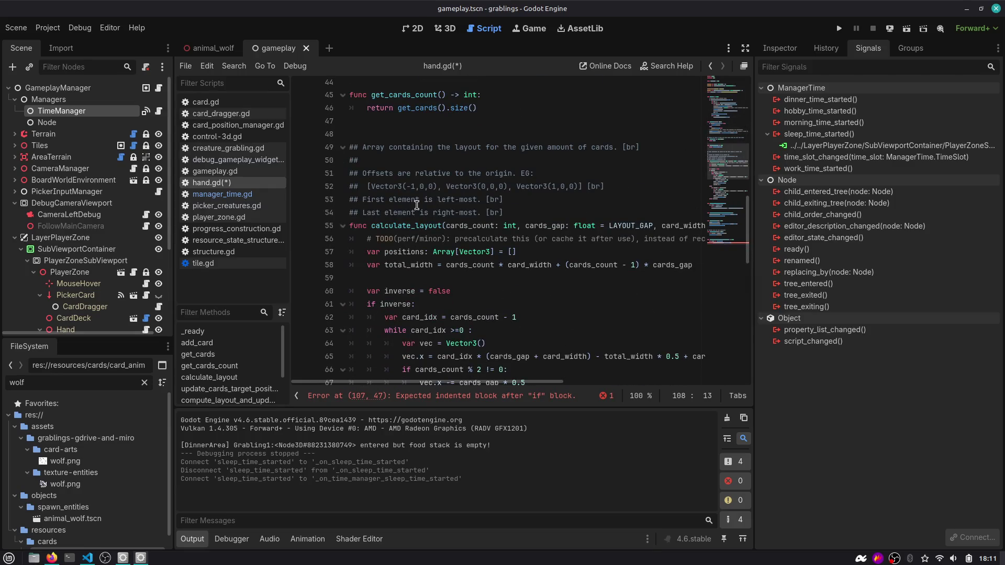
scroll(398, 117, "down", 9)
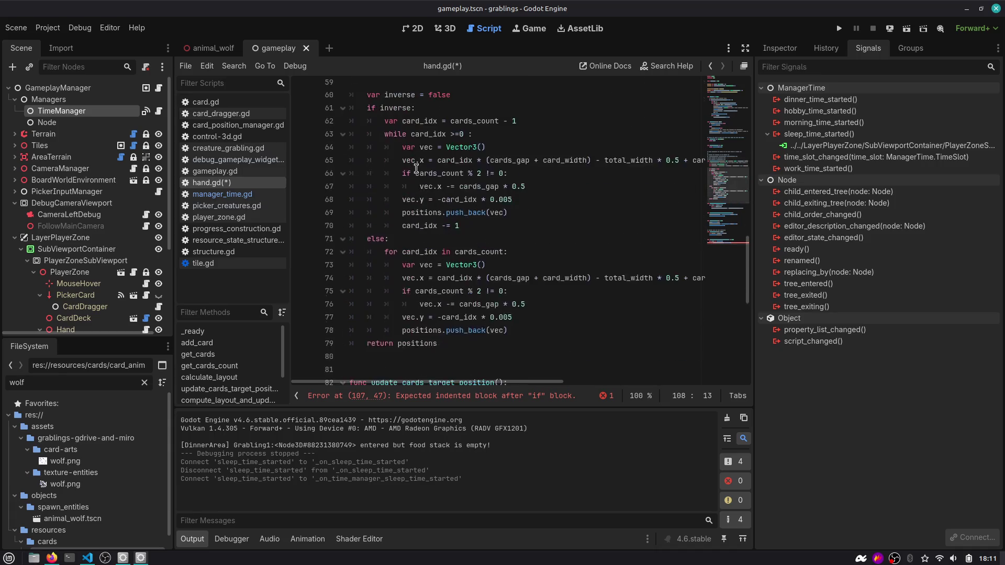
scroll(426, 210, "down", 6)
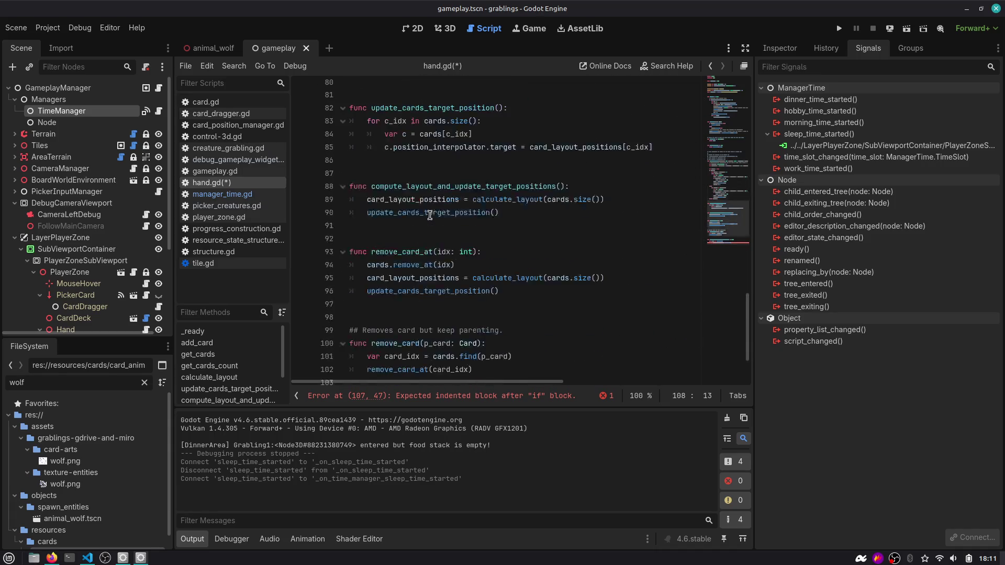
scroll(429, 214, "up", 4)
scroll(430, 215, "up", 1)
double_click(424, 178)
key("ctrl+c")
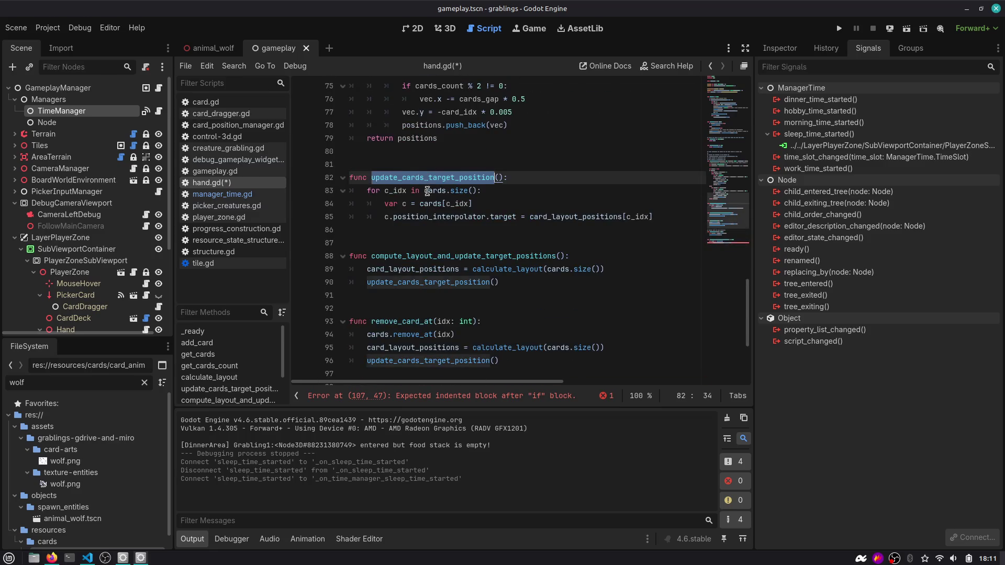
scroll(426, 196, "down", 4)
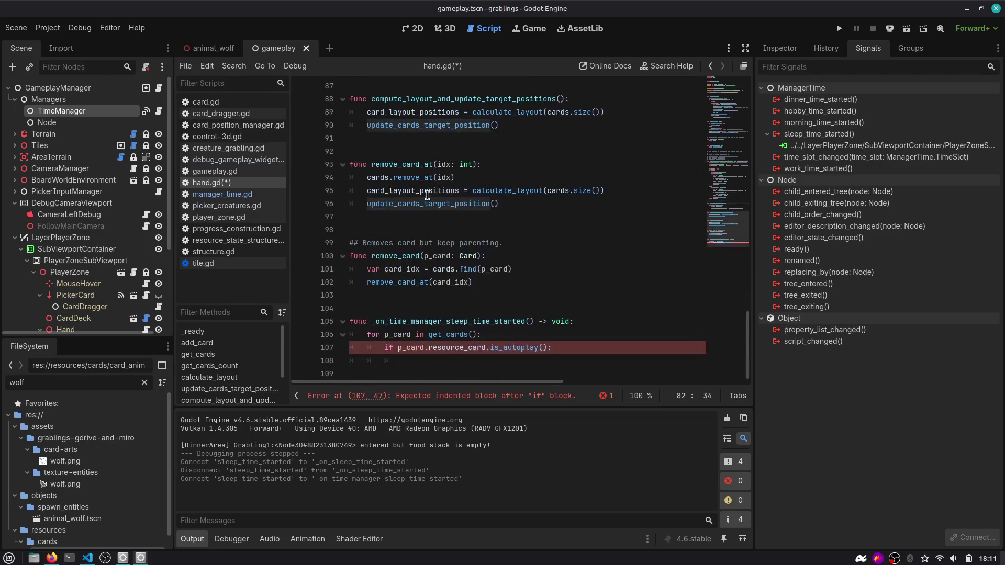
left_click(570, 345)
key("Return")
key("ctrl+v")
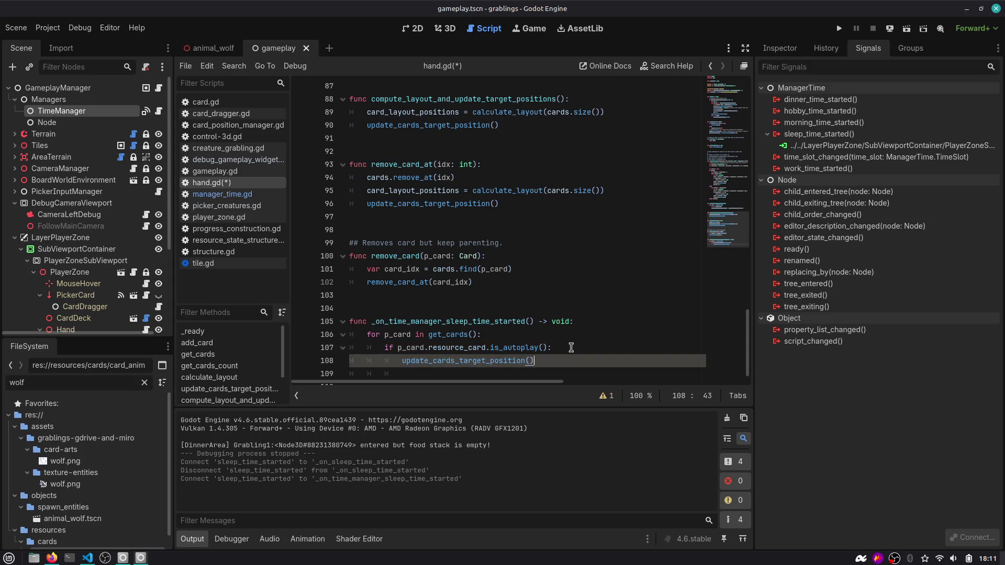
key("ctrl+shift+Return")
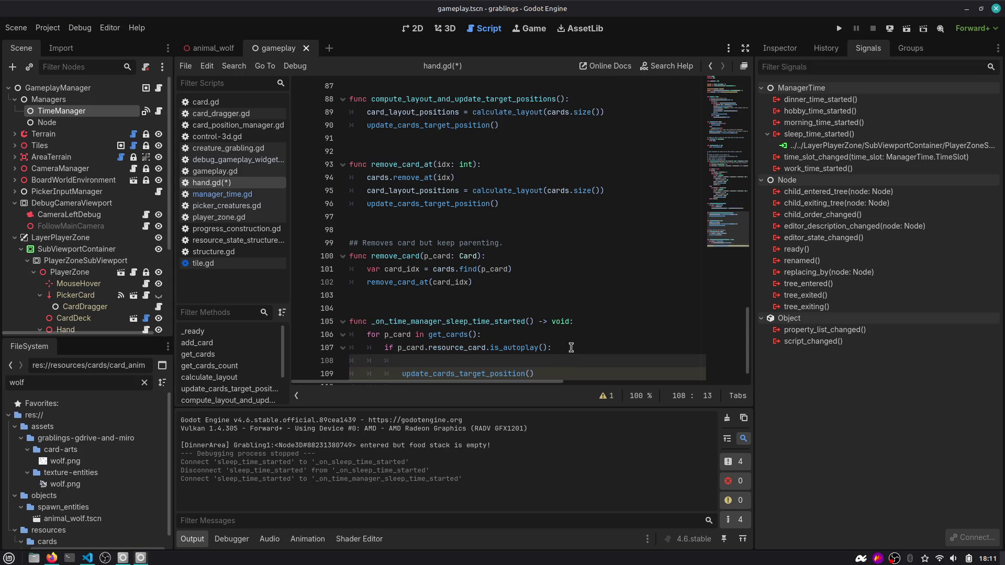
Add remove_card(p_card) above the position update in the autoplay branch.
double_click(407, 166)
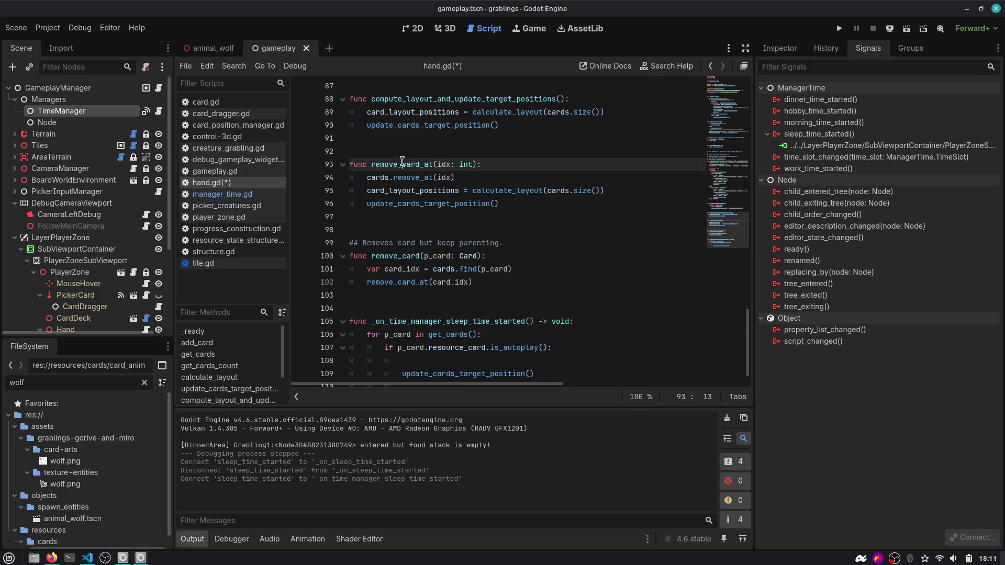
scroll(413, 174, "up", 1)
double_click(406, 300)
key("ctrl+c")
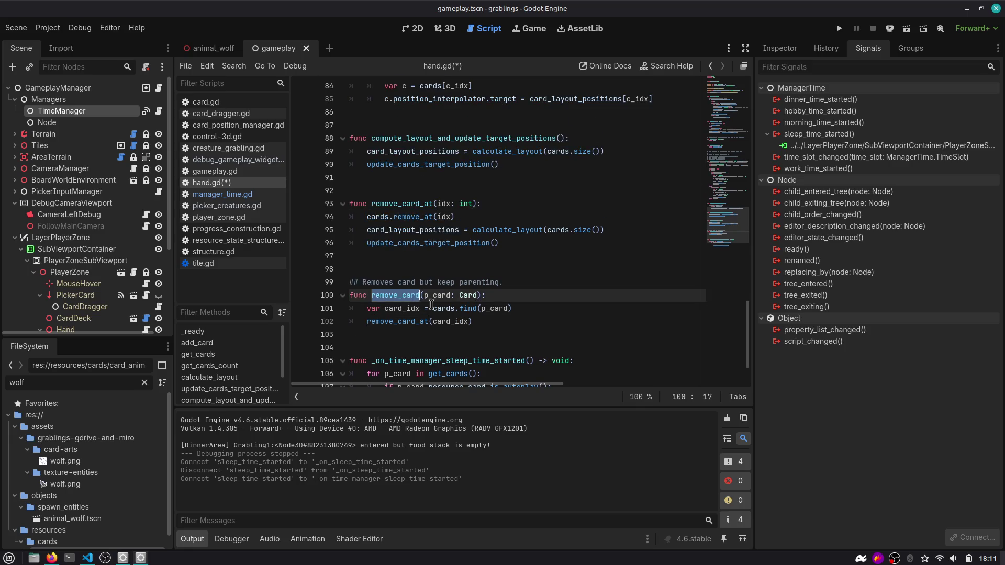
scroll(426, 303, "down", 2)
left_click(471, 336)
key("ctrl+v")
type("(p_card")
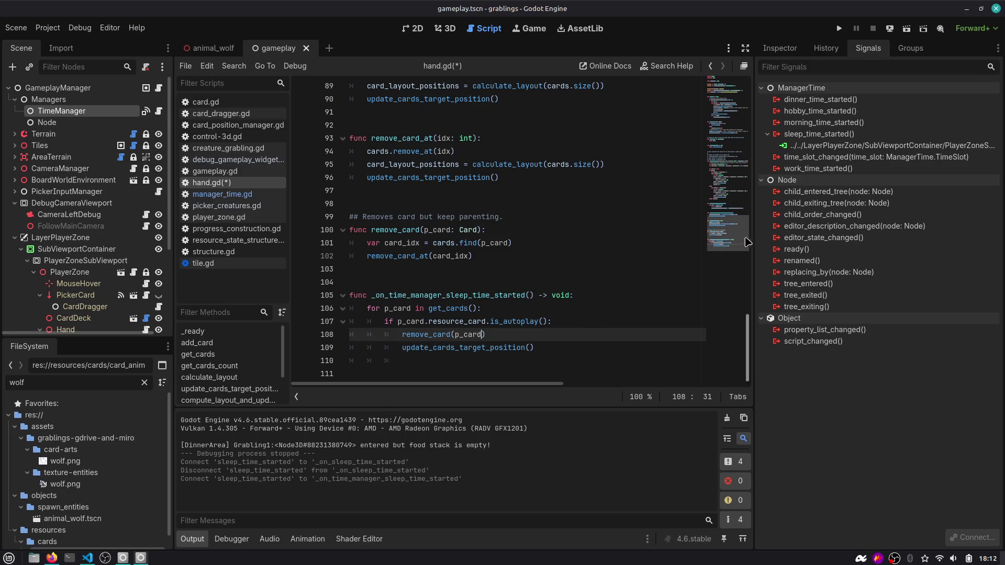
left_click_drag(747, 348, 747, 89)
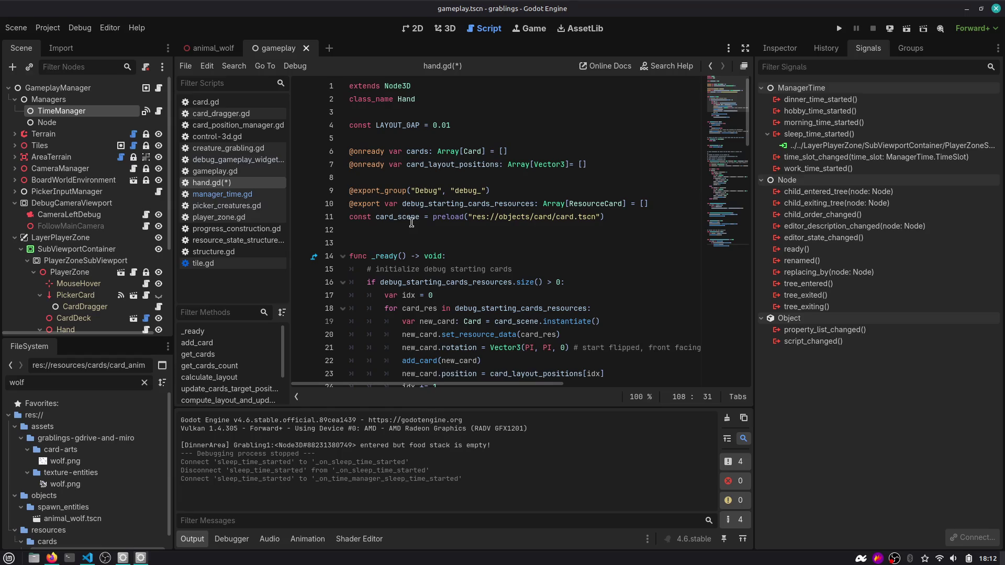
scroll(406, 222, "down", 3)
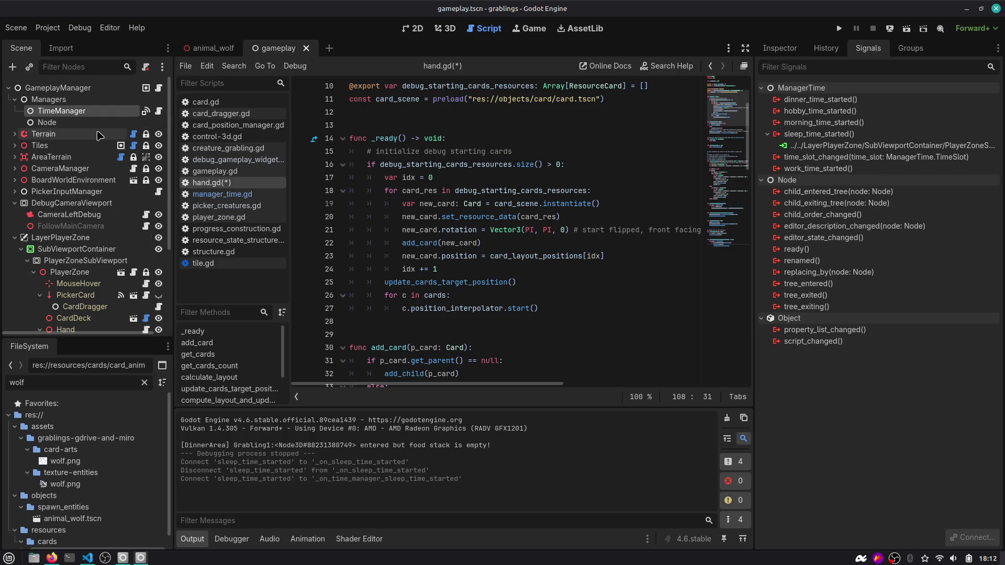
Check the Terrain node's global groups, then open GameplayManager's gameplay.gd script.
left_click(44, 134)
left_click(780, 48)
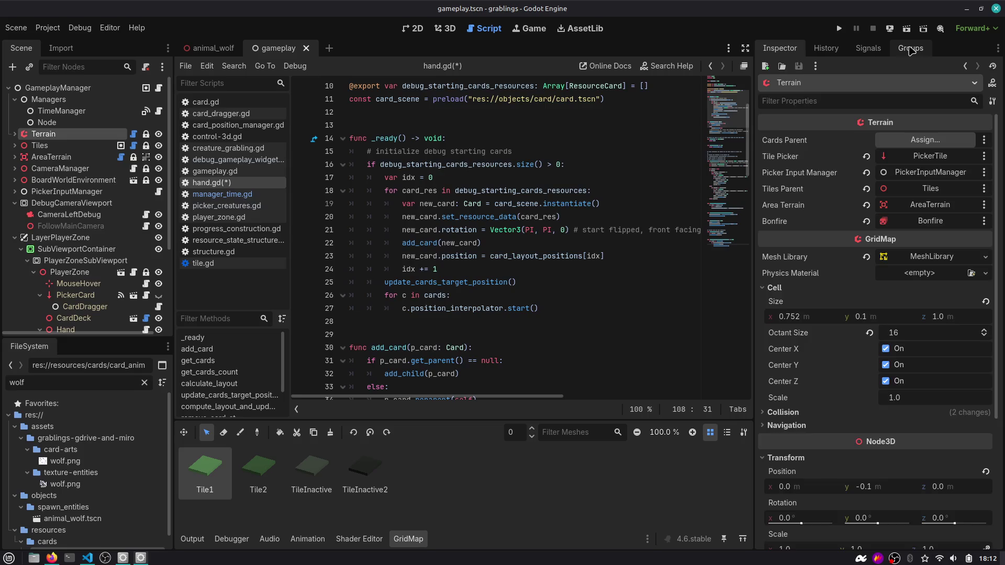
left_click(910, 48)
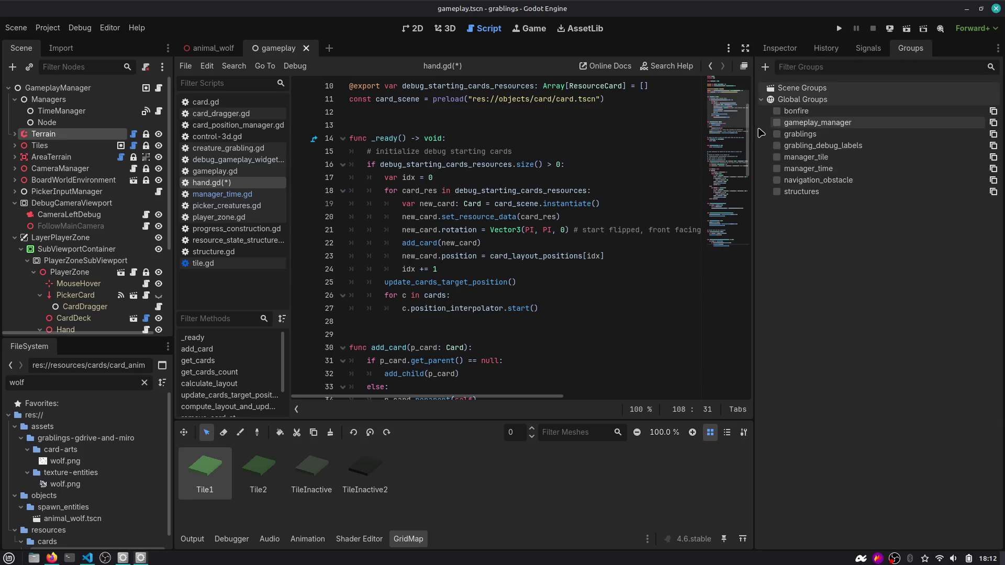
left_click(57, 87)
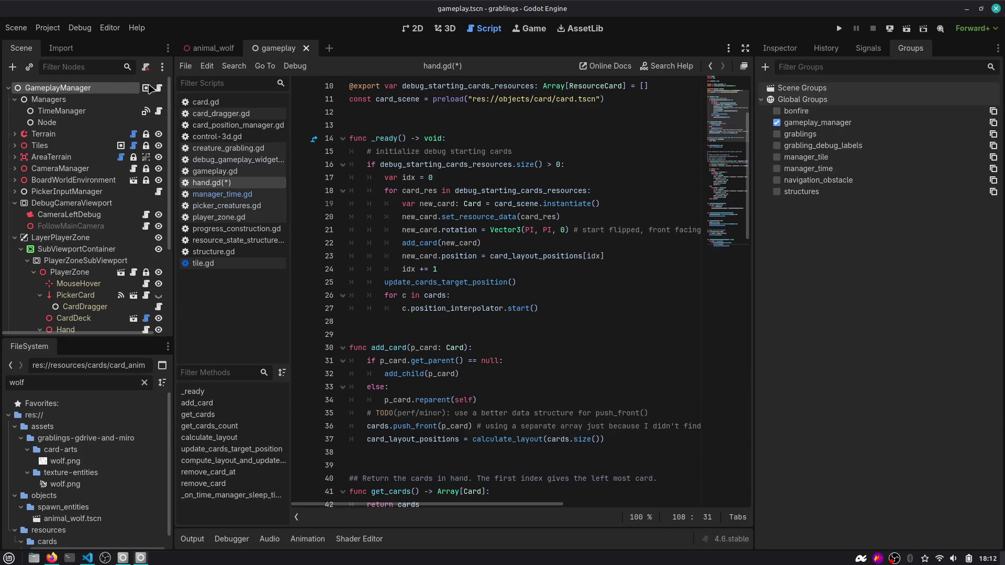
scroll(407, 161, "down", 10)
left_click(214, 171)
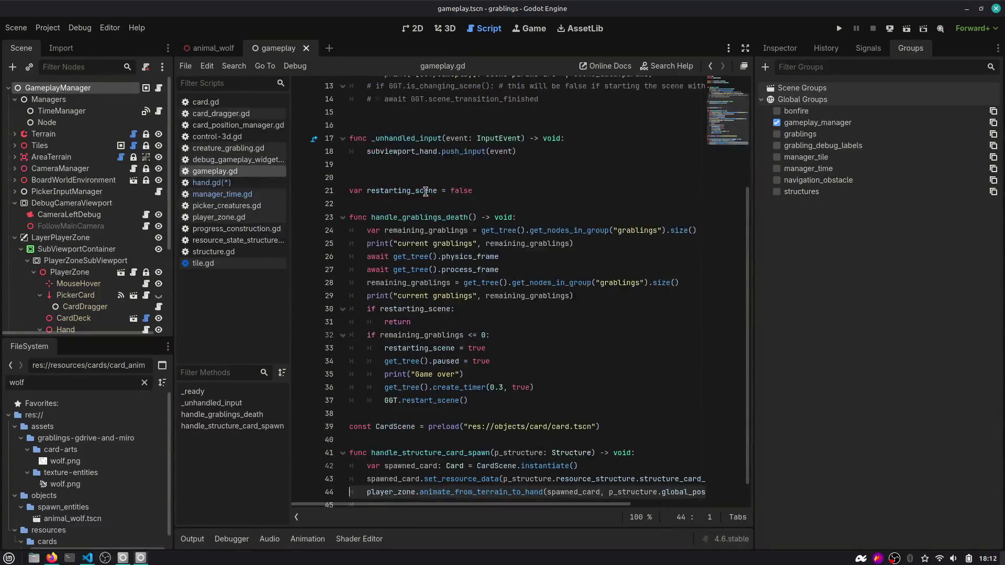
Add blank lines below the card spawn function in gameplay.gd.
scroll(482, 236, "down", 1)
scroll(455, 359, "up", 5)
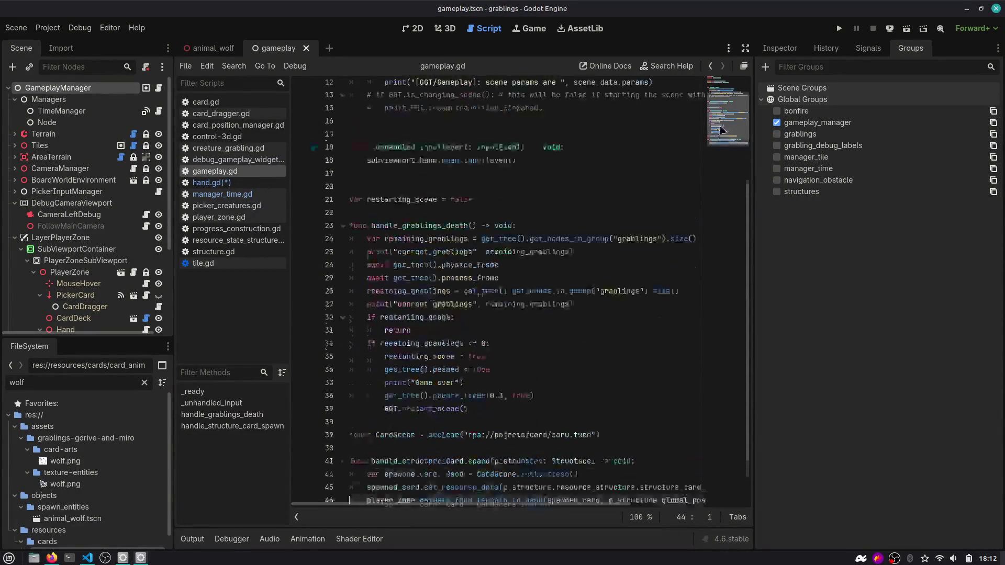
scroll(414, 154, "down", 5)
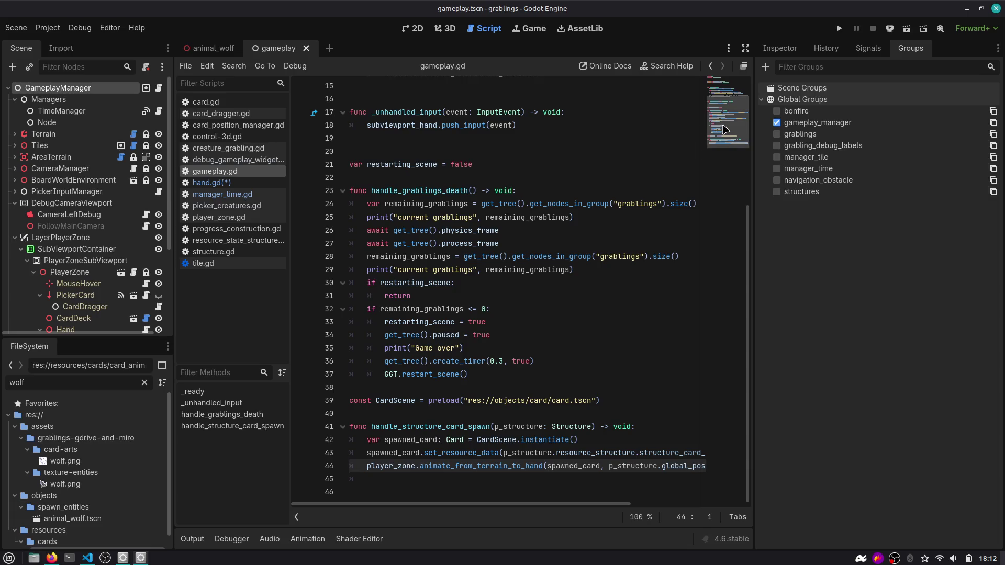
left_click(436, 477)
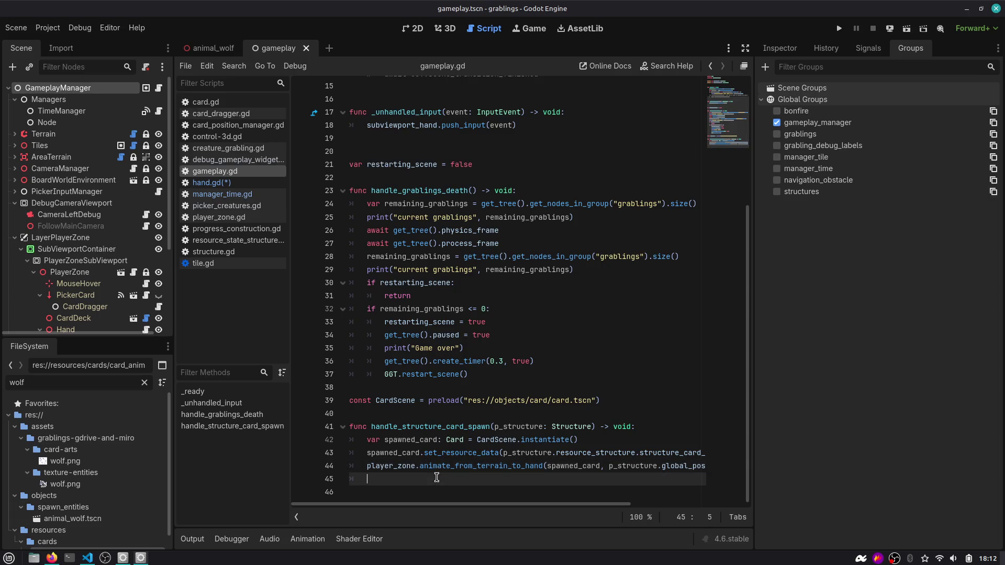
key("BackSpace")
key("Return")
key("Return")
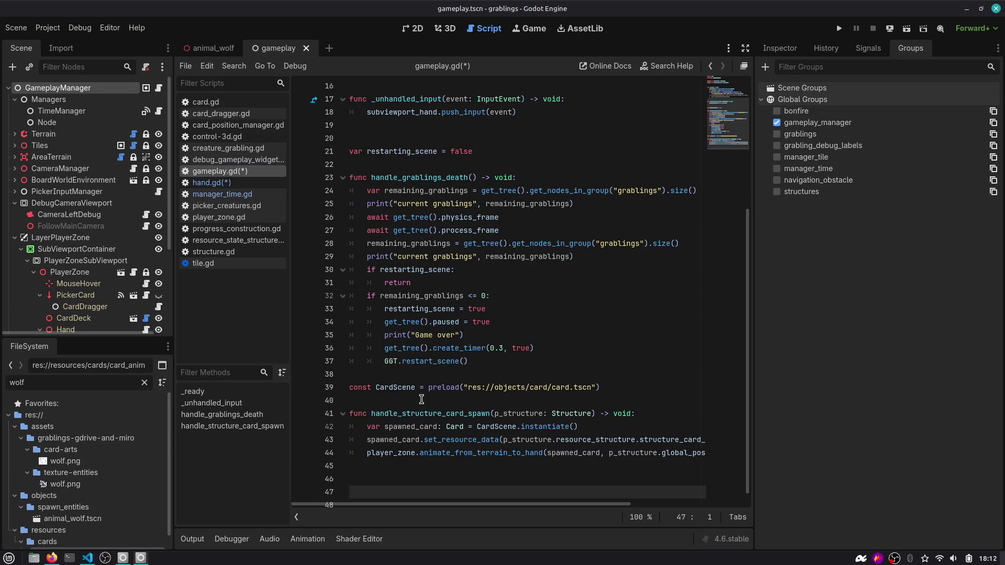
Drag the Hand node into gameplay.gd, trying node path and onready references, undoing the extras.
mouse_move(431, 393)
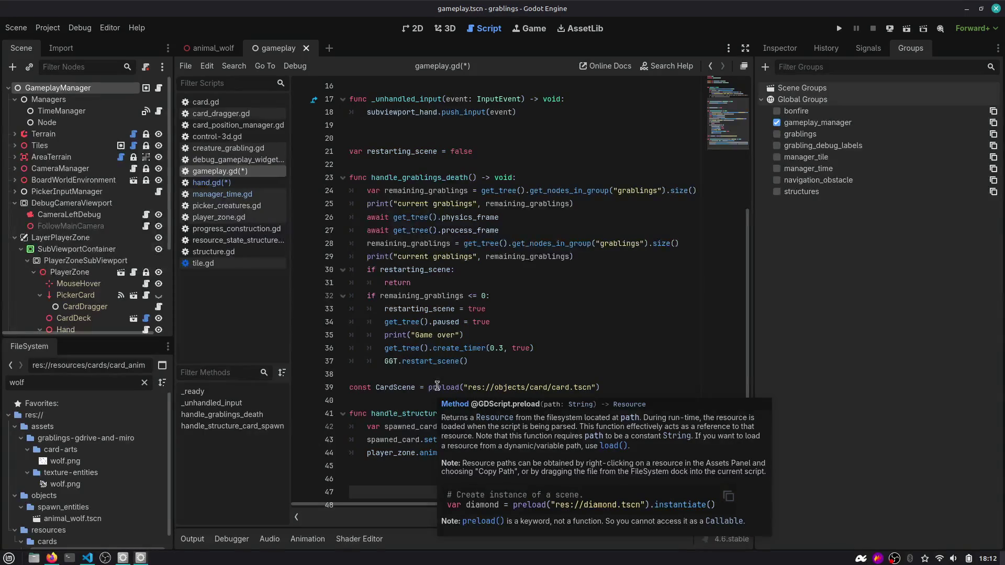
scroll(441, 379, "down", 1)
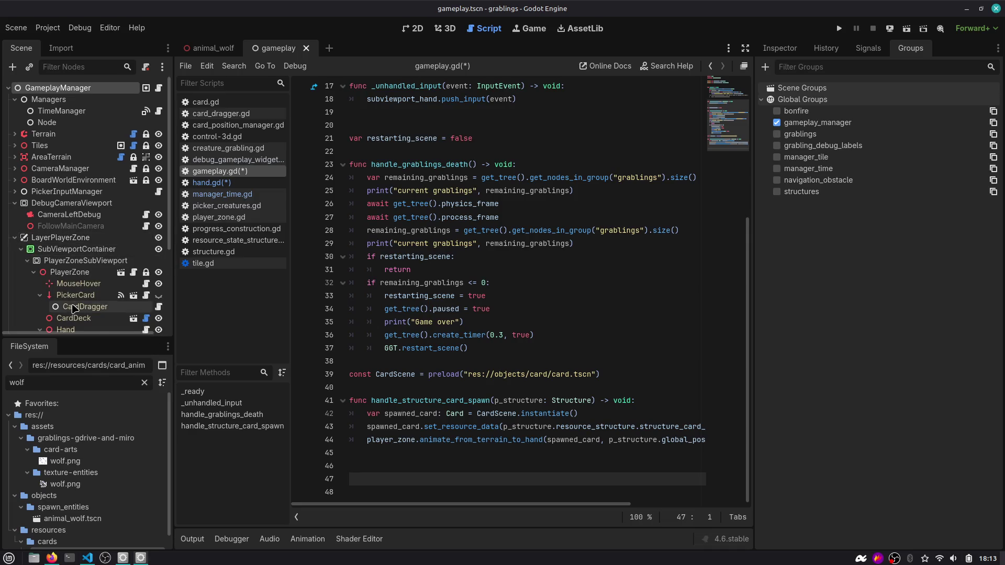
scroll(73, 308, "down", 2)
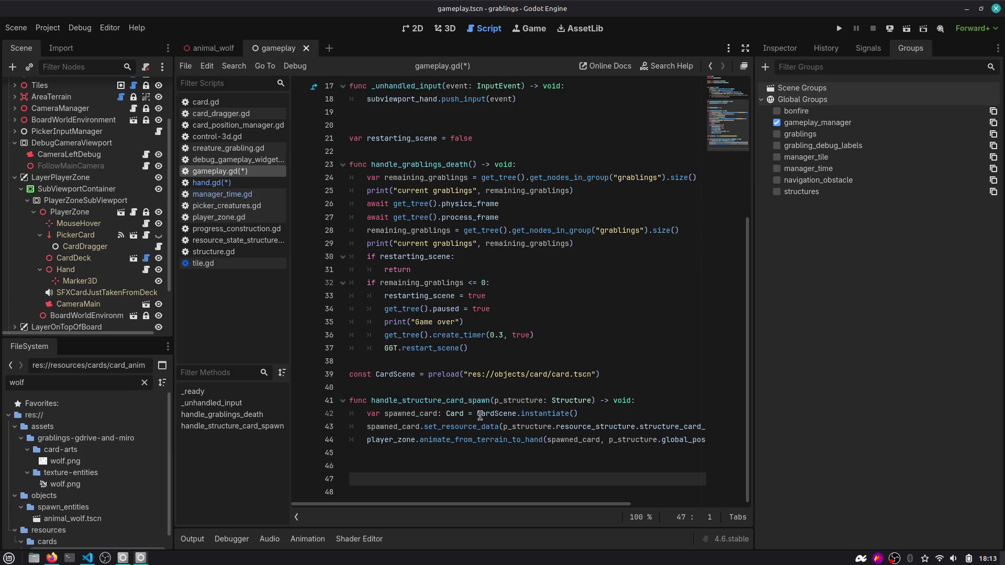
left_click_drag(65, 269, 362, 462)
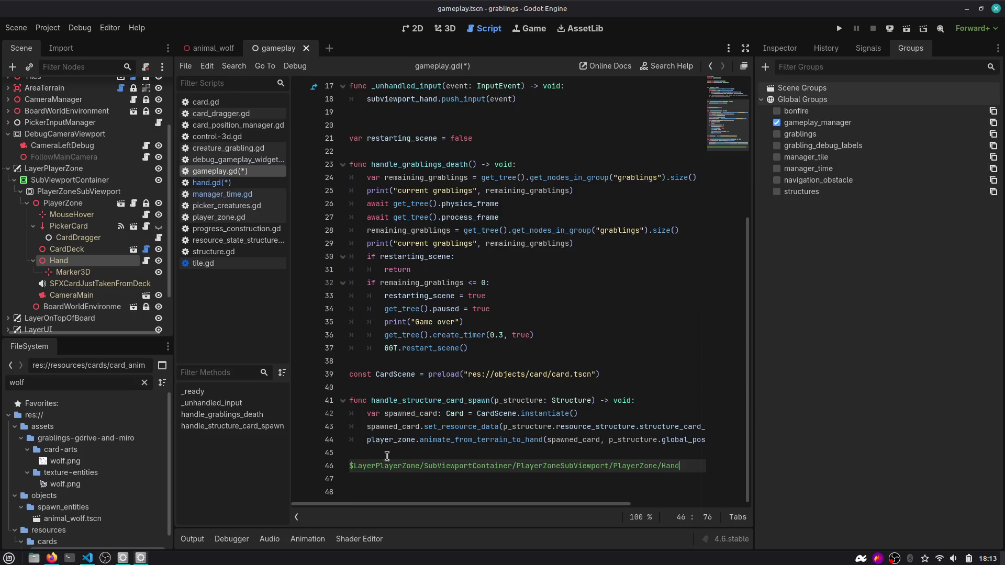
scroll(384, 457, "up", 5)
scroll(384, 431, "down", 5)
left_click(570, 480)
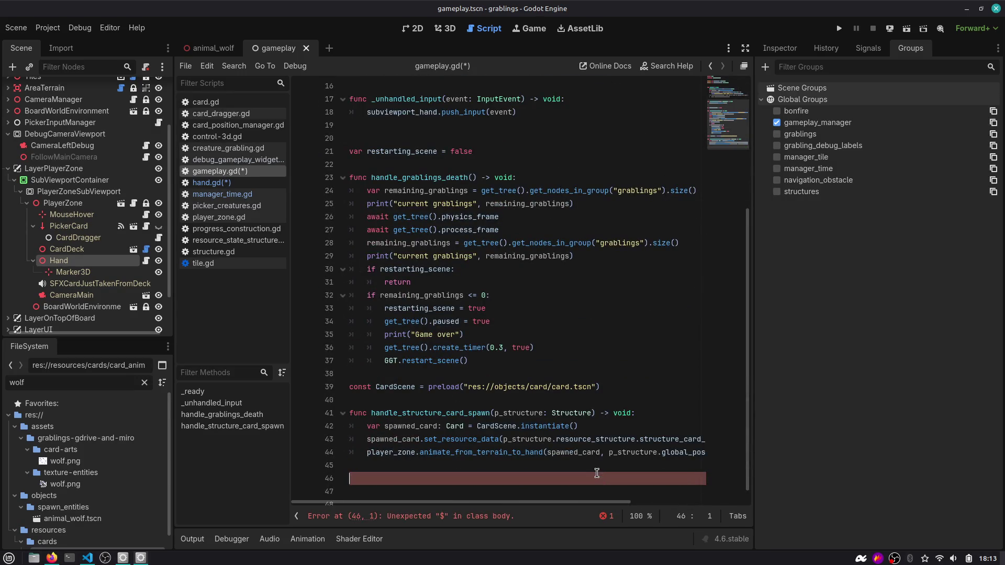
key("BackSpace")
mouse_move(87, 262)
left_mouse_down()
mouse_move(198, 311)
mouse_move(366, 442)
mouse_move(376, 480)
left_mouse_up()
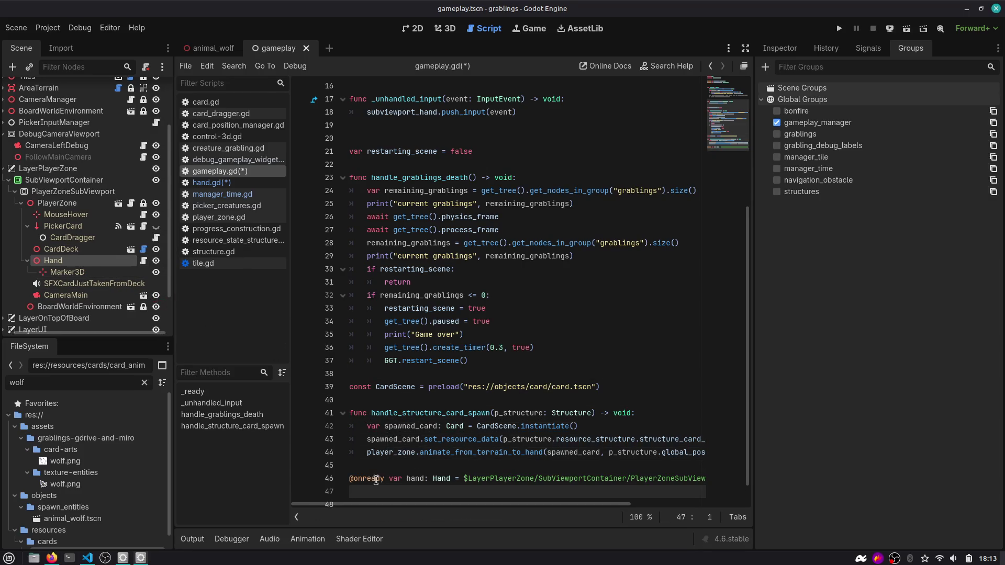
key("shift+Up")
key("BackSpace")
mouse_move(90, 264)
left_mouse_down()
mouse_move(192, 331)
mouse_move(359, 482)
left_mouse_up()
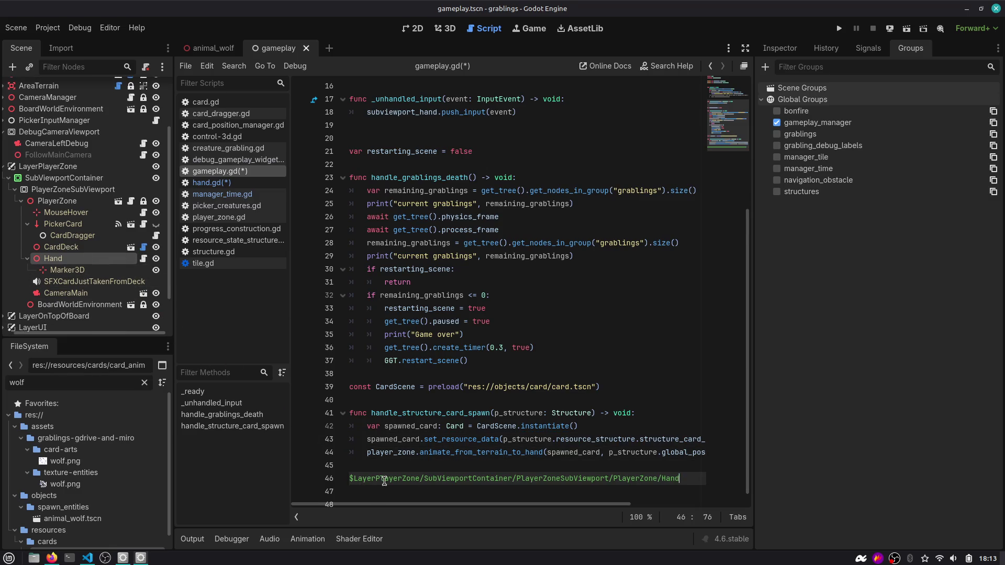
mouse_move(100, 261)
left_mouse_down()
mouse_move(361, 398)
mouse_move(375, 464)
left_mouse_up()
key("ctrl+z")
Add a blank line above the hand export and inspect the GameplayManager and Hand properties.
left_click(386, 465)
key("Home")
key("Return")
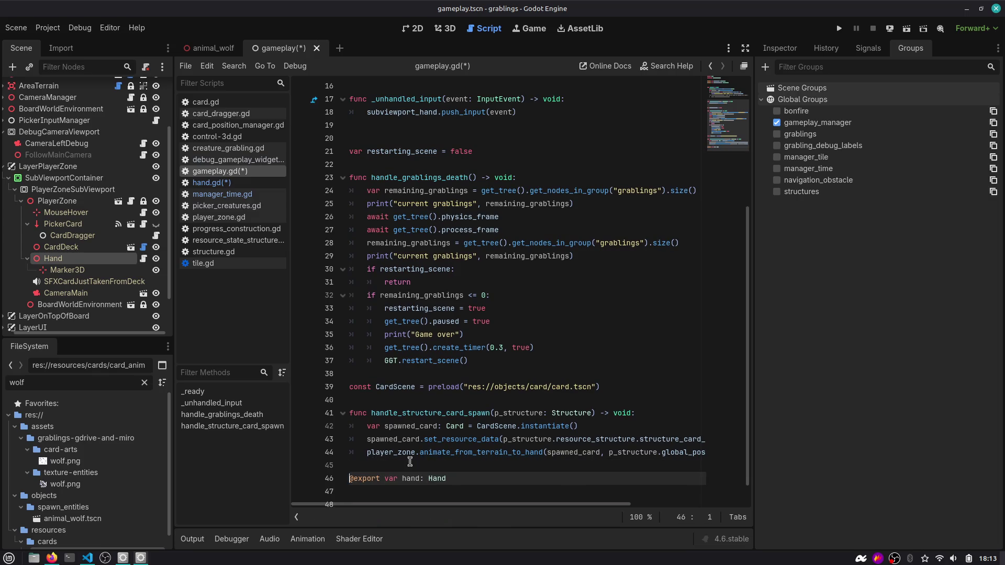
double_click(415, 478)
scroll(46, 118, "up", 3)
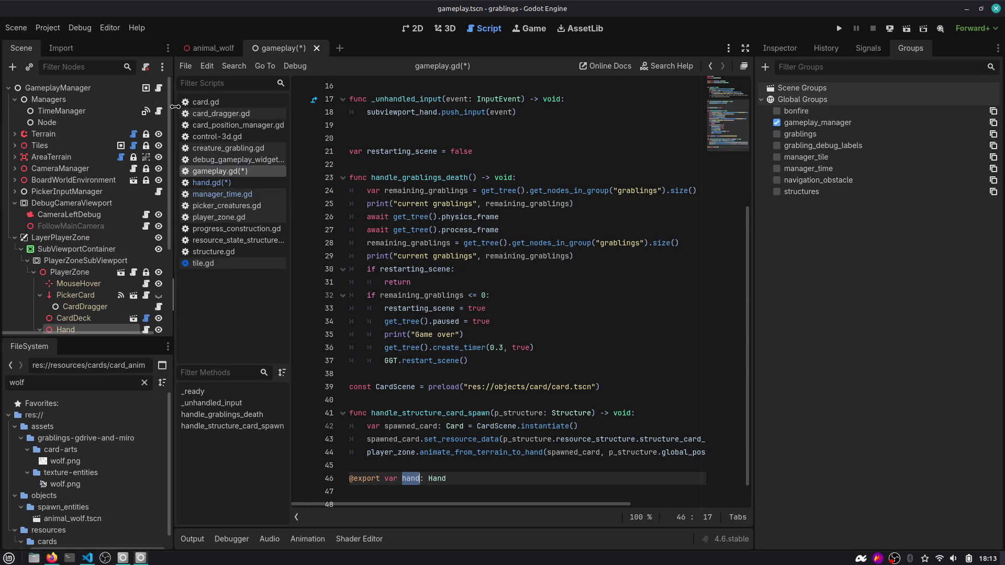
left_click_drag(173, 110, 195, 109)
left_click(131, 88)
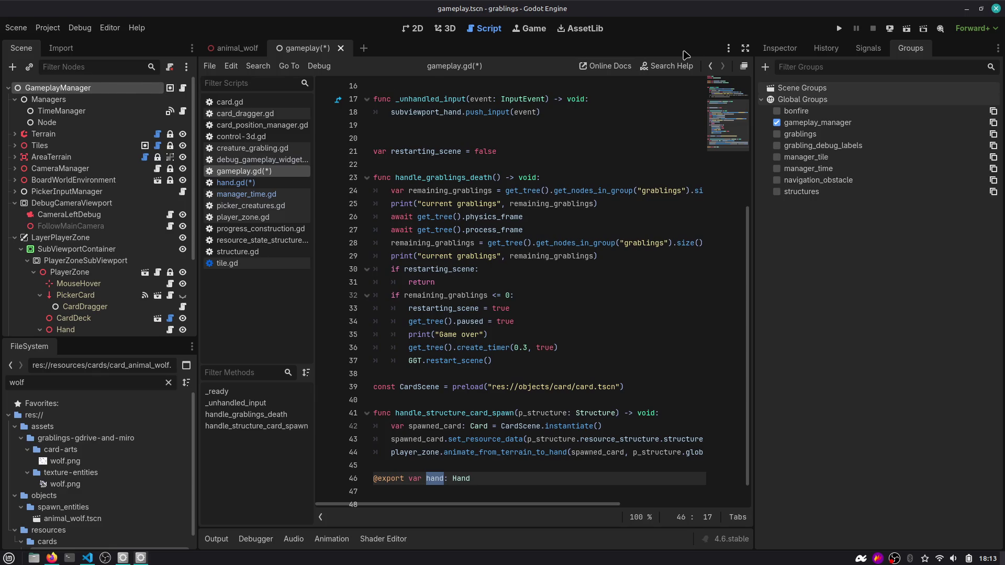
left_click(799, 49)
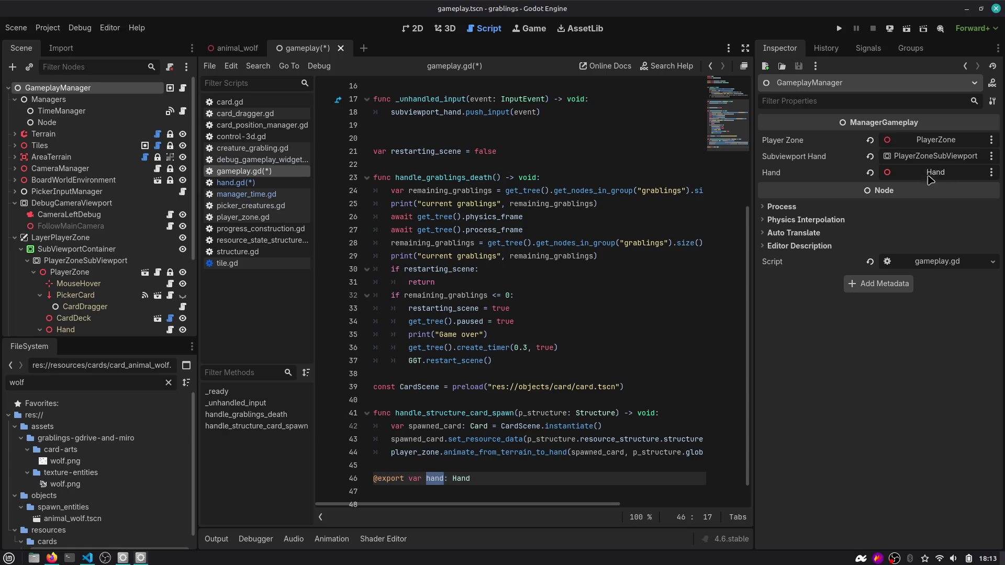
scroll(84, 215, "down", 3)
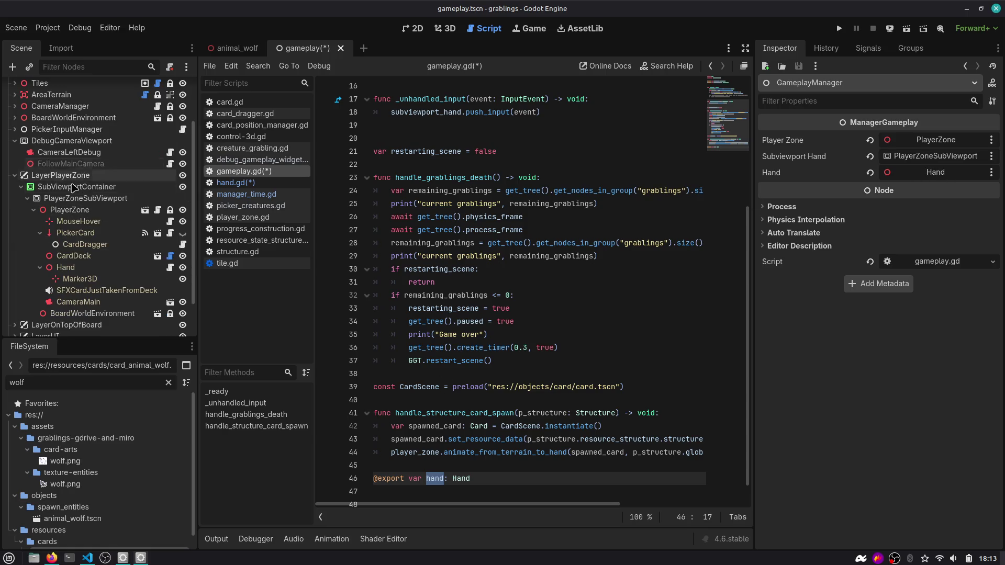
left_click(87, 270)
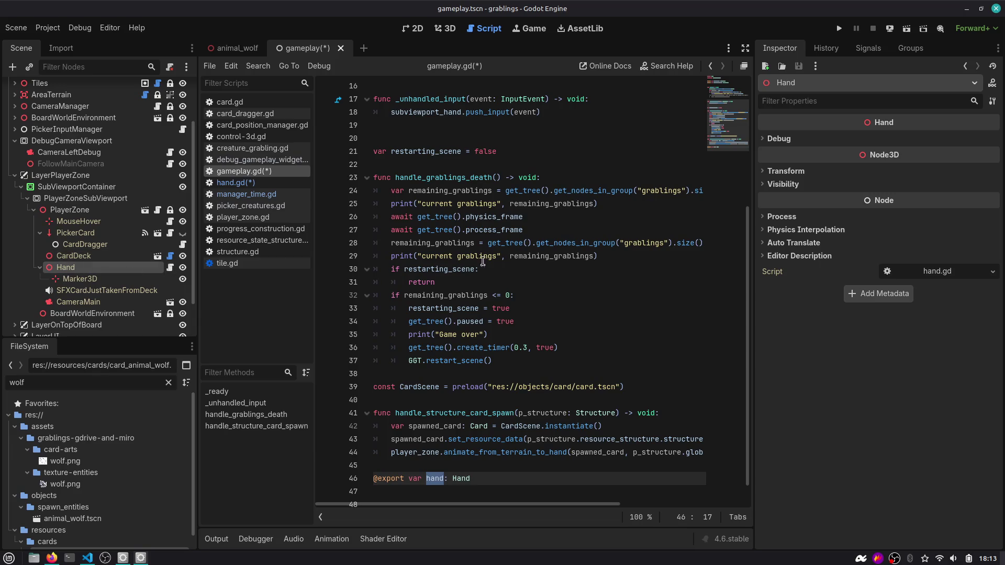
Remove the hand export line from gameplay.gd and save the scene and scripts.
triple_click(495, 477)
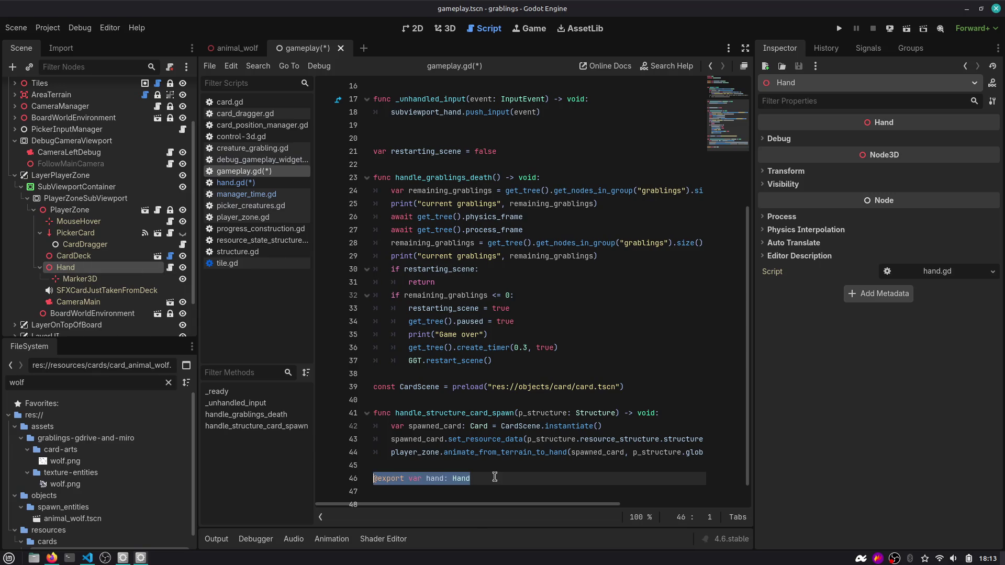
key("alt+Up")
key("alt+Up")
key("alt+Up")
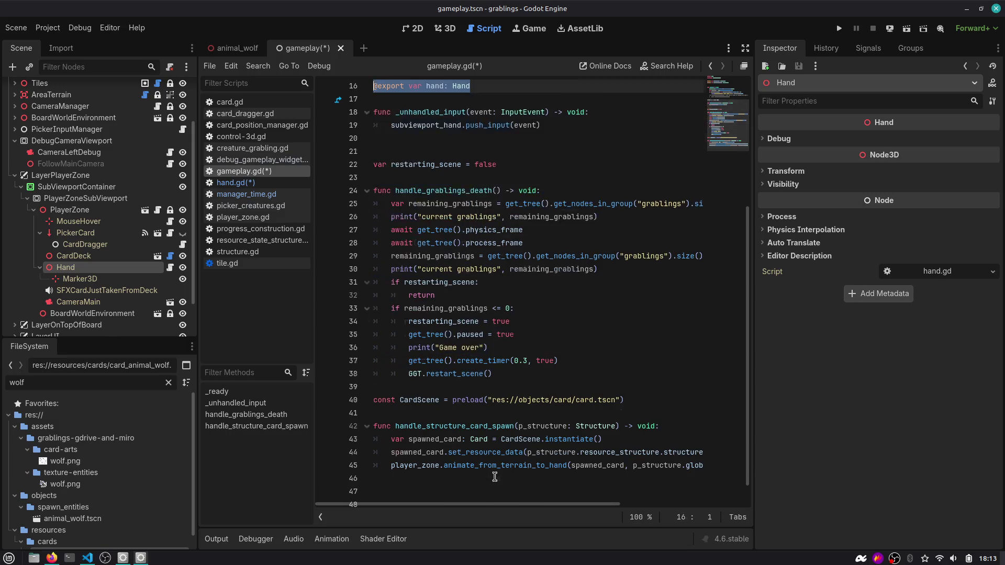
key("alt+Down")
key("alt+Down")
key("alt+Down")
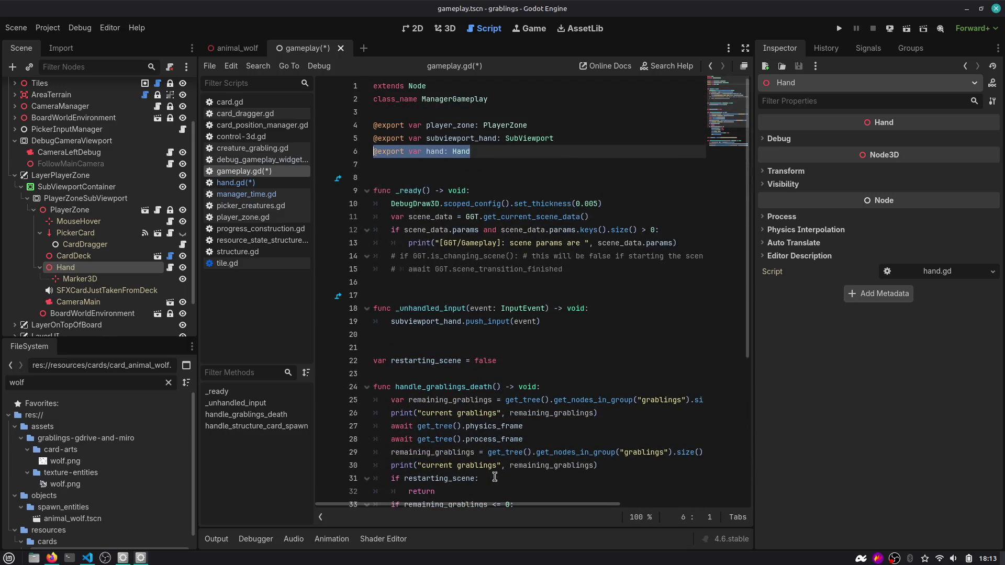
key("ctrl+x")
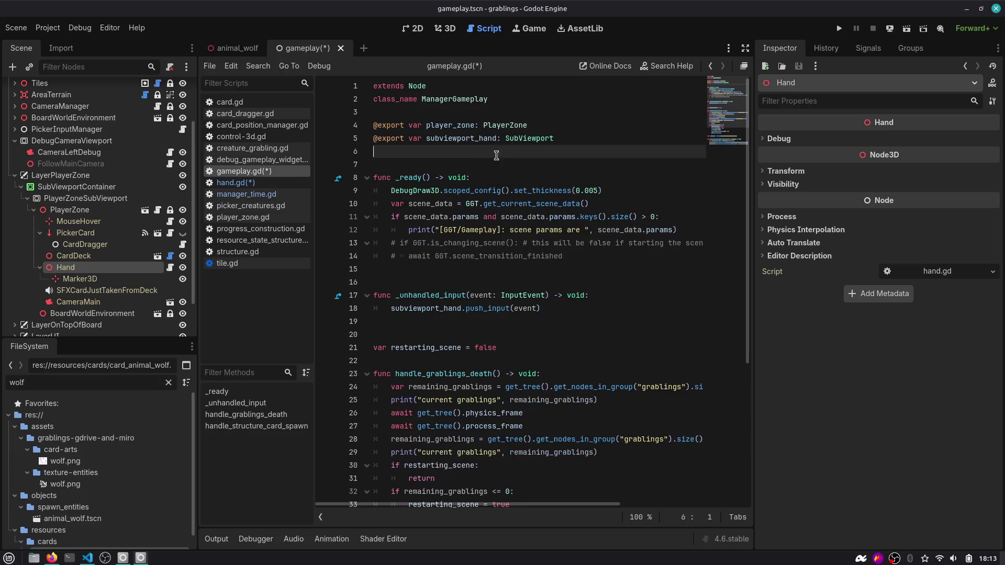
key("ctrl+s")
double_click(458, 125)
scroll(462, 211, "down", 4)
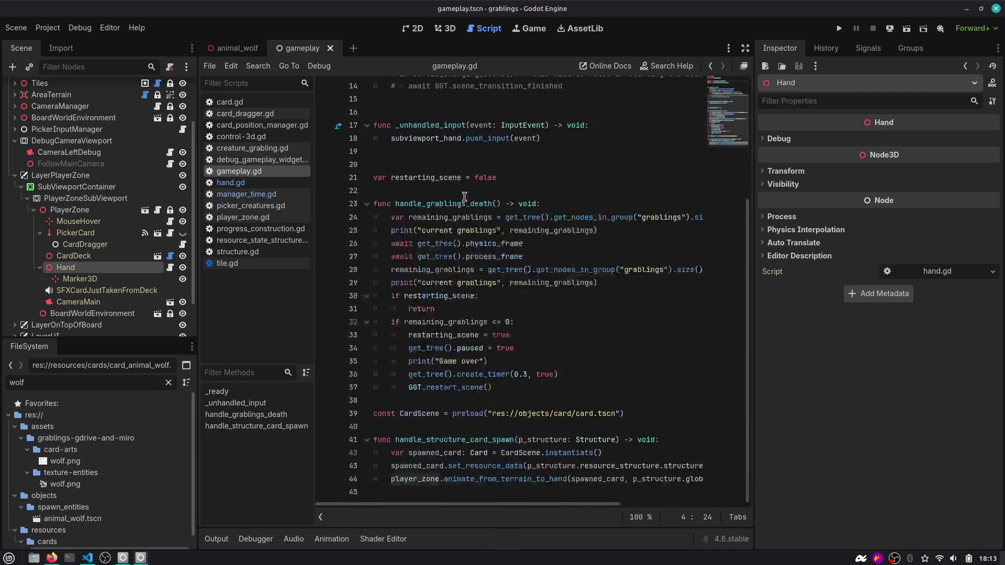
left_click(445, 487)
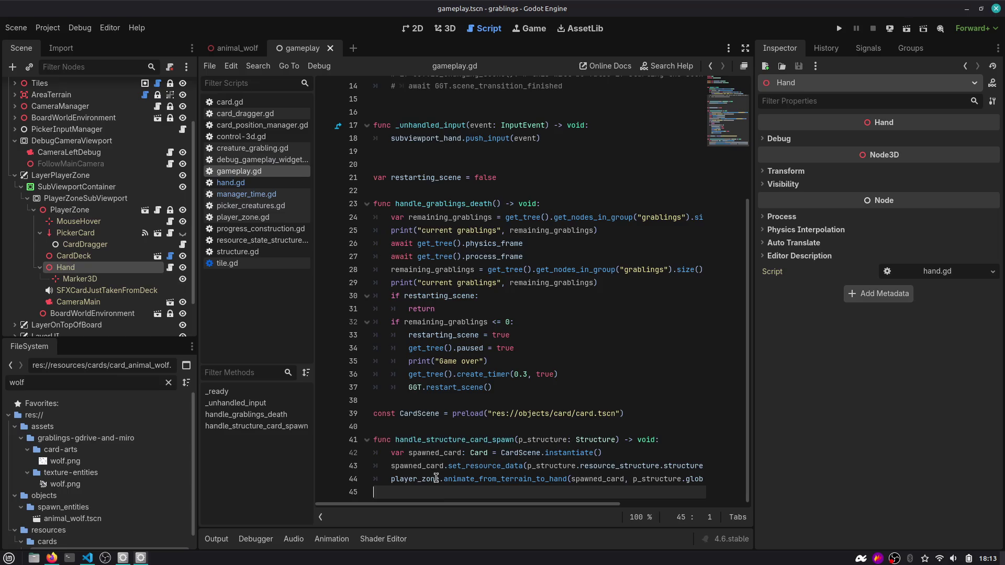
Add an empty 'func handle_autoplay_cards() -> void: pass' at the end of gameplay.gd.
key("Return")
key("Return")
type("func handle")
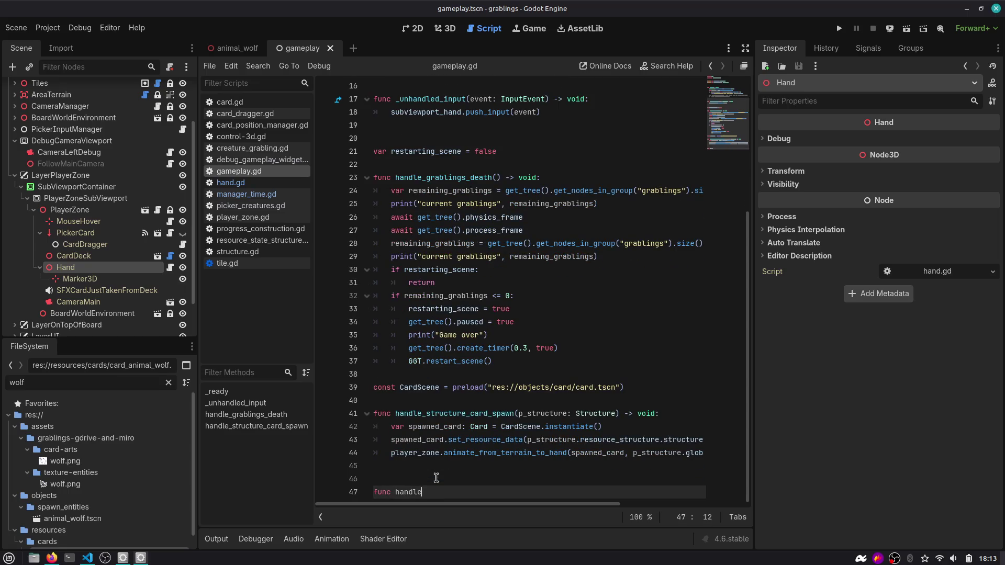
type("_autoplay_cards")
type("():")
key("Return")
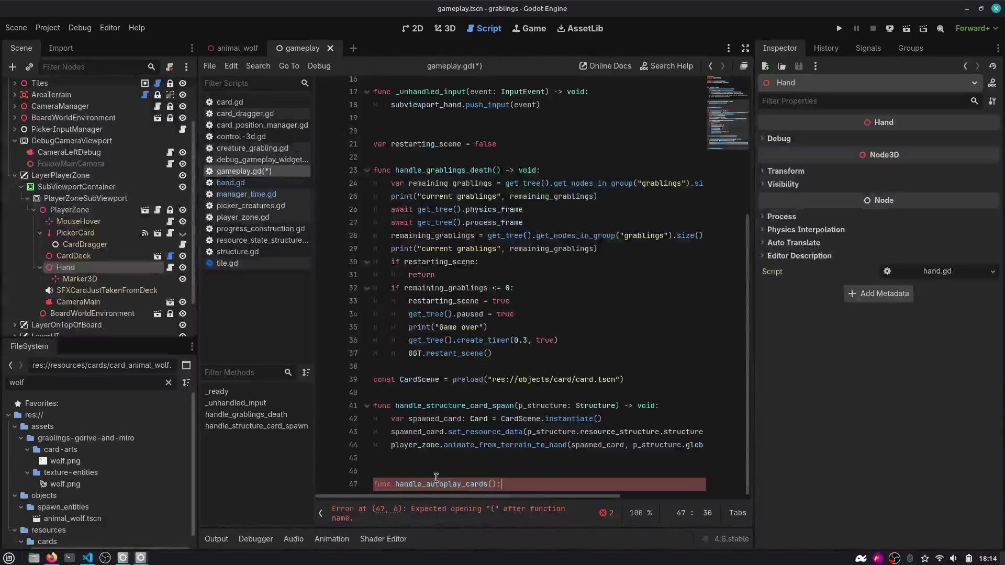
type("pass")
key("End")
key("Left")
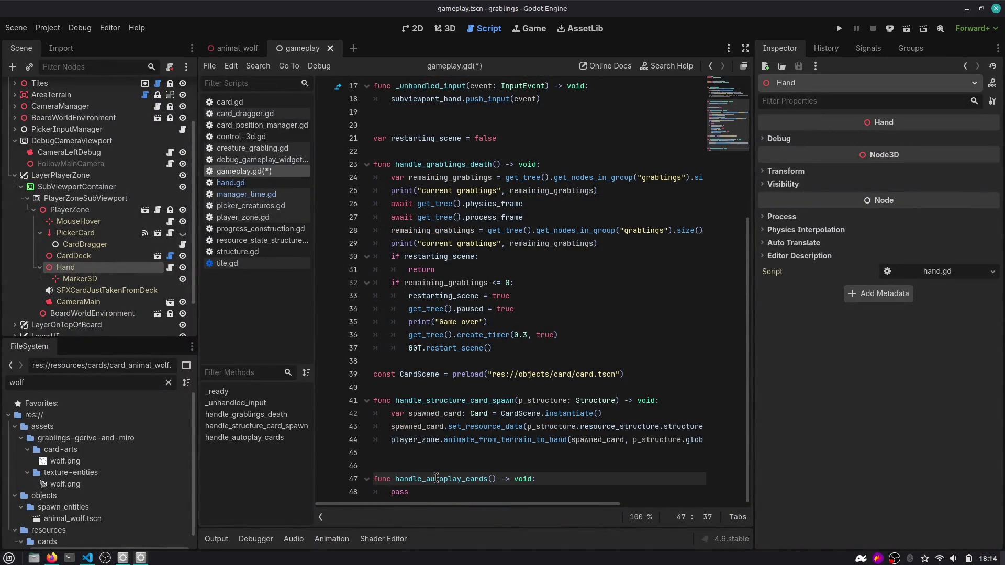
In hand.gd, cut the _on_time_manager_sleep_time_started handler and save the scripts.
left_click(170, 268)
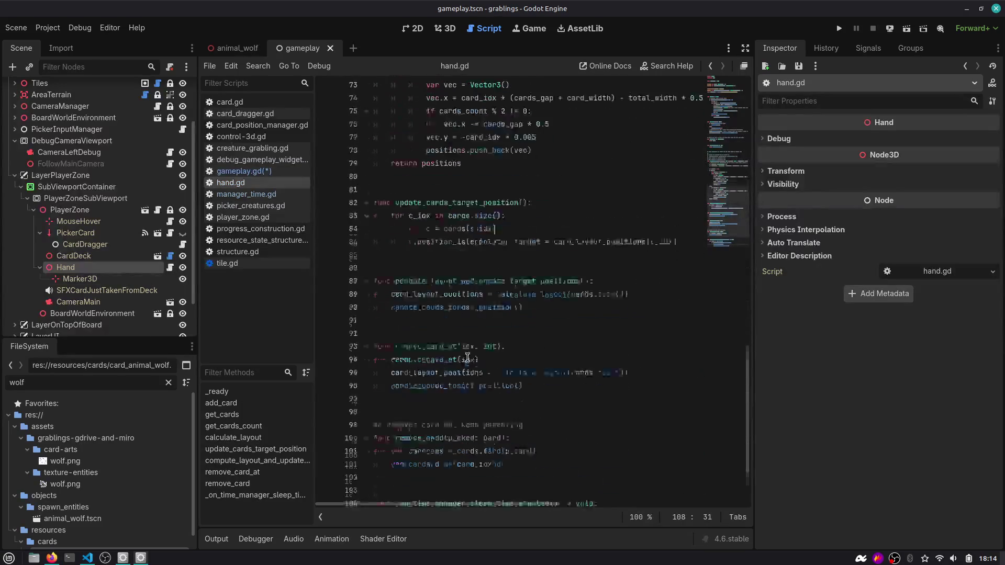
left_click(572, 466)
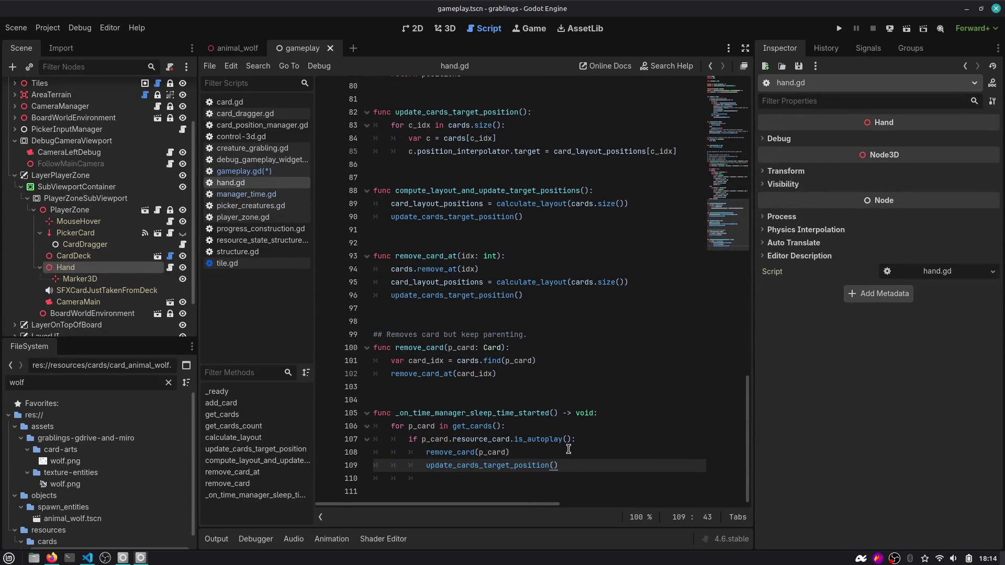
key("shift+Up")
key("shift+Up")
key("shift+Up")
key("shift+Home")
key("BackSpace")
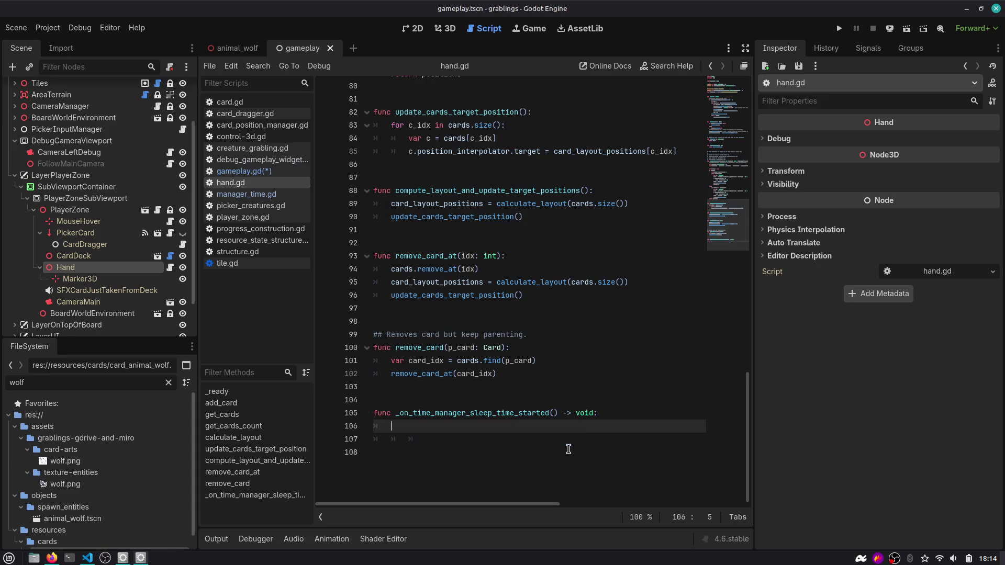
key("shift+Up")
key("BackSpace")
key("ctrl+s")
Remove the leftover blank lines in hand.gd and select the TimeManager node.
scroll(104, 246, "up", 3)
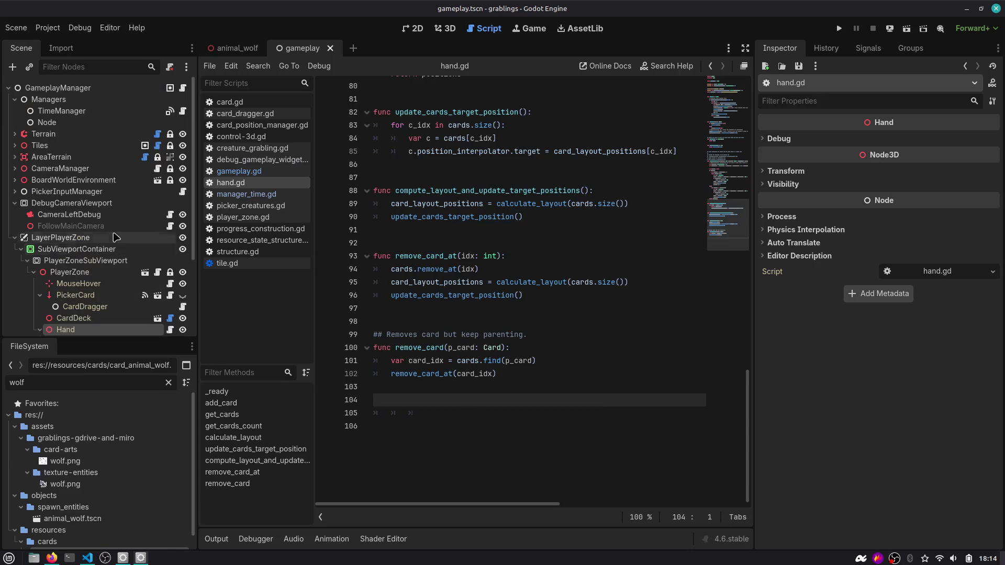
left_click(415, 433)
key("shift+Up")
key("shift+Up")
key("shift+Up")
key("BackSpace")
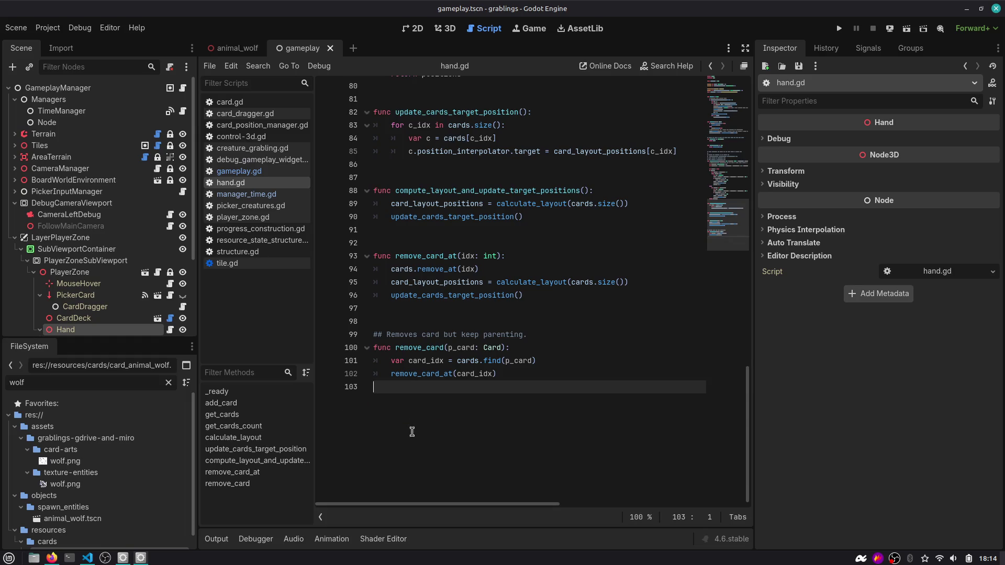
left_click(57, 88)
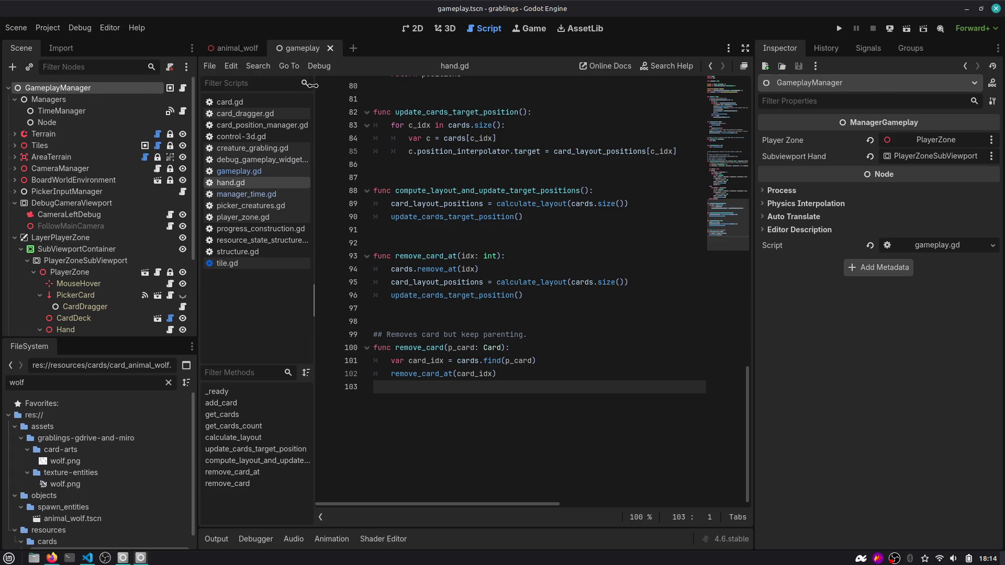
left_click(93, 113)
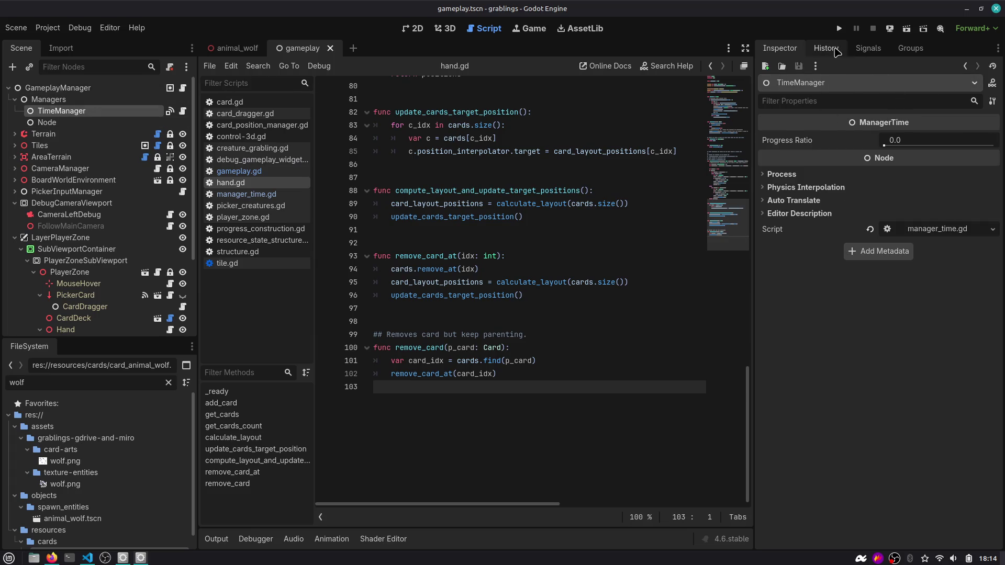
Reconnect TimeManager's sleep_time_started signal from PlayerZone to the GameplayManager.
left_click(866, 48)
left_click_drag(863, 48, 822, 48)
left_click(837, 146)
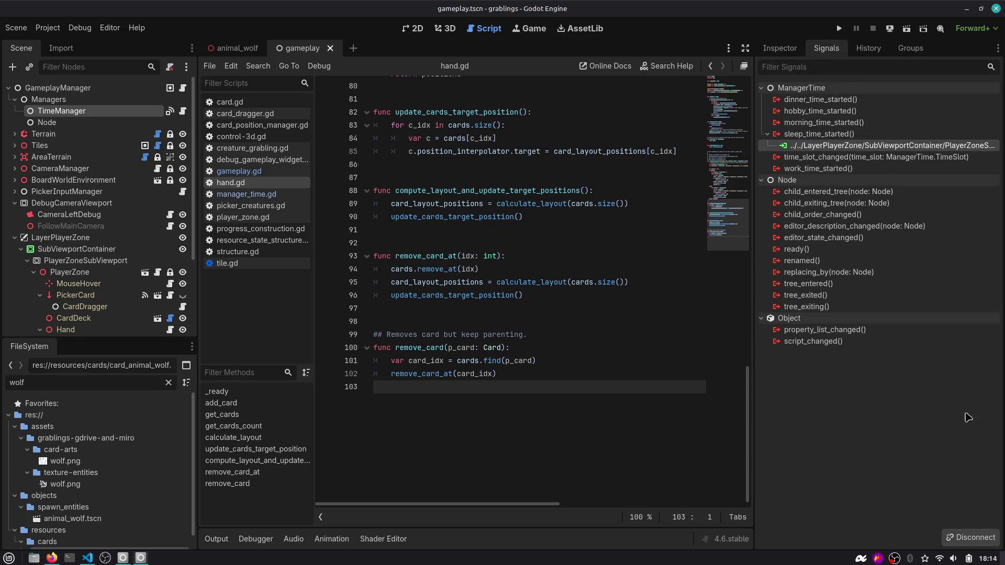
left_click(971, 537)
double_click(819, 134)
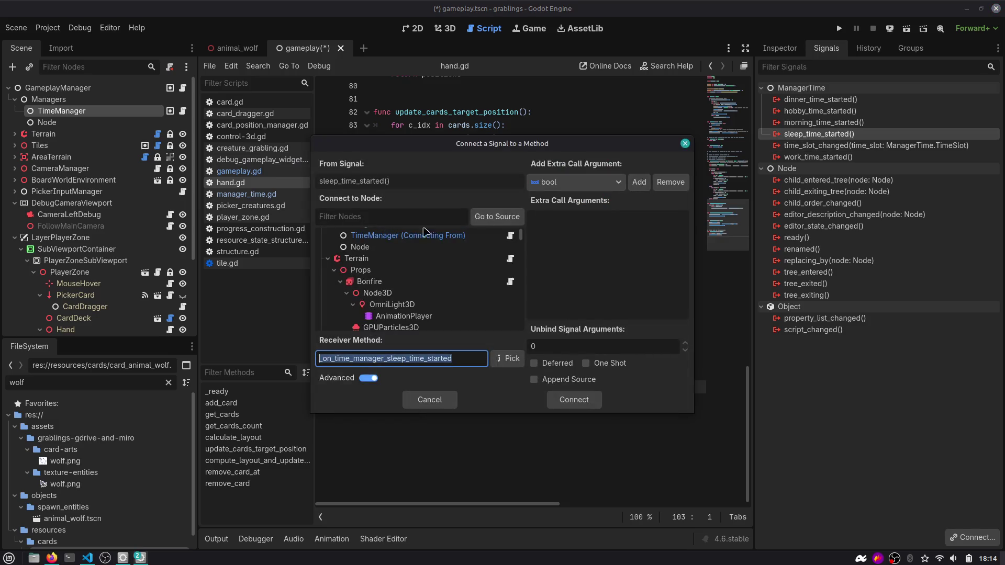
double_click(385, 242)
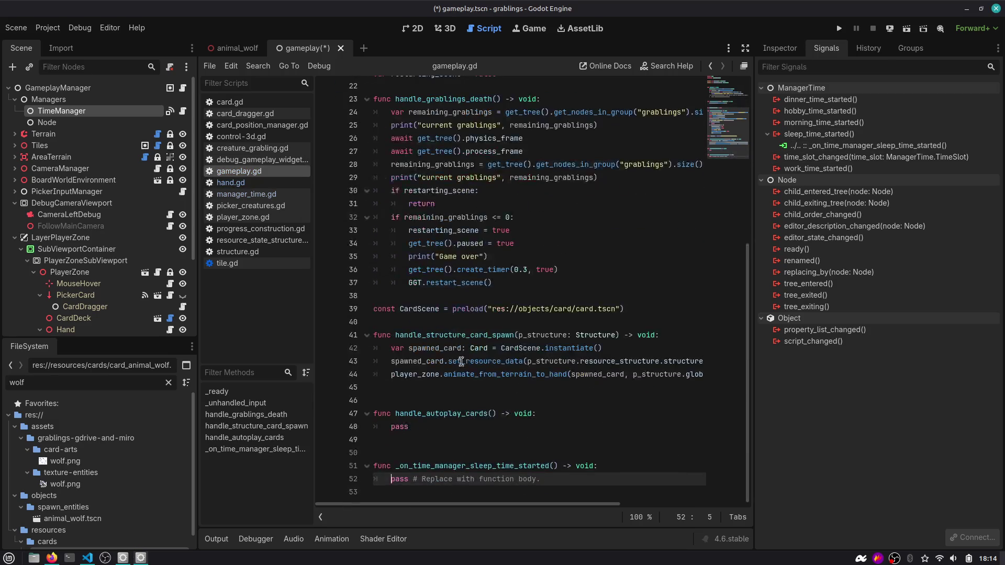
Paste the autoplay card loop into the handler, preceded by 'var hand = player_zone.hand'.
key("shift+End")
key("ctrl+v")
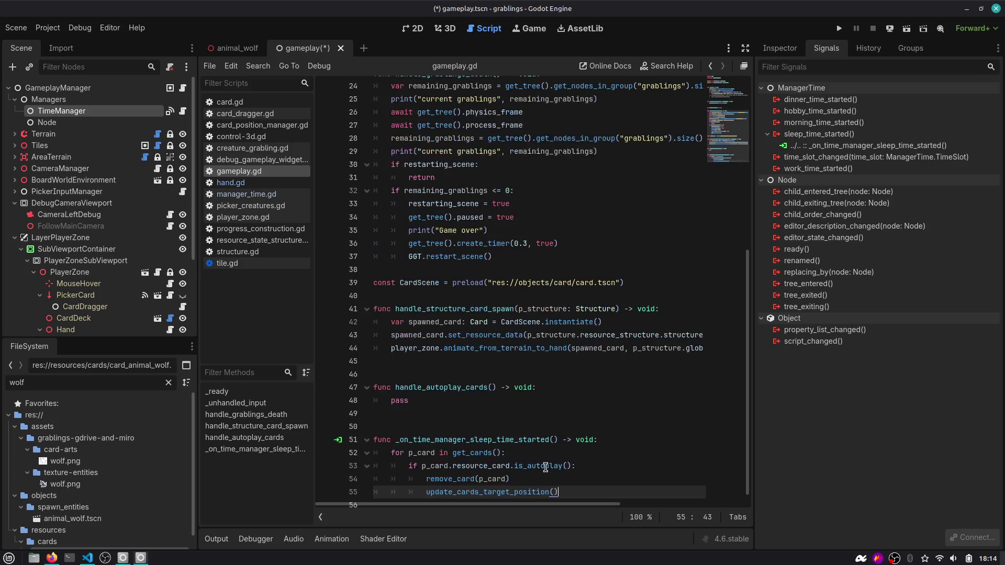
left_click(452, 440)
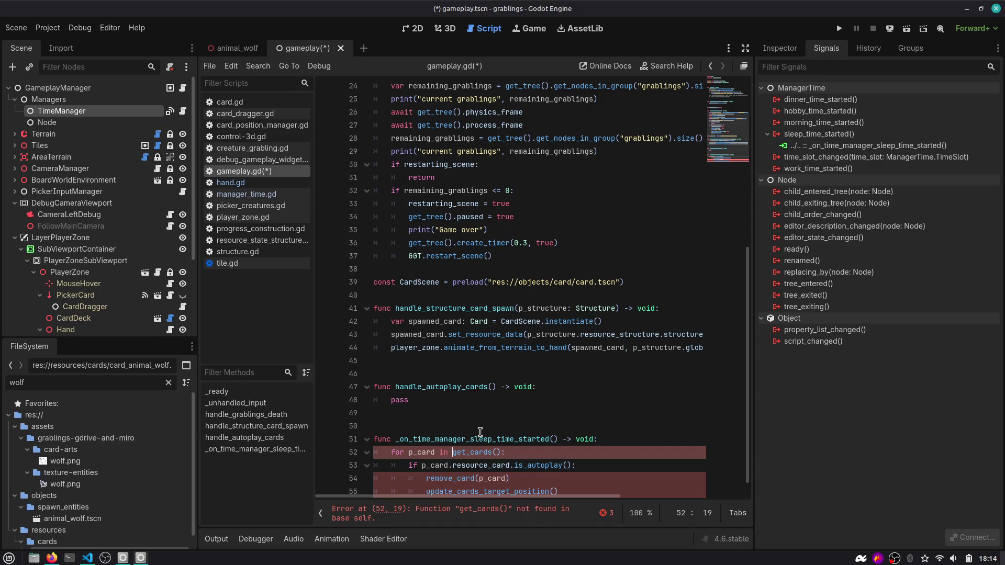
key("Up")
key("End")
key("Return")
type("var hand")
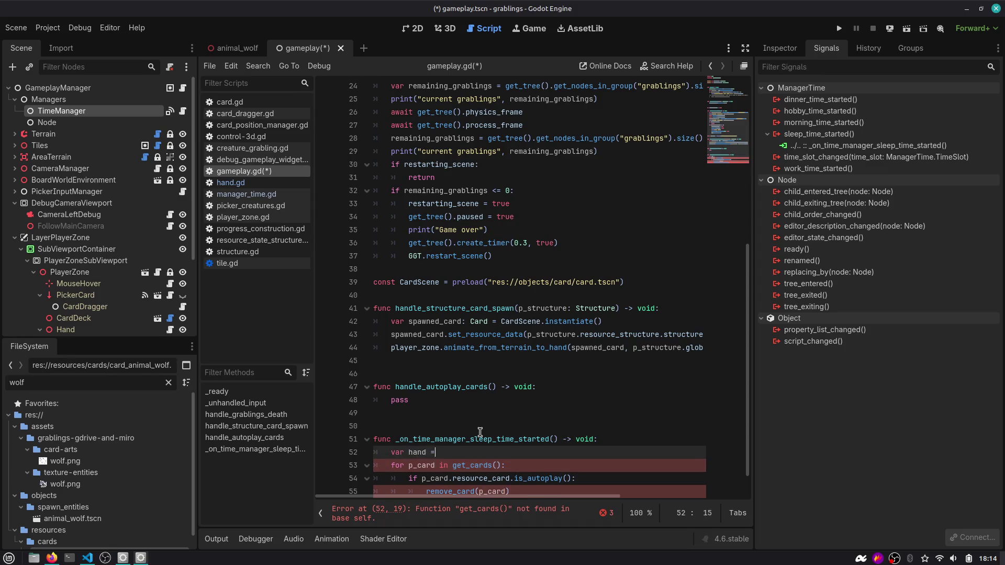
type(" = player_zone.han")
key("Return")
Prefix the get_cards and remove_card calls with 'hand.'.
key("Down")
type("hand.")
scroll(496, 425, "down", 1)
key("Down")
key("Down")
key("Home")
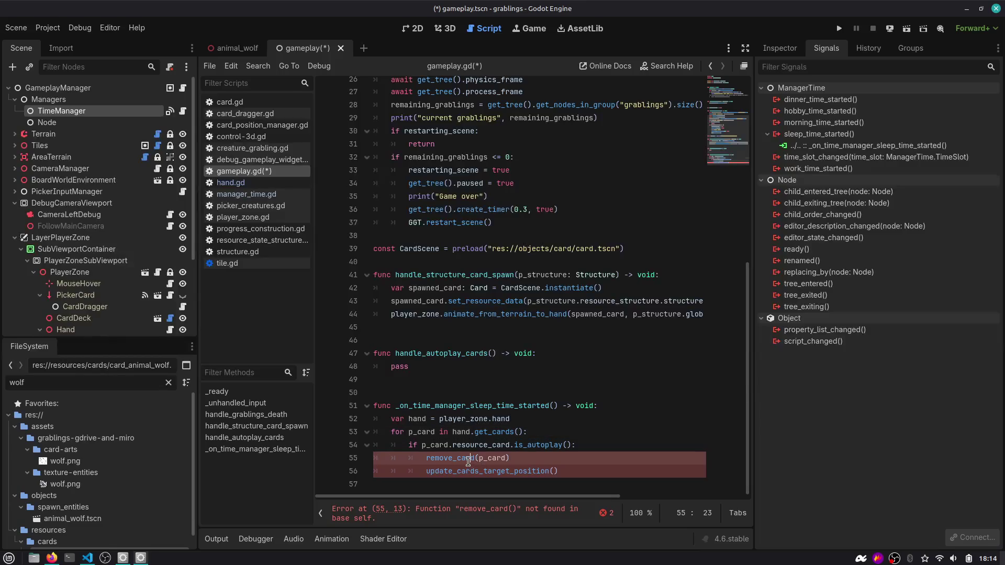
type("g")
key("BackSpace")
type("hand.")
Prefix update_cards_target_position with 'hand.', add a line after the loop, and save.
key("Escape")
key("Down")
key("Home")
type("hand.")
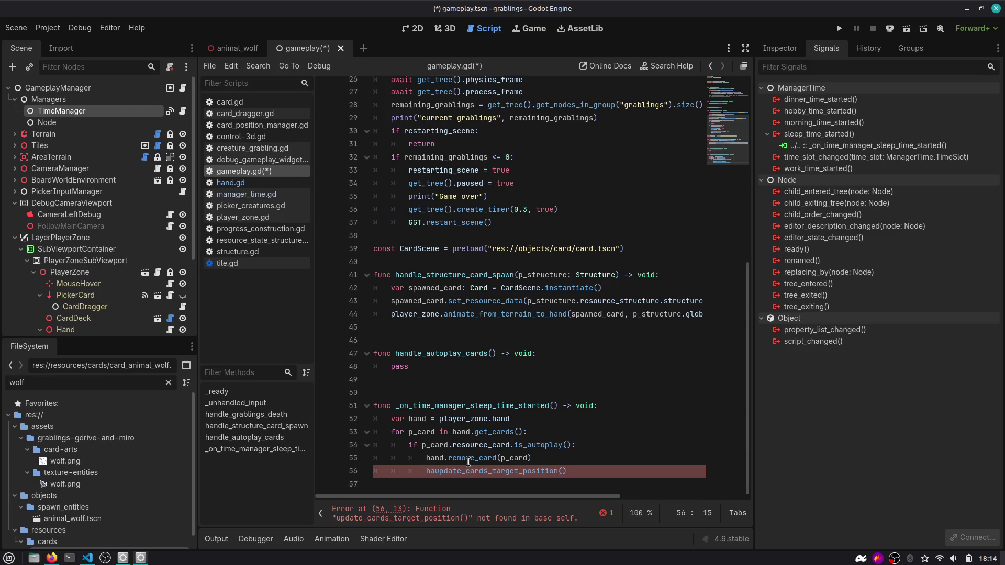
key("Escape")
key("End")
key("Return")
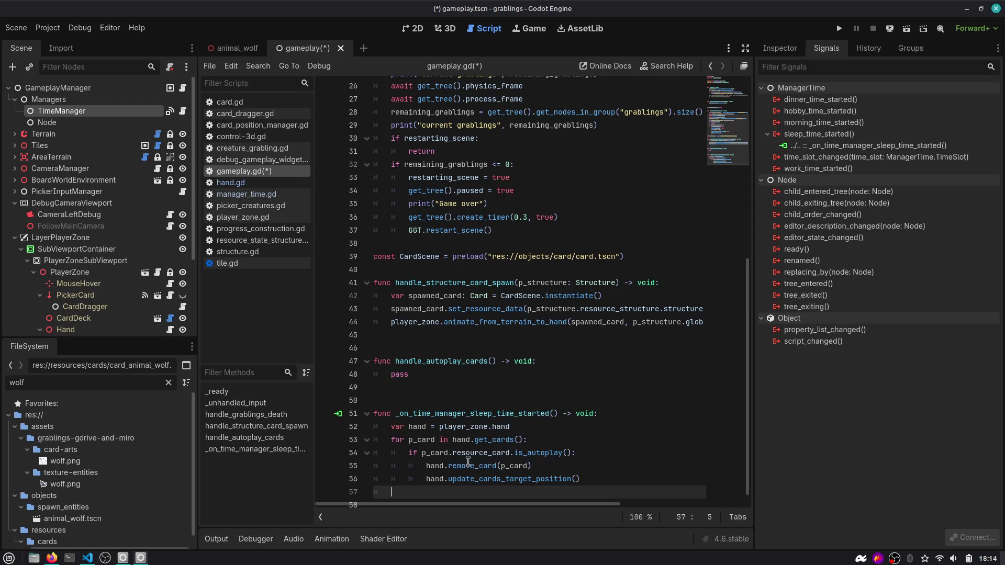
scroll(460, 459, "down", 1)
key("ctrl+s")
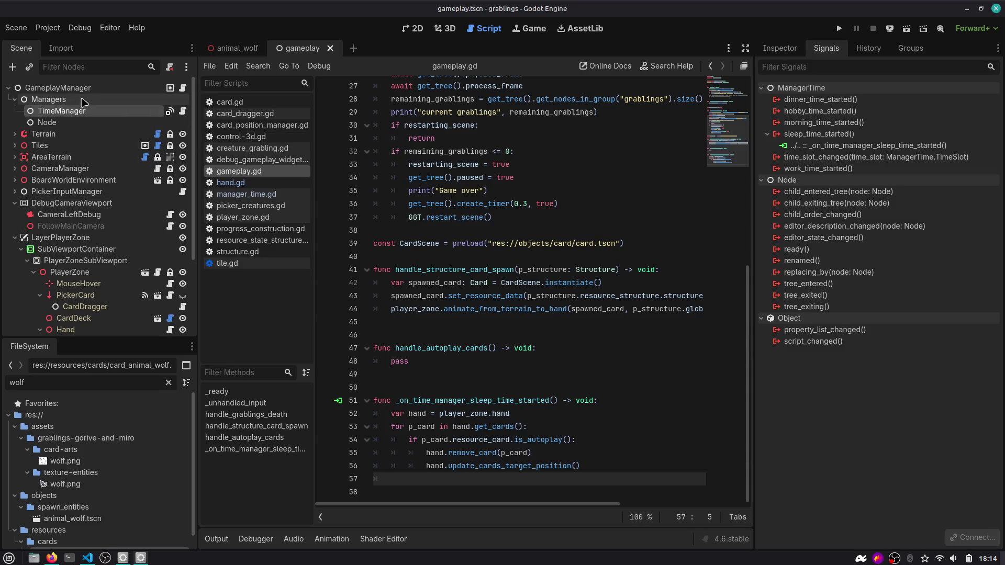
left_click(59, 87)
left_click(779, 50)
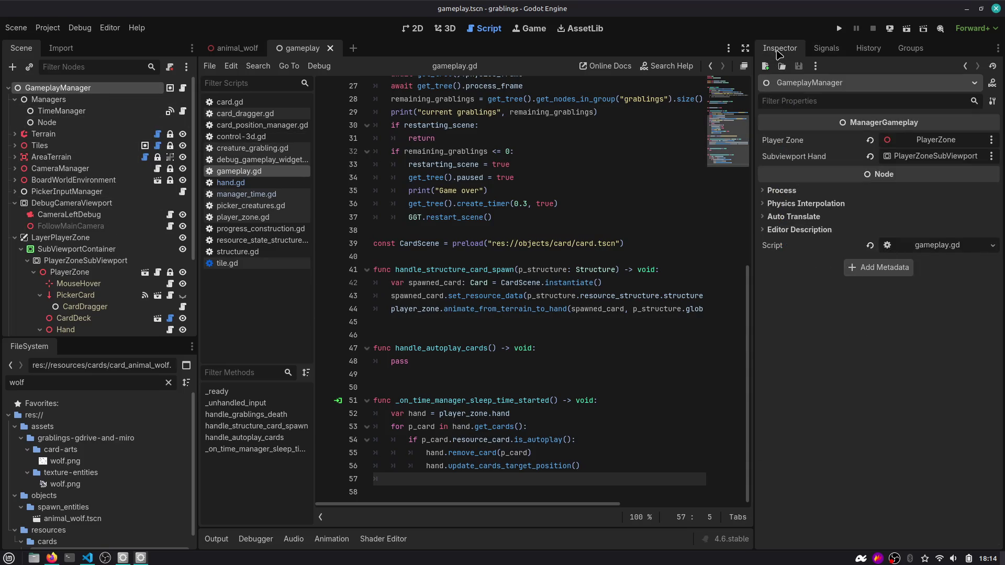
left_click(825, 49)
left_click(801, 53)
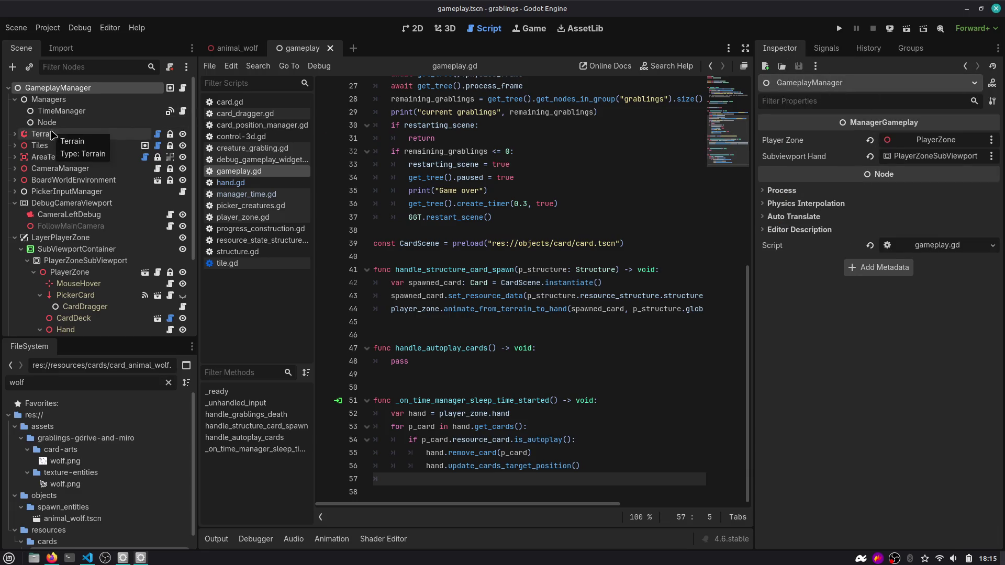
mouse_move(62, 139)
left_mouse_down()
mouse_move(361, 310)
mouse_move(393, 469)
mouse_move(395, 388)
left_mouse_up()
key("Up")
key("Up")
key("Up")
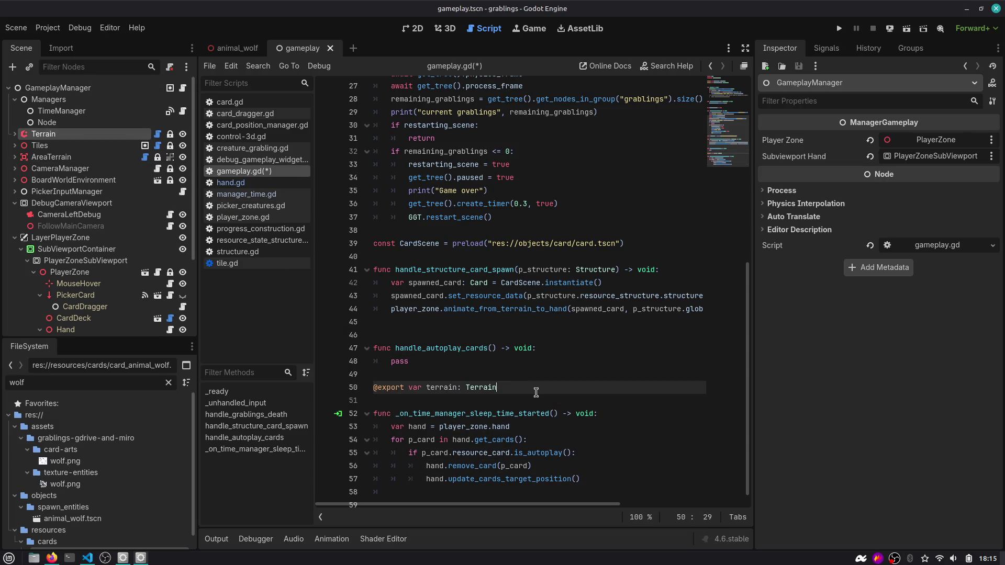
key("alt+Up")
key("alt+Up")
key("alt+Up")
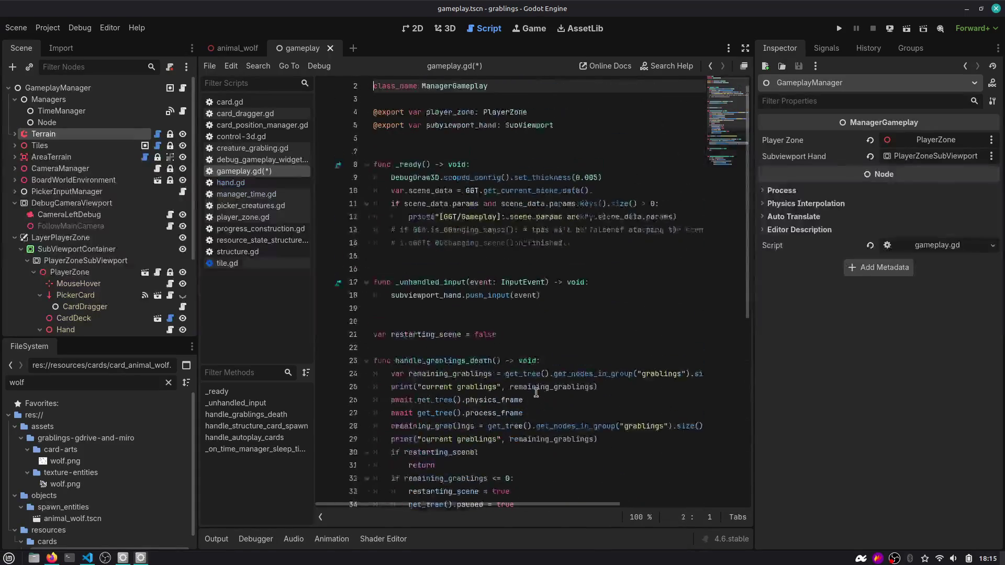
key("alt+Down")
key("alt+Down")
key("alt+Down")
key("Return")
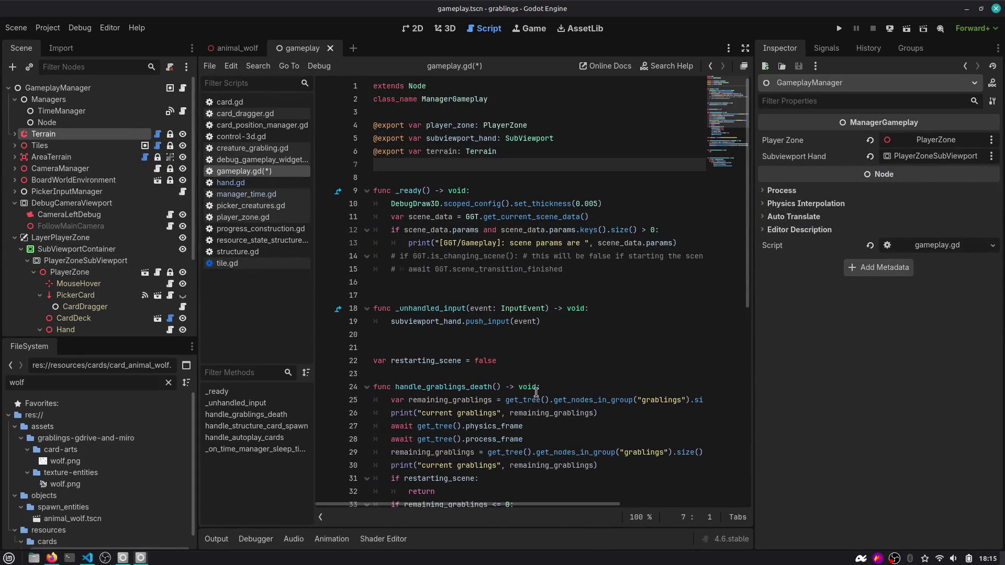
scroll(523, 387, "down", 9)
left_click(483, 377)
key("Delete")
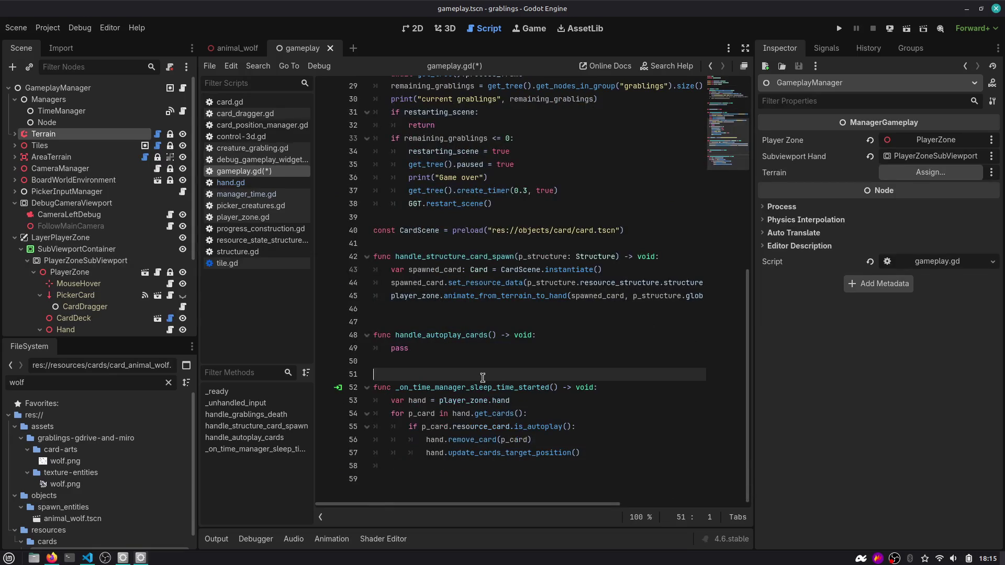
key("ctrl+s")
Delete the empty handle_autoplay_cards function and its leftover blank lines.
left_click(439, 354)
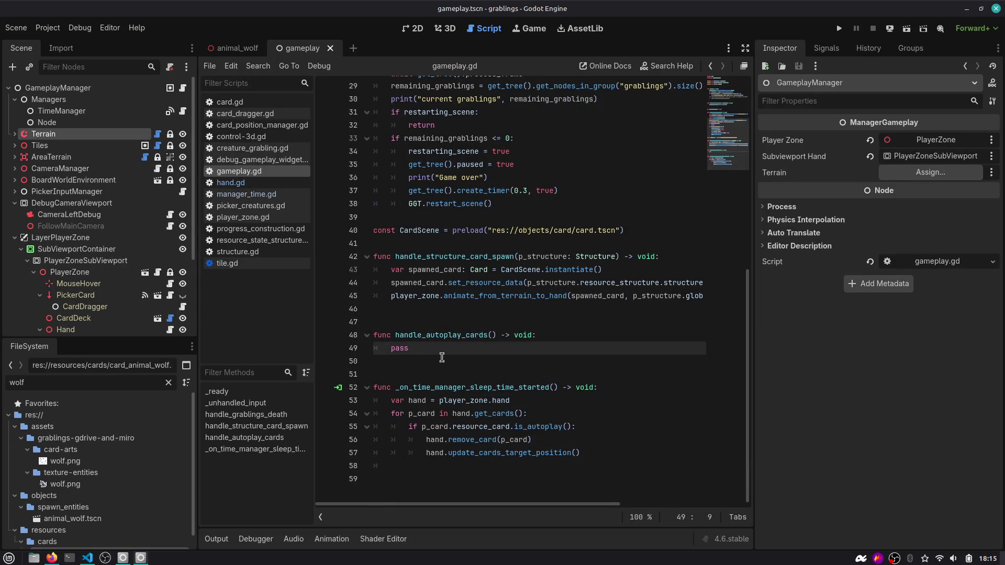
key("shift+Up")
key("shift+Up")
key("BackSpace")
key("Delete")
key("Delete")
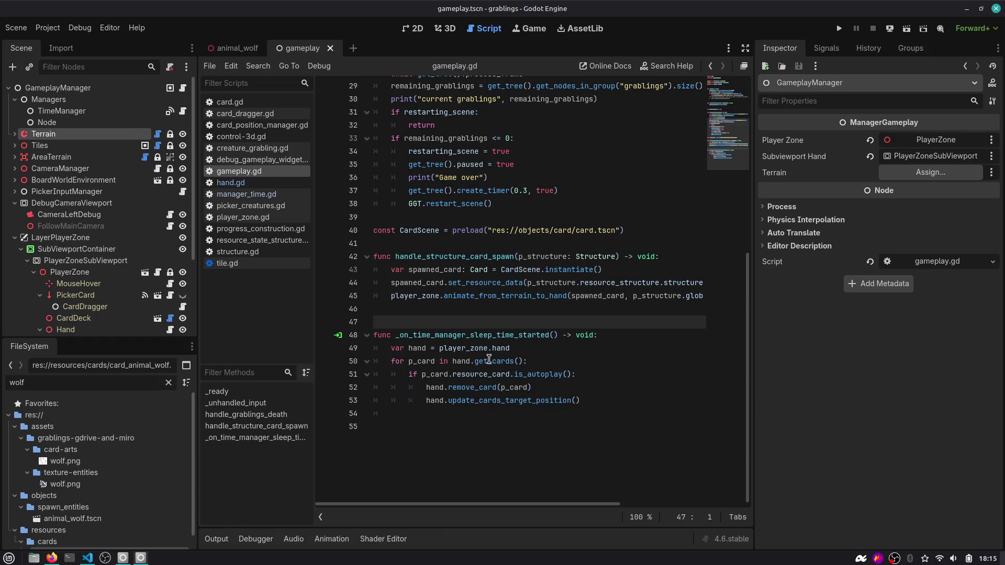
Restore handle_autoplay_cards and move the card loop into it in place of pass.
key("ctrl+z")
key("ctrl+z")
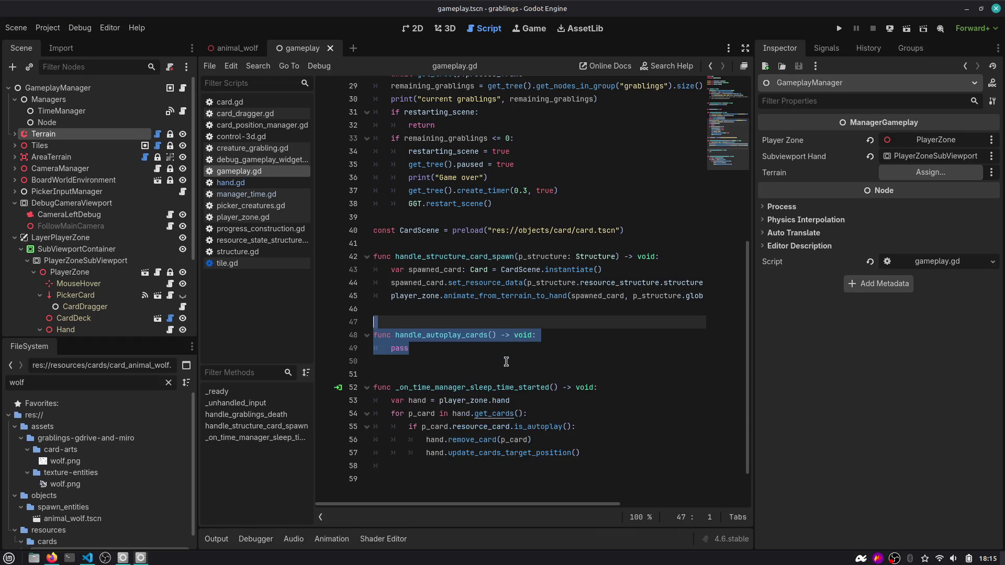
mouse_move(582, 453)
left_mouse_down()
mouse_move(373, 414)
mouse_move(373, 401)
left_mouse_up()
key("ctrl+x")
double_click(401, 348)
key("ctrl+v")
left_click(430, 348)
key("shift+Tab")
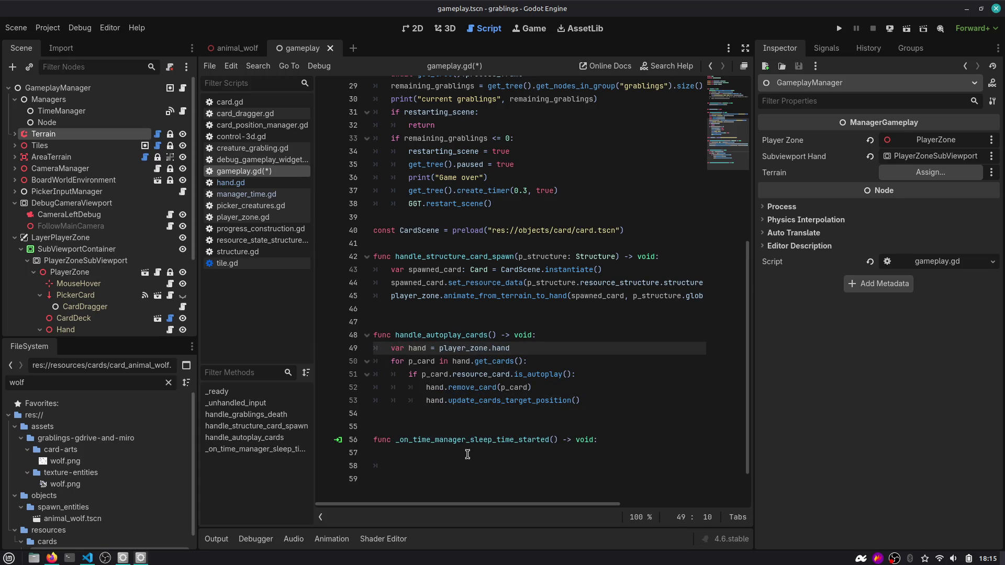
Make the sleep-time handler call handle_autoplay_cards() and save.
left_click(467, 454)
key("Tab")
type("hand")
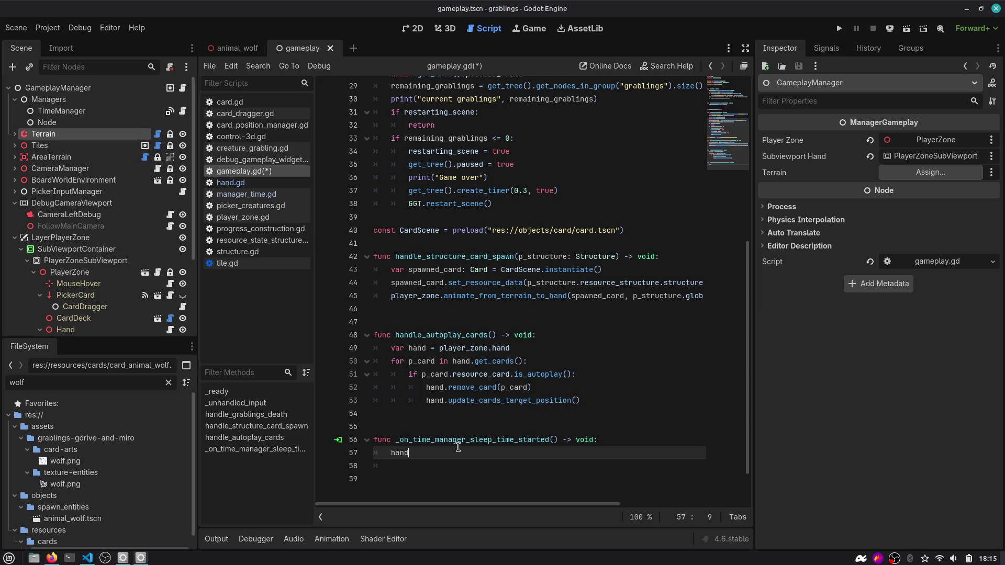
key("Return")
key("ctrl+s")
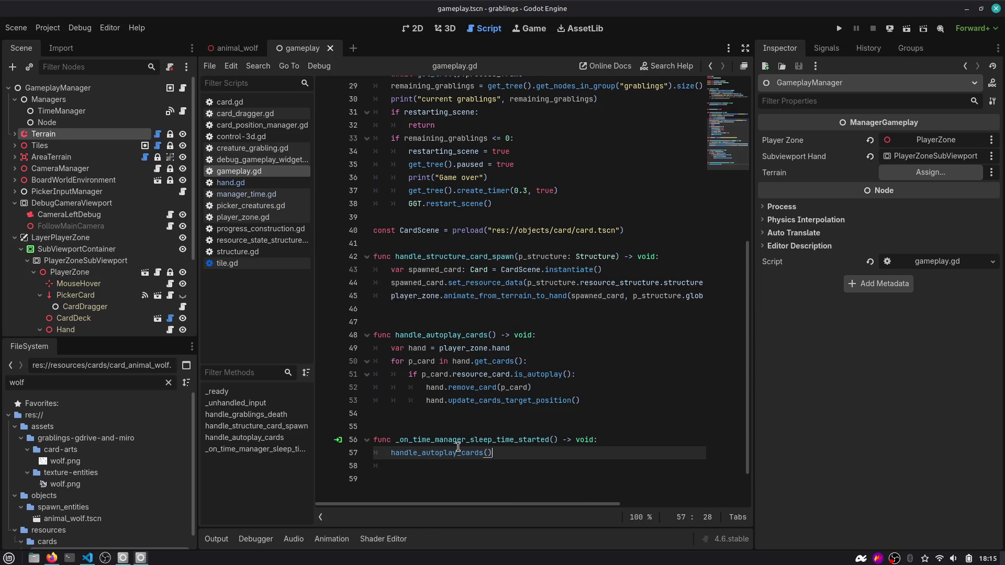
key("Return")
double_click(460, 442)
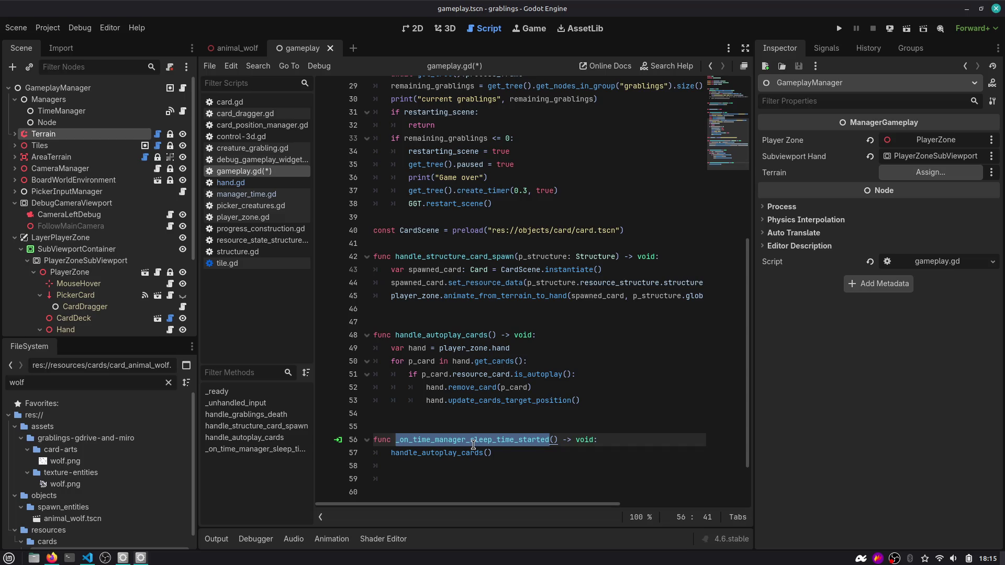
double_click(461, 454)
left_click_drag(513, 452, 372, 451)
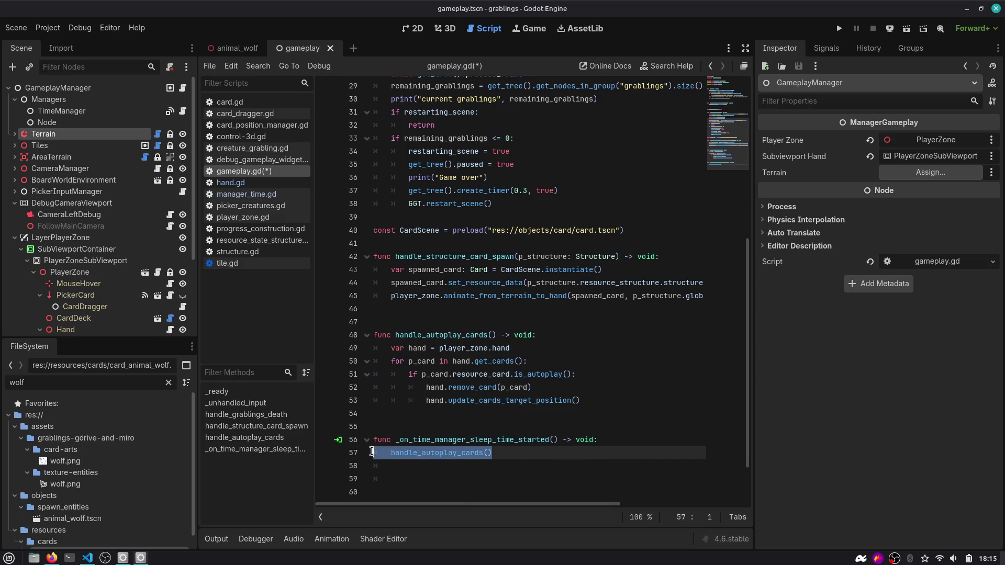
double_click(424, 453)
left_click(522, 439)
key("ctrl+s")
Try starting a terrain line after update_cards_target_position, undo it, and go to the 3D view.
left_click(603, 401)
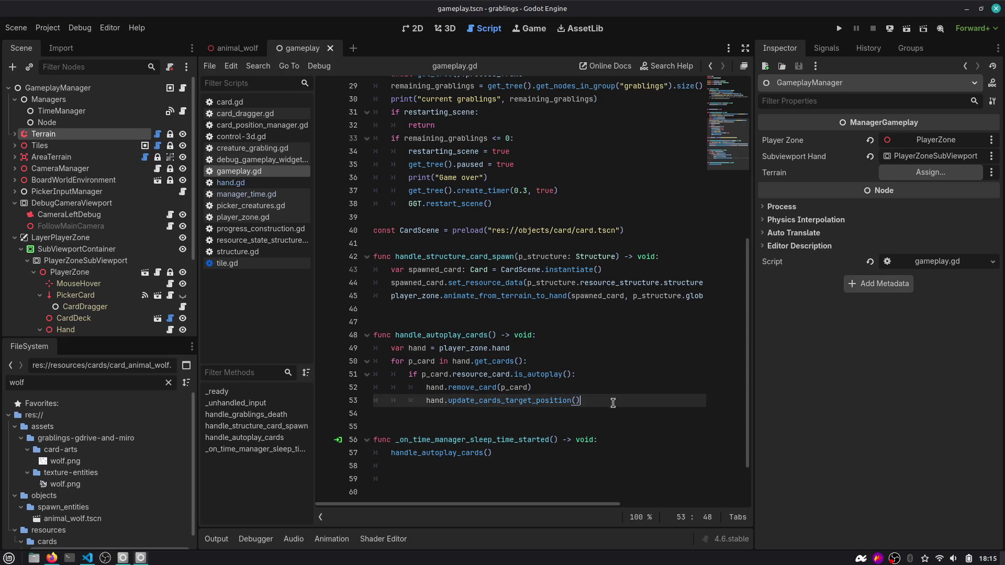
key("Return")
key("Return")
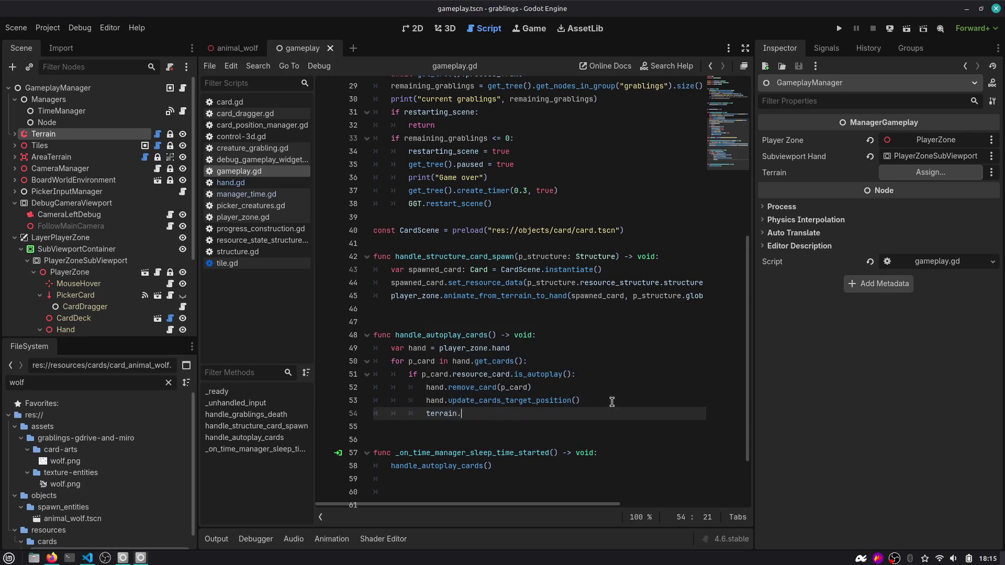
type(".")
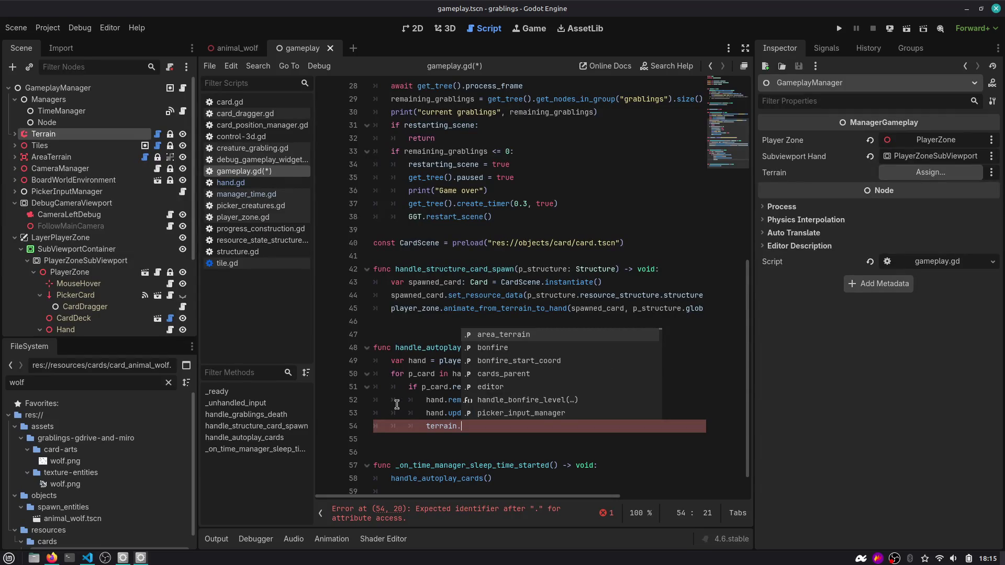
key("Escape")
key("ctrl+z")
key("ctrl+z")
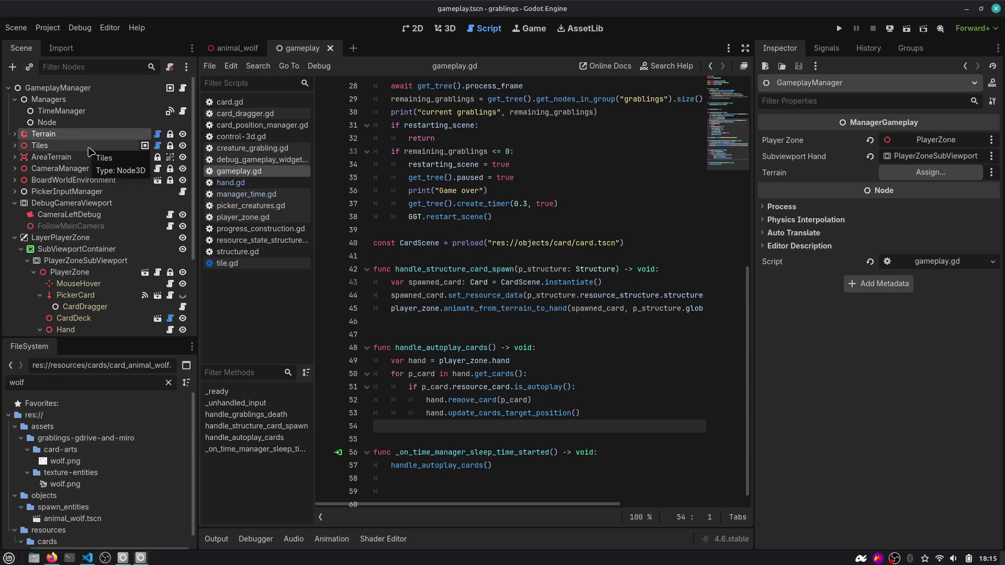
left_click(448, 30)
Run the project and drag the creature away from the bonfire.
scroll(413, 201, "down", 5)
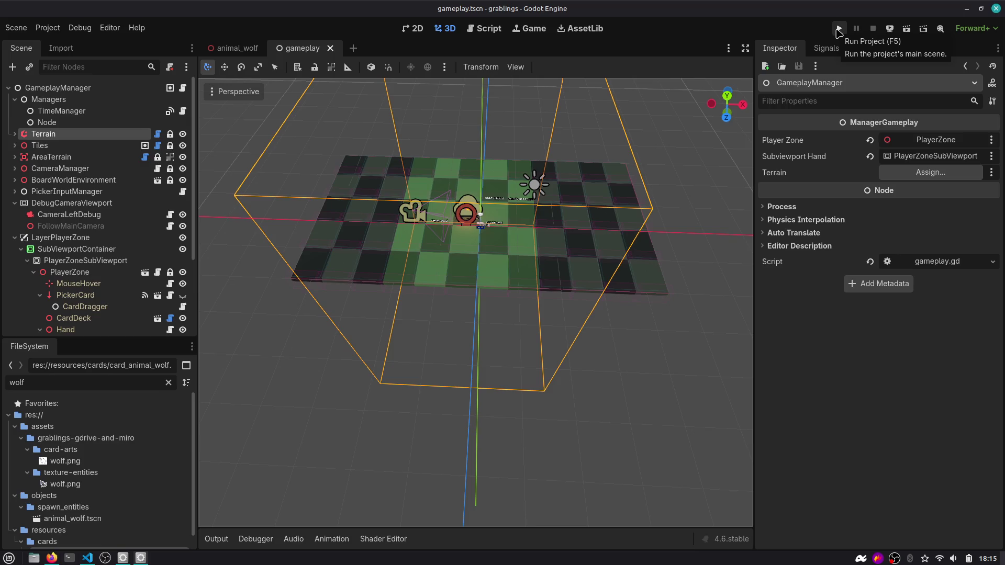
left_click(839, 29)
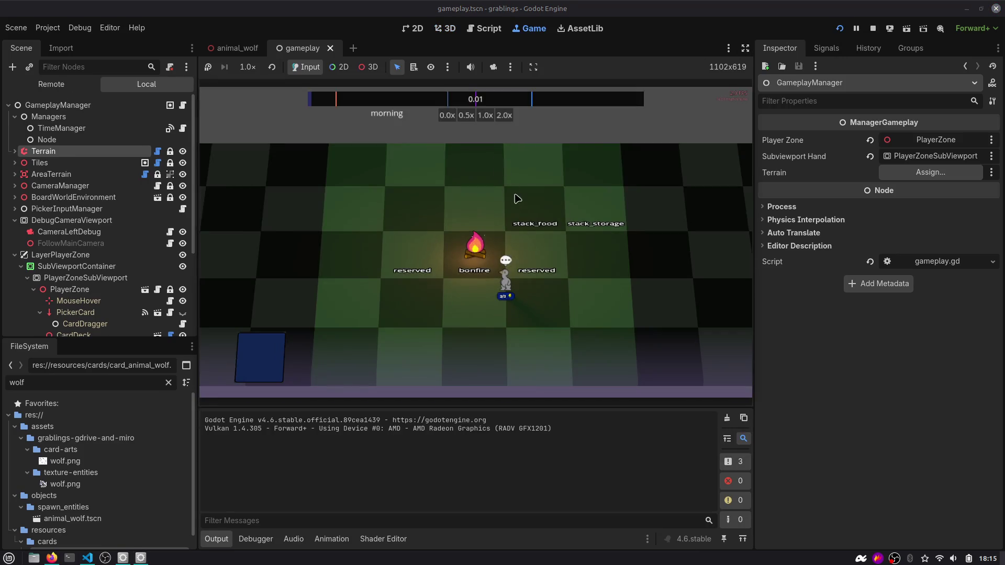
left_click_drag(520, 287, 479, 306)
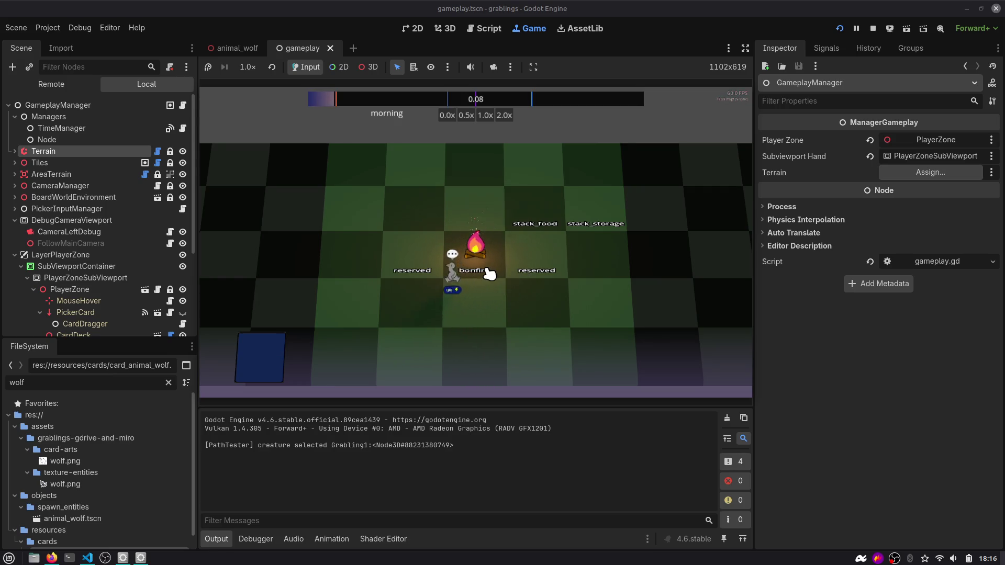
Toggle a Debug menu visualization, select the creature, then stop the game.
left_click(110, 28)
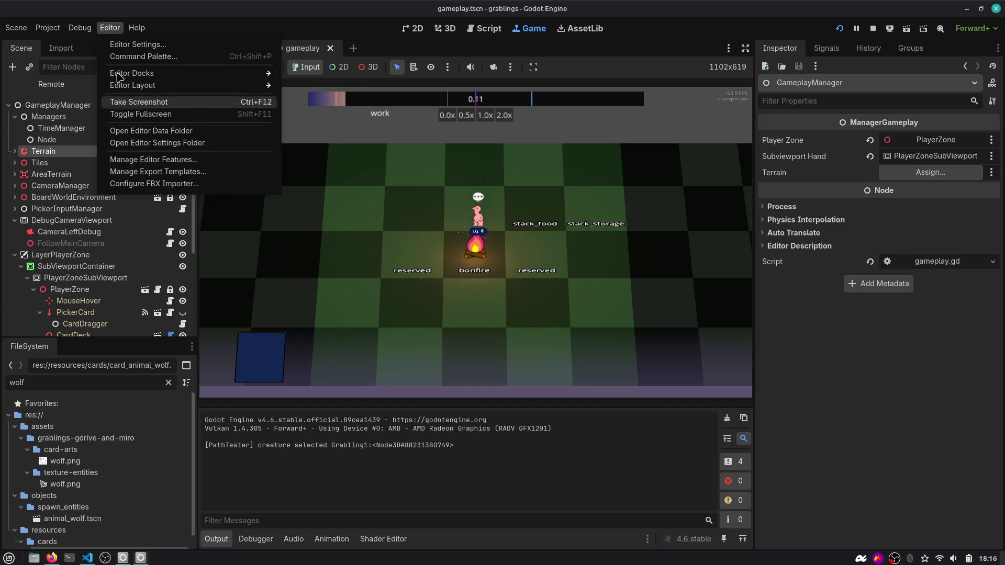
mouse_move(81, 31)
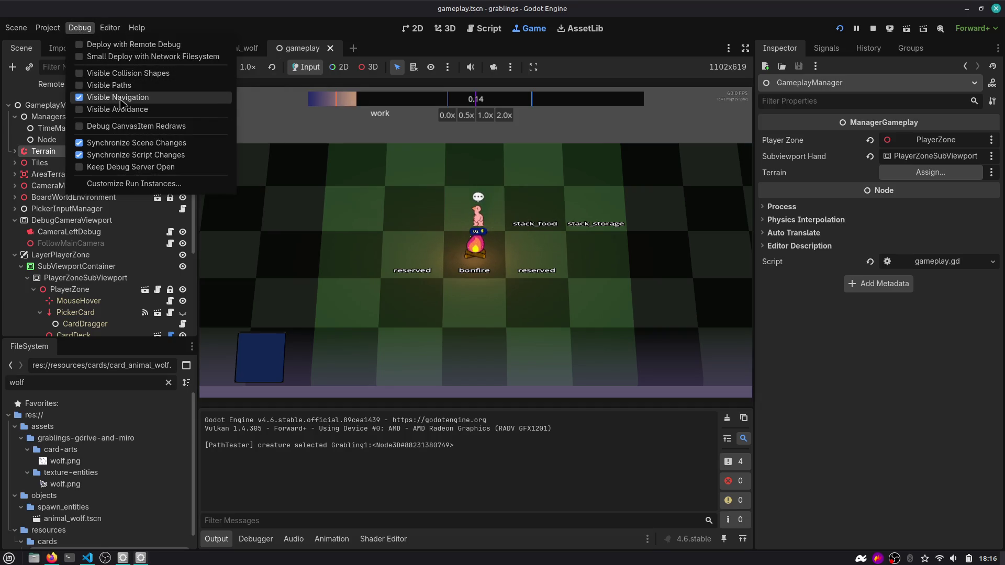
left_click(187, 109)
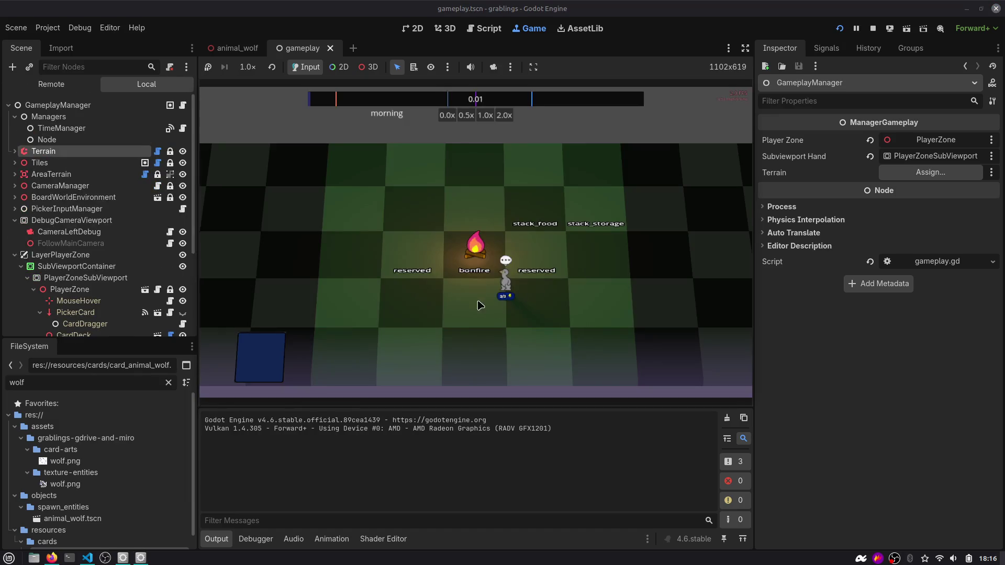
left_click(512, 285)
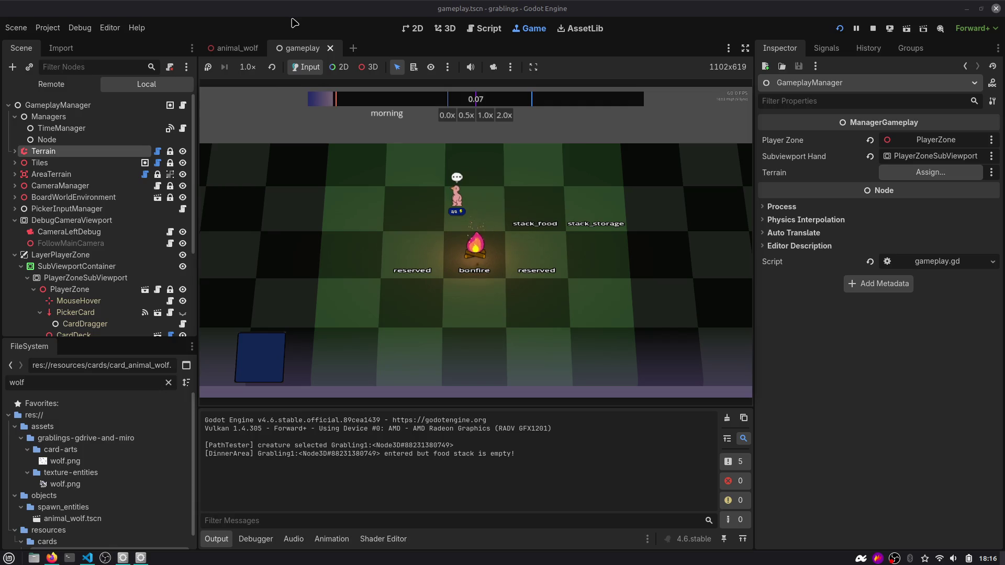
left_click(872, 29)
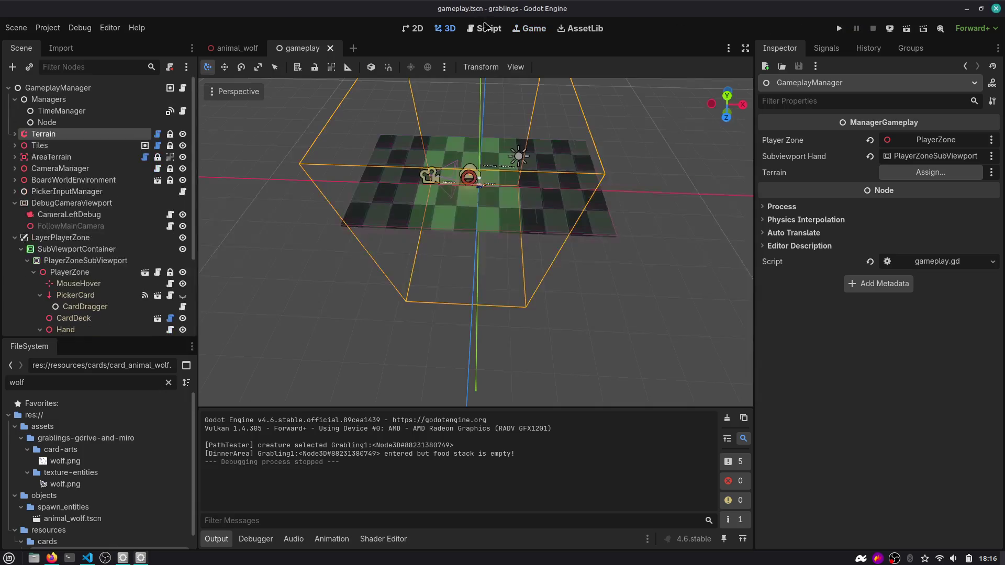
key("ctrl+shift+o")
Open creature-grabling.tscn, select its NavigationAgent3D, and run the project again.
type("crea")
key("Return")
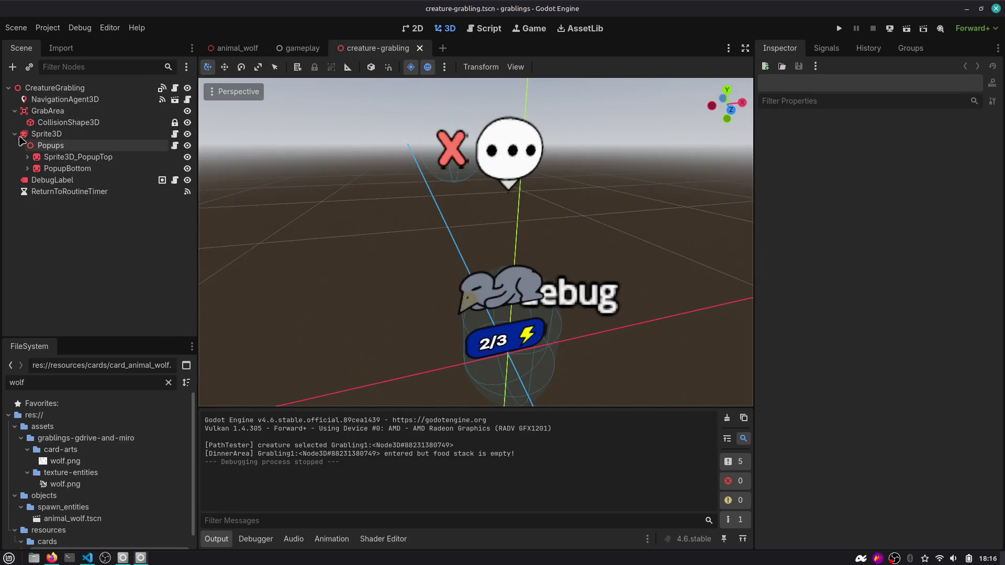
left_click(73, 103)
key("F5")
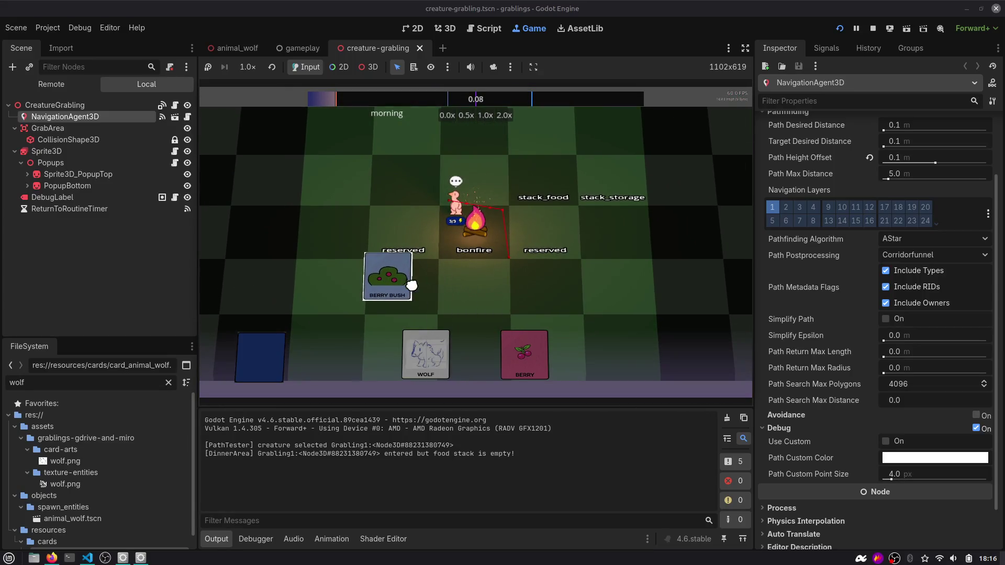
Place the House card right of the bonfire and walk the grabling next to it.
left_click(463, 212)
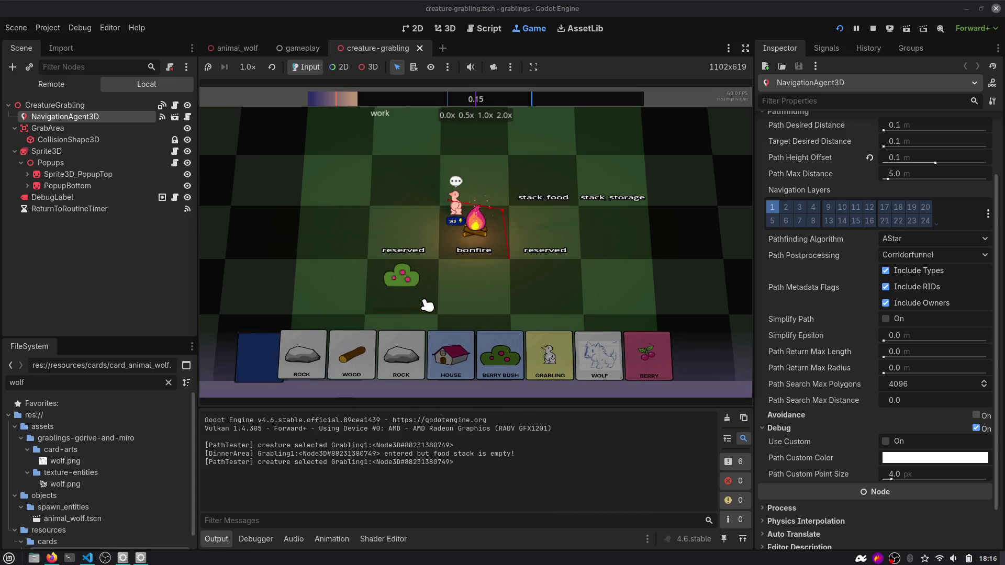
mouse_move(463, 359)
left_mouse_down()
mouse_move(616, 242)
mouse_move(560, 254)
left_mouse_up()
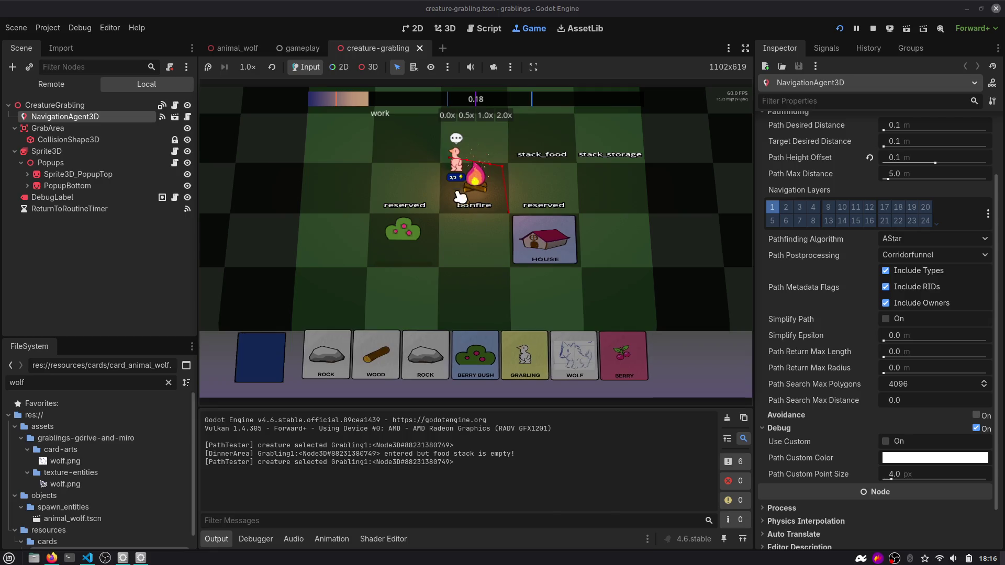
left_click(482, 271)
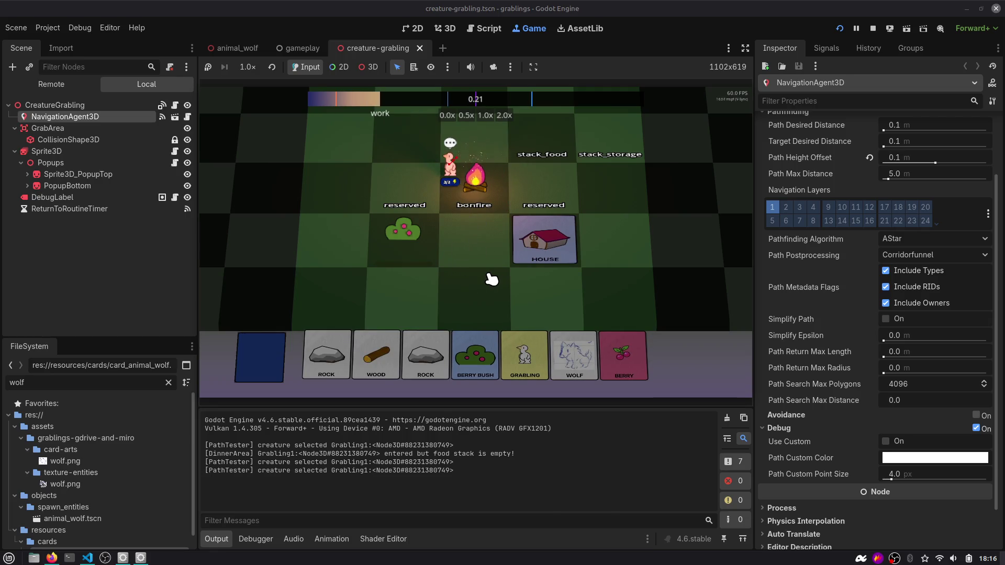
left_click(481, 262)
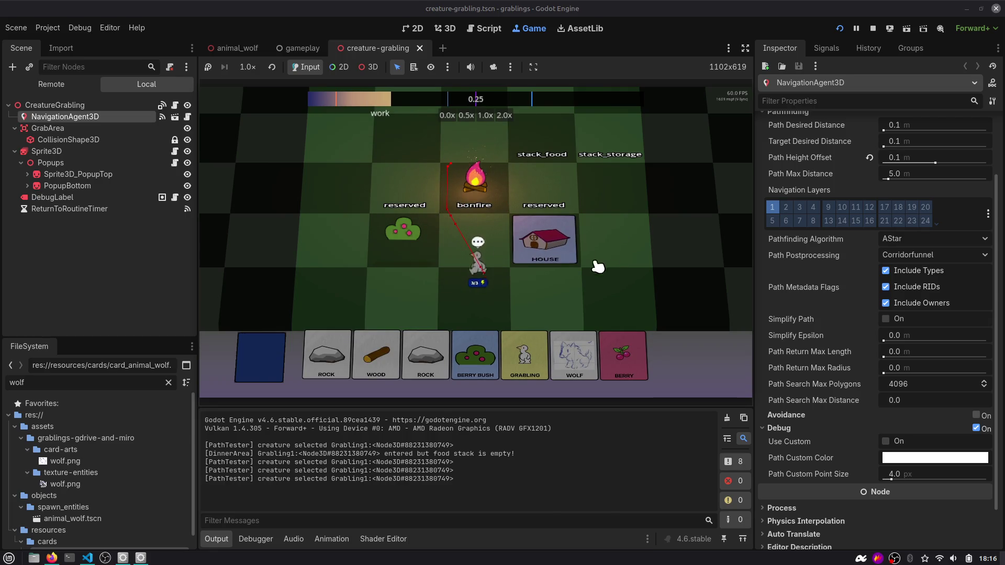
left_click(588, 215)
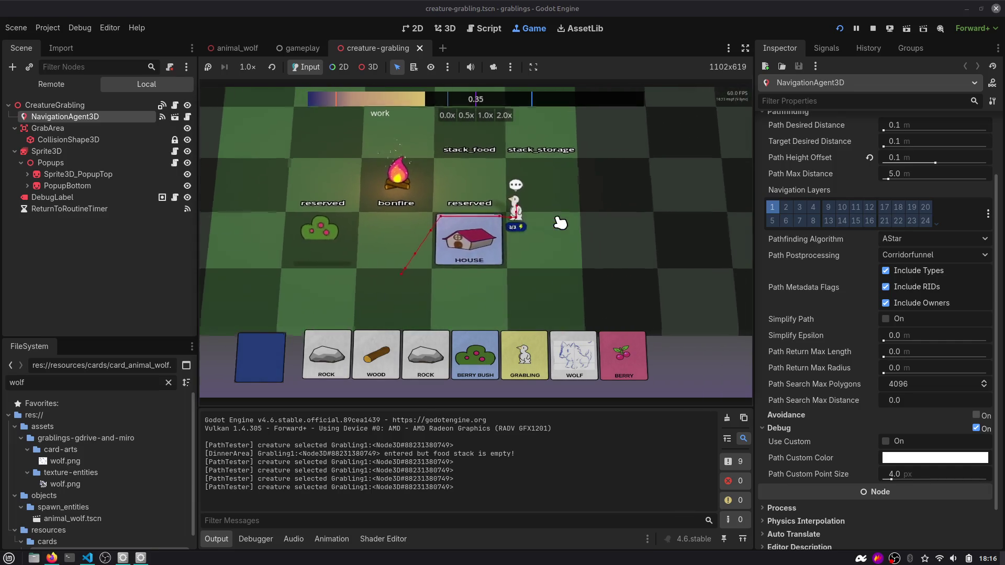
Add Rock and Wood to the House, play the Grabling card, try the Wolf card, then stop.
left_click(423, 349)
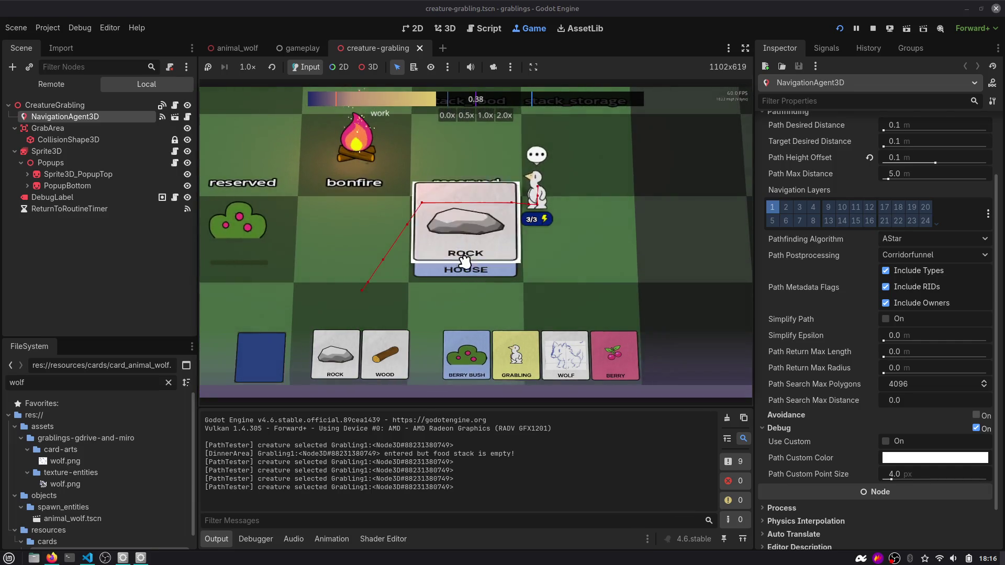
left_click_drag(418, 341, 463, 235)
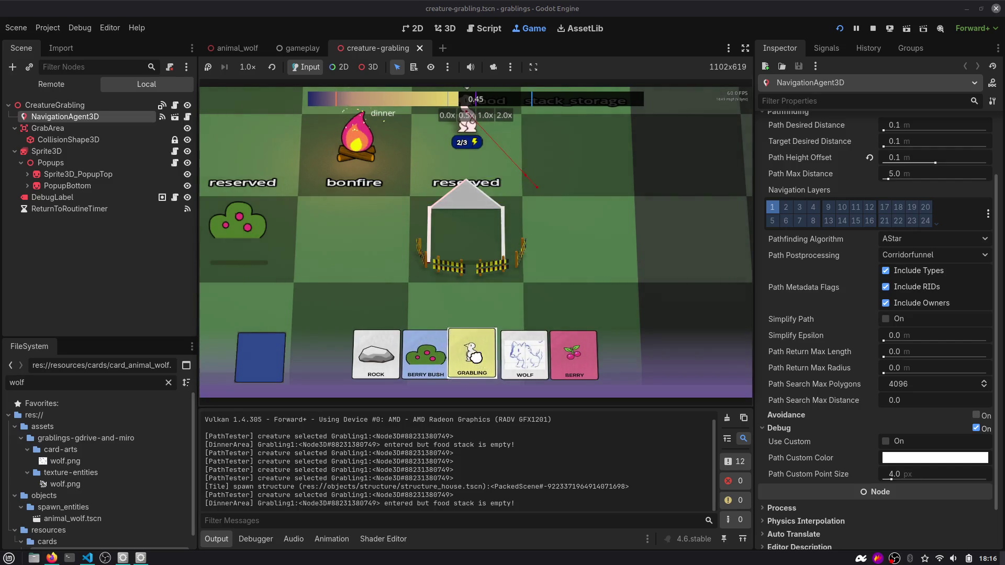
left_click_drag(474, 356, 604, 275)
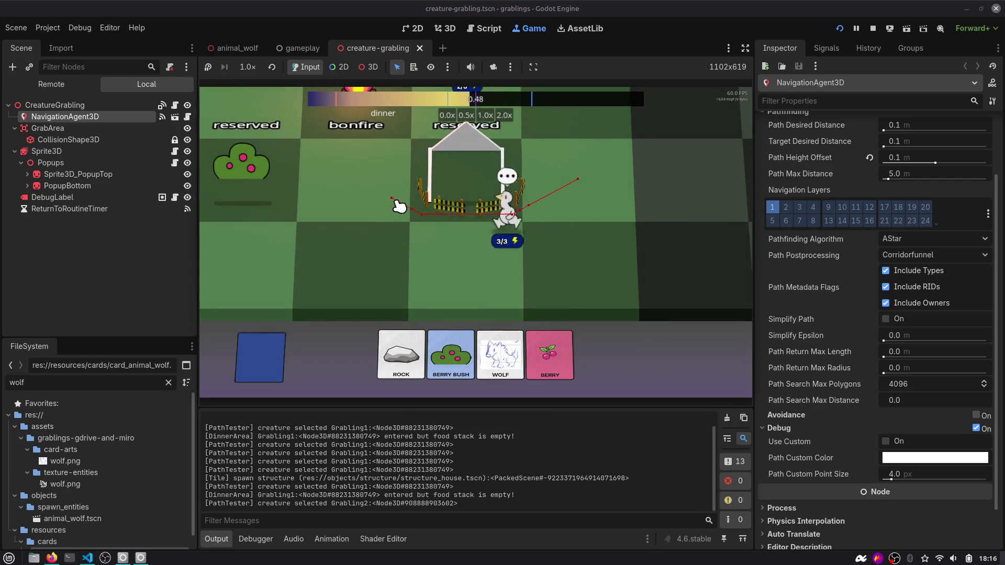
left_click(501, 337)
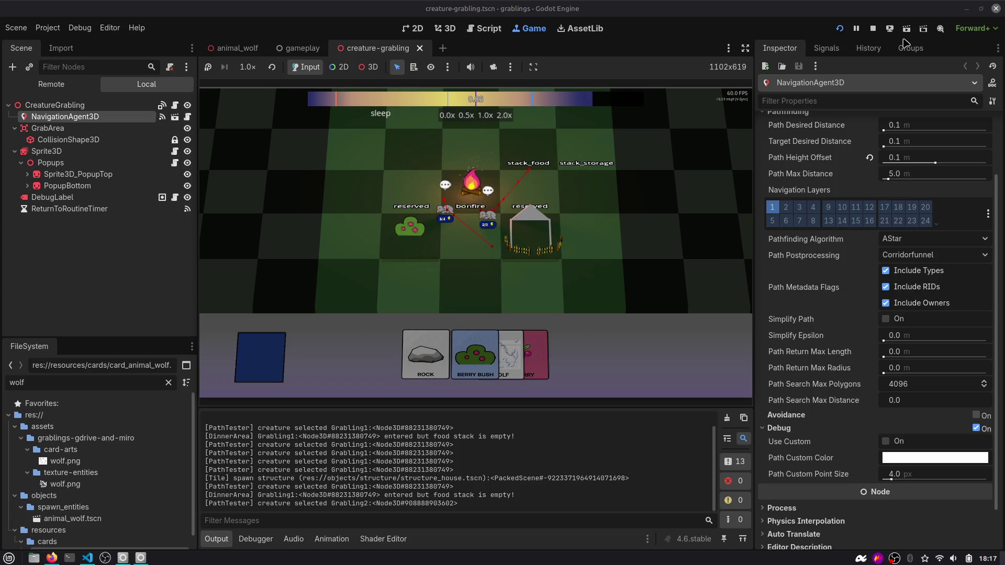
left_click(873, 28)
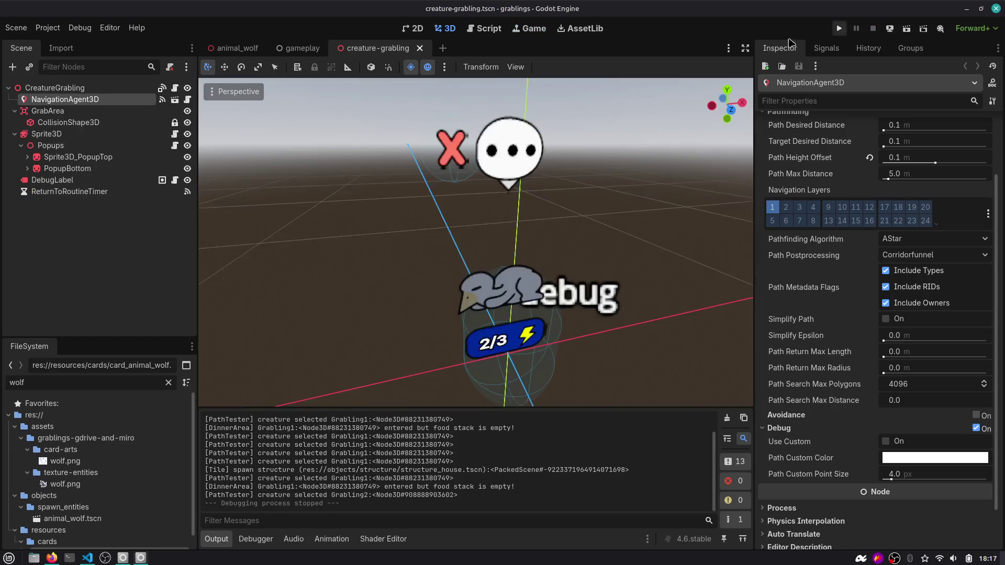
Check animal_wolf, open tile.tscn, inspect its NavigationRegion3DBorder/Full nodes, and open tile.gd.
left_click(231, 50)
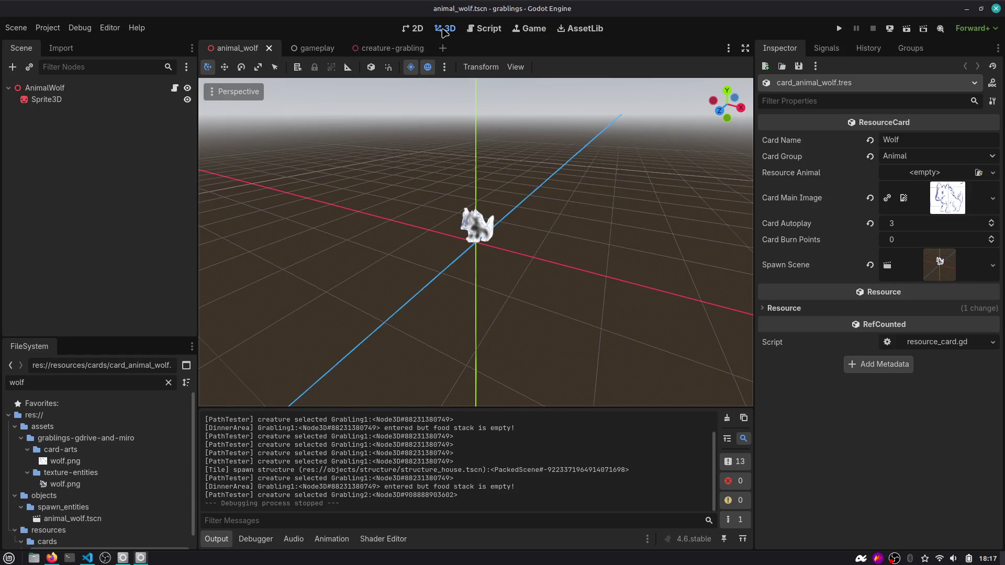
key("ctrl+shift+o")
key("Return")
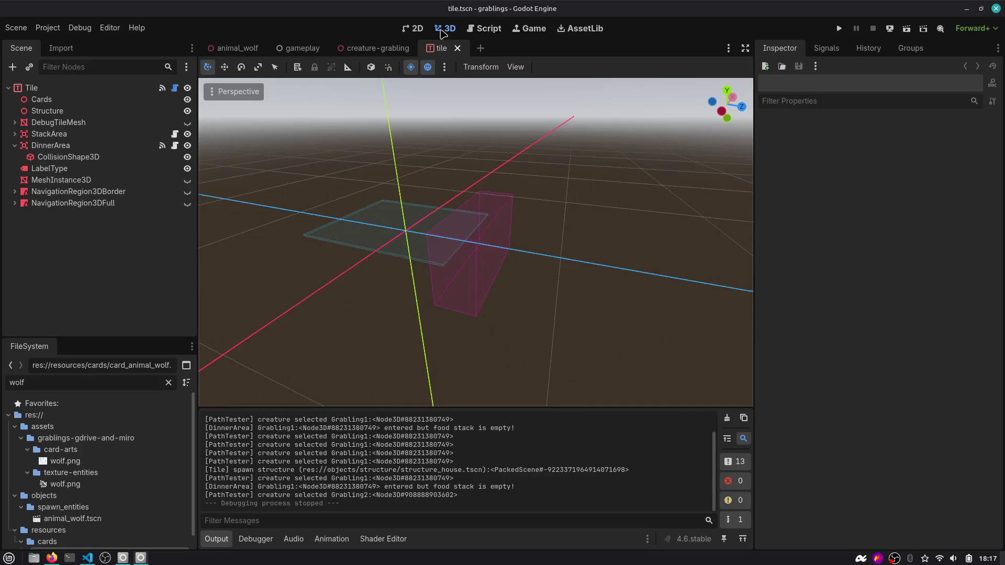
left_click(99, 192)
left_click(96, 204)
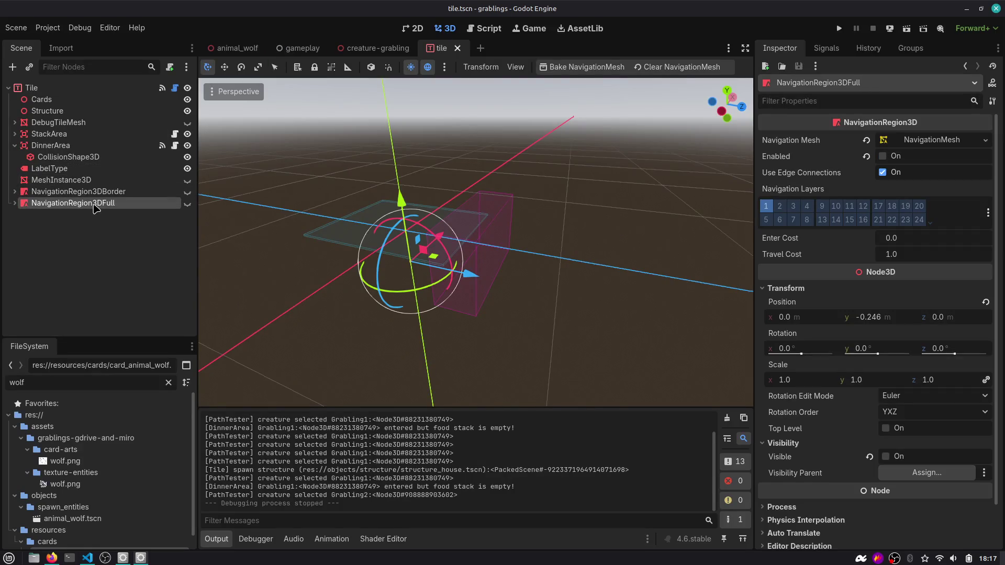
left_click(86, 192)
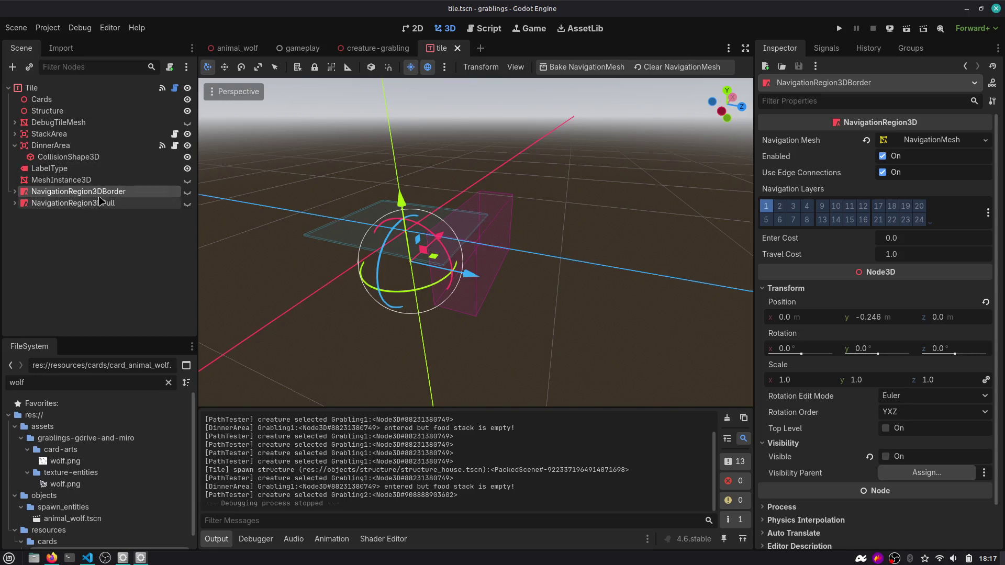
left_click(175, 87)
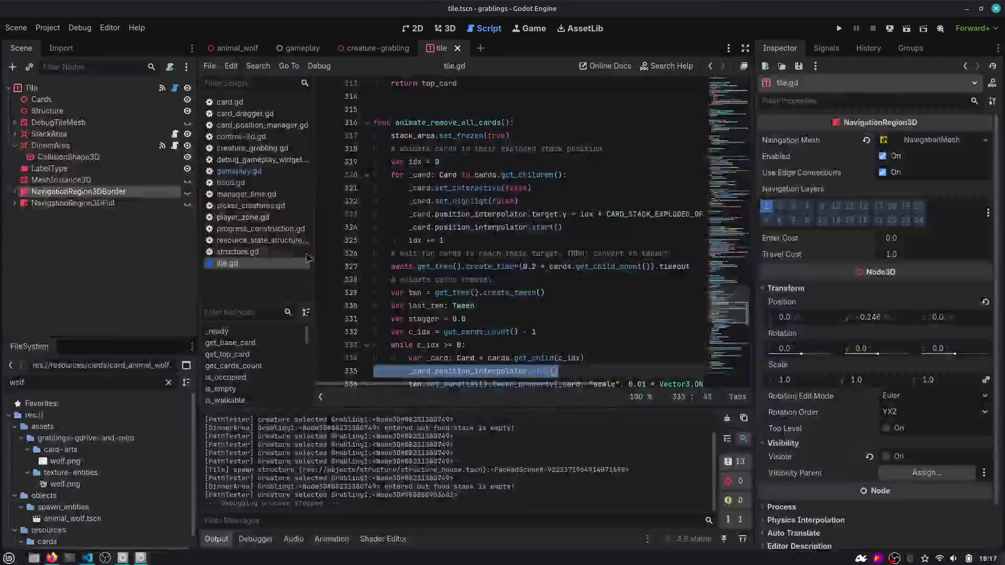
Jump to is_occupied in tile.gd and examine structure_parent and cards on line 86.
key("ctrl+alt+f")
type("occ")
key("Return")
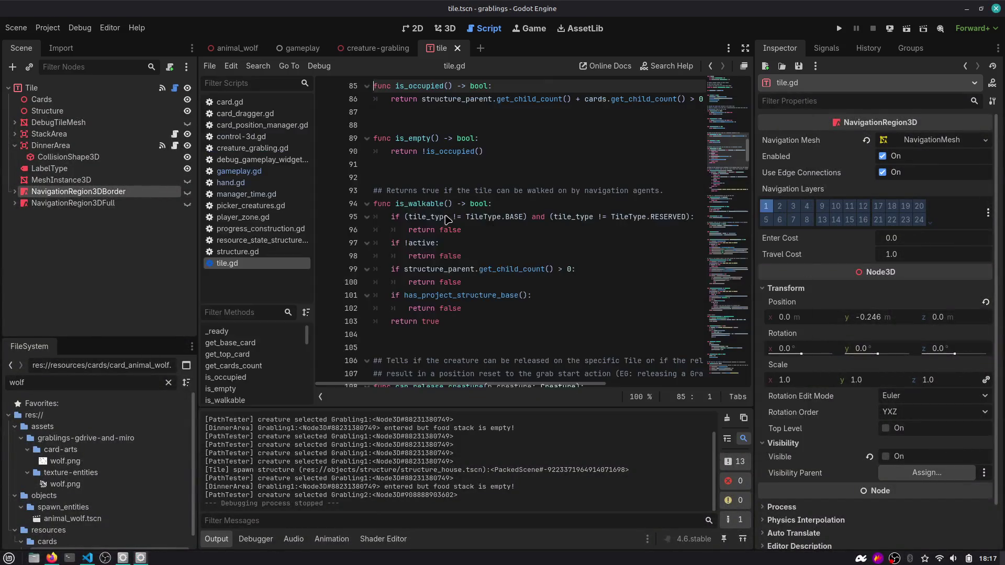
scroll(447, 218, "up", 2)
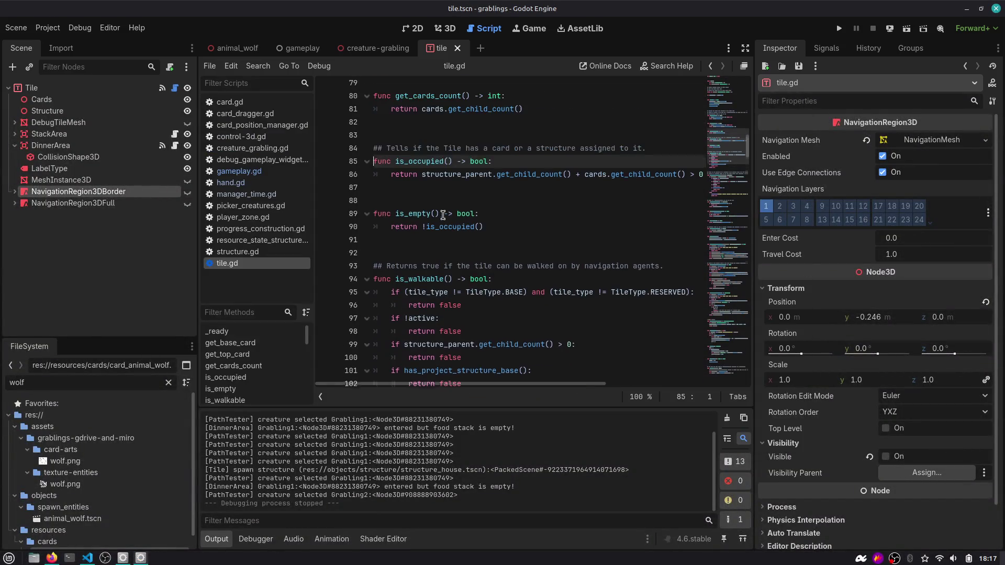
double_click(455, 179)
scroll(475, 180, "right", 5)
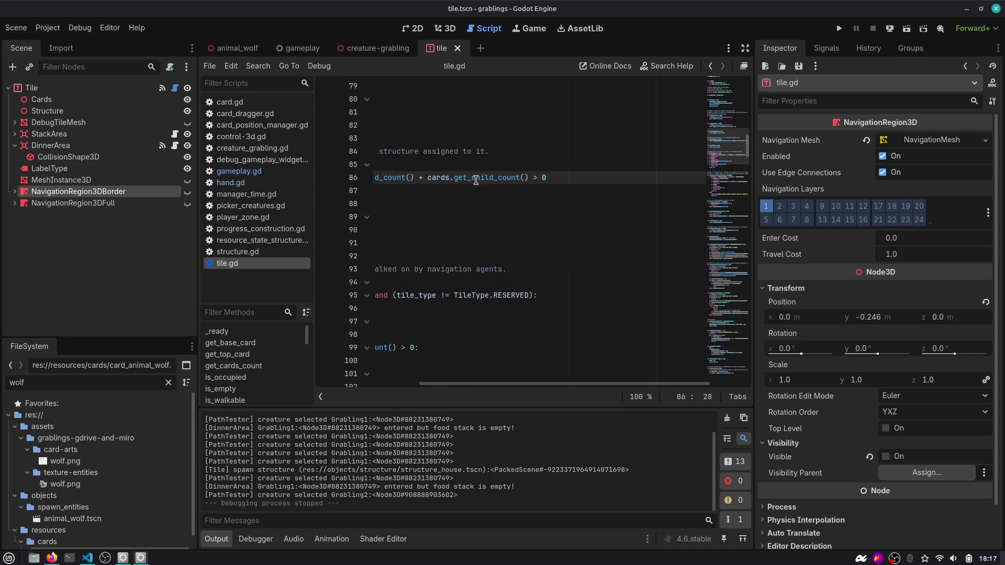
scroll(474, 180, "left", 5)
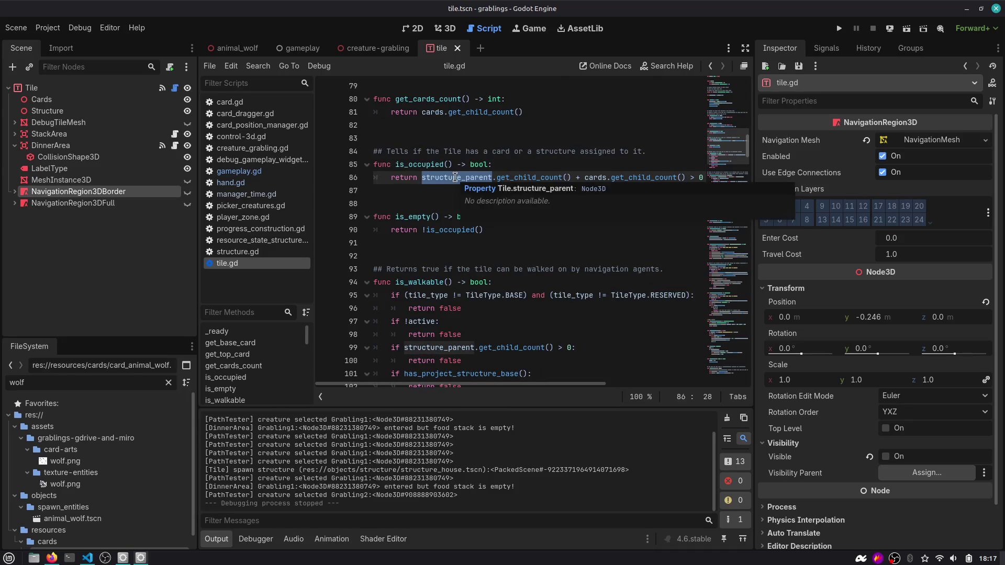
scroll(548, 177, "right", 2)
double_click(547, 178)
scroll(549, 178, "left", 2)
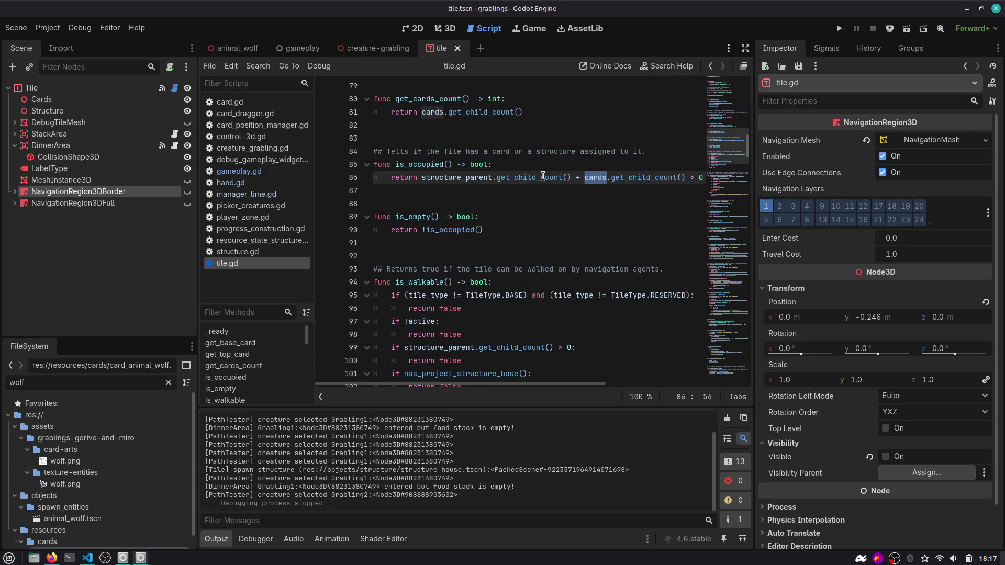
double_click(425, 166)
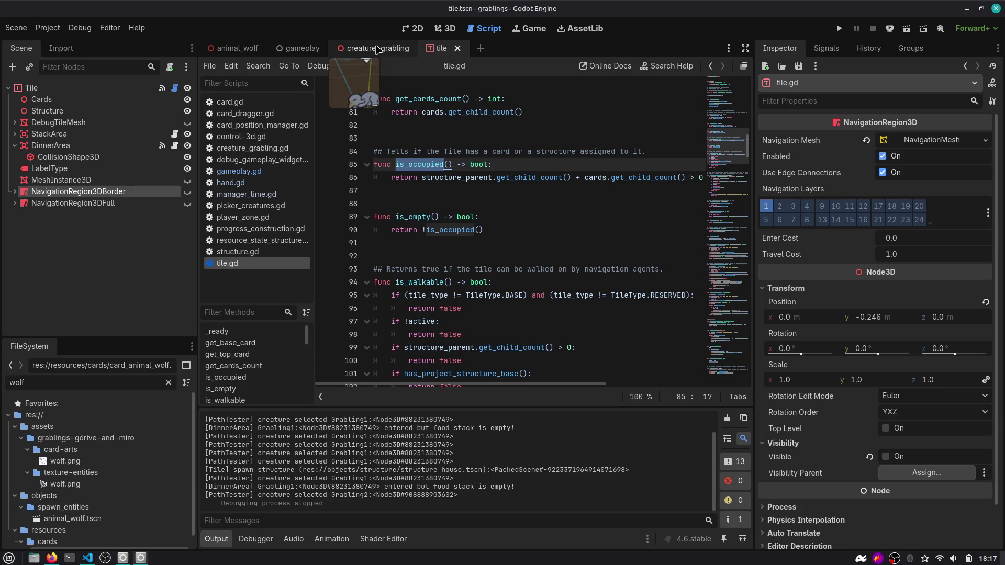
Return to the gameplay scene and open GameplayManager's gameplay.gd script.
left_click(301, 48)
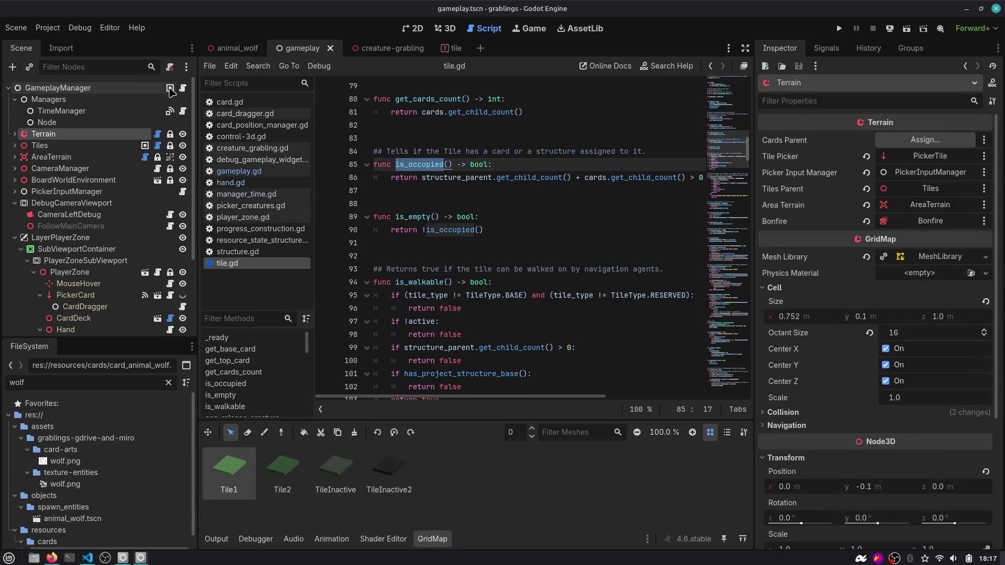
left_click(183, 89)
scroll(424, 193, "down", 3)
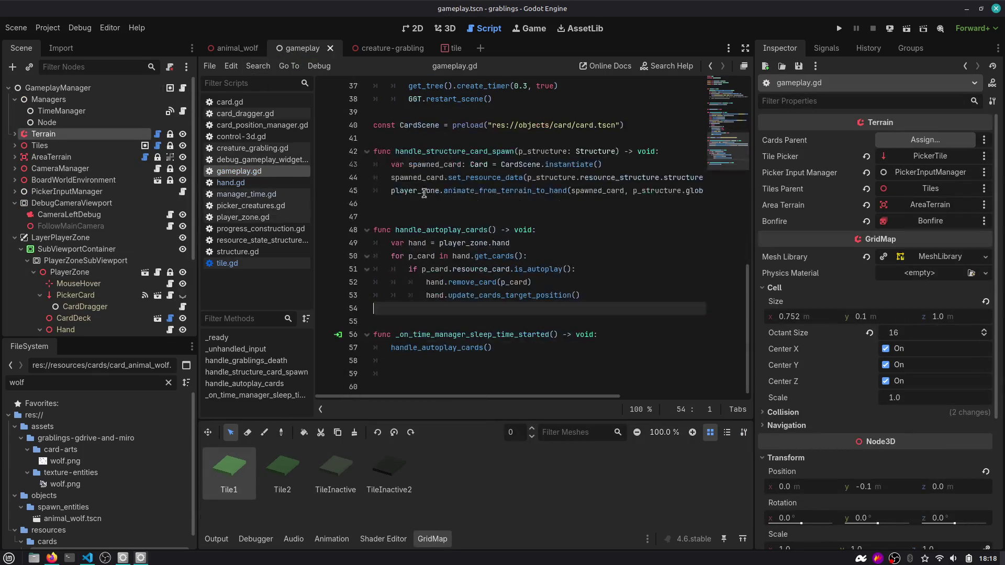
Open a new line inside the is_autoplay check of handle_autoplay_cards, discarding a started var declaration.
double_click(456, 231)
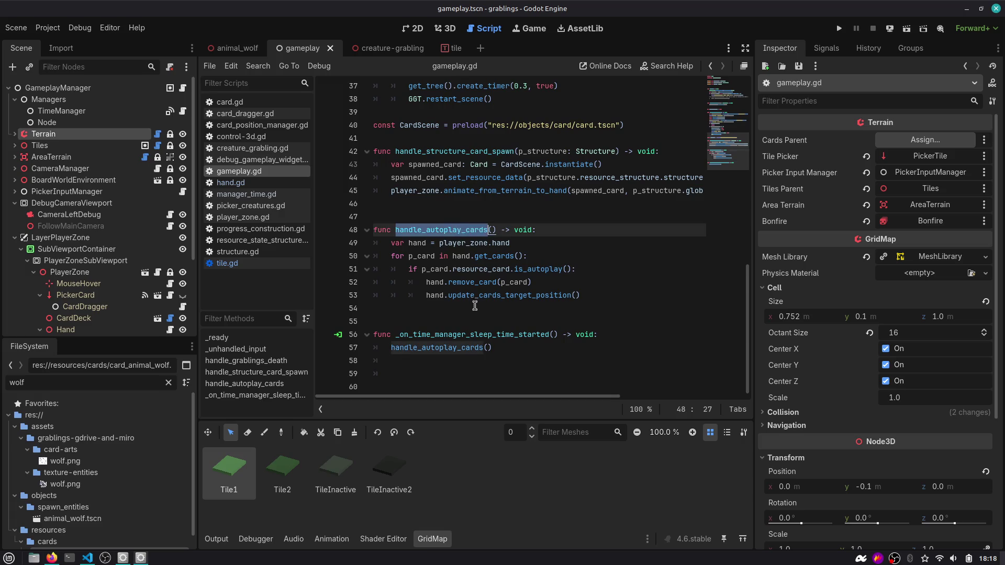
left_click(414, 243)
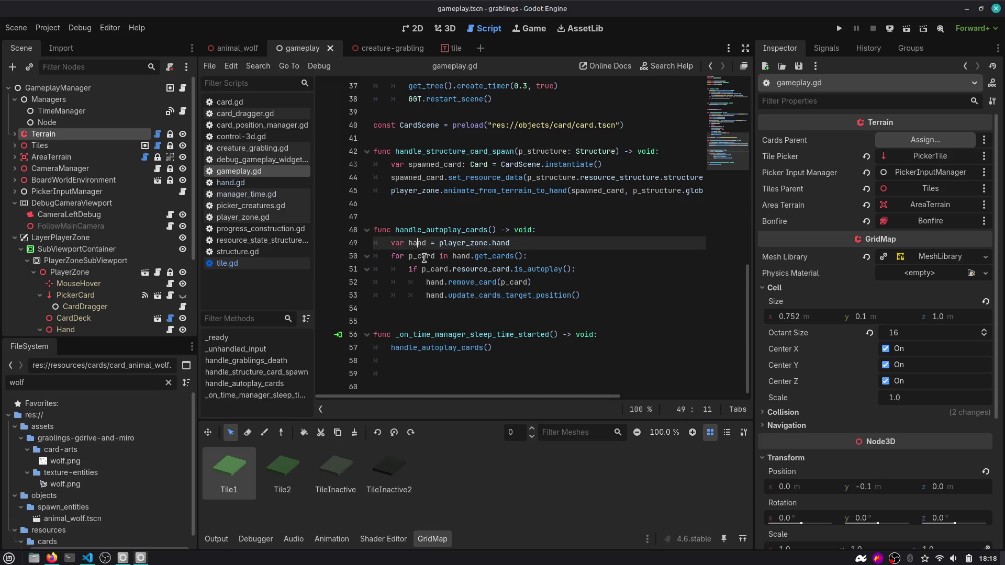
left_click_drag(468, 277, 516, 269)
left_click(553, 284)
left_click(606, 268)
key("Return")
type("var spawned")
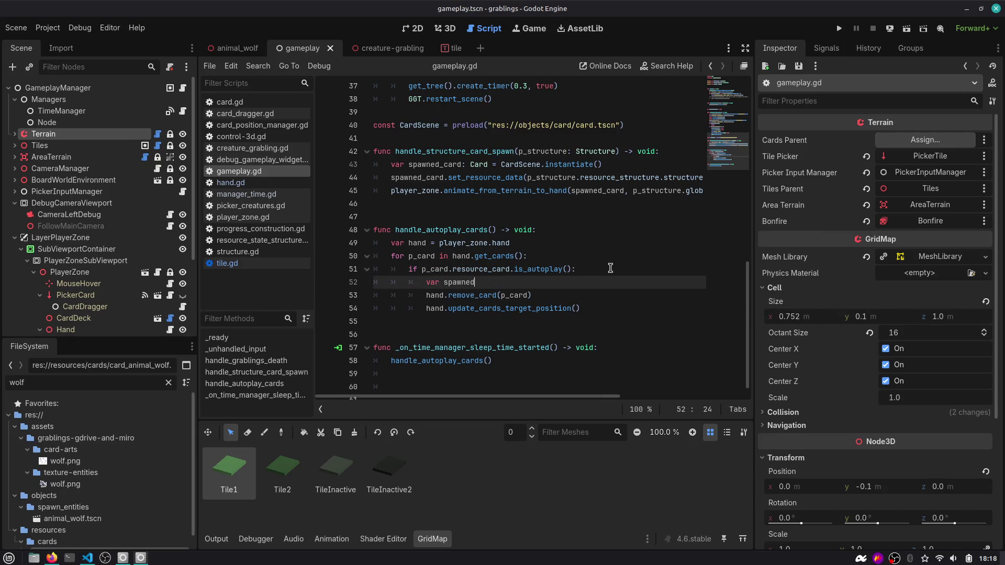
key("shift+Home")
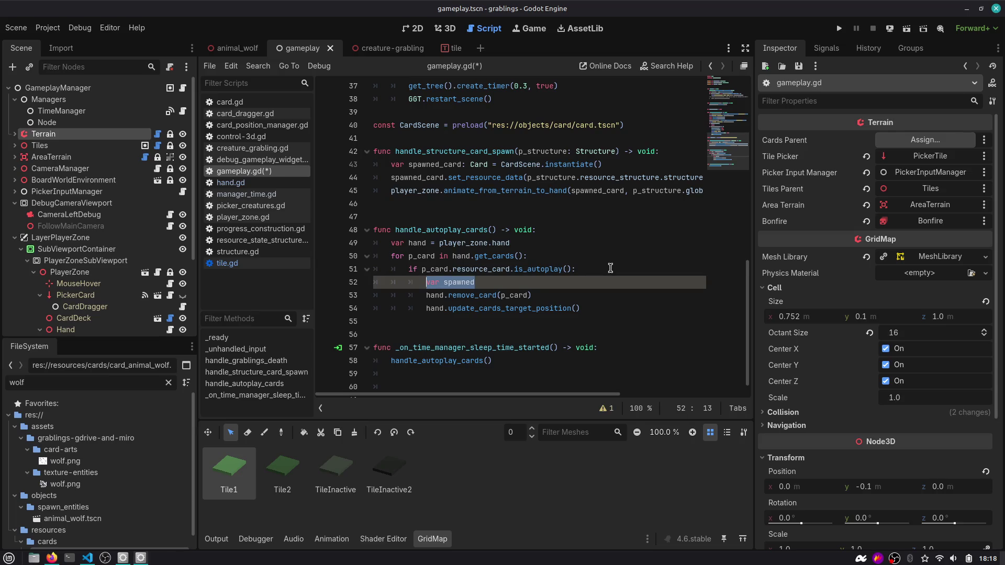
key("BackSpace")
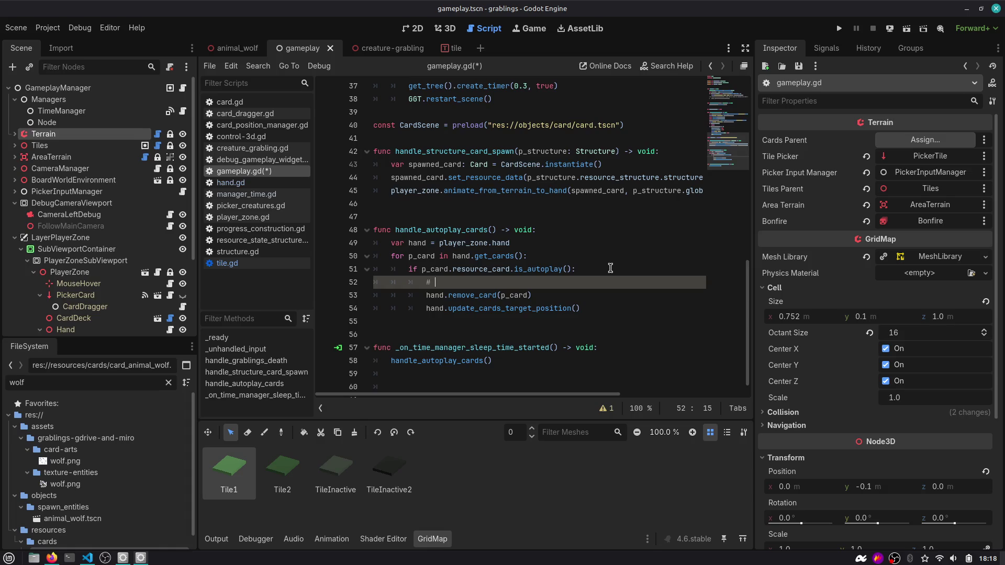
Write the comment '# NOTE: assuming that autoplay cards only spawn animals' and start a new line.
type("NOTE:  assuming that autoplay cards")
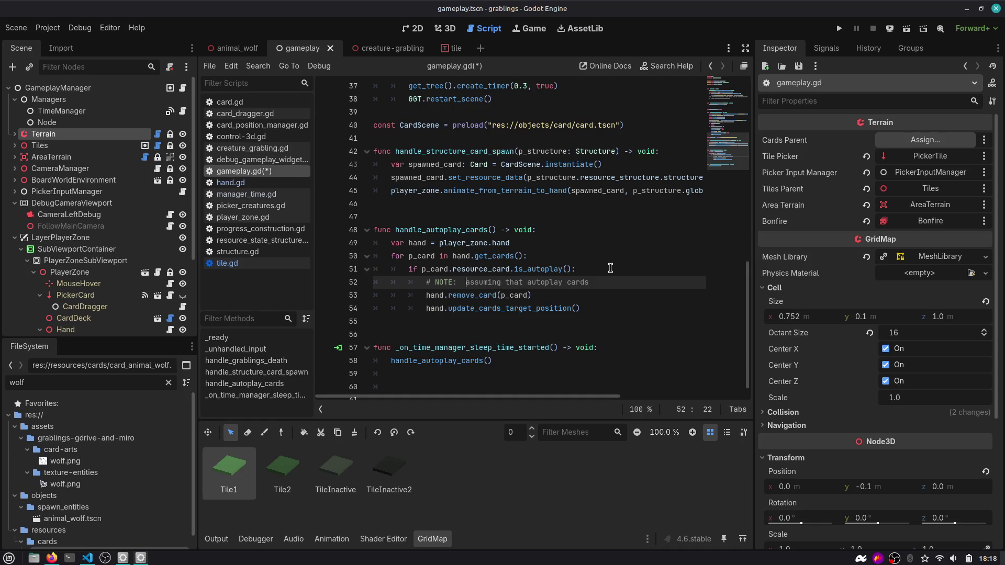
key("BackSpace")
key("End")
type("spawn")
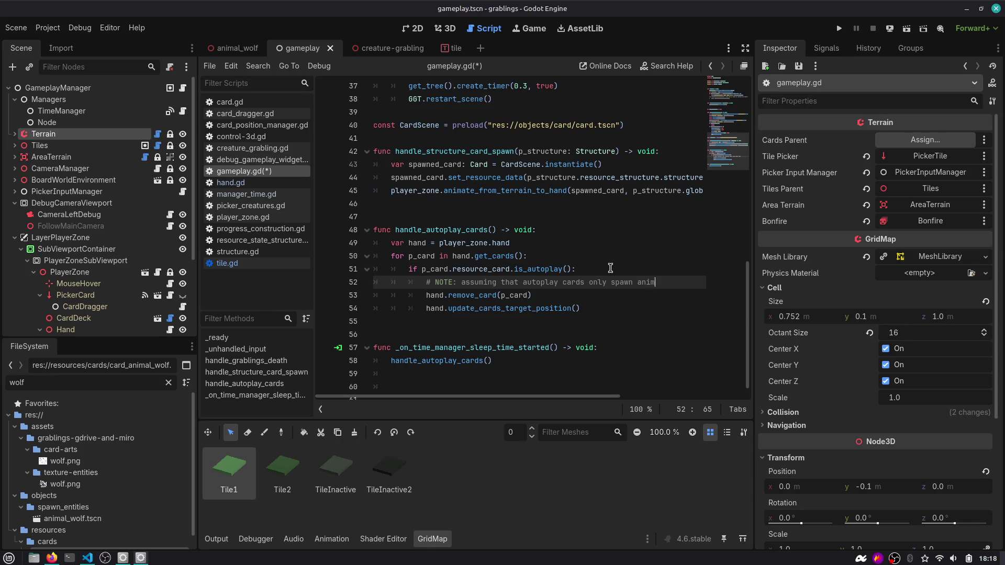
key("Return")
type("p_card.")
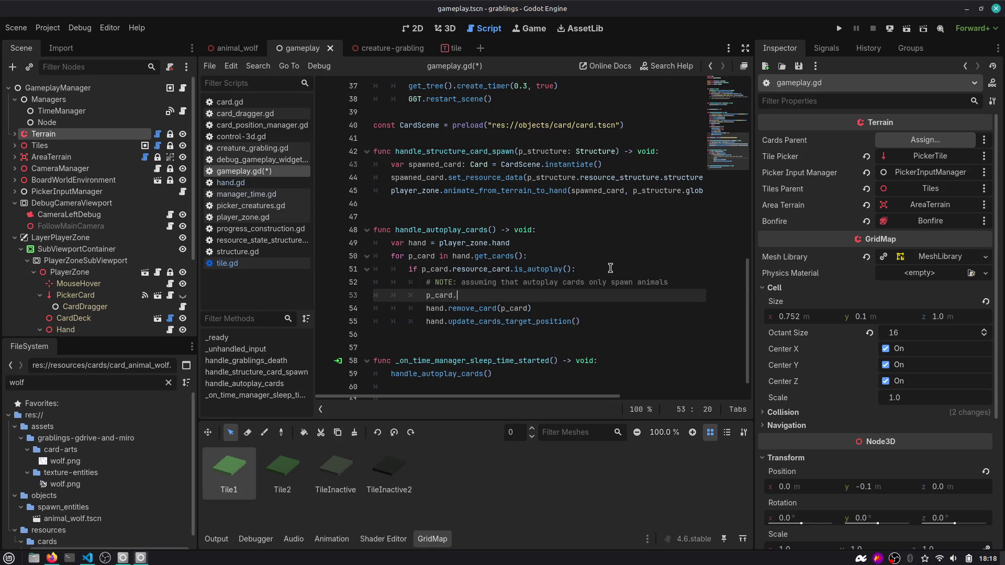
On line 53, enter resource_card.spawn_scene and a var spawned declaration, fixing the misspelled name.
type("resource_card.spawn")
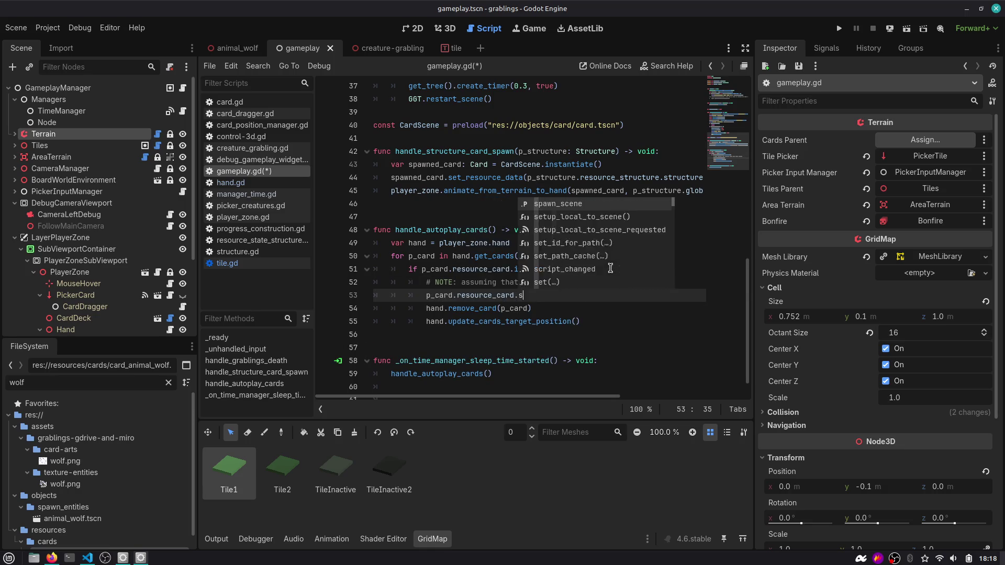
key("Return")
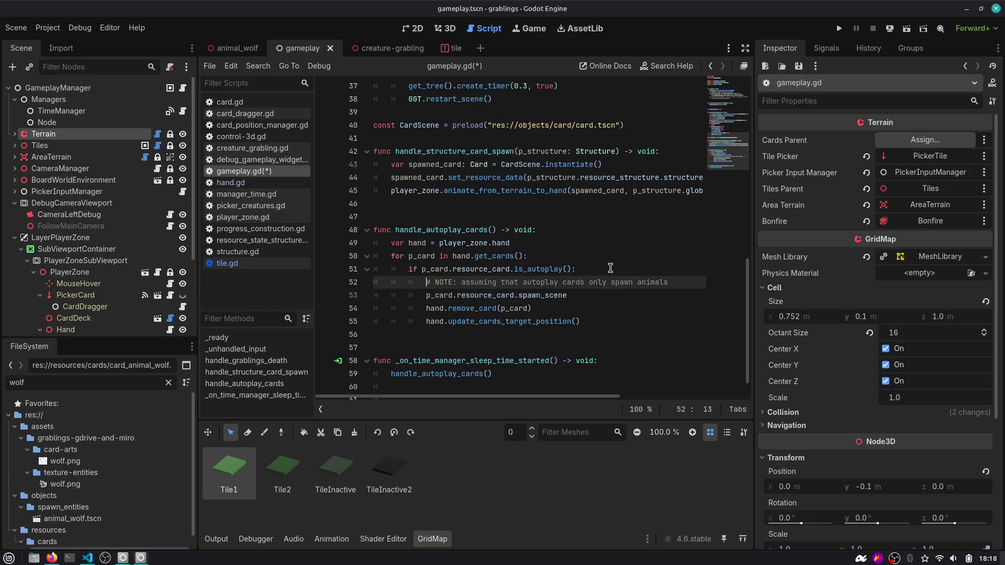
type("var spanw")
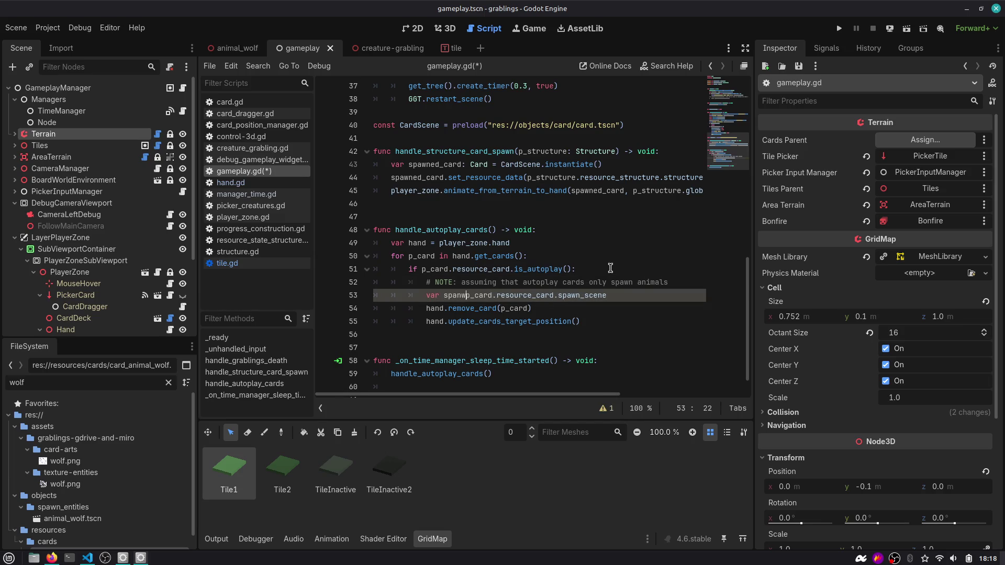
key("BackSpace")
key("BackSpace")
type("wned_")
key("Up")
key("End")
key("ctrl+shift+Left")
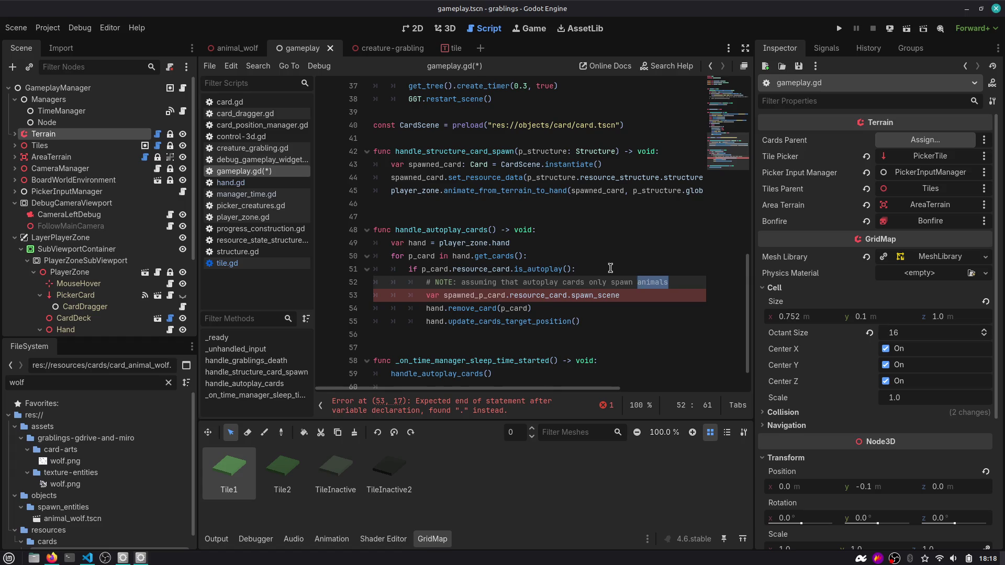
key("Down")
key("Up")
key("Left")
key("Down")
Complete the statement as var spawned_scene = p_card.resource_card.spawn_scene.instantiate().
type("_scene =")
key("End")
type("instantiat")
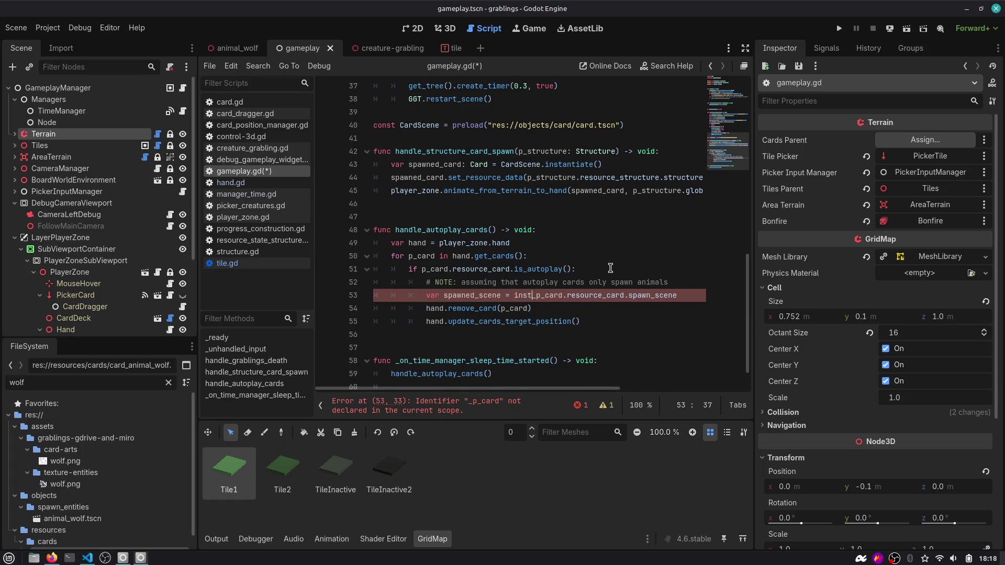
type("e(")
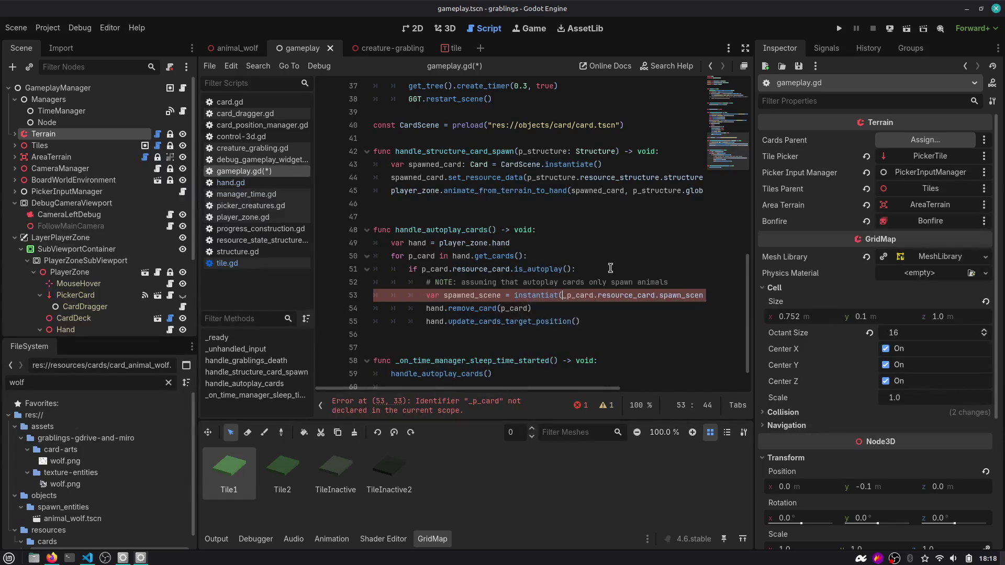
key("End")
type(")")
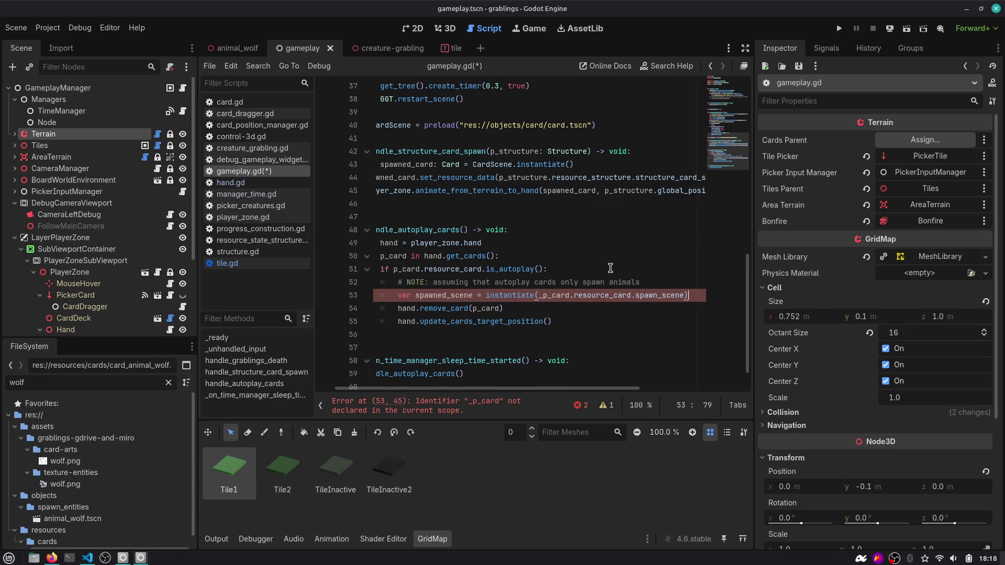
key("BackSpace")
key("ctrl+Left")
key("ctrl+Left")
key("ctrl+Left")
key("BackSpace")
key("BackSpace")
key("BackSpace")
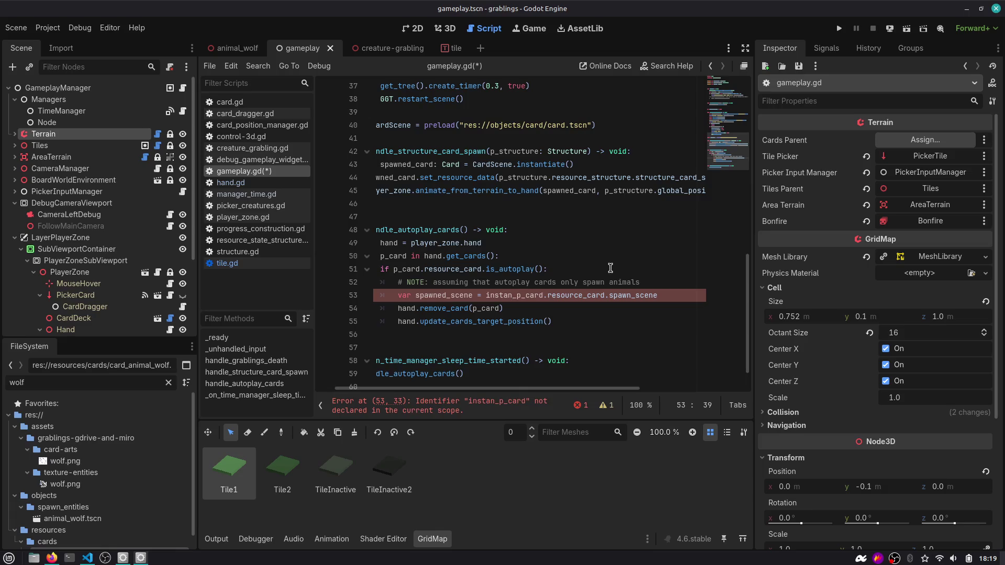
key("Delete")
key("End")
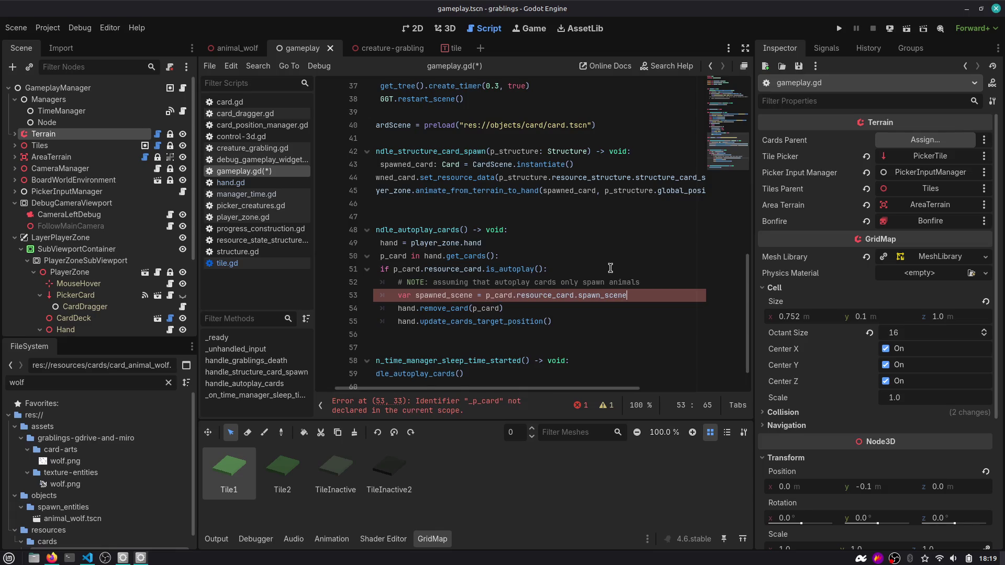
type(".instantiate()")
key("Return")
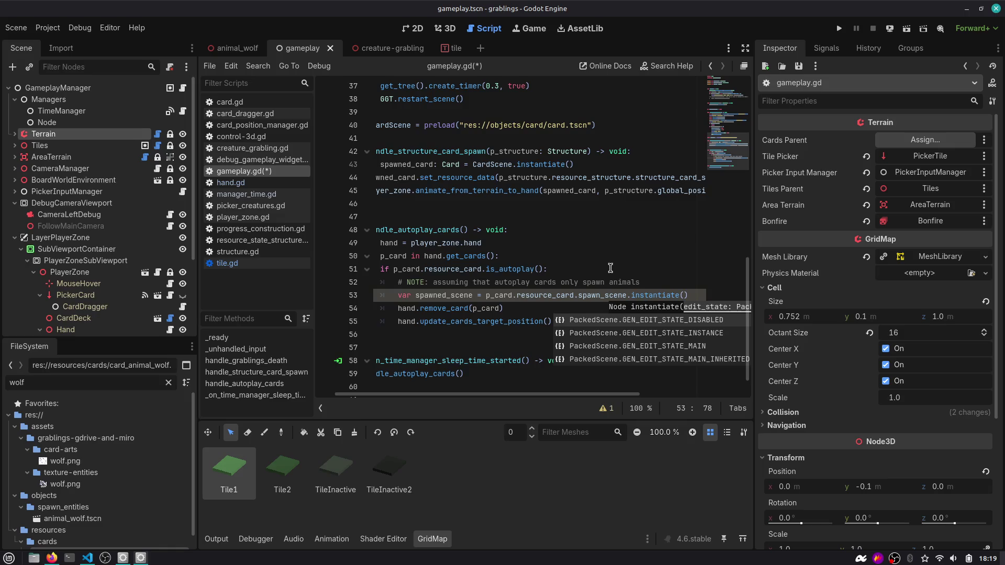
key("Escape")
double_click(484, 296)
key("Right")
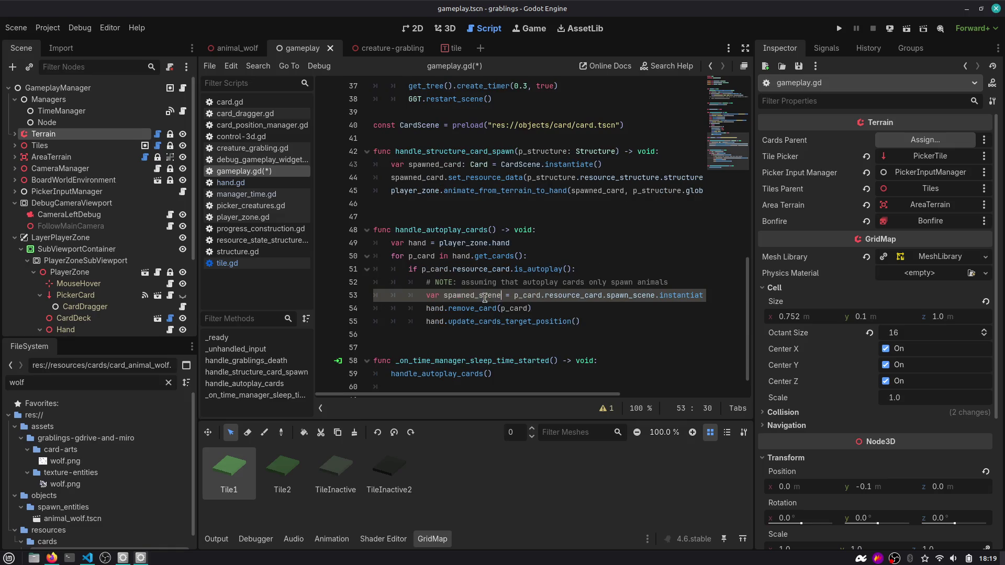
Add the comment '# TODO: animate the card before spawning the scene' near the instantiate line.
key("End")
key("Return")
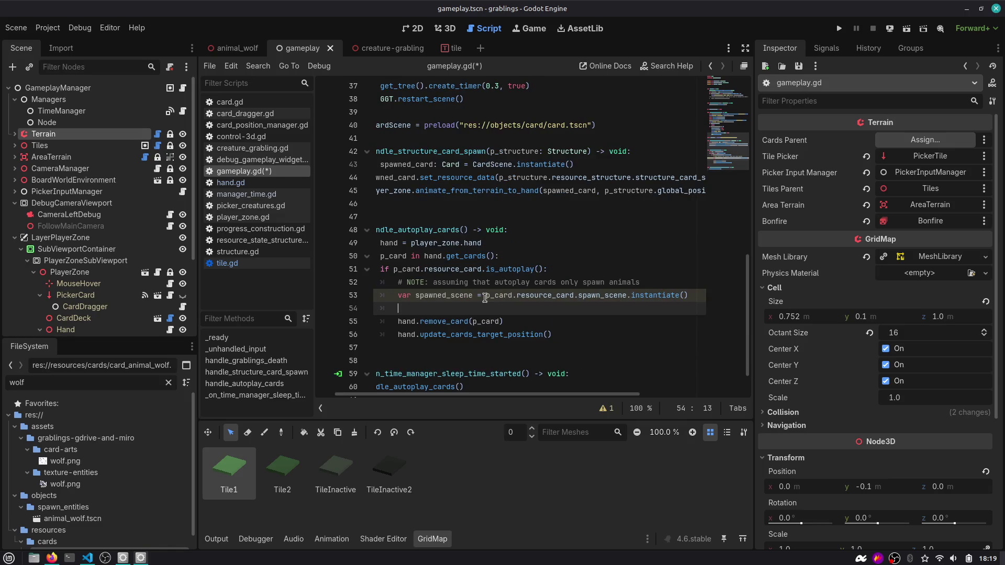
key("Down")
key("ctrl+shift+Right")
key("ctrl+shift+Right")
key("ctrl+shift+Right")
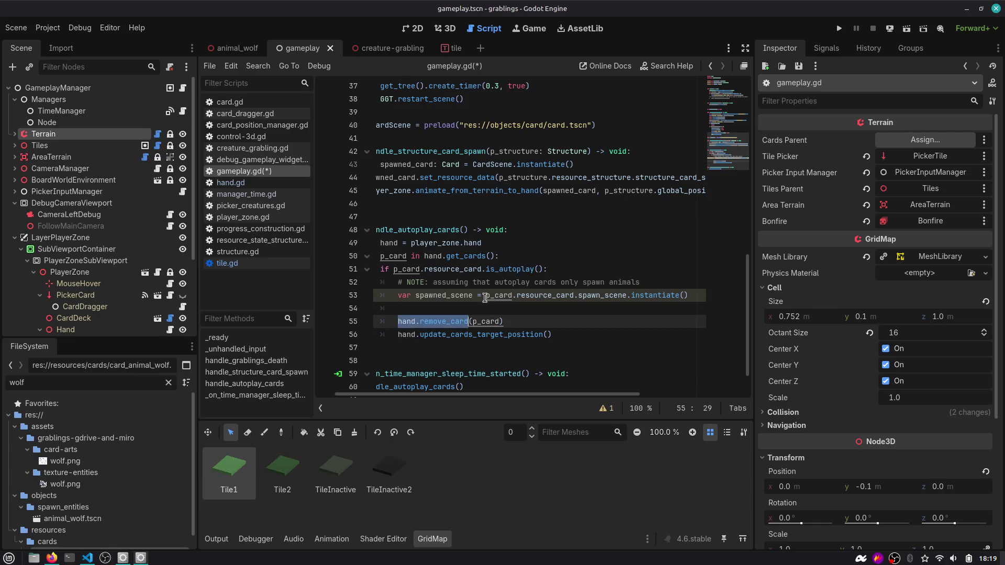
key("Down")
key("ctrl+shift+Left")
key("End")
key("Up")
key("Up")
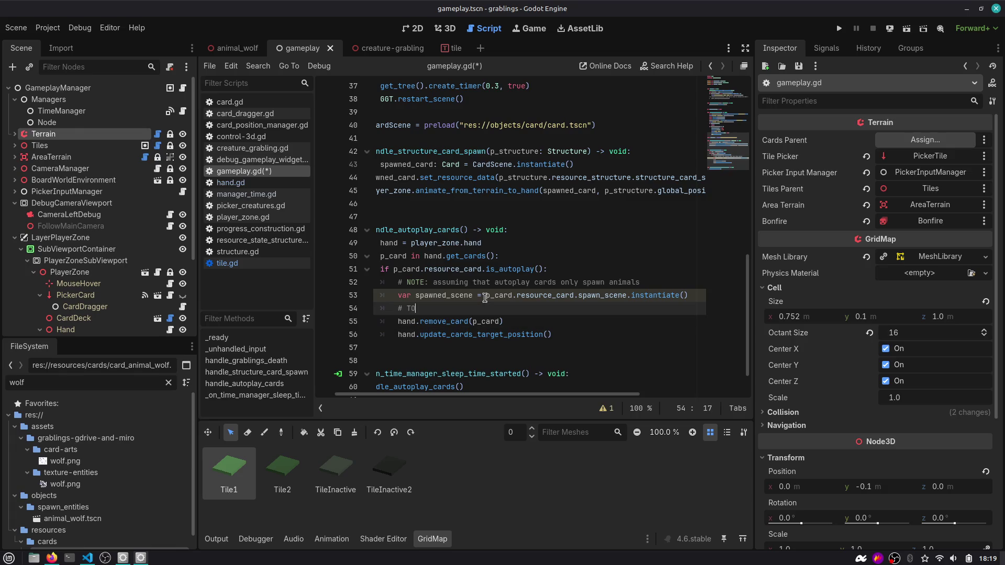
type("DO: animate the card b")
type("efore spawning the scene")
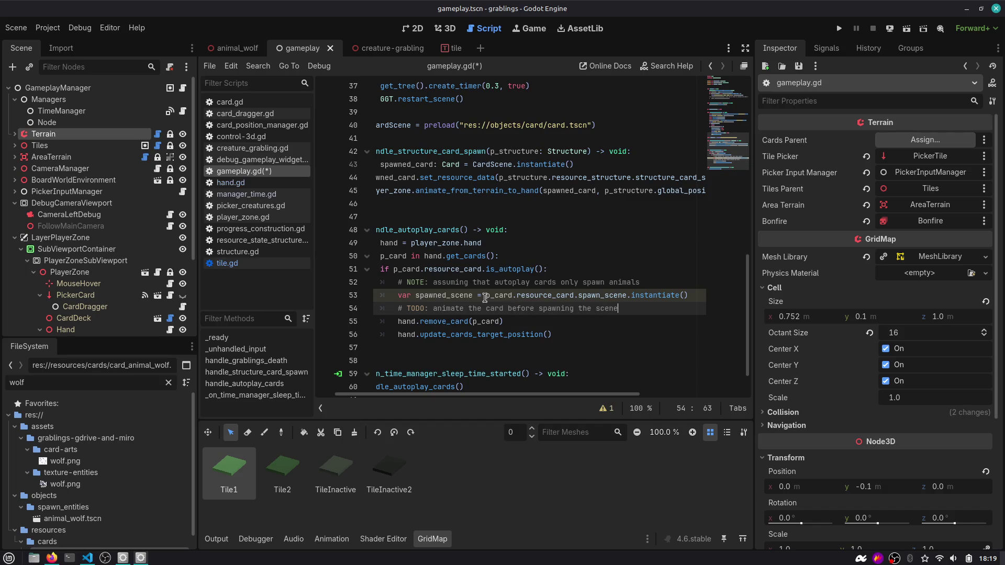
Start a spawned_scene line below the TODO comment, removing the unfinished member access.
key("Down")
key("ctrl+shift+Left")
key("ctrl+shift+Left")
key("ctrl+shift+Left")
key("Down")
key("shift+End")
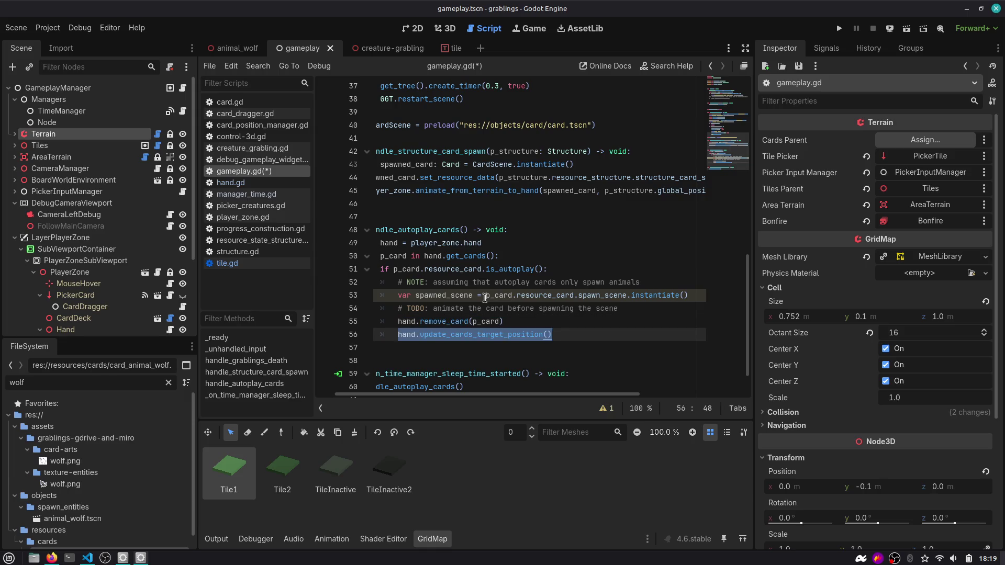
key("Up")
key("Up")
key("Return")
type("spawned_scene")
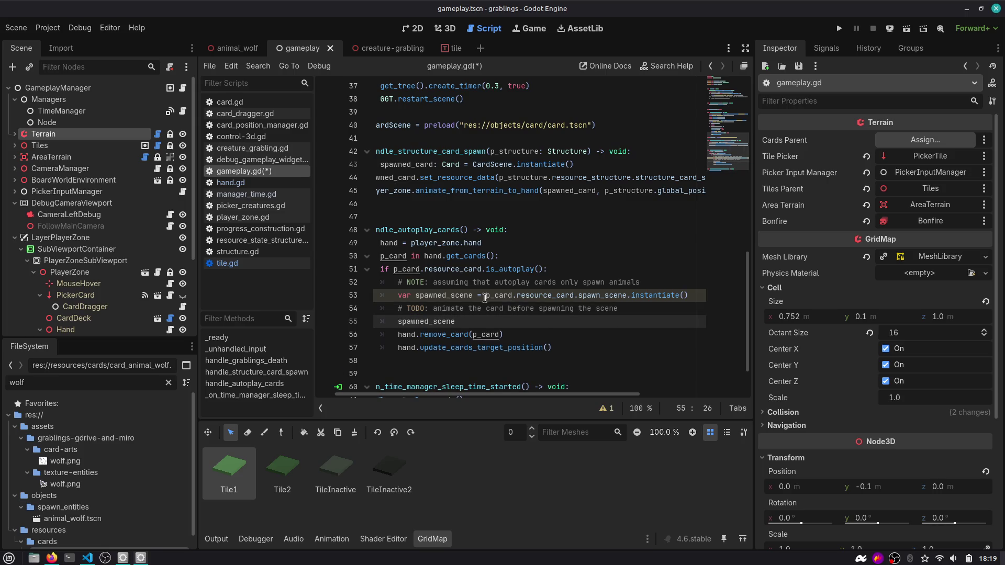
type(".po")
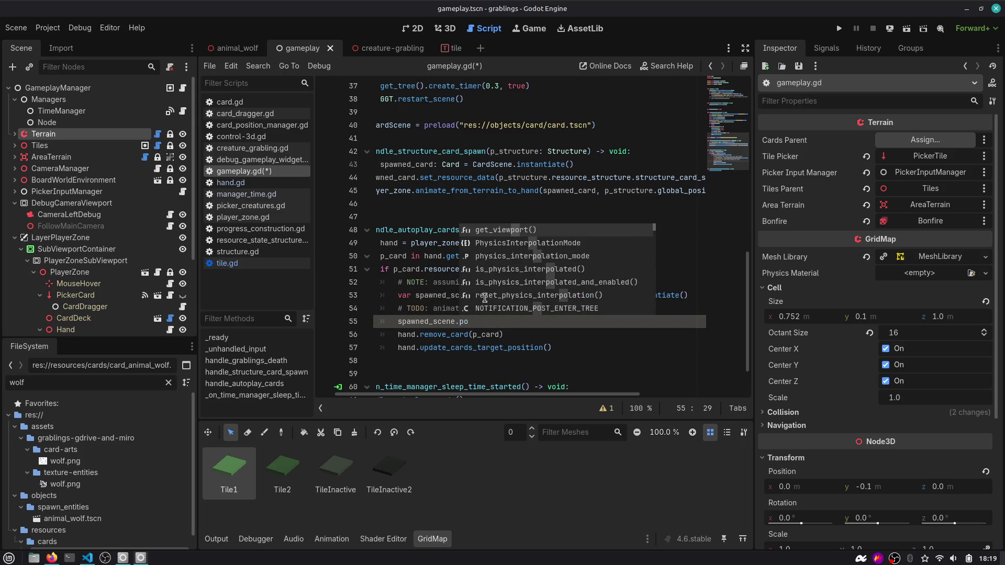
key("BackSpace")
key("BackSpace")
key("BackSpace")
key("Home")
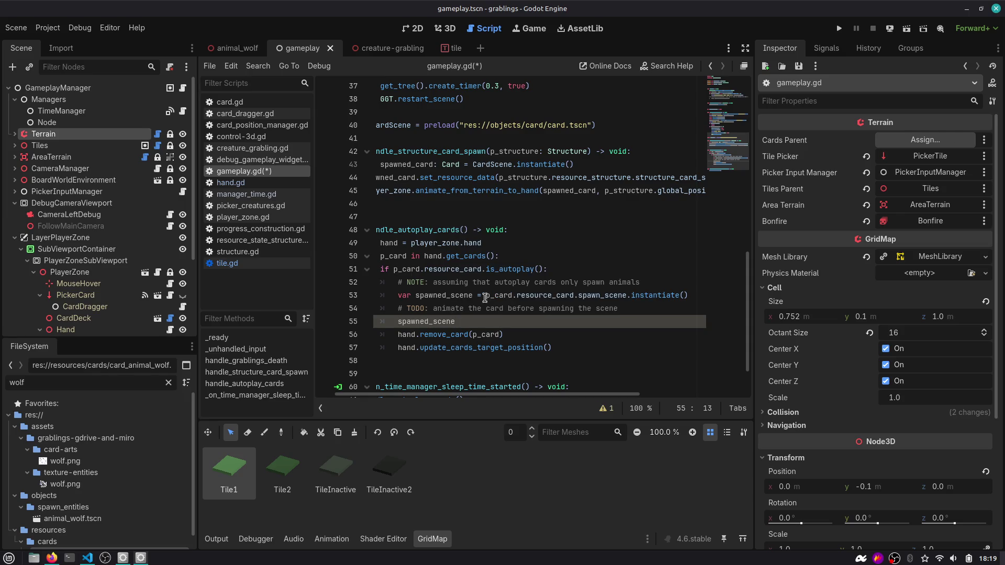
Move the NOTE comment below the TODO and add blank lines around it.
key("Up")
key("Up")
key("Up")
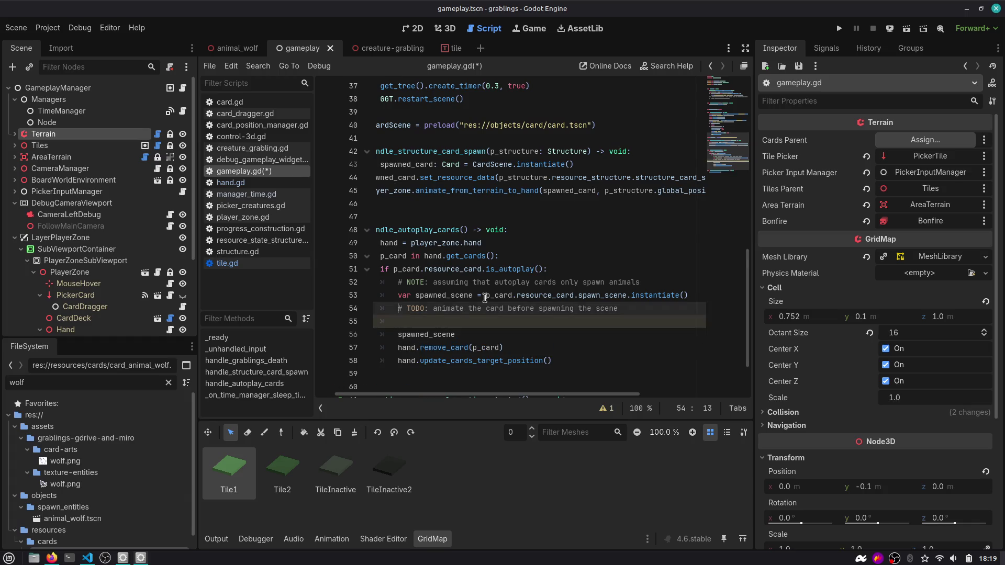
key("Down")
key("Down")
key("End")
key("Return")
key("Up")
key("Up")
key("Up")
key("alt+Down")
key("alt+Down")
key("alt+Down")
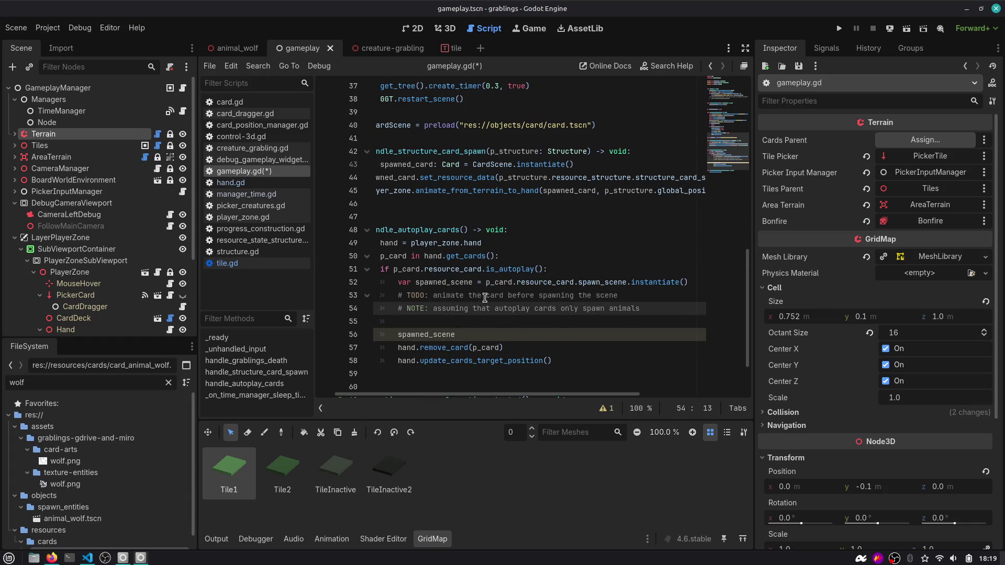
key("Down")
key("Up")
key("End")
key("Return")
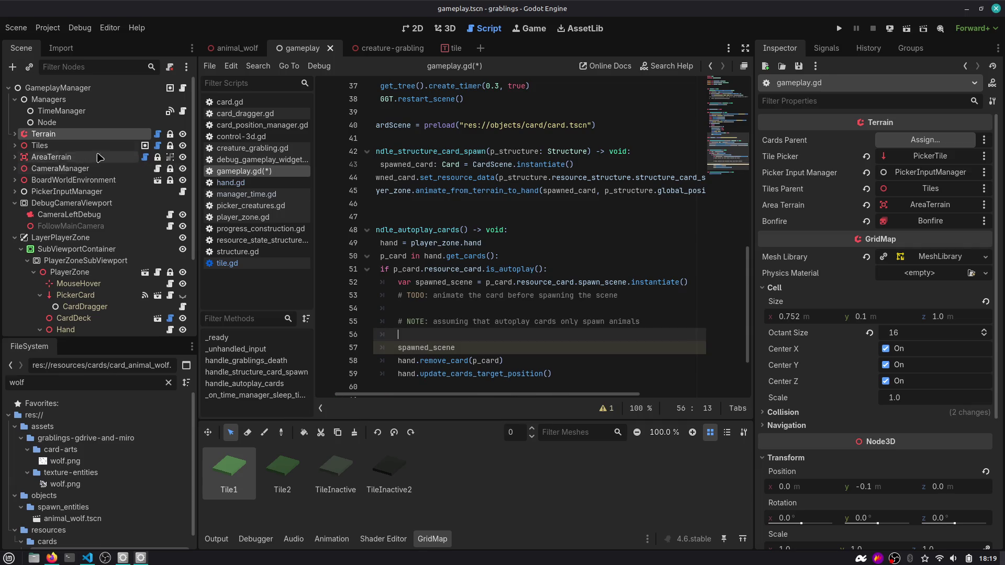
Expand Terrain in the Scene dock and select its Creatures node.
left_click(15, 145)
left_click(15, 134)
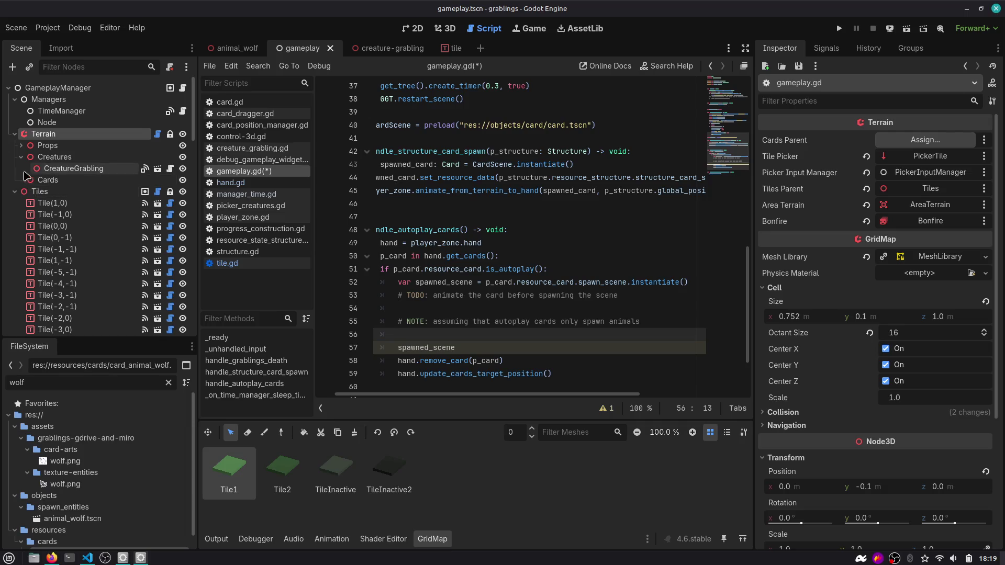
left_click(53, 158)
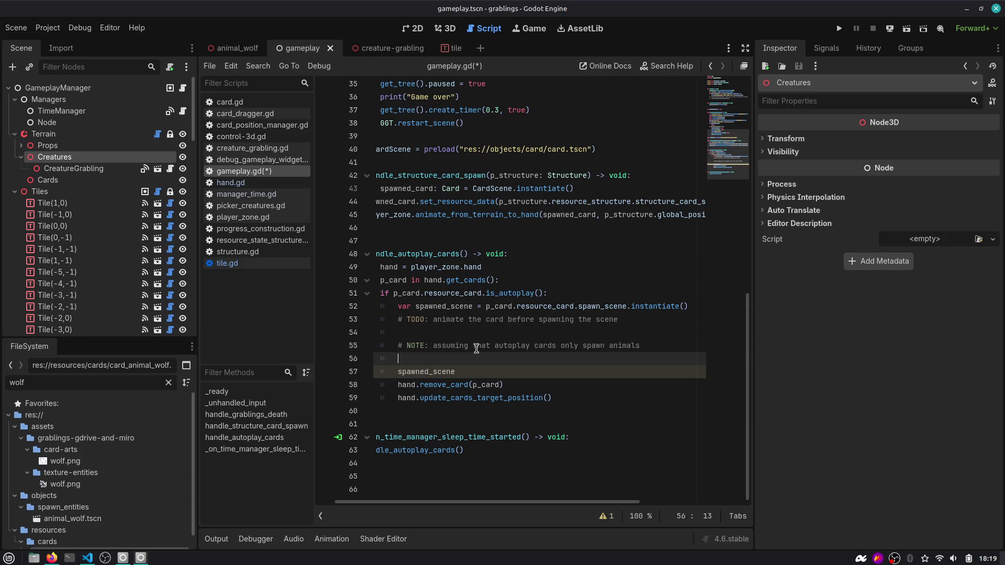
Add a p_card.is_card_group() call on the blank line above spawned_scene via autocomplete.
key("Down")
key("End")
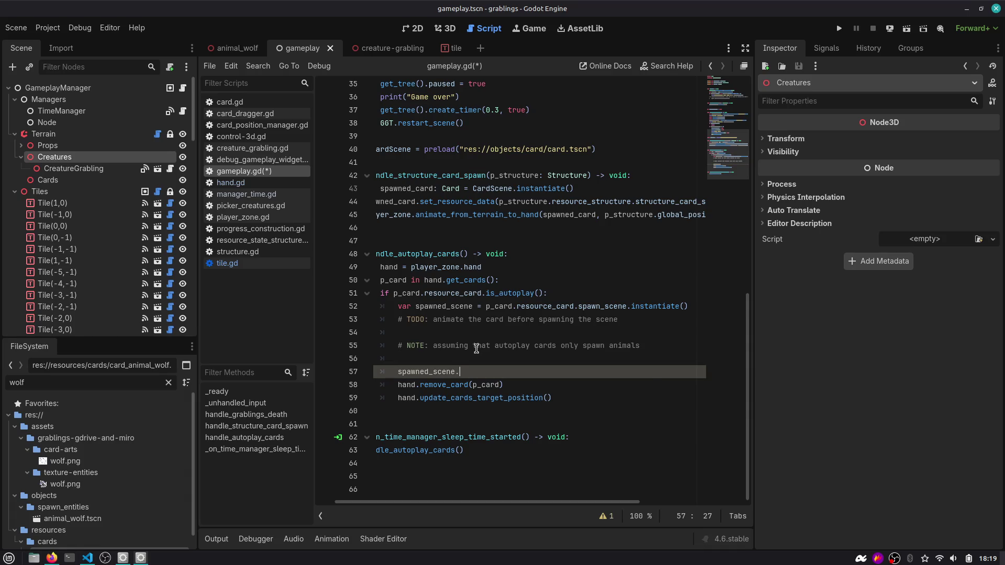
key("BackSpace")
key("Up")
type("_card.")
key("ctrl+shift+Left")
type("card")
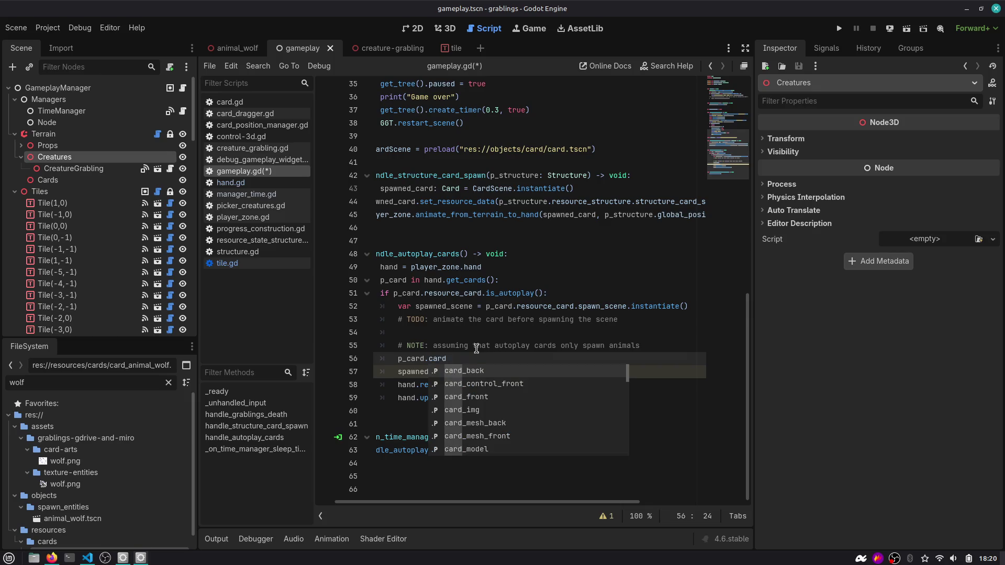
key("Down")
key("Down")
key("Down")
type("g")
key("ctrl+BackSpace")
type("gr")
key("BackSpace")
key("BackSpace")
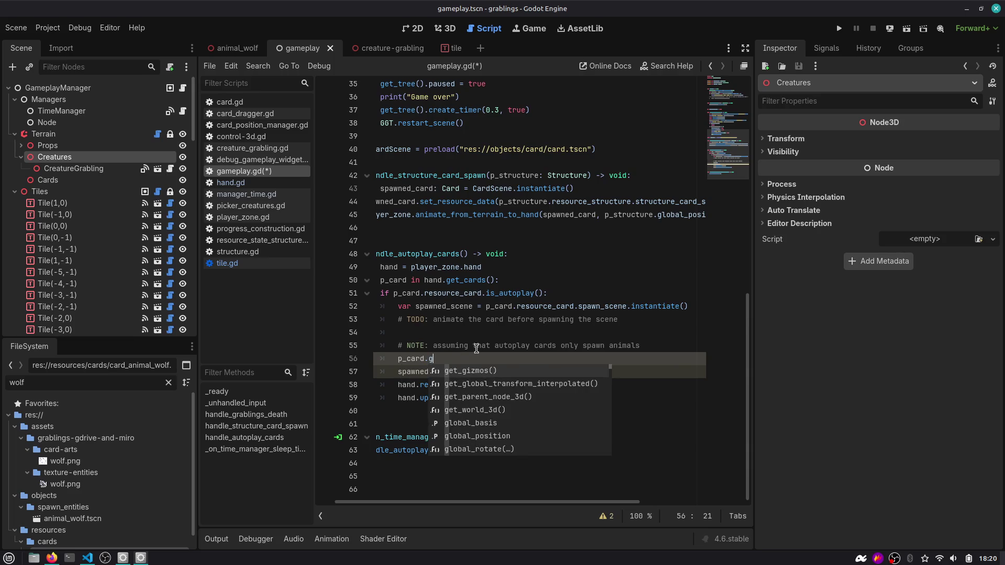
type("is")
key("Return")
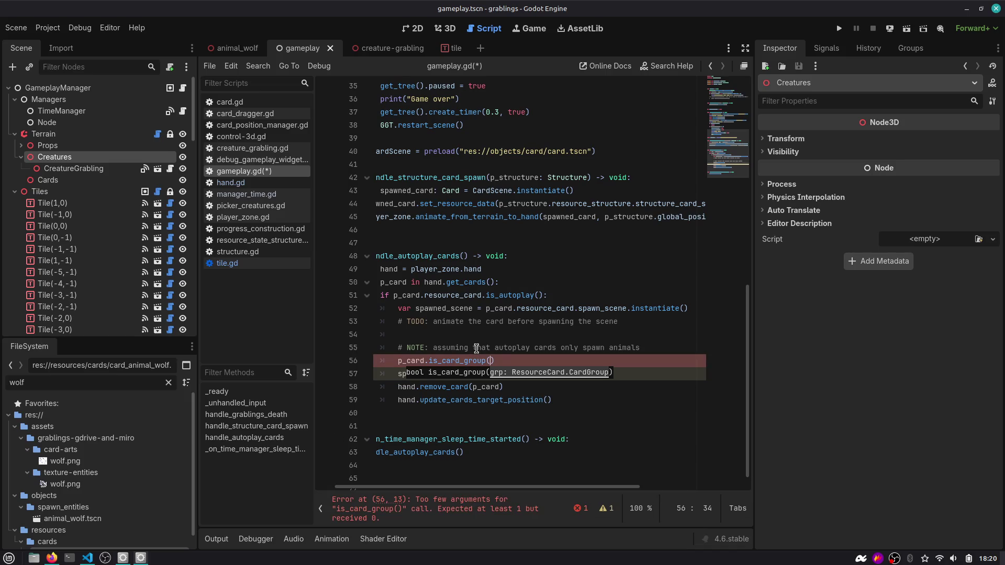
Inspect is_card_group in card.gd, comparing resource_card.card_group with grp, and enlarge the methods list.
left_click(475, 361, "ctrl")
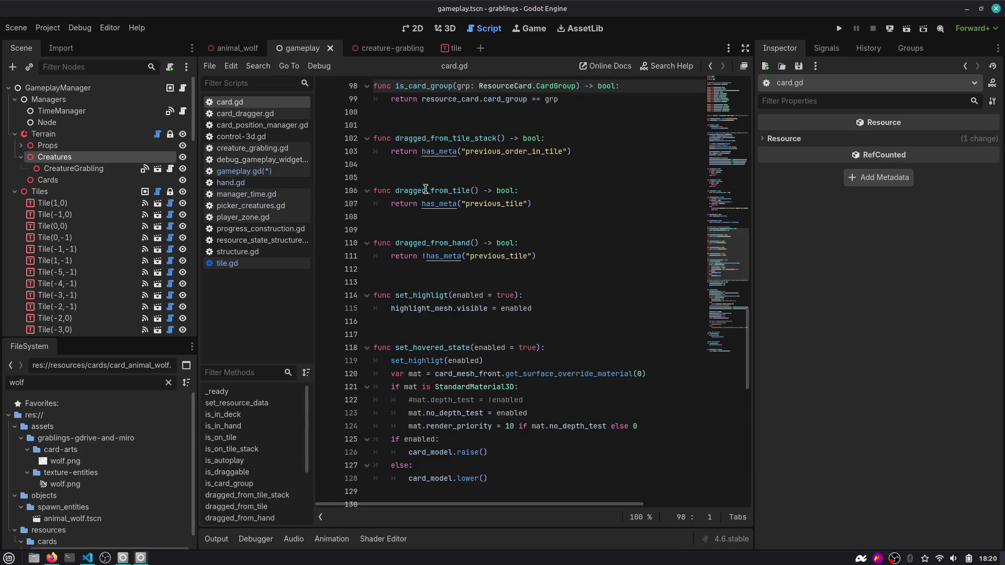
double_click(464, 86)
scroll(552, 92, "up", 1)
double_click(471, 137)
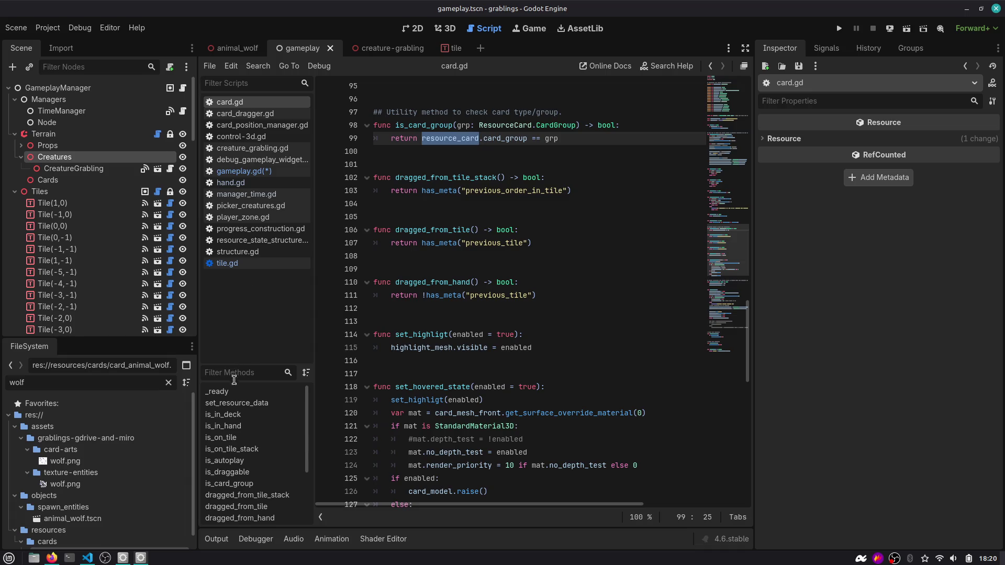
left_click_drag(237, 366, 237, 329)
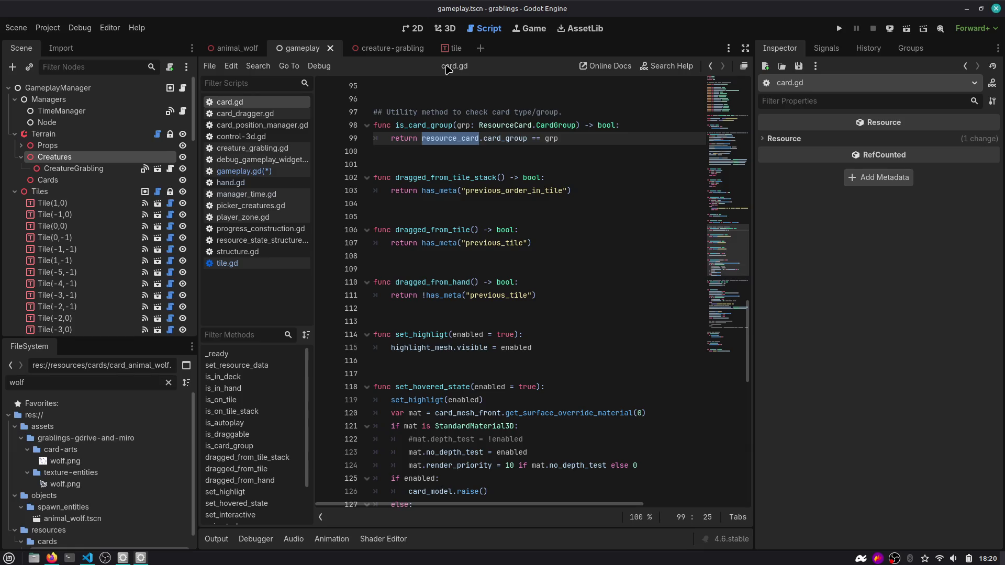
Look up the card_group property in resource_card.gd, then return to gameplay.gd line 56.
left_click(506, 144, "ctrl")
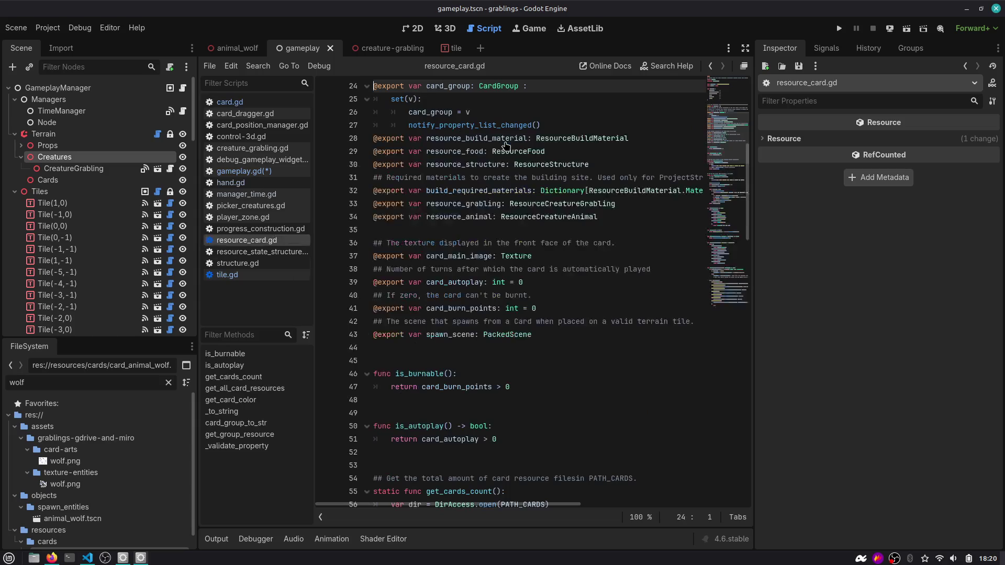
scroll(458, 85, "up", 1)
double_click(463, 125)
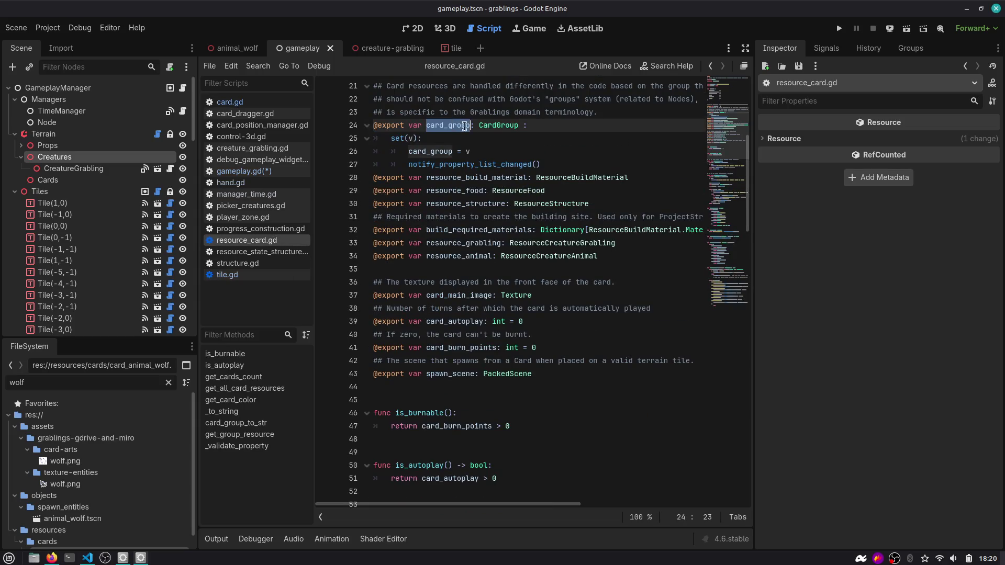
left_click(710, 66)
left_click(711, 66)
left_click(710, 67)
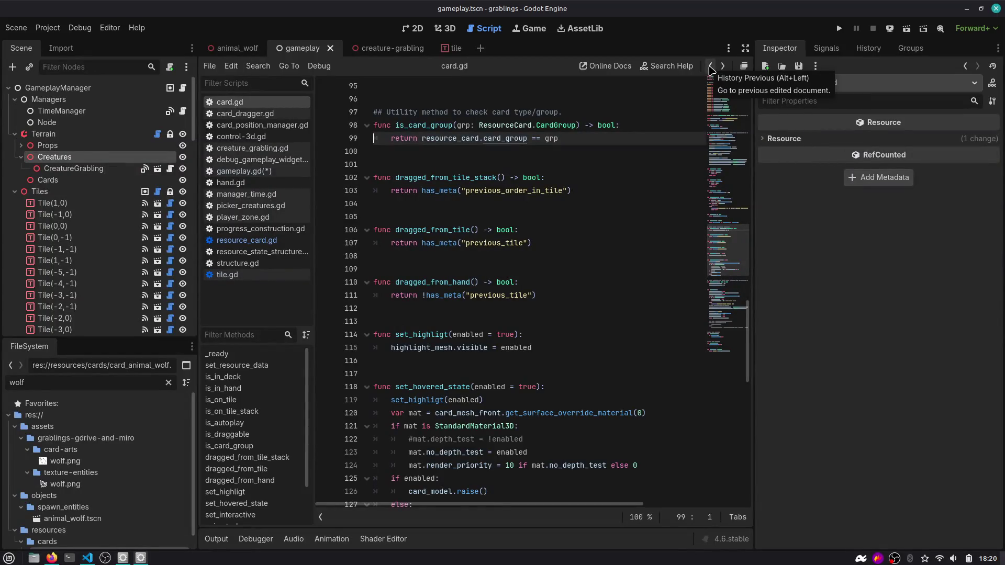
left_click(710, 66)
left_click(710, 67)
left_click(710, 67)
left_click(710, 66)
left_click(723, 66)
Start an assert on line 56 and clear the mistyped Grou and Card. from its argument.
left_click(531, 361)
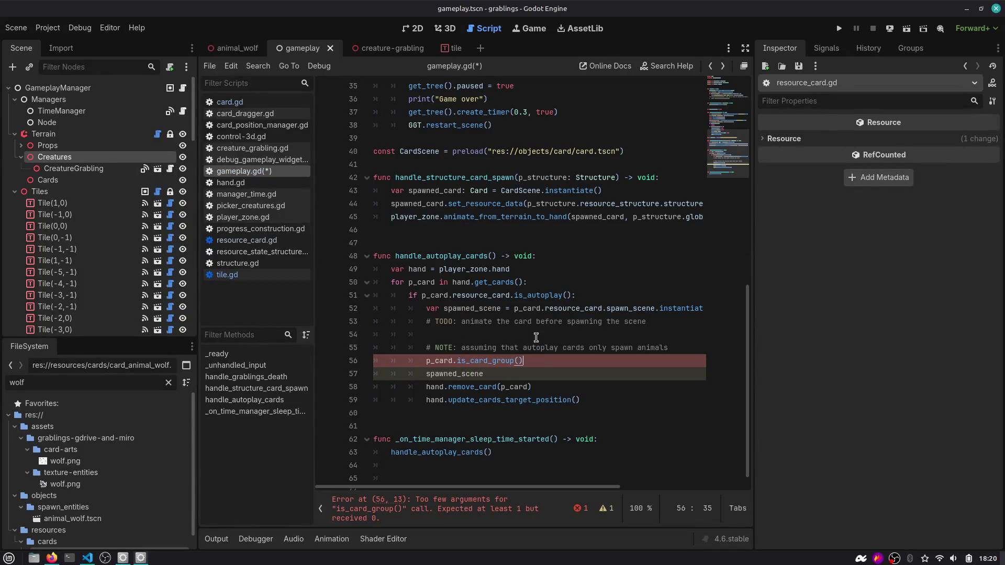
type("asse")
key("Return")
key("End")
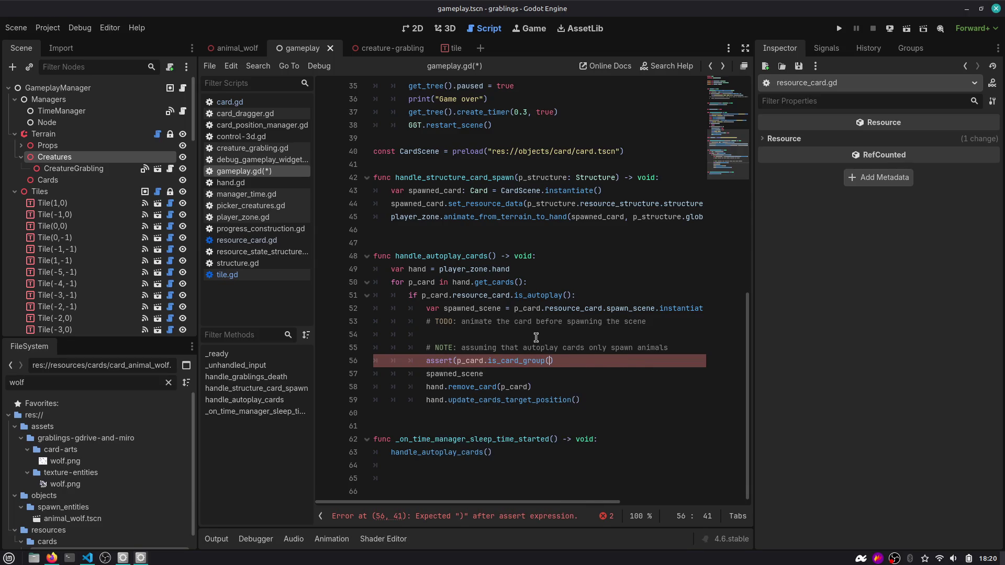
type("Card.Grou")
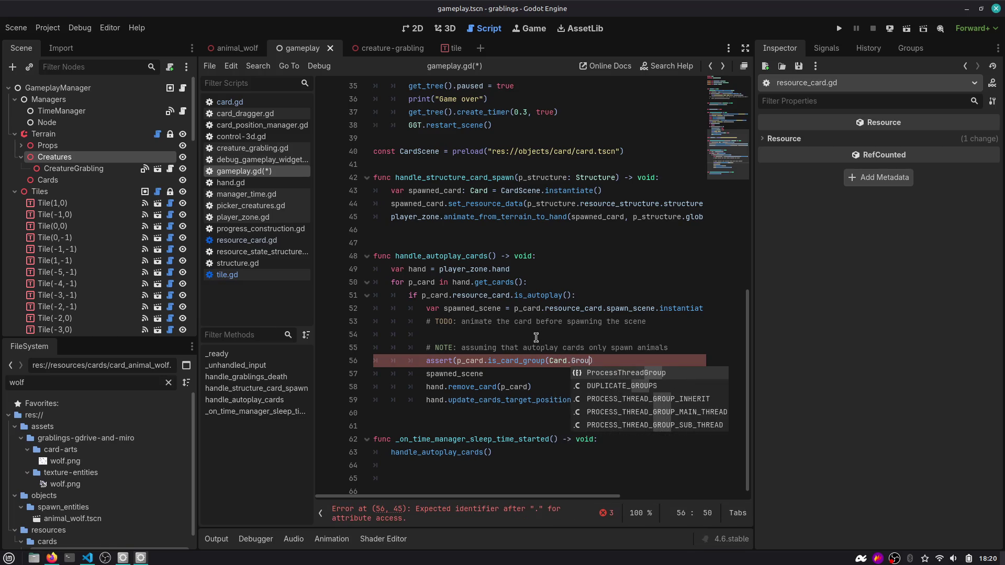
key("BackSpace")
key("BackSpace")
key("BackSpace")
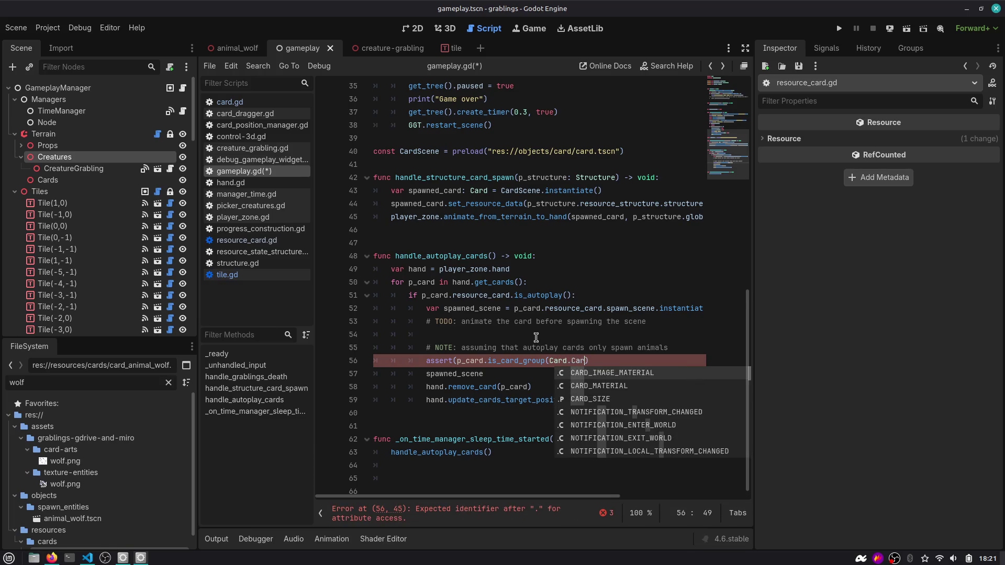
key("ctrl+shift+Left")
key("Delete")
key("Delete")
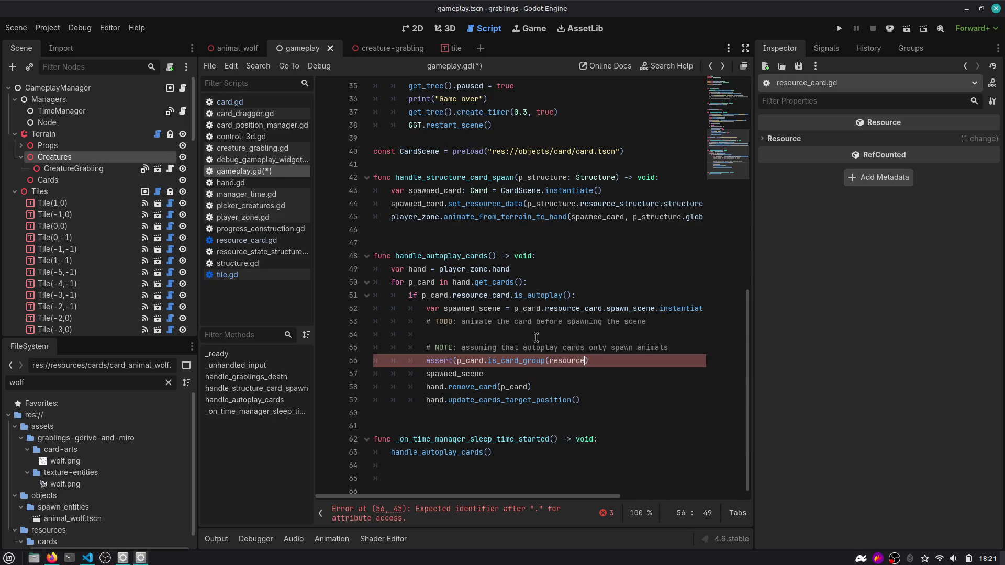
Complete the assert argument as ResourceCard.CardGroup.ANIMAL, close it, and start a new line.
type("R")
key("Down")
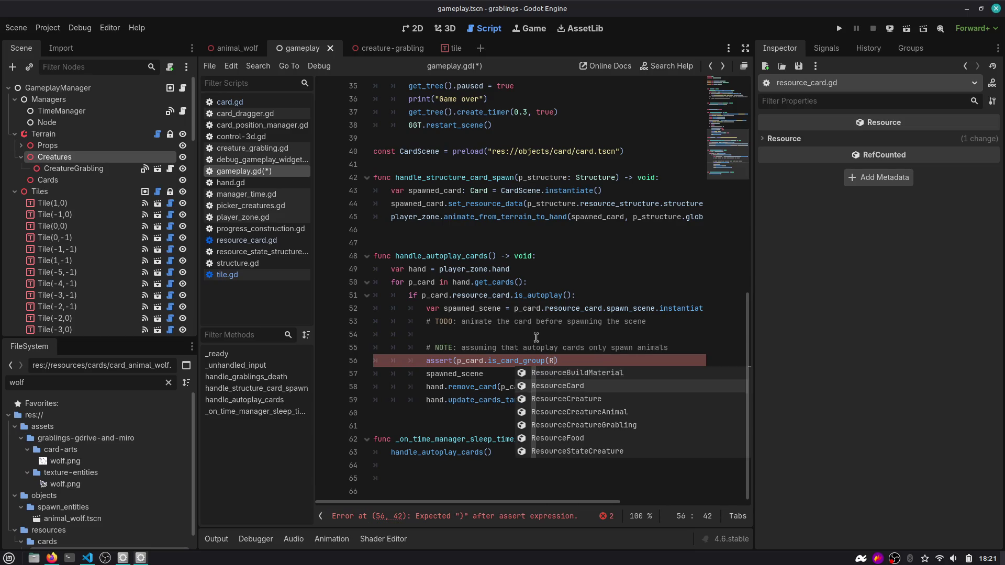
key("Return")
type(".CardGroup.A")
key("Return")
type("):")
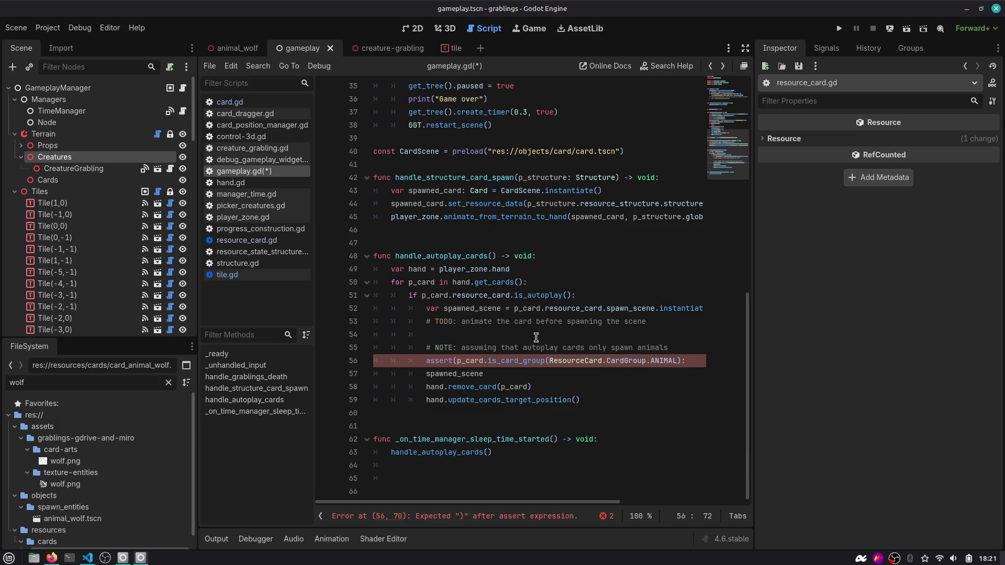
type(", \"")
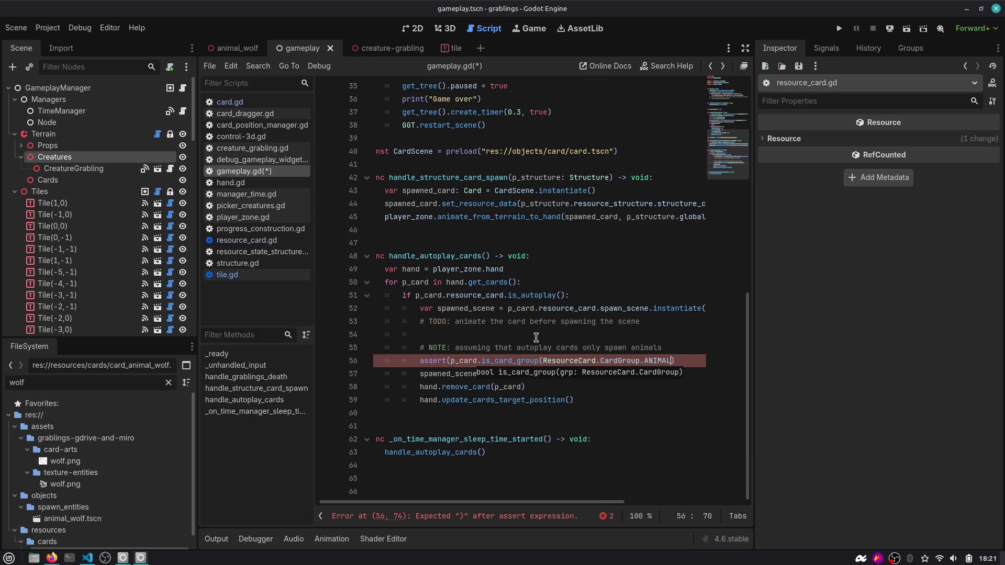
type(")")
key("Return")
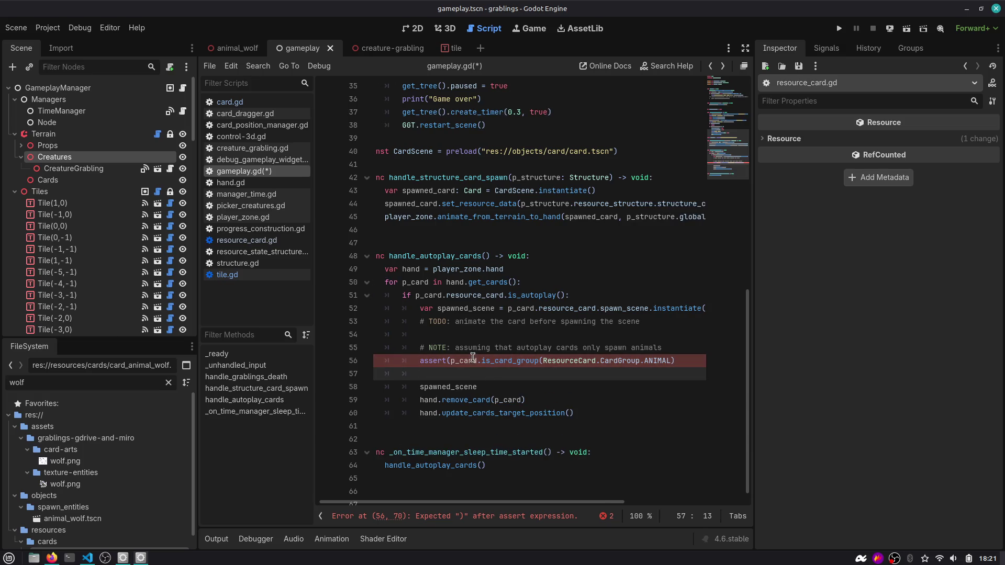
Inspect the uses of p_card and return the caret to the blank line after the assert.
double_click(472, 362)
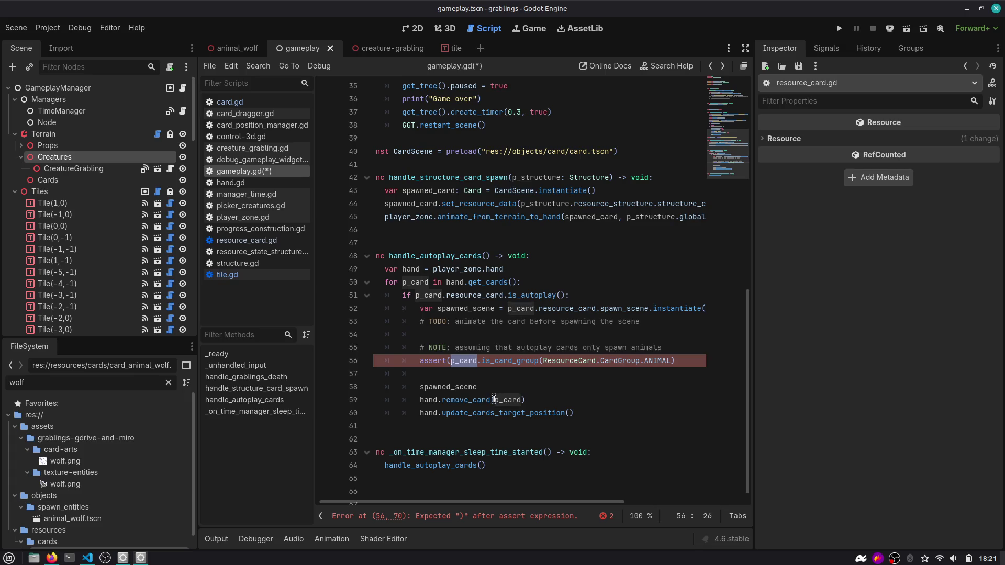
left_click(679, 366)
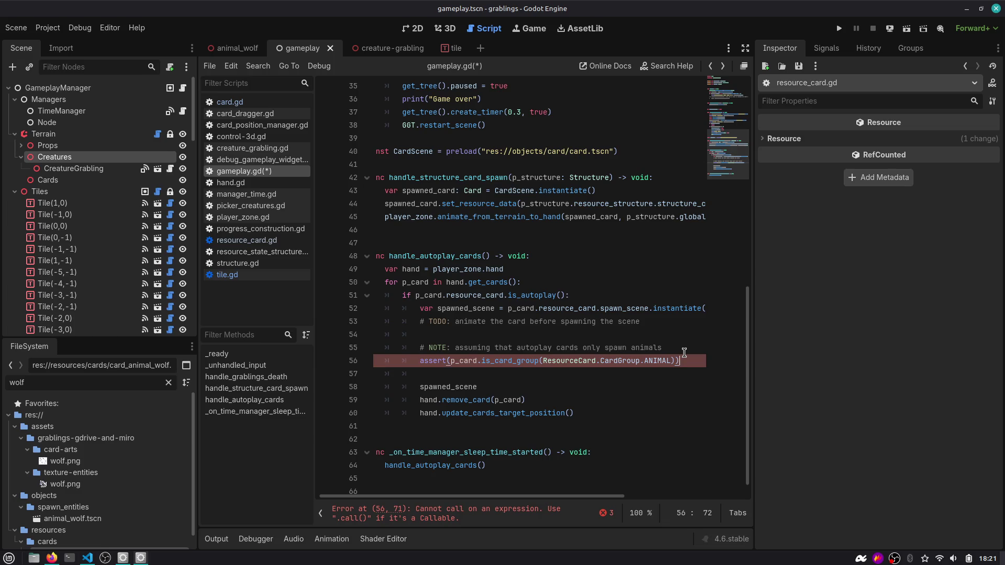
key("Down")
key("Down")
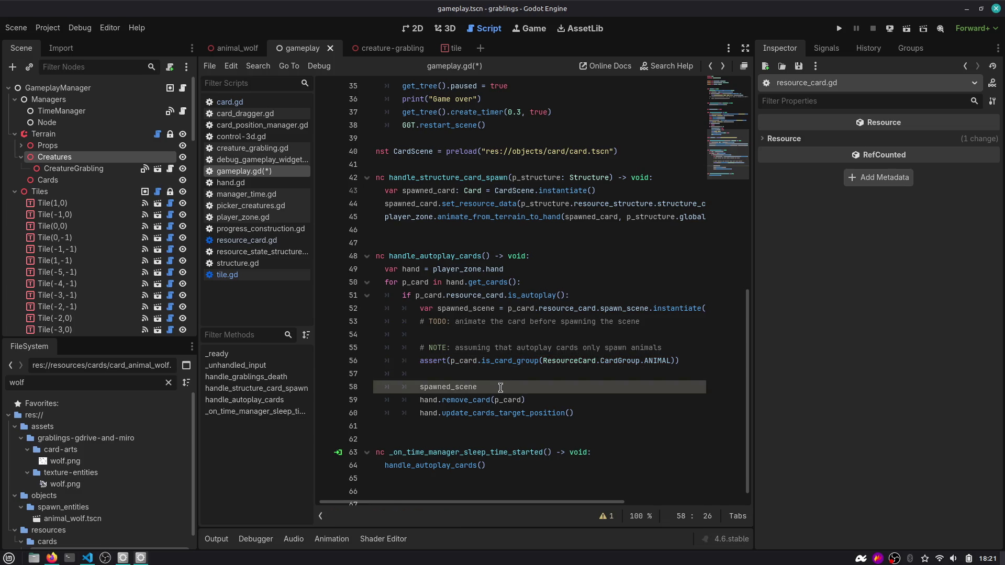
type(".")
key("BackSpace")
key("Up")
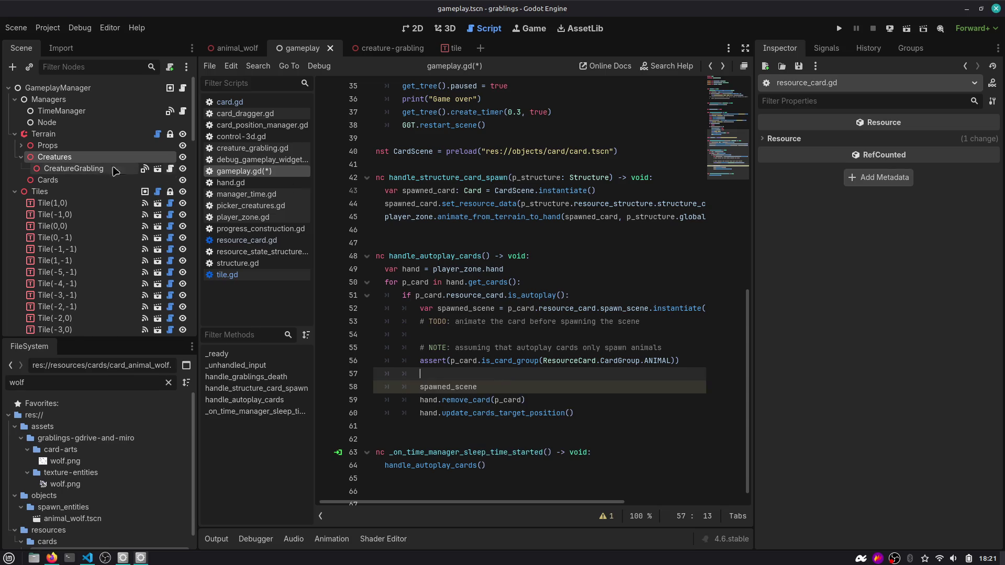
scroll(421, 193, "up", 10)
Drag the Creatures node into gameplay.gd to create a creatures variable.
scroll(424, 136, "left", 1)
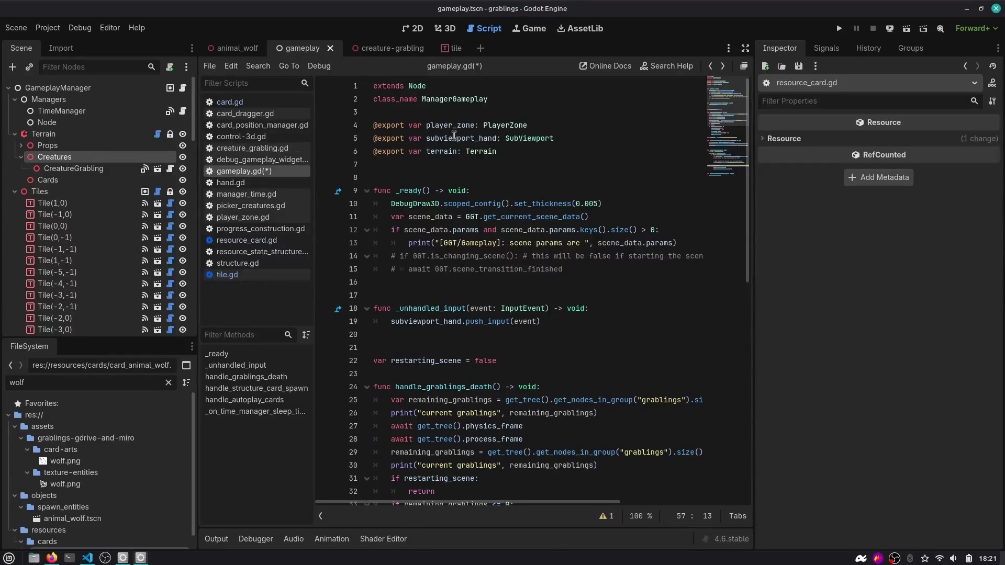
scroll(440, 158, "down", 2)
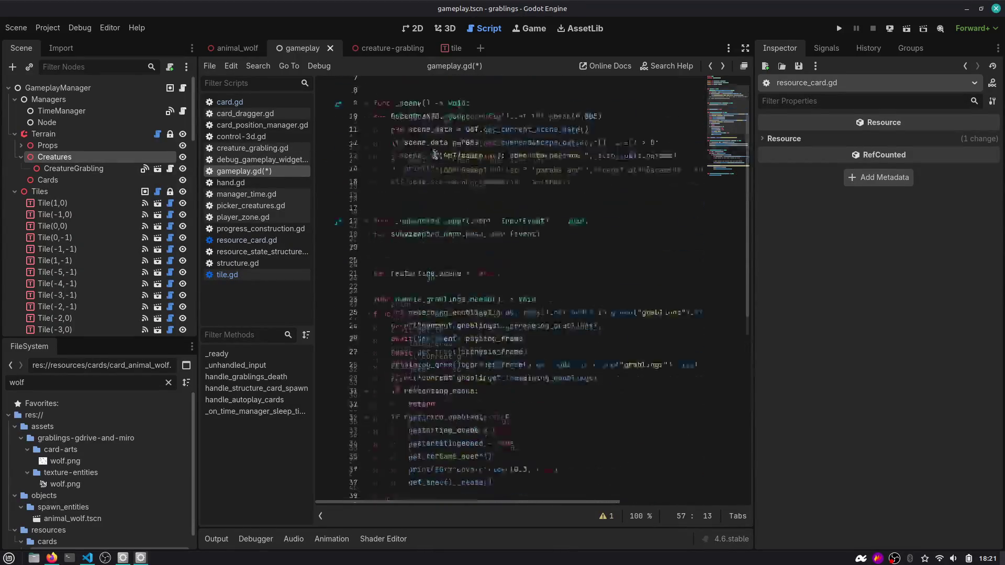
scroll(439, 158, "up", 3)
left_click_drag(112, 159, 390, 165)
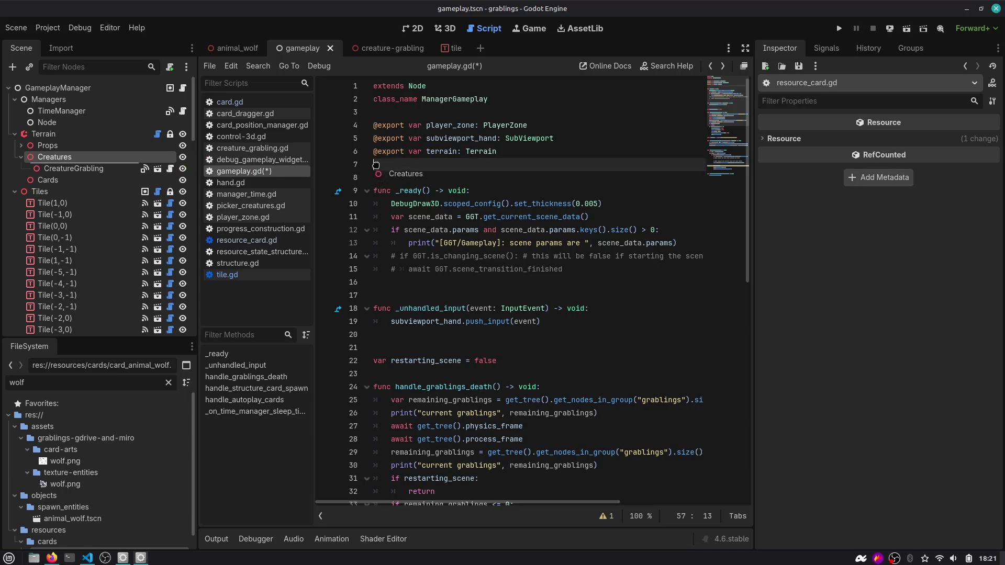
Turn the spawned_scene line into creatures.add_child(spawned_scene), remove the empty line above, and save.
double_click(447, 163)
scroll(456, 228, "down", 5)
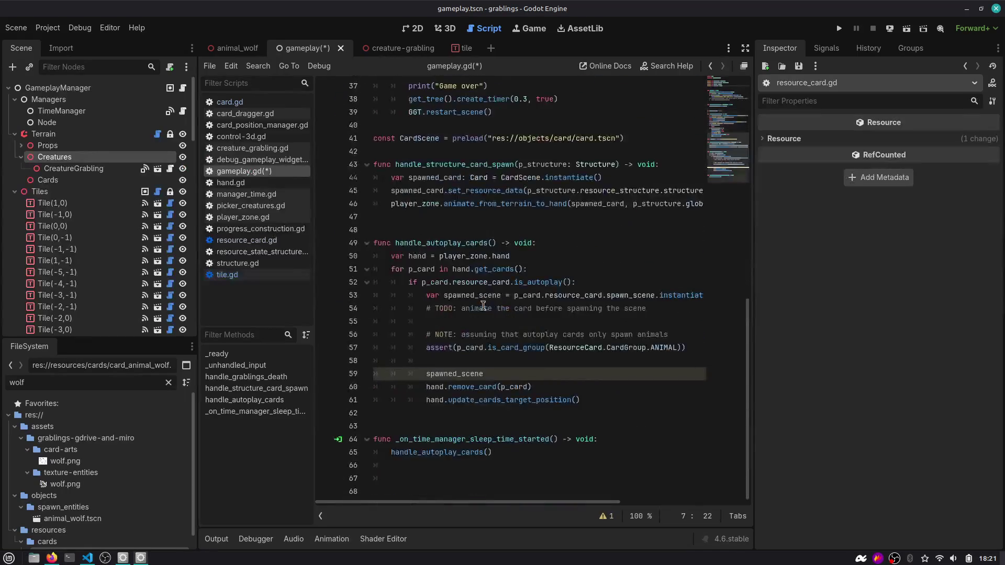
left_click(485, 374)
key("Home")
type("creatures.add_ch")
key("Return")
key("End")
type(")")
key("Up")
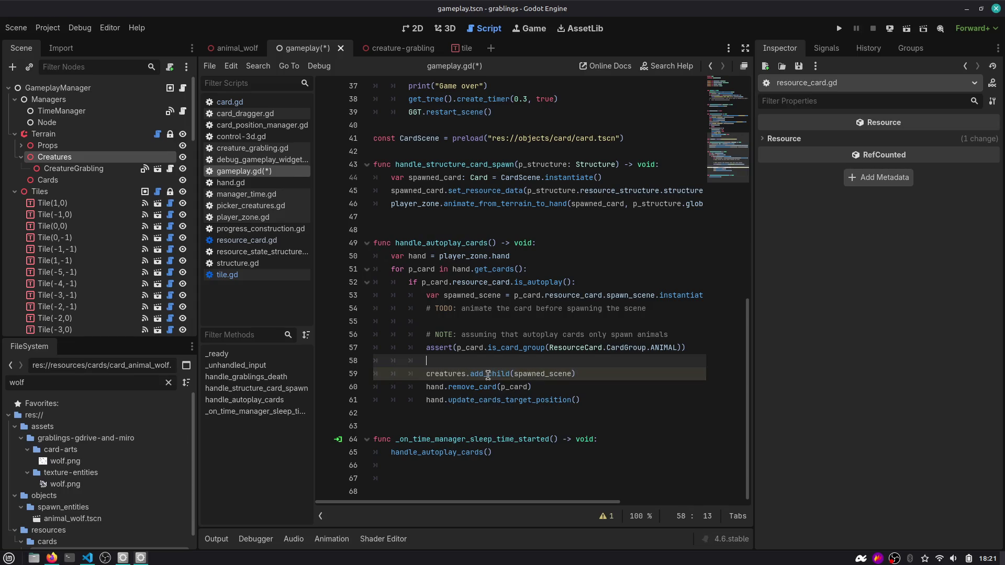
key("Delete")
key("ctrl+s")
Delete the TODO comment line, then restore it with undo.
key("ctrl+shift+k")
key("Up")
key("Down")
key("Up")
key("Down")
key("Down")
key("Down")
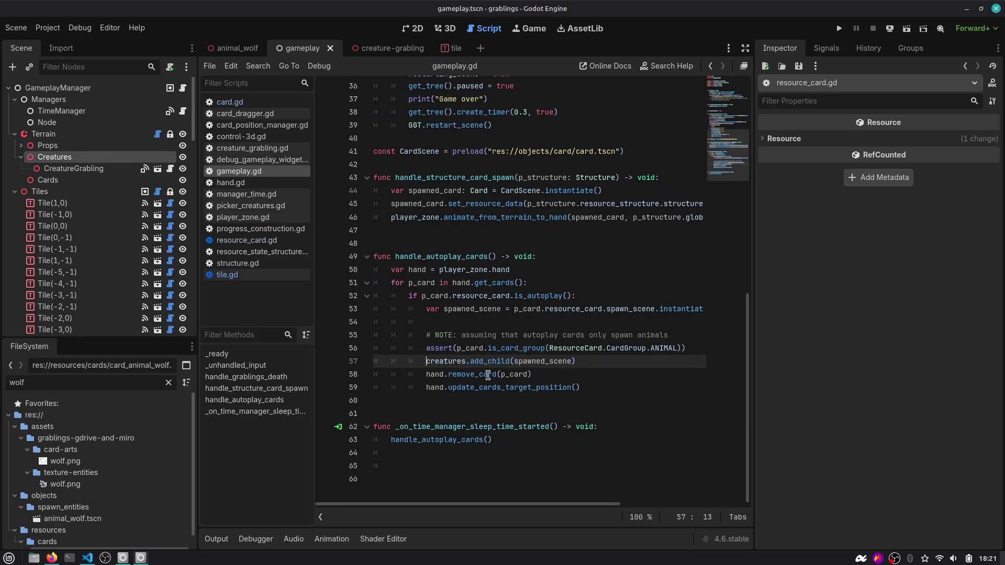
key("ctrl+z")
key("Down")
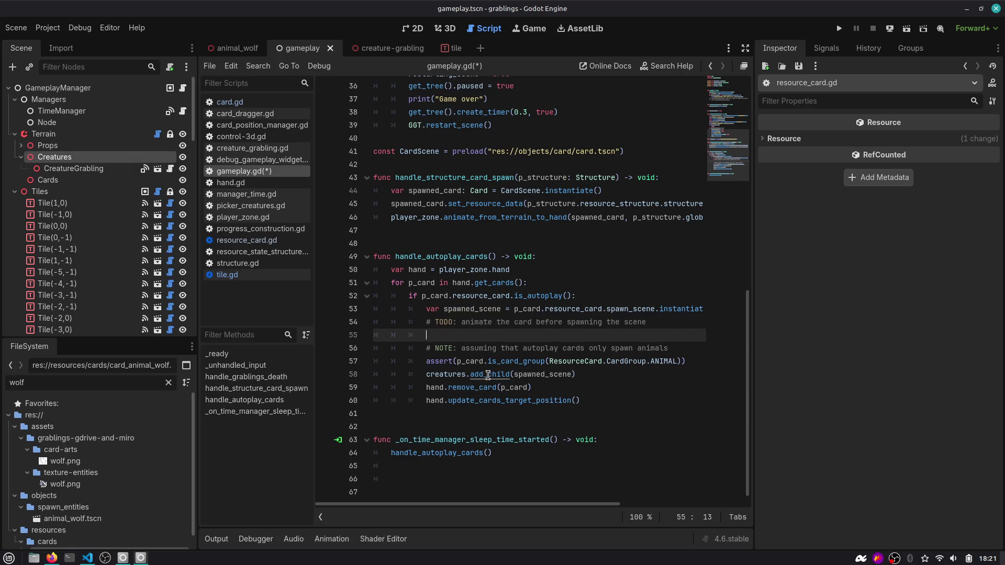
key("Up")
key("Down")
key("Down")
key("Down")
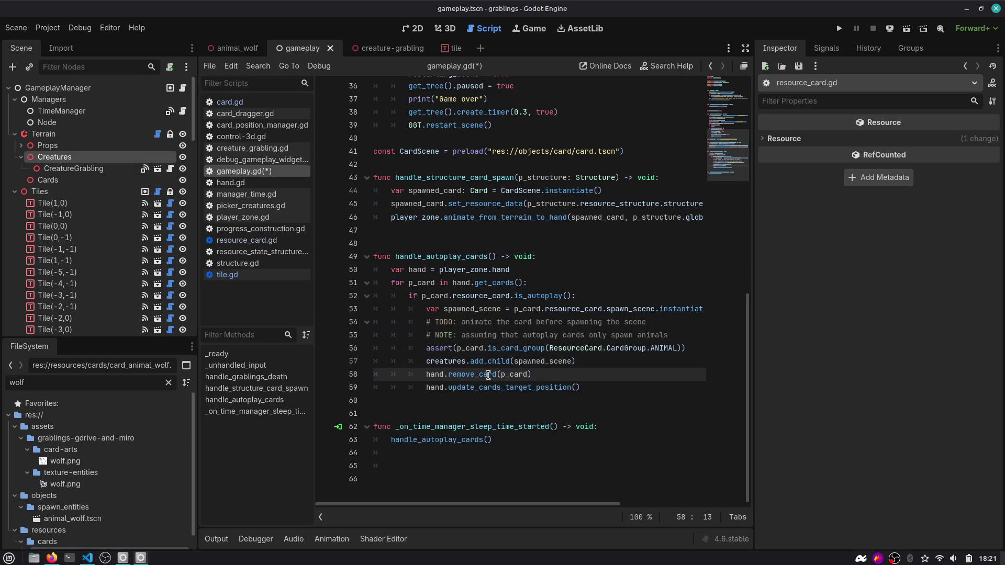
Add a line after add_child and start typing a spawned_scene property access.
key("Up")
key("End")
key("Return")
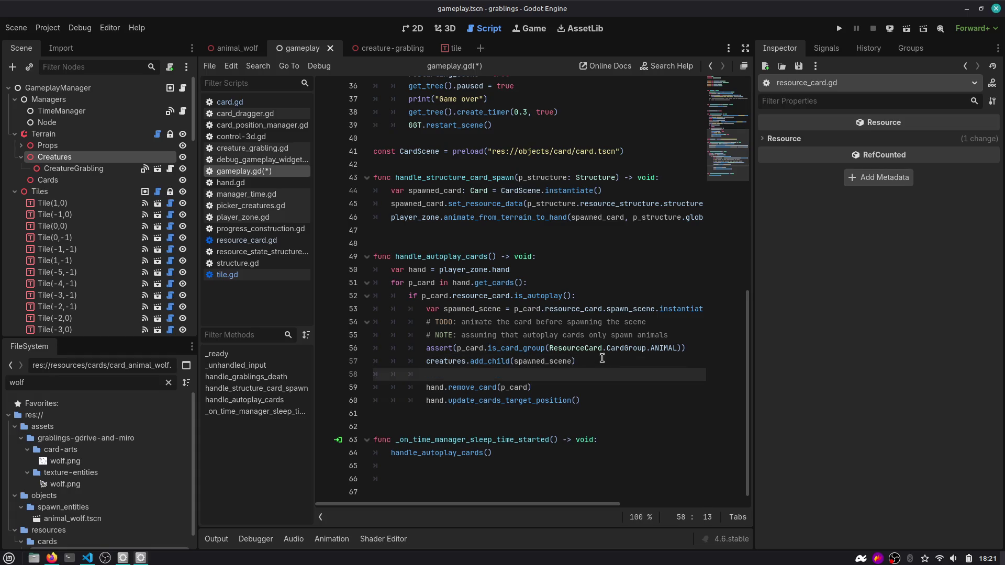
type("spawned_scene.glo")
scroll(602, 358, "up", 1)
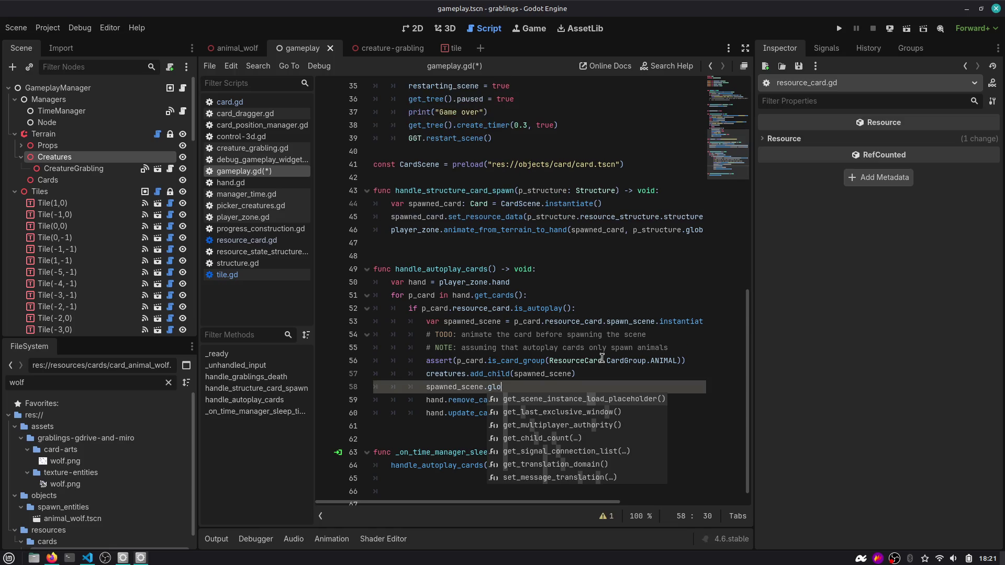
type("bal_pos")
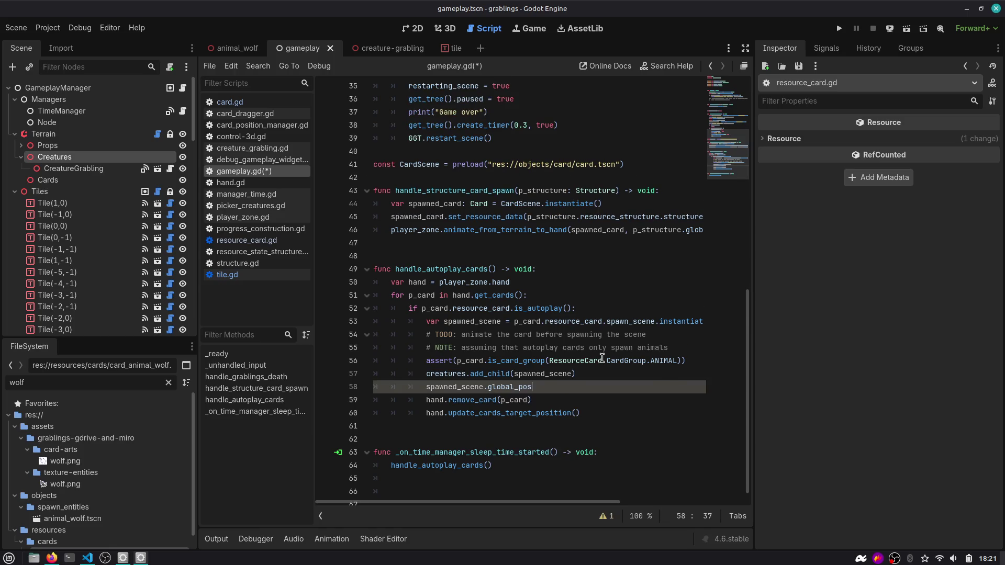
Try a Node3D type hint on the spawned_scene declaration, remove it, and select global_position.
key("Up")
key("Up")
key("Up")
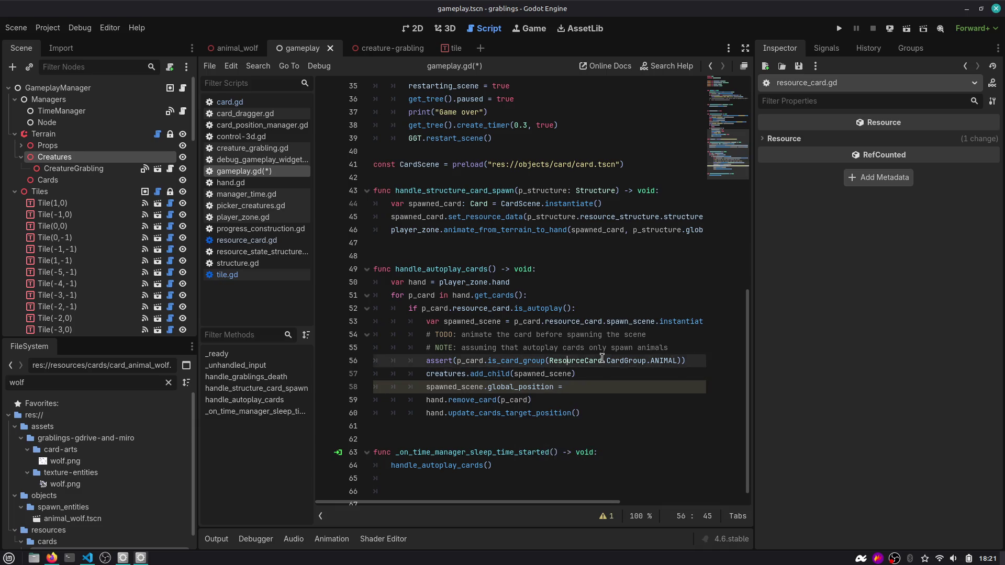
type(": Node3D")
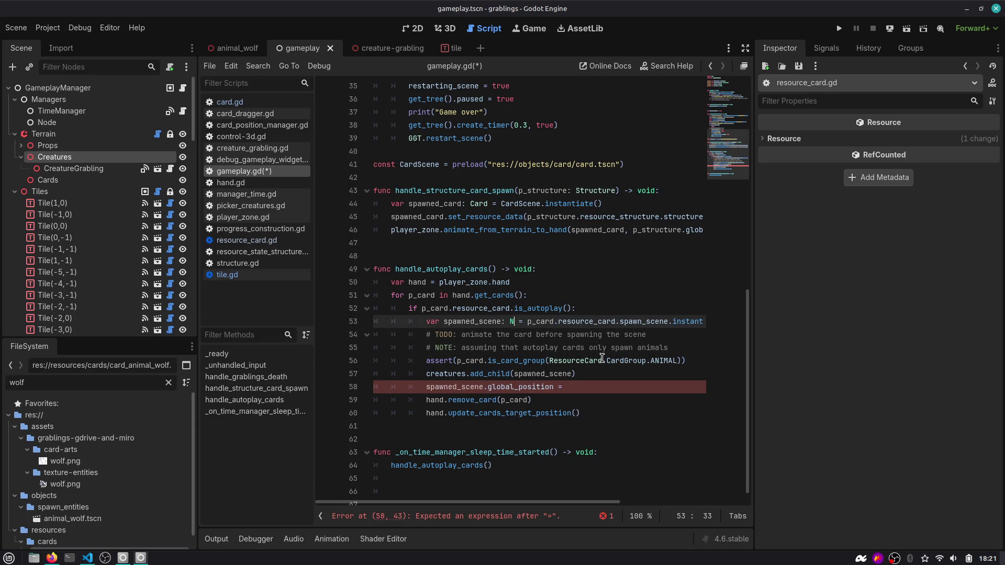
key("Down")
key("Down")
key("Down")
key("Down")
key("Up")
key("Up")
key("Up")
key("BackSpace")
key("BackSpace")
key("BackSpace")
key("Down")
key("Down")
key("Down")
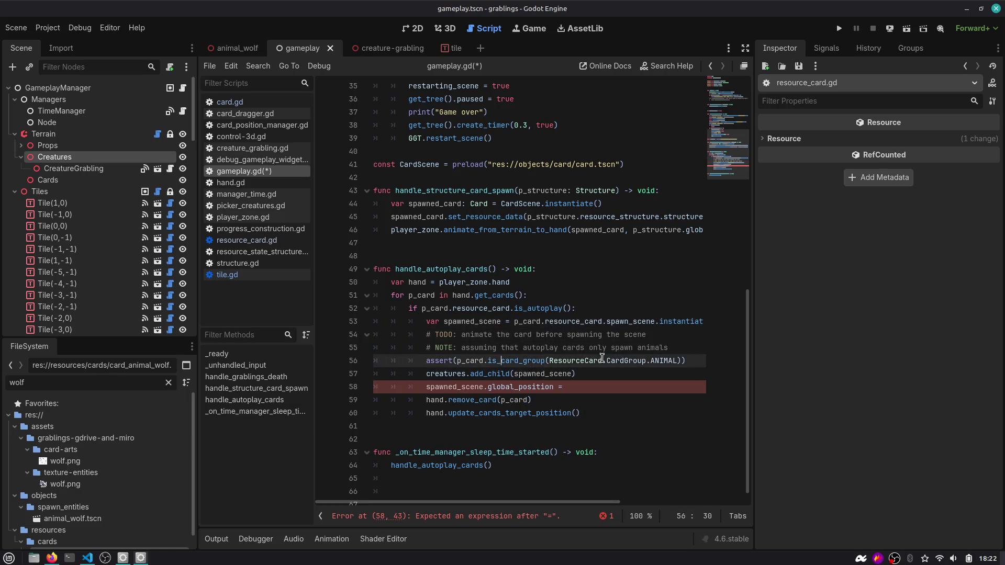
key("End")
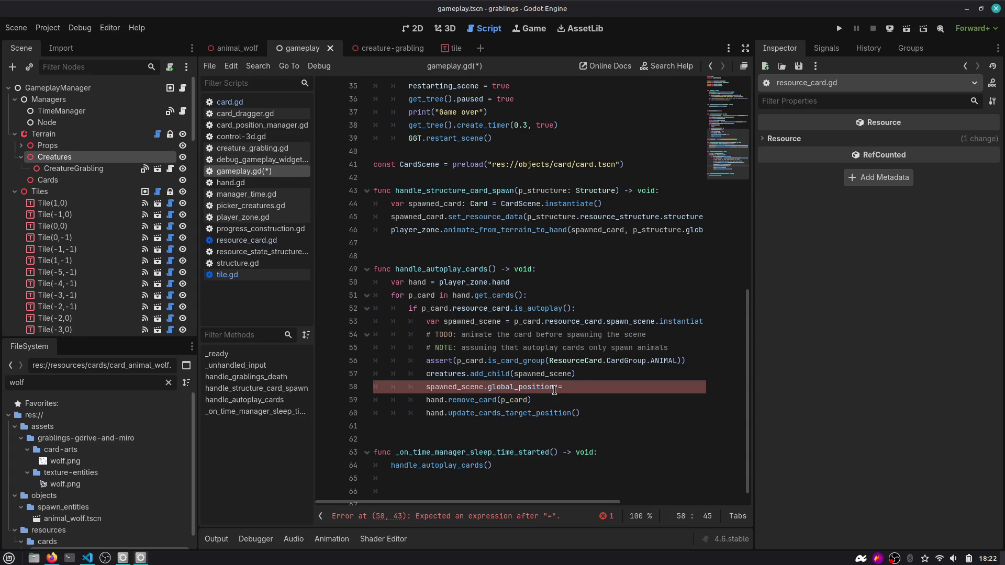
double_click(552, 388)
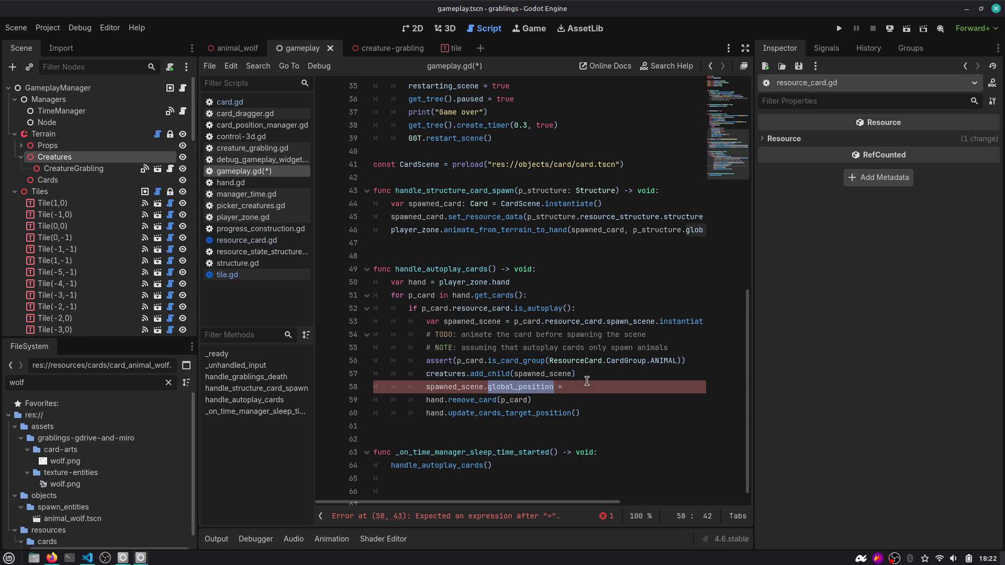
left_click(446, 28)
scroll(440, 194, "down", 5)
scroll(440, 189, "up", 3)
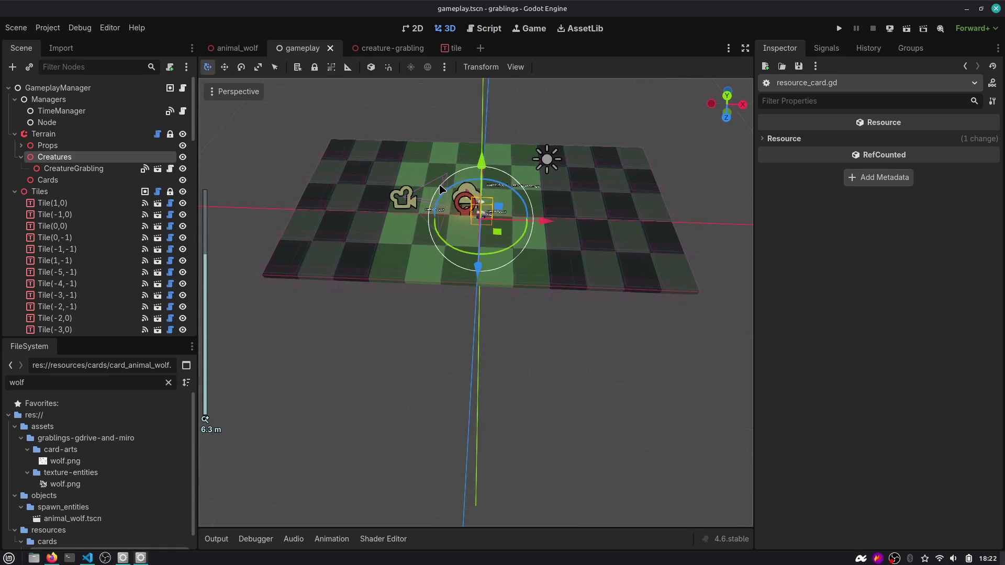
scroll(440, 189, "up", 2)
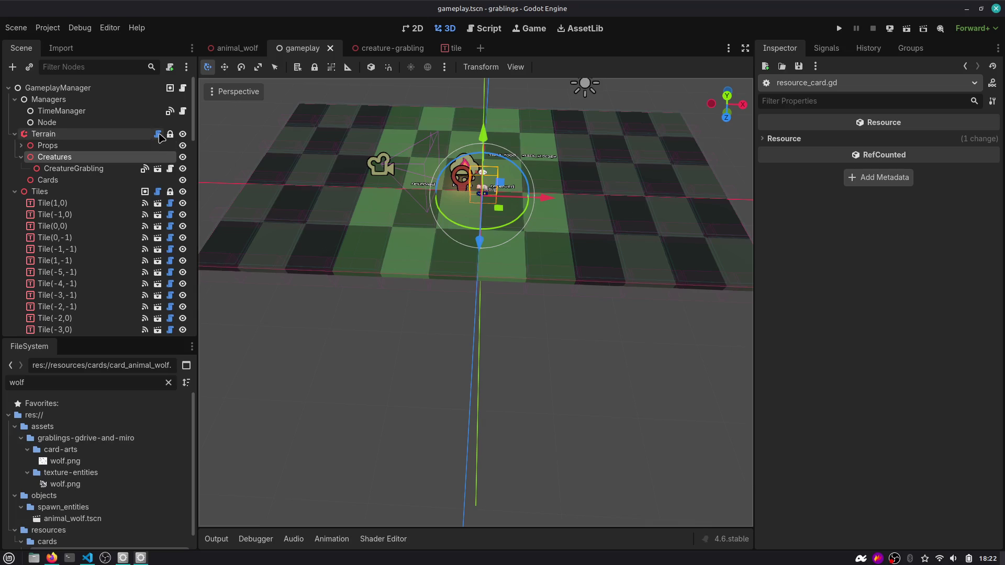
left_click(157, 191)
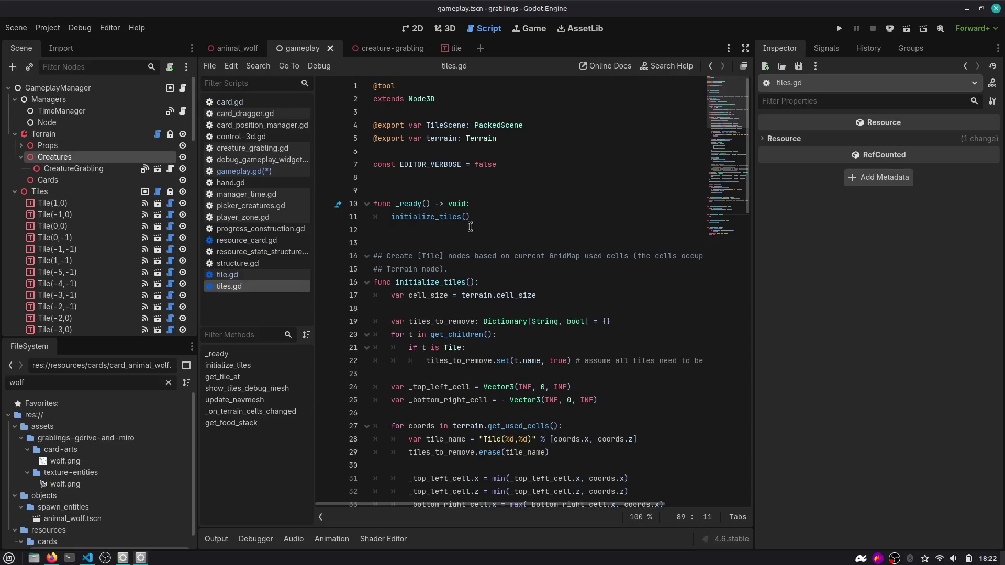
left_click(248, 378)
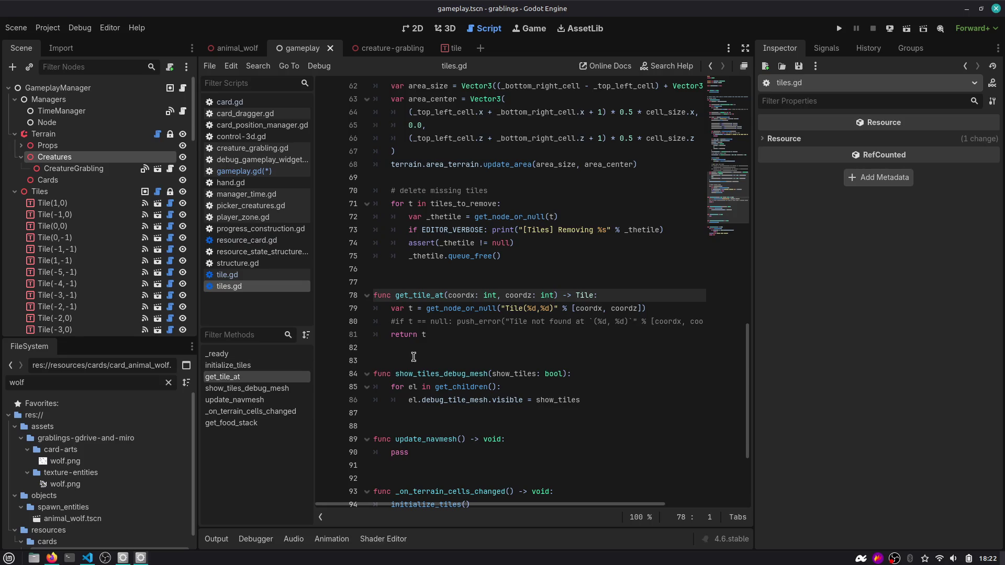
scroll(418, 355, "down", 4)
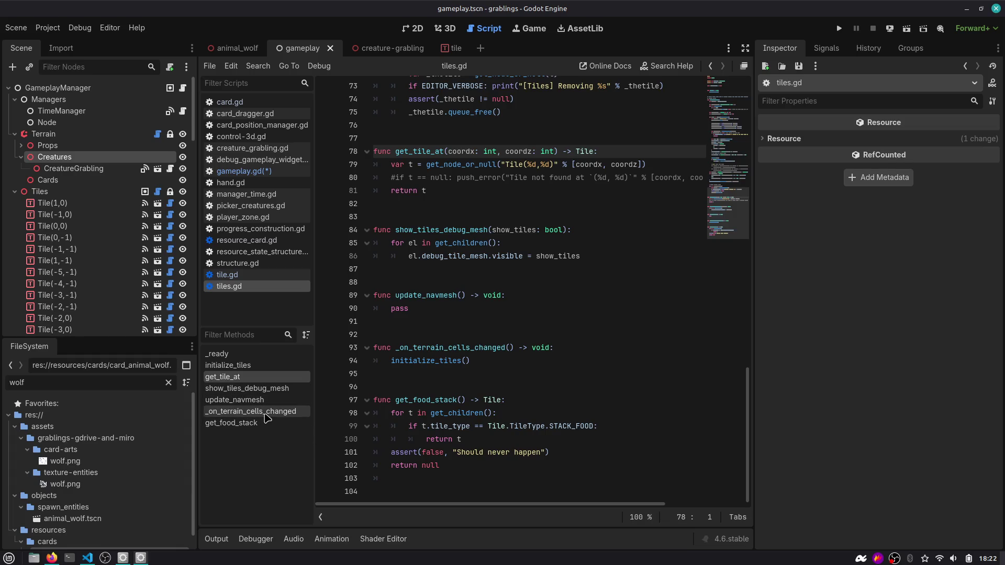
left_click(437, 208)
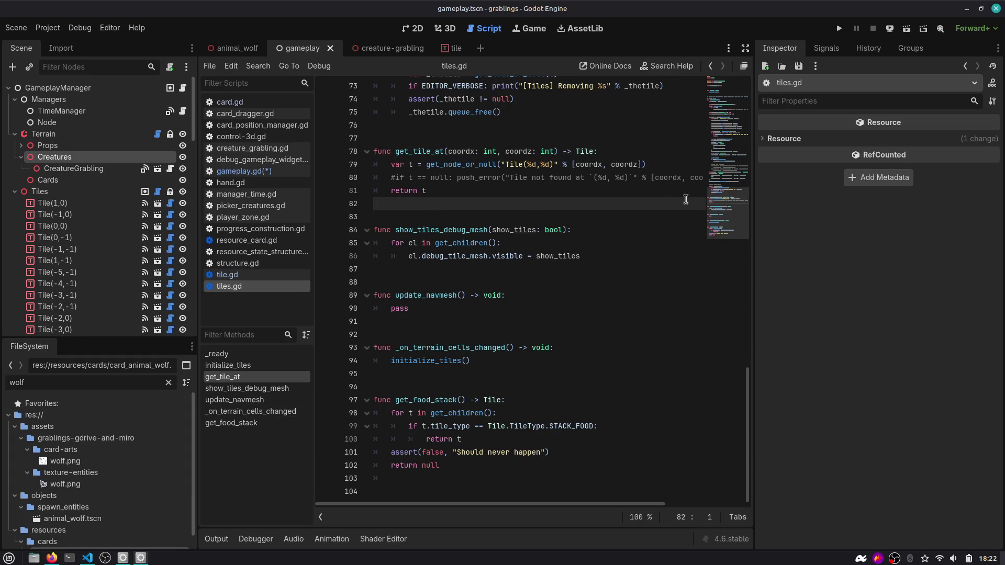
mouse_move(732, 226)
left_mouse_down()
mouse_move(738, 109)
mouse_move(748, 203)
left_mouse_up()
key("Return")
key("Return")
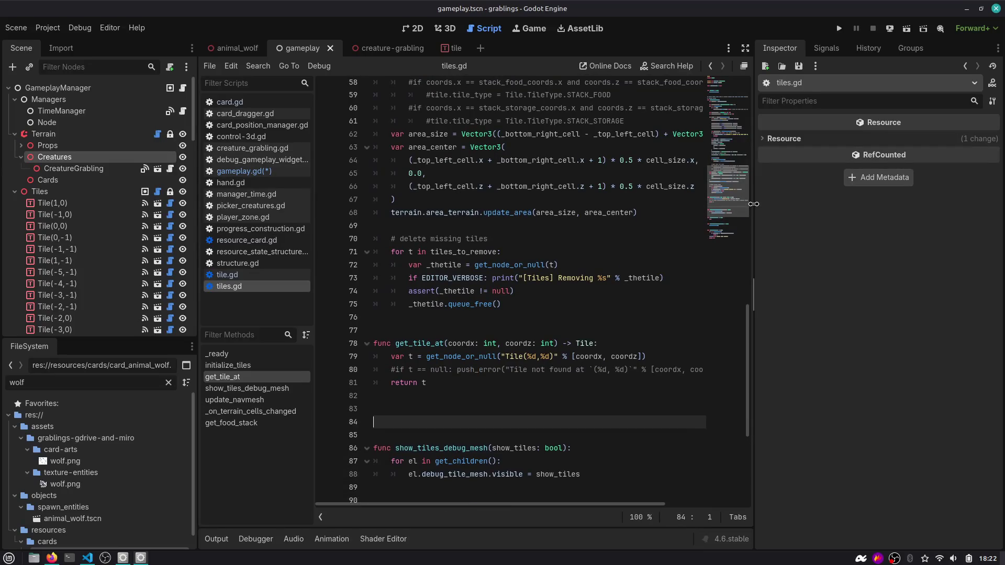
type("func")
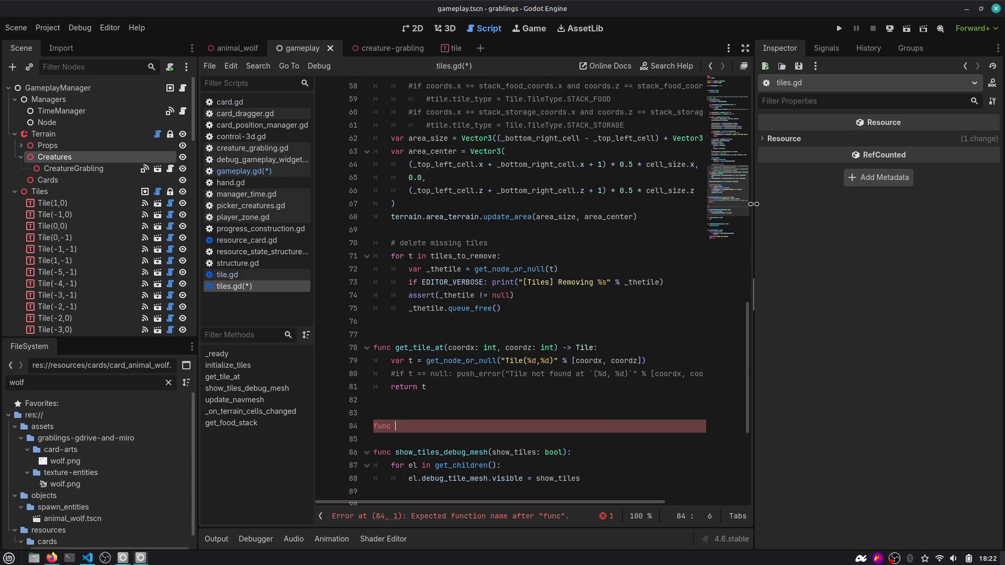
key("ctrl+z")
key("ctrl+z")
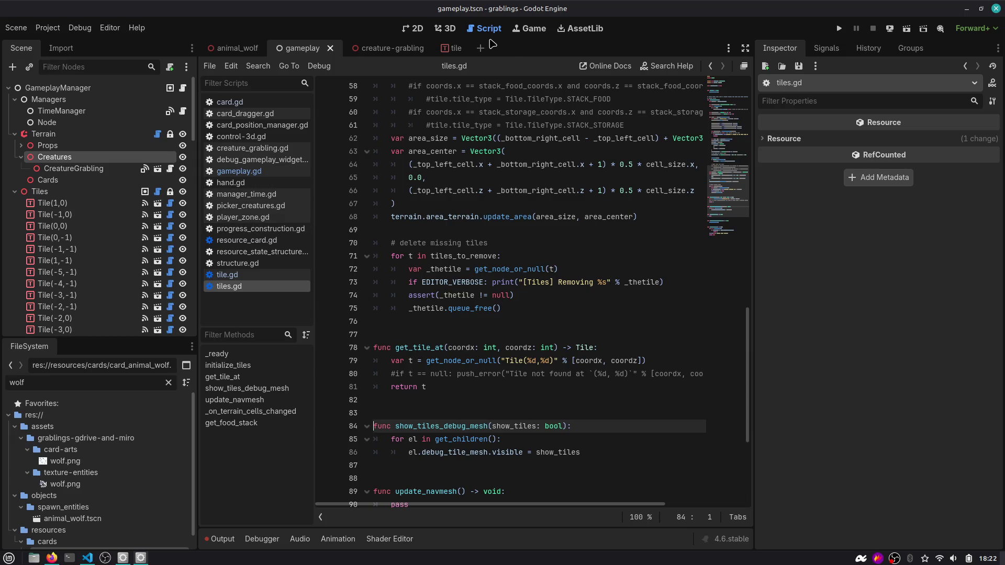
left_click(252, 173)
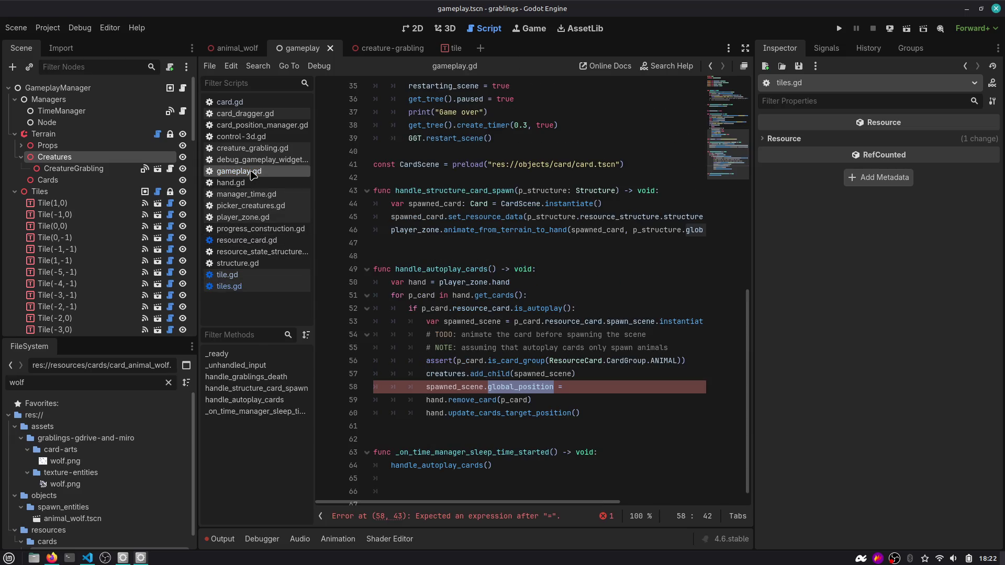
Comment out the global_position assignment with a blank line above, then discard a typed 'world' attempt.
left_click(579, 388)
key("ctrl+shift+Return")
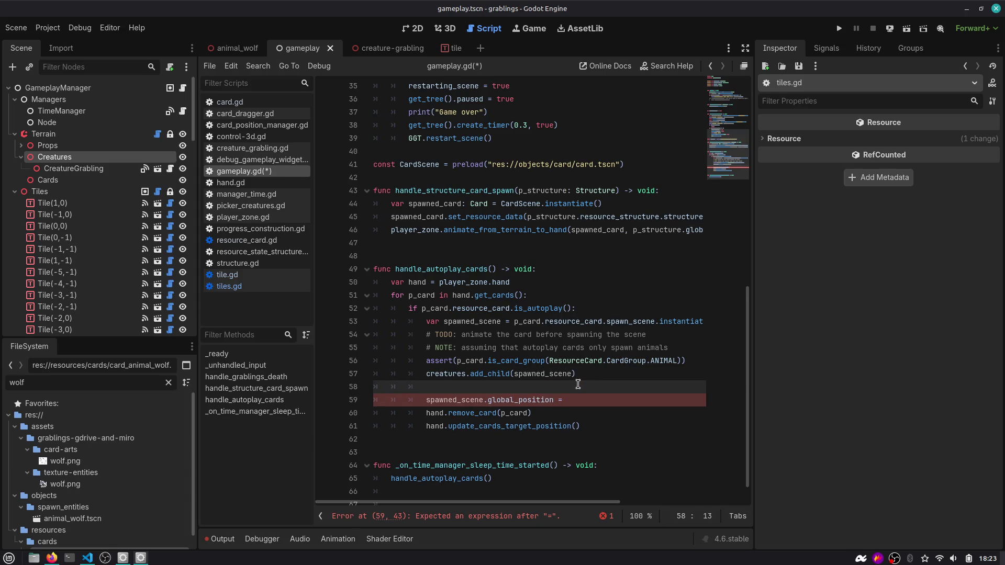
key("ctrl+k")
type("get_worl")
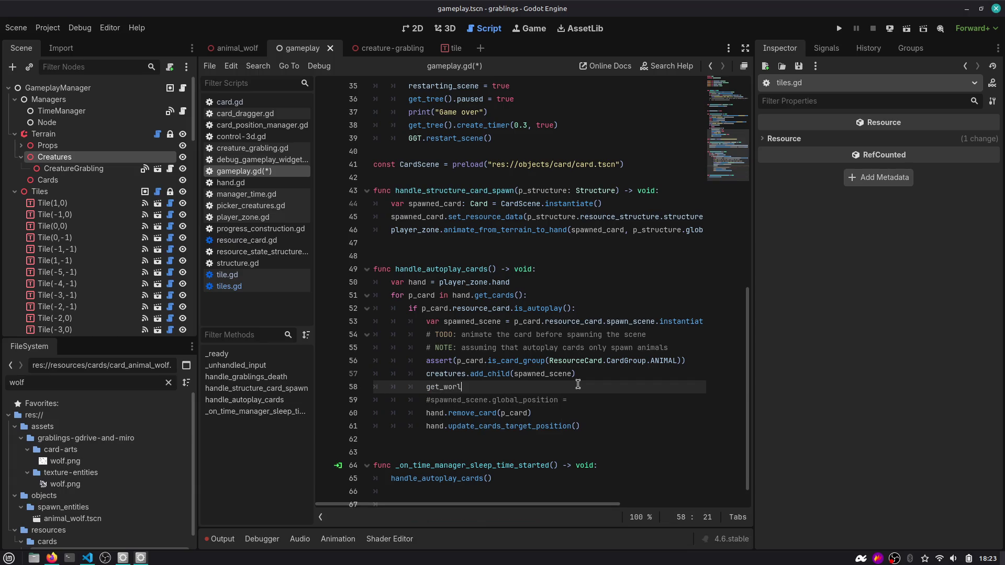
key("ctrl+shift+Left")
type("world")
key("Down")
key("Down")
key("Down")
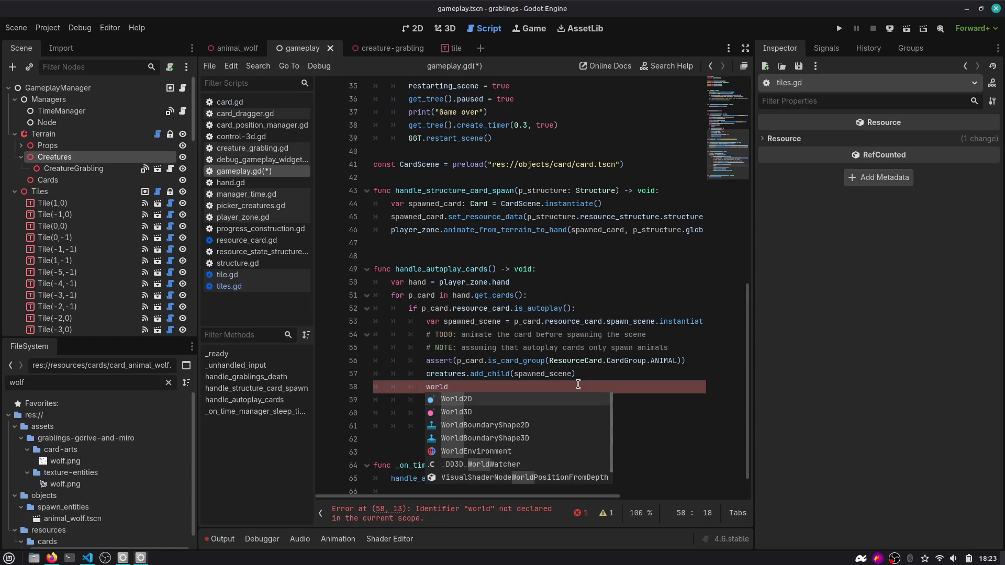
key("Escape")
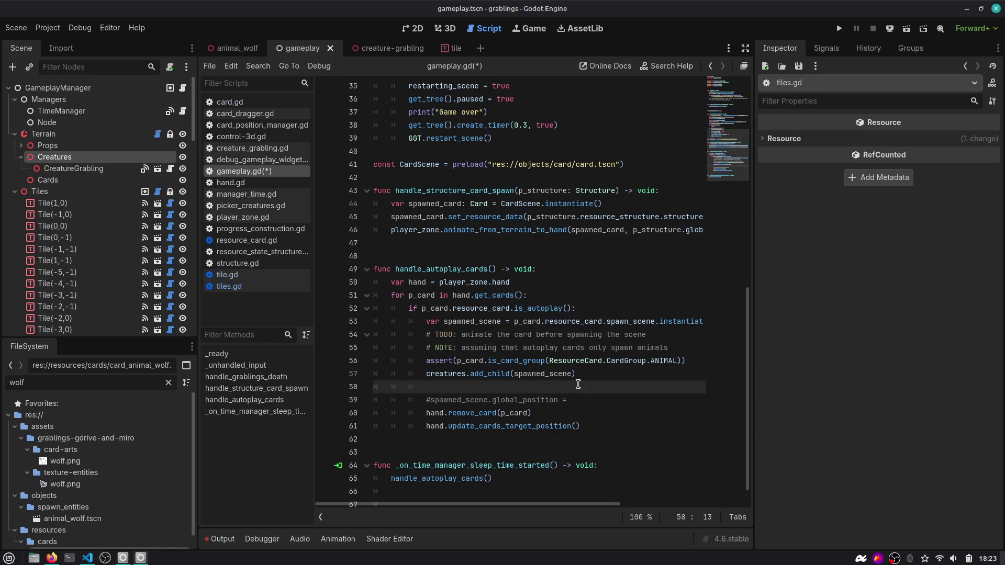
Read the NavigationServer3D documentation for map_get_random_point, then return to gameplay.gd.
key("F1")
type("random_poi")
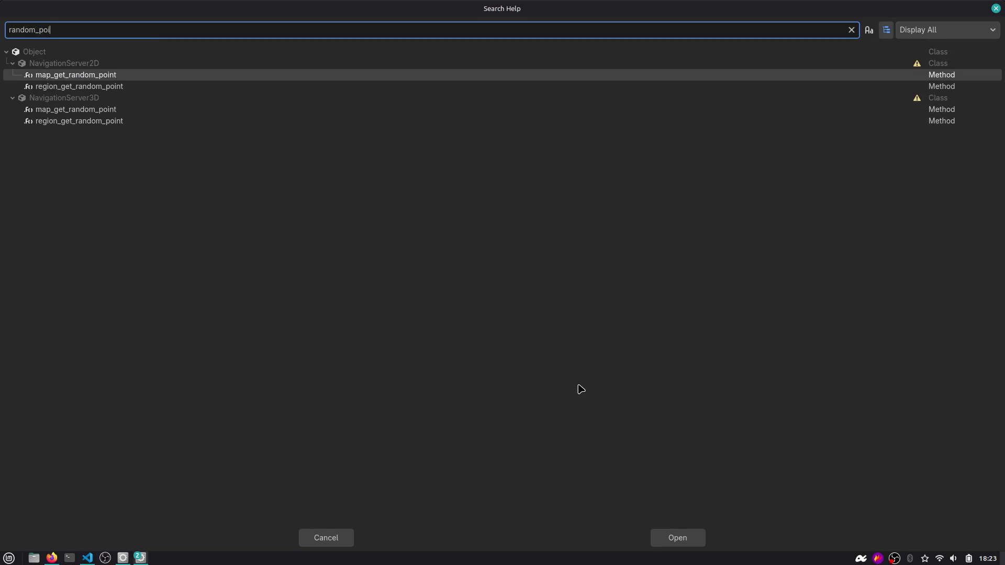
key("Down")
key("Down")
key("Down")
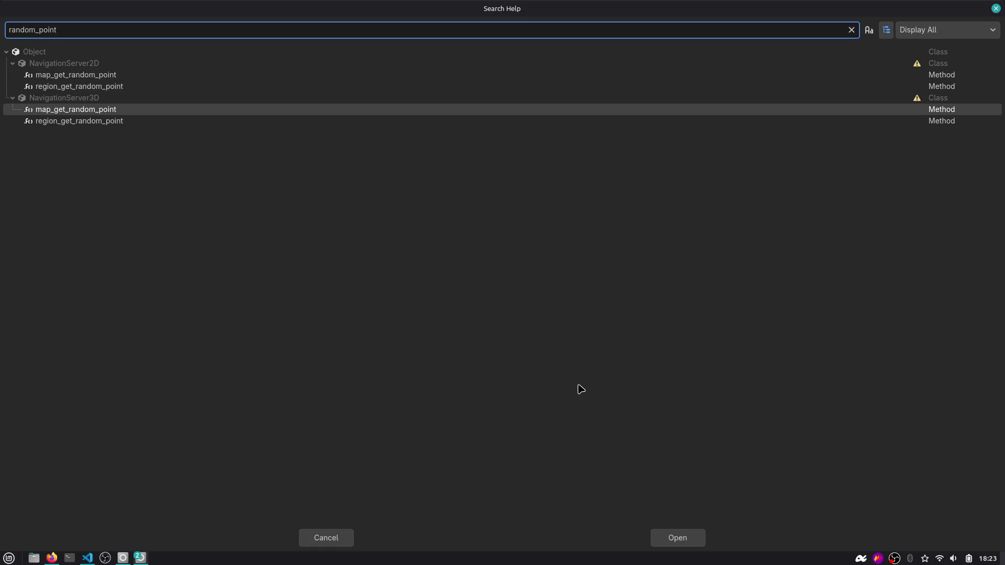
key("Return")
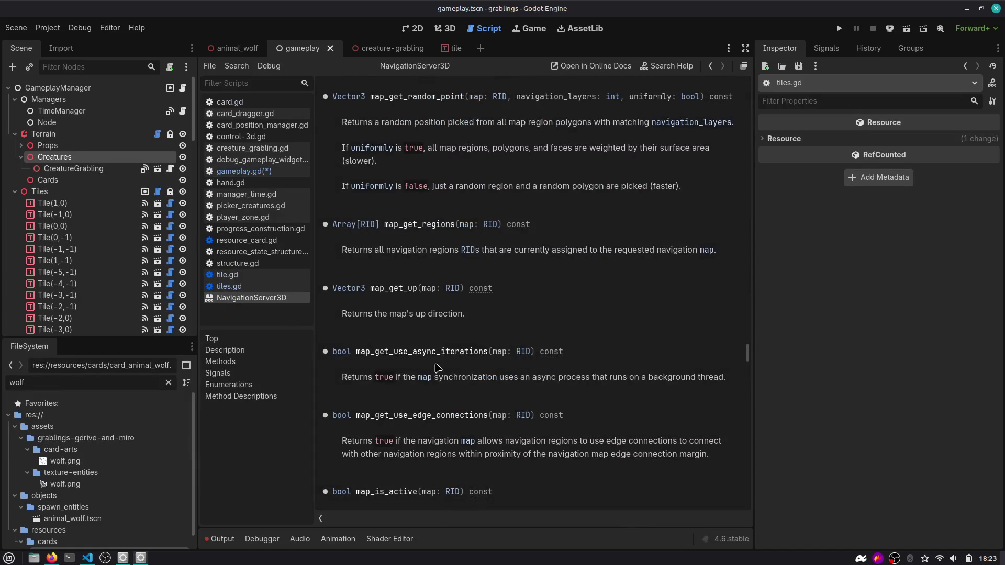
double_click(432, 97)
scroll(499, 182, "up", 5)
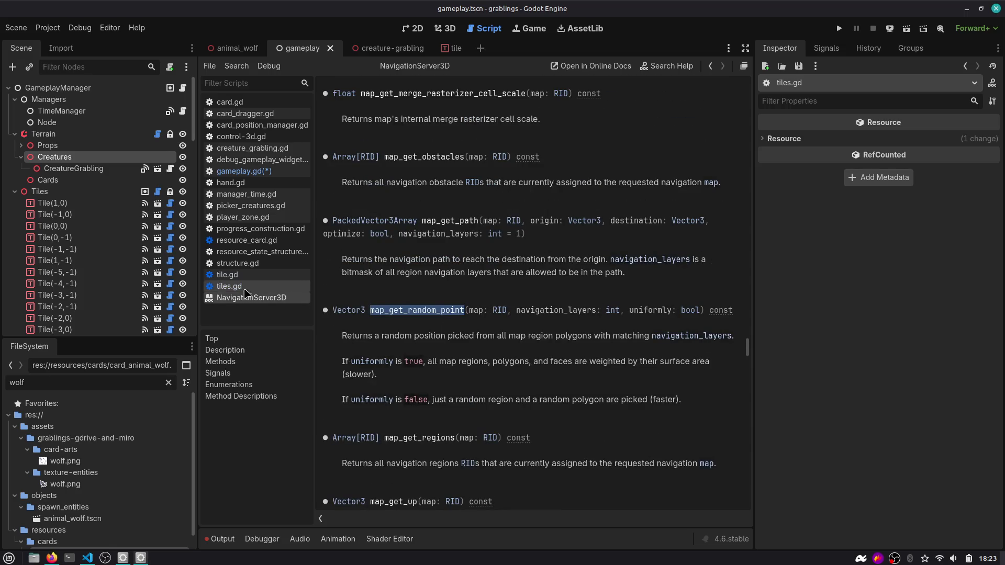
left_click_drag(748, 349, 748, 81)
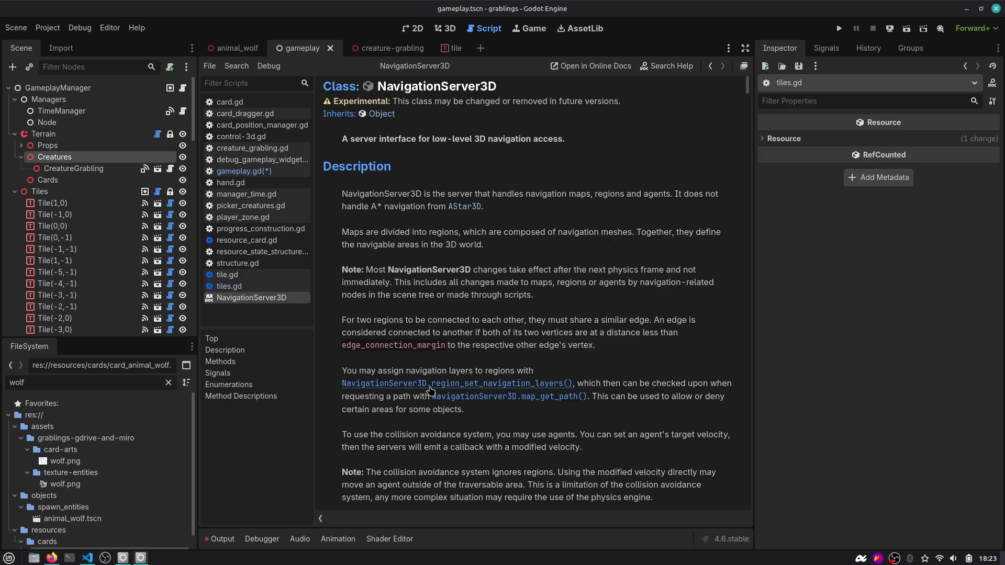
key("alt+Left")
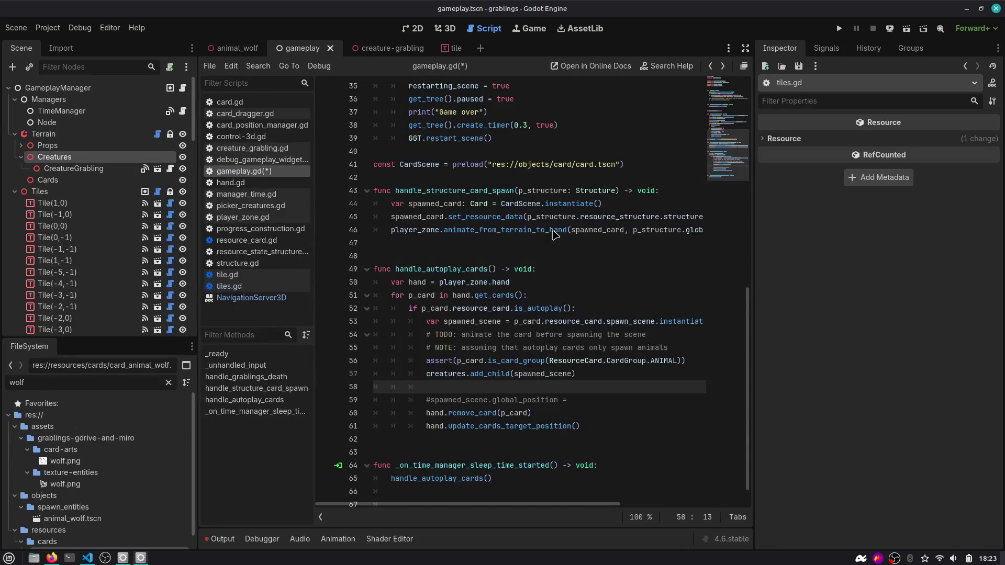
Write NavigationServer3D.map_get_random_point() and insert a blank line above it.
type("Navigat")
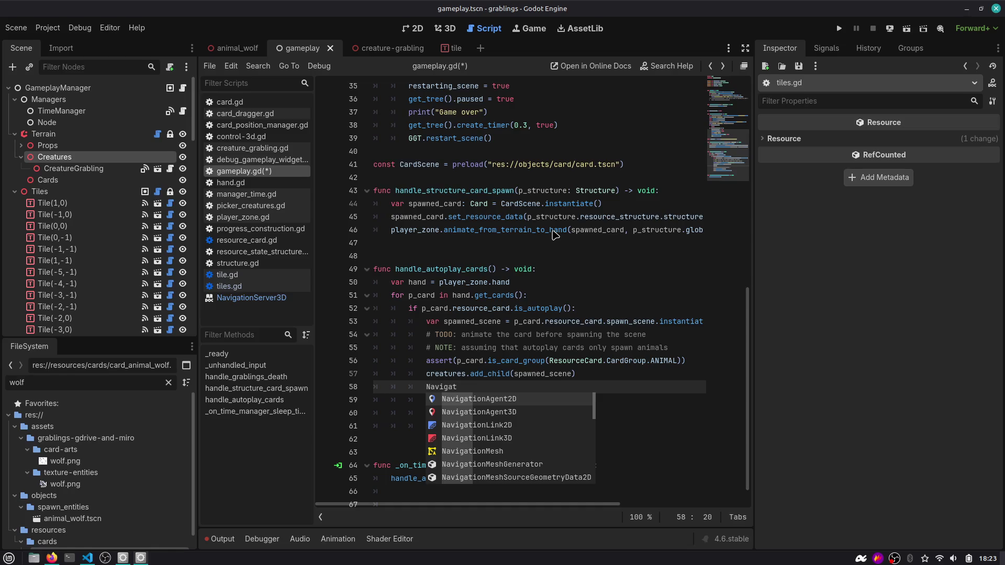
type("ionServer3D")
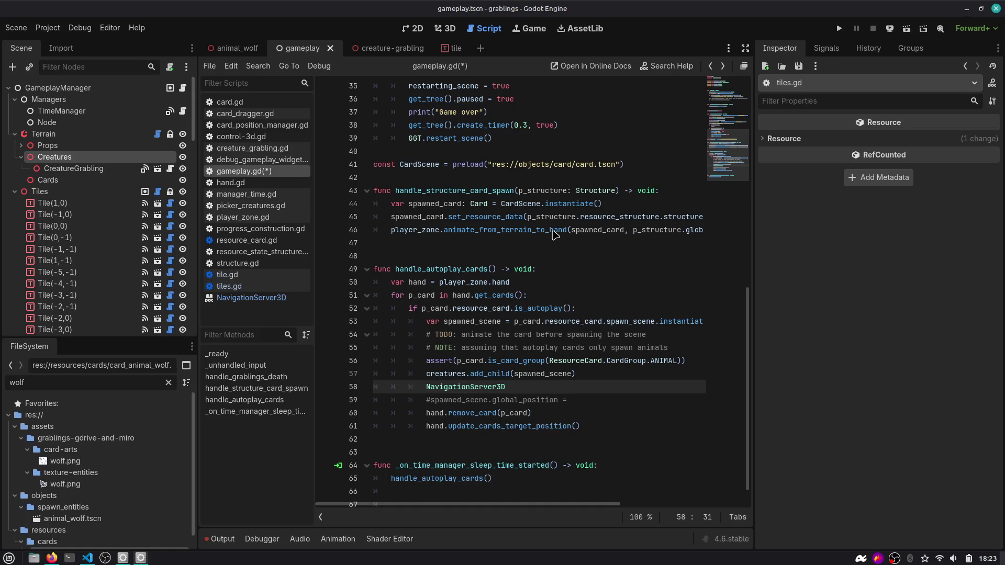
type(".map_get_random_point(")
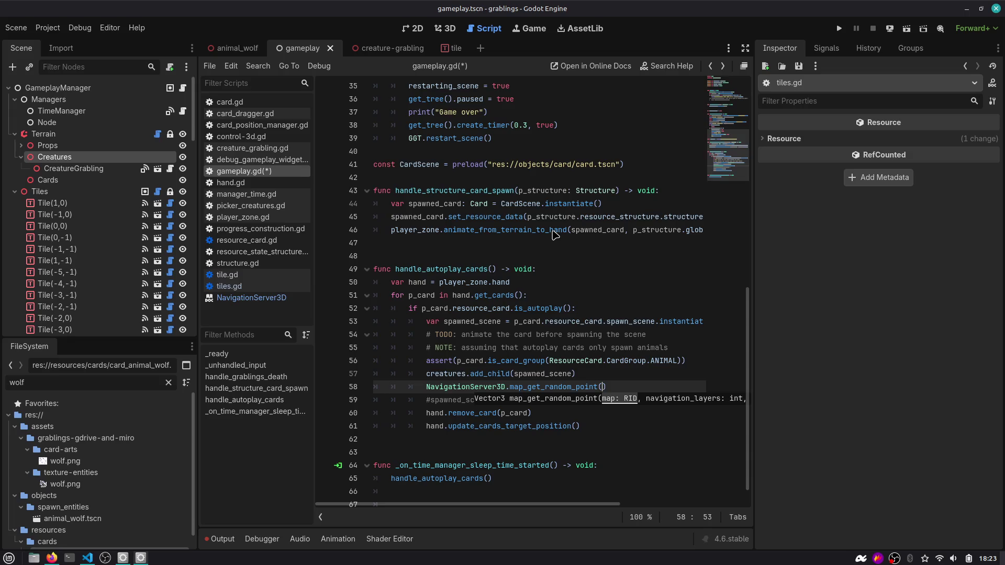
key("Escape")
key("Up")
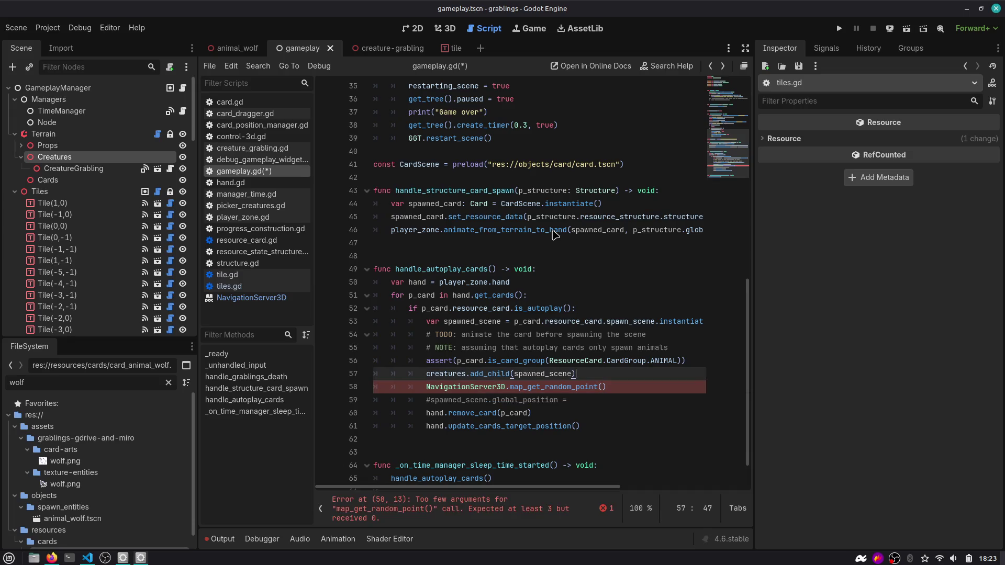
key("Return")
type("Navi")
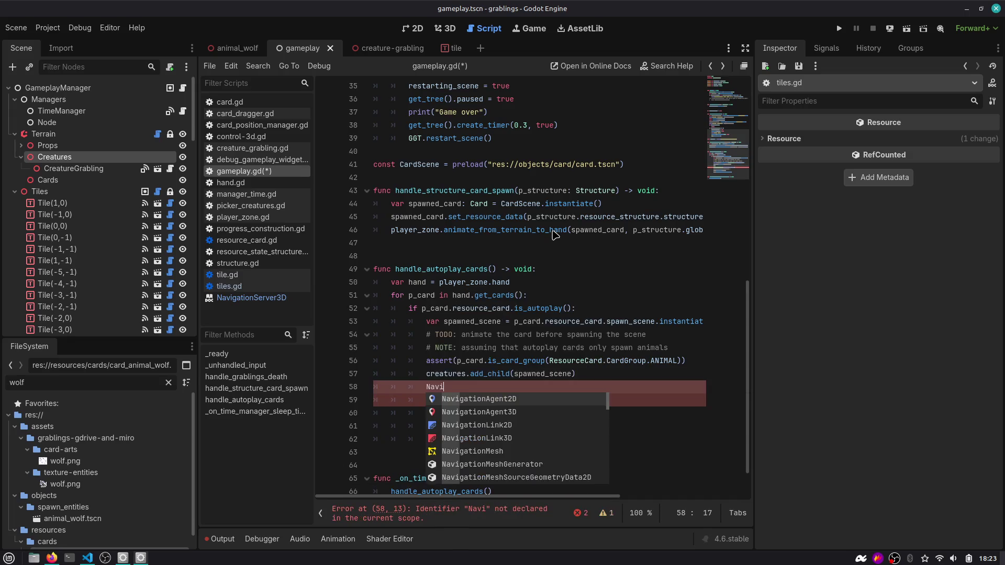
Try a NavigationAgent3D get_rid expression on the blank line, then delete it.
key("Down")
key("Return")
type(".rid")
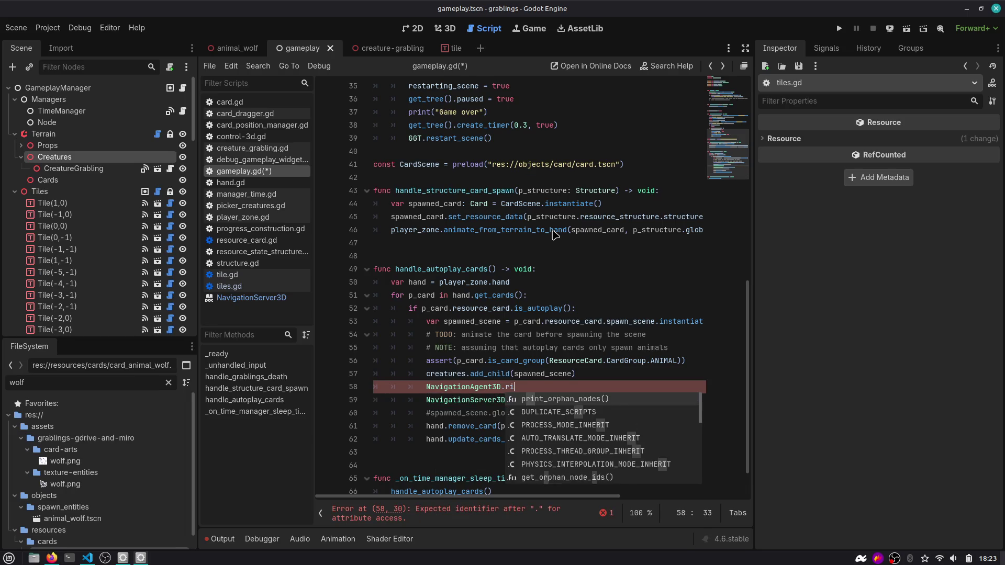
key("BackSpace")
key("BackSpace")
key("BackSpace")
type("get_ri")
key("ctrl+shift+Left")
key("ctrl+shift+Left")
key("ctrl+shift+Left")
key("Escape")
key("BackSpace")
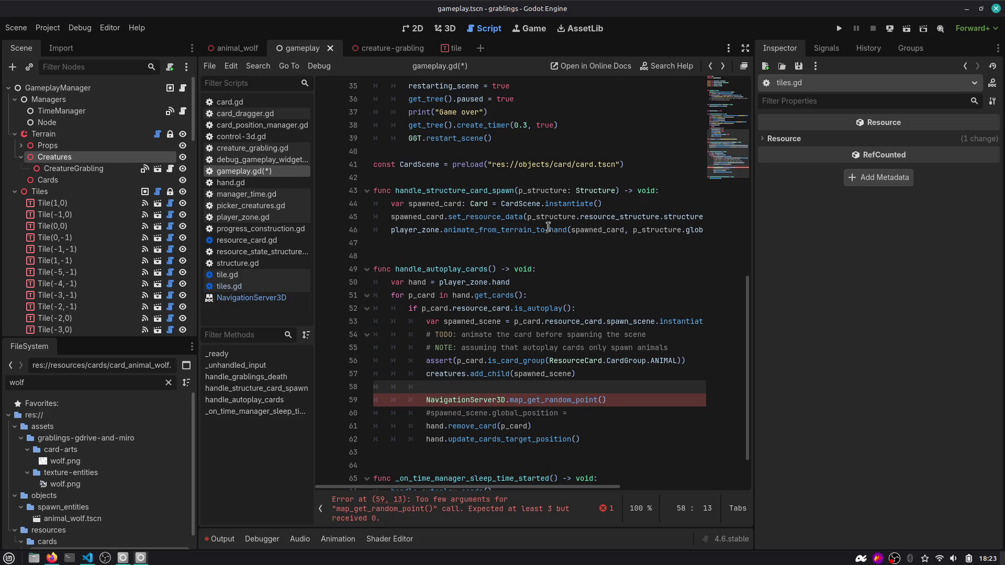
Drag the Terrain node into the script as an export and undo the duplicate terrain line.
scroll(482, 223, "up", 10)
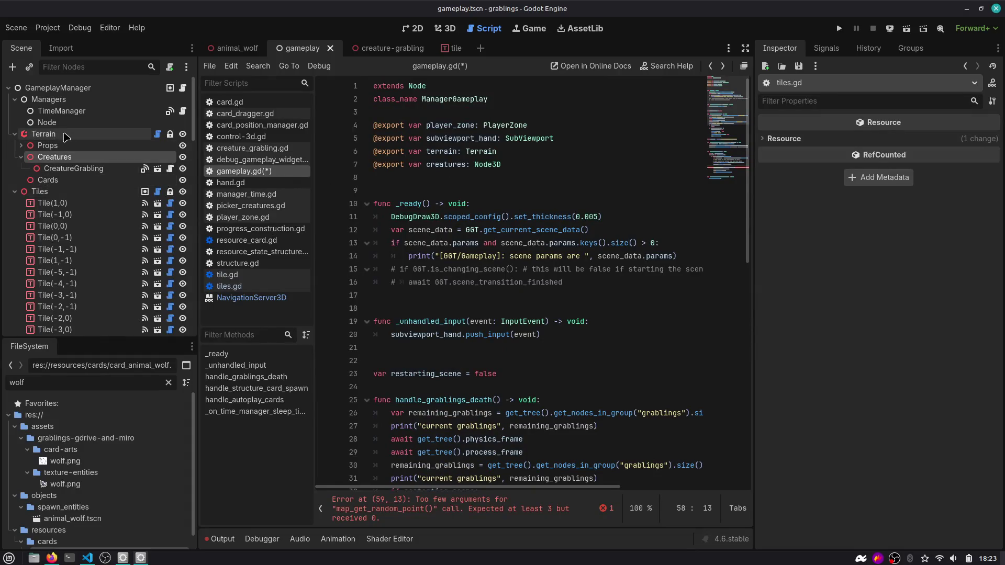
mouse_move(80, 137)
left_mouse_down()
mouse_move(173, 135)
mouse_move(401, 167)
mouse_move(401, 177)
left_mouse_up()
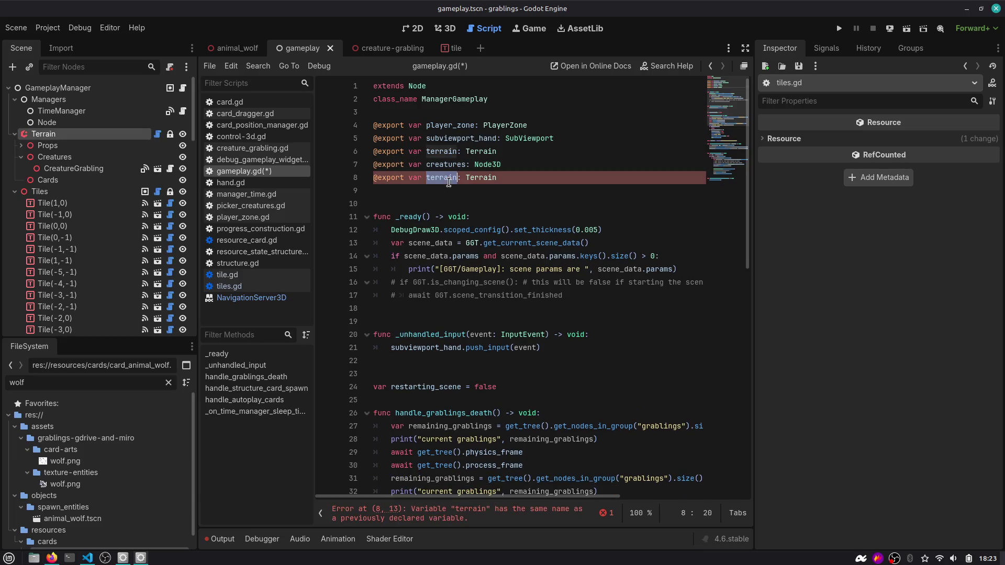
scroll(449, 182, "down", 3)
scroll(449, 182, "up", 3)
scroll(486, 179, "down", 3)
scroll(485, 179, "up", 3)
left_click(485, 178)
key("ctrl+z")
scroll(485, 262, "down", 12)
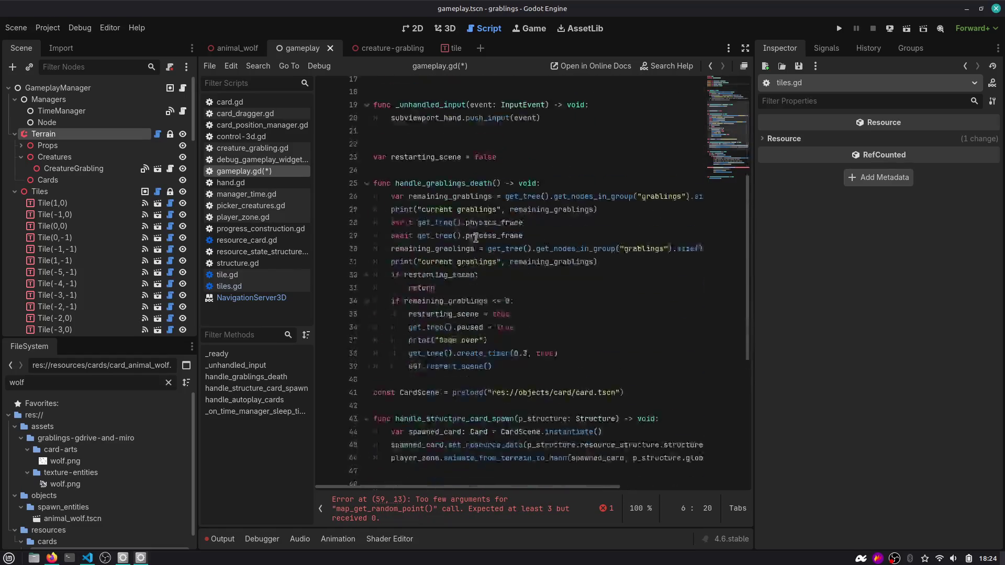
Type terrain.get_navigation_map() on line 58 and open its GridMap documentation.
left_click(568, 339)
type("terrain")
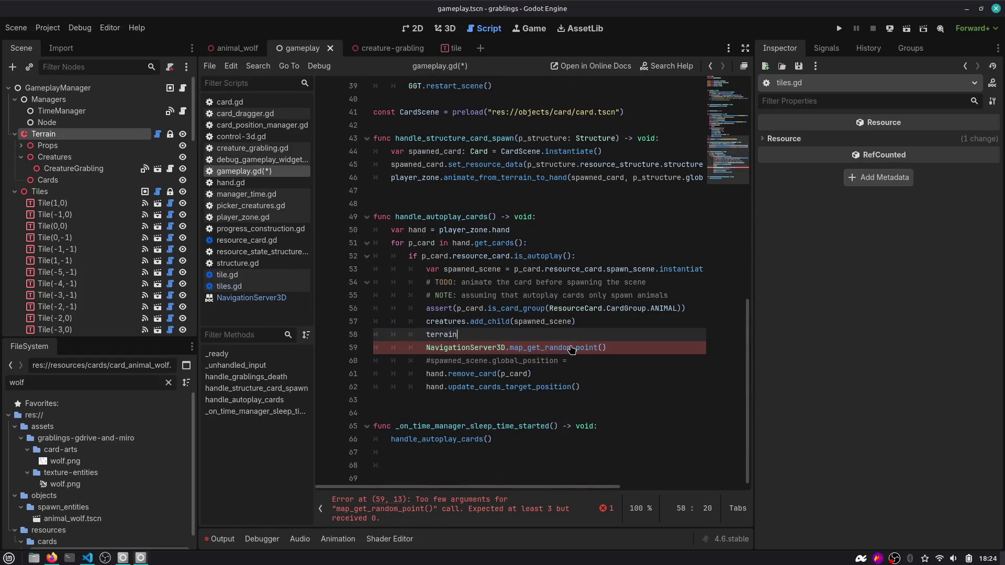
type(".get_navigation_map")
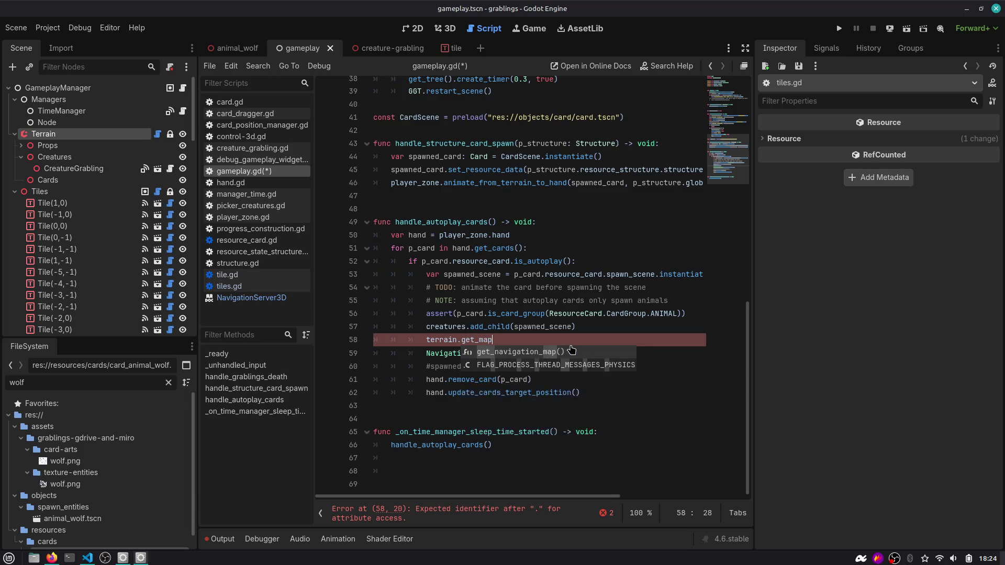
key("Return")
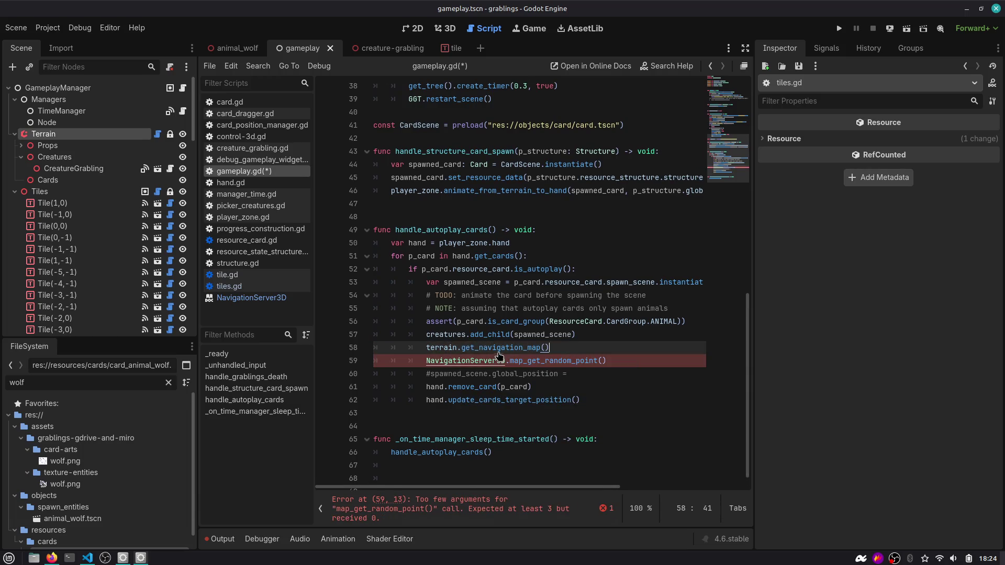
left_click(496, 348, "ctrl")
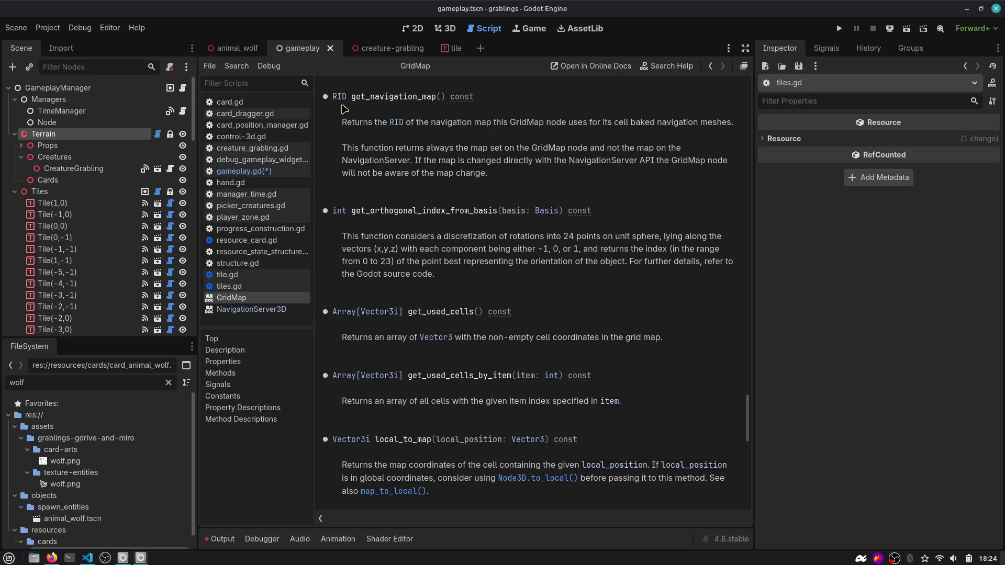
Read the get_navigation_map description and RID class docs, then go back to gameplay.gd.
left_click_drag(597, 122, 711, 142)
left_click(711, 142)
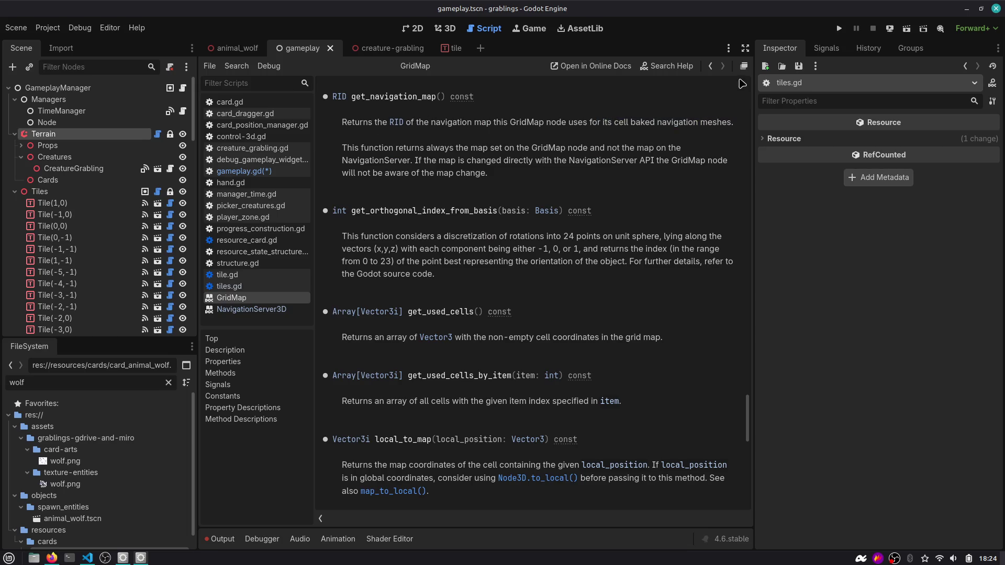
left_click(397, 123)
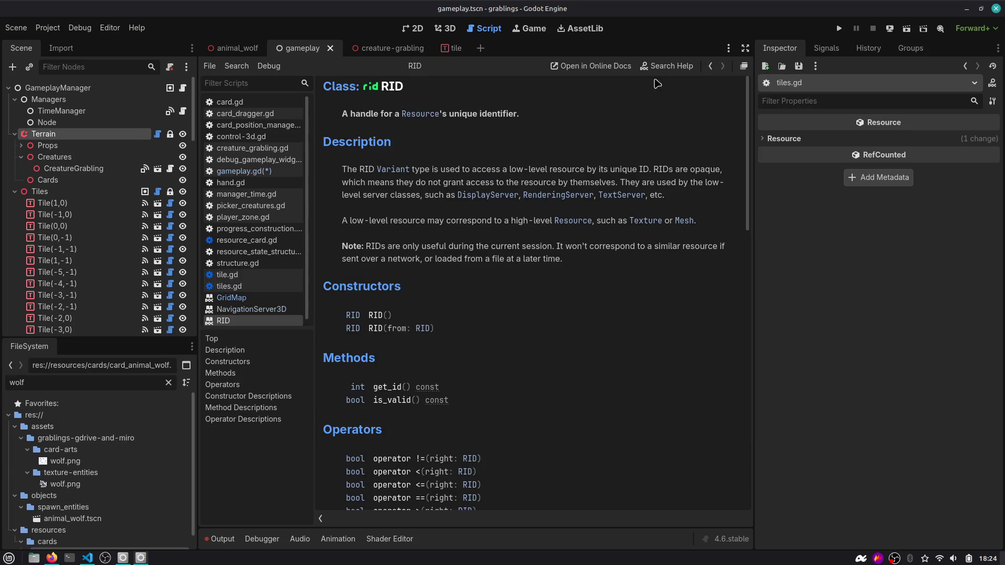
left_click(710, 65)
left_click(710, 65)
Move terrain.get_navigation_map() into map_get_random_point as its first argument, then view the scene in 3D.
key("shift+Home")
key("ctrl+x")
key("Down")
key("End")
key("Left")
key("ctrl+v")
type(",")
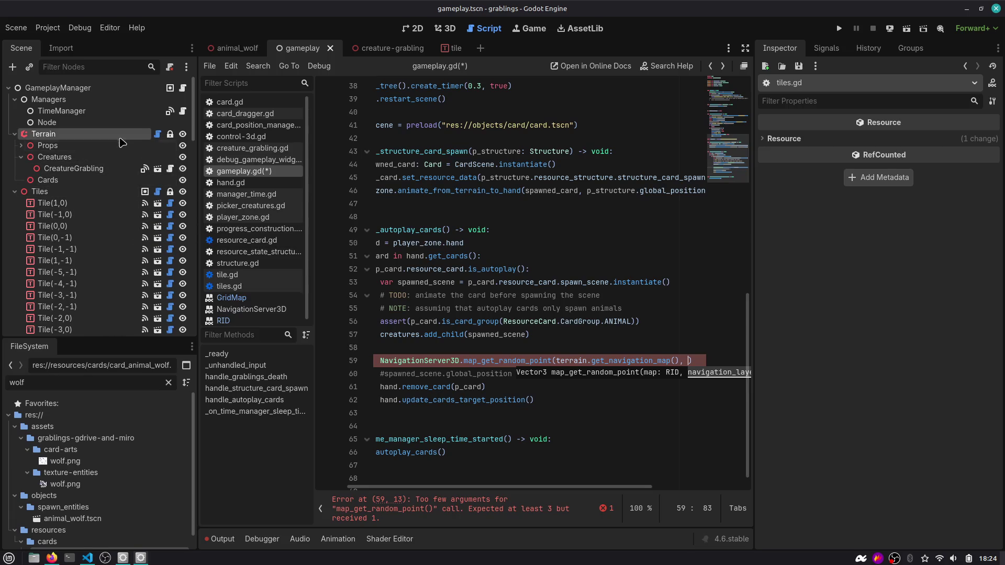
double_click(435, 360)
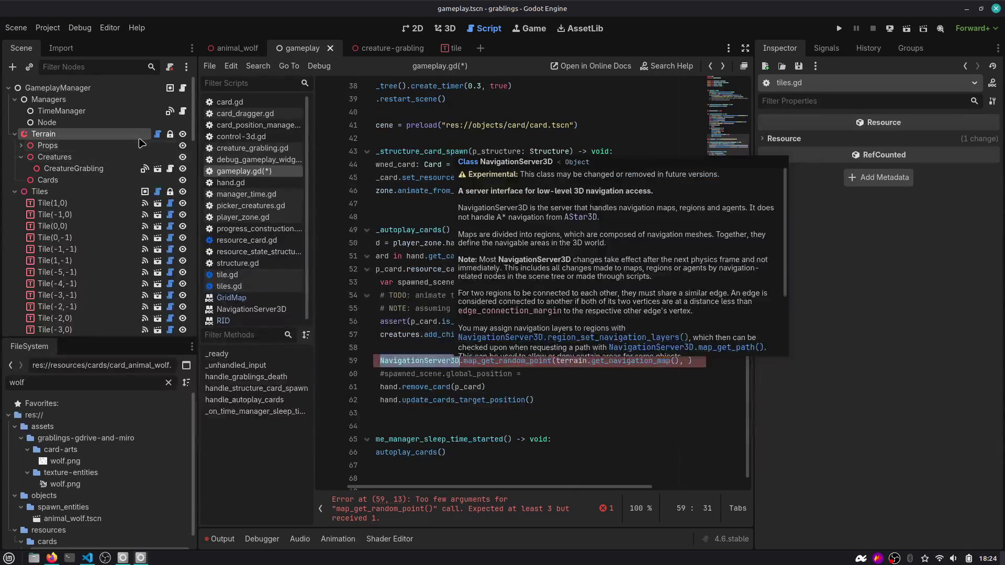
left_click(445, 28)
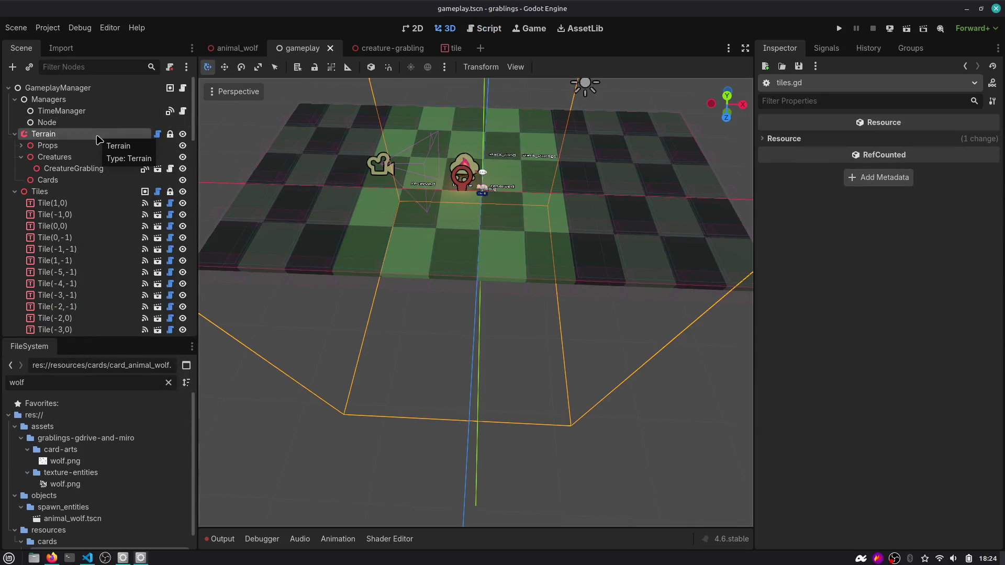
Check that the Terrain script extends GridMap, then open tile.tscn in the 3D editor.
left_click(826, 48)
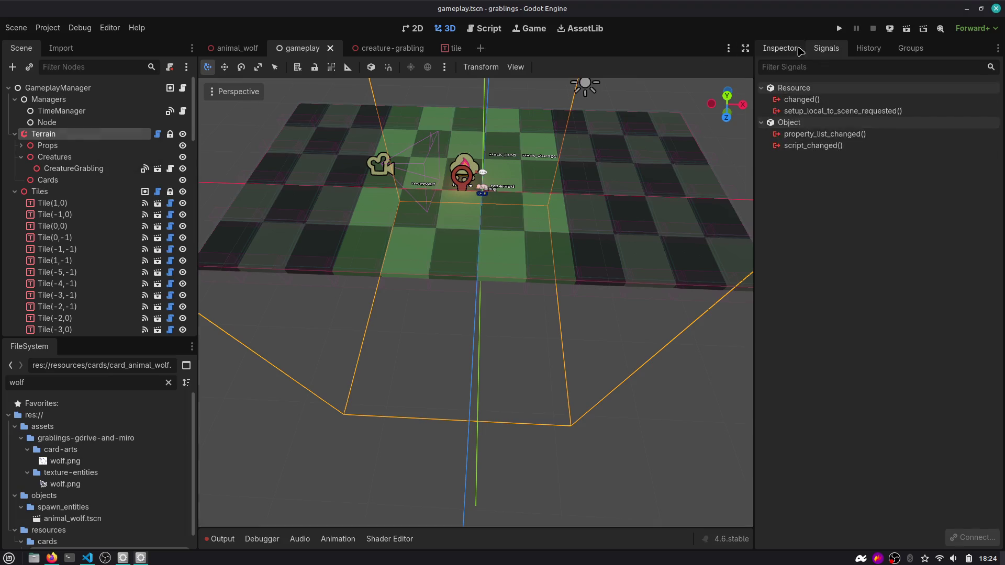
left_click(794, 49)
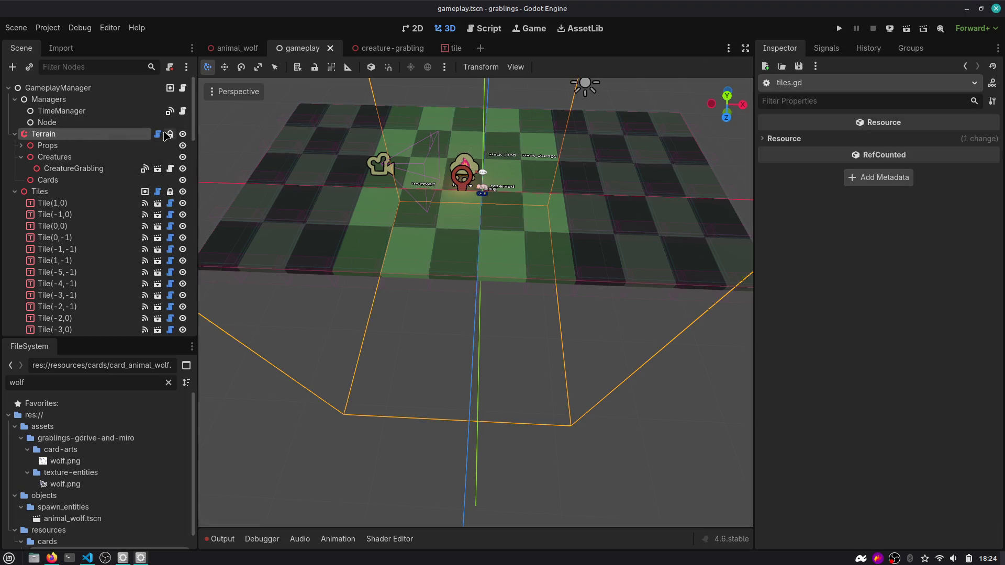
left_click(158, 134)
double_click(423, 99)
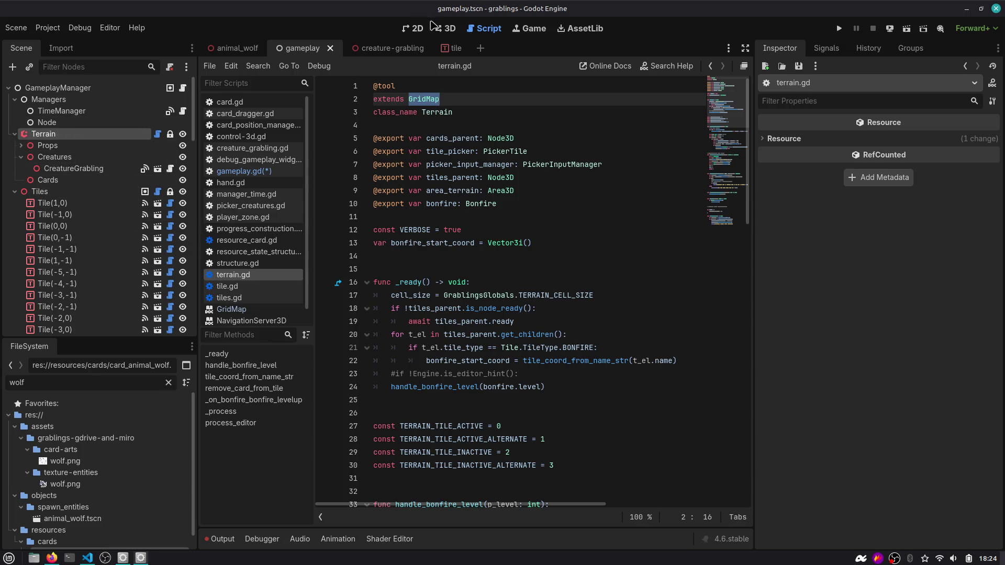
left_click(445, 28)
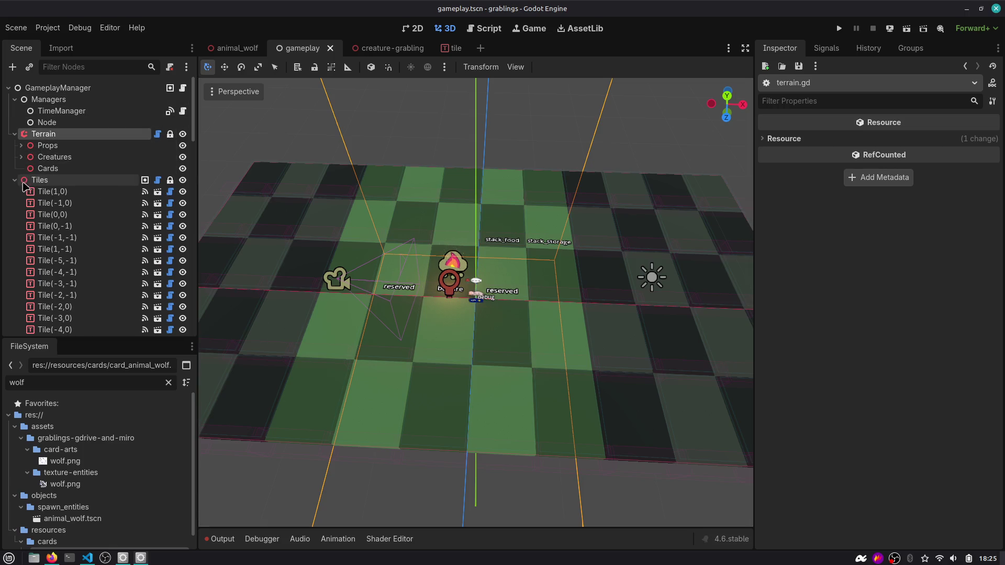
left_click(158, 192)
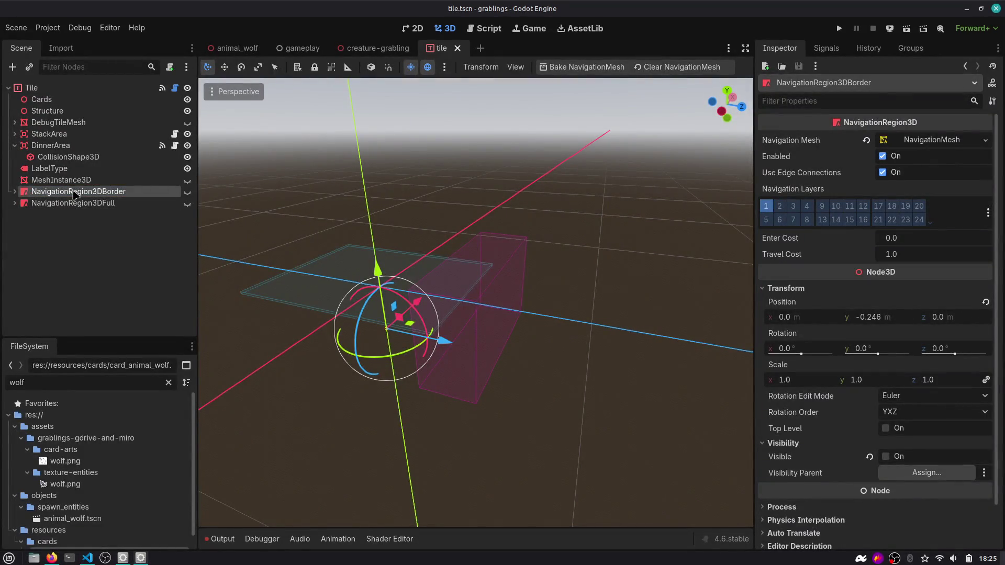
Select NavigationRegion3DFull and read the NavigationRegion3D class documentation.
left_click(63, 203)
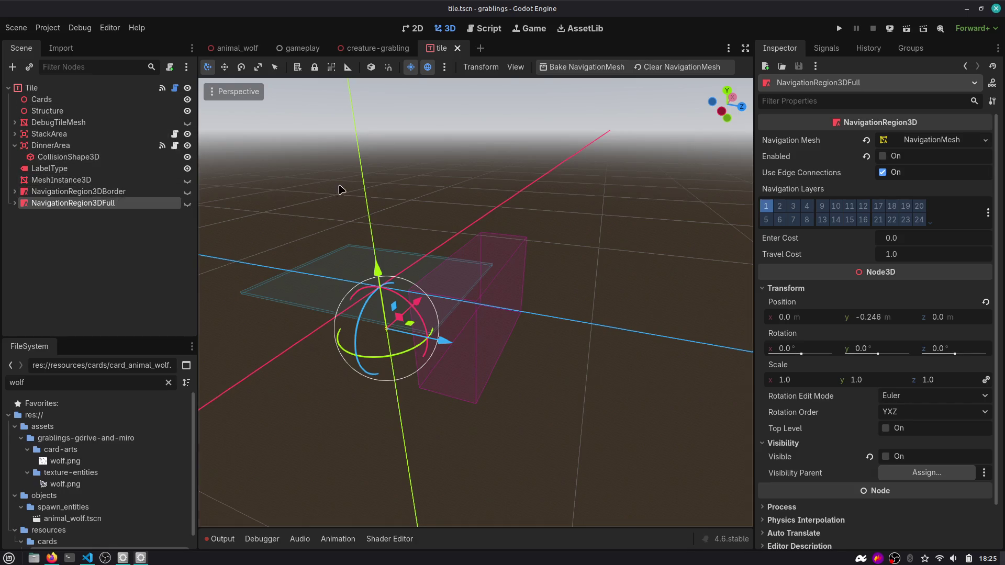
key("F1")
type("Navigation")
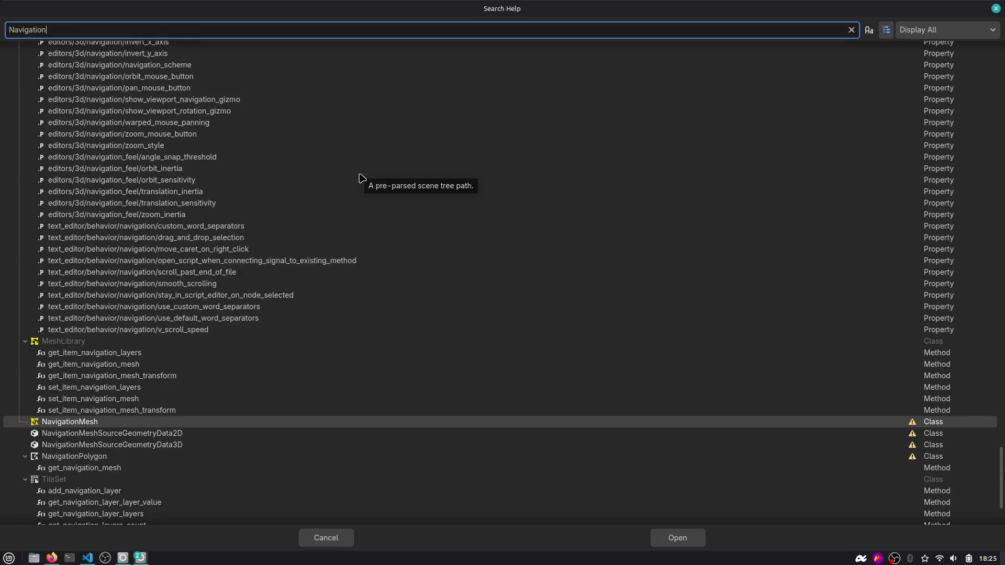
type("Region3D")
key("Return")
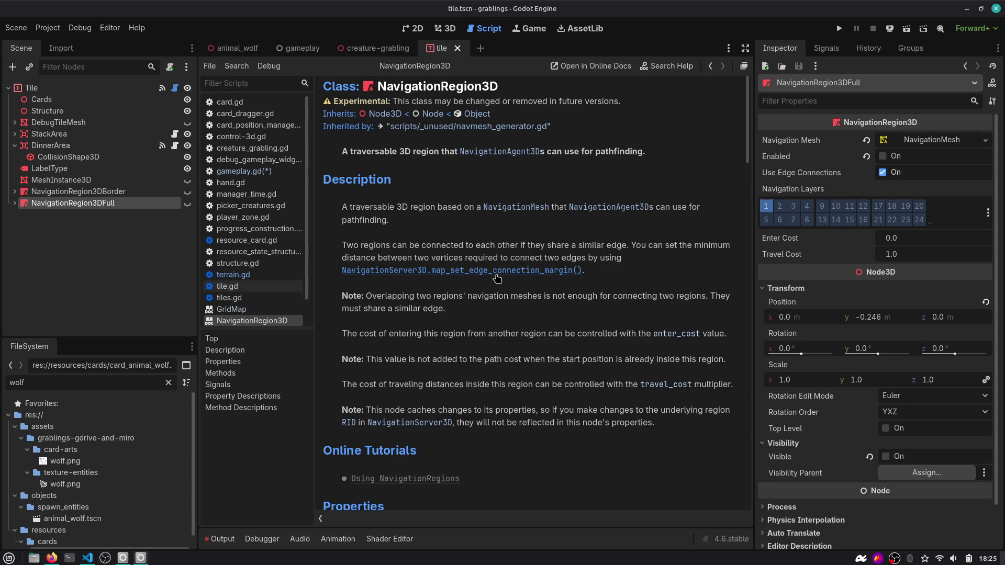
scroll(487, 272, "down", 3)
Search the docs for get_rid, then open a new Firefox tab.
key("F1")
type("get_rid")
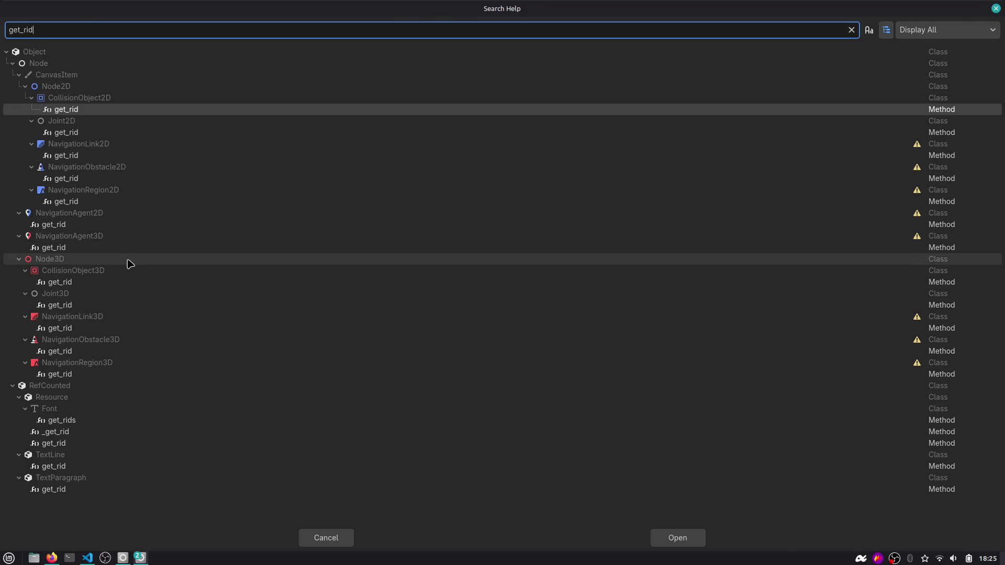
key("Escape")
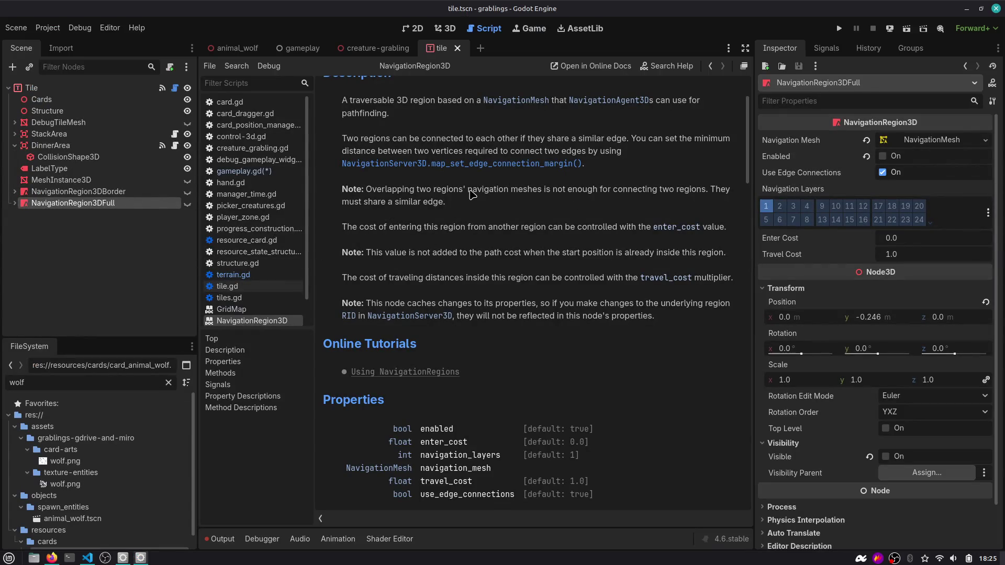
key("alt+Tab")
key("ctrl+t")
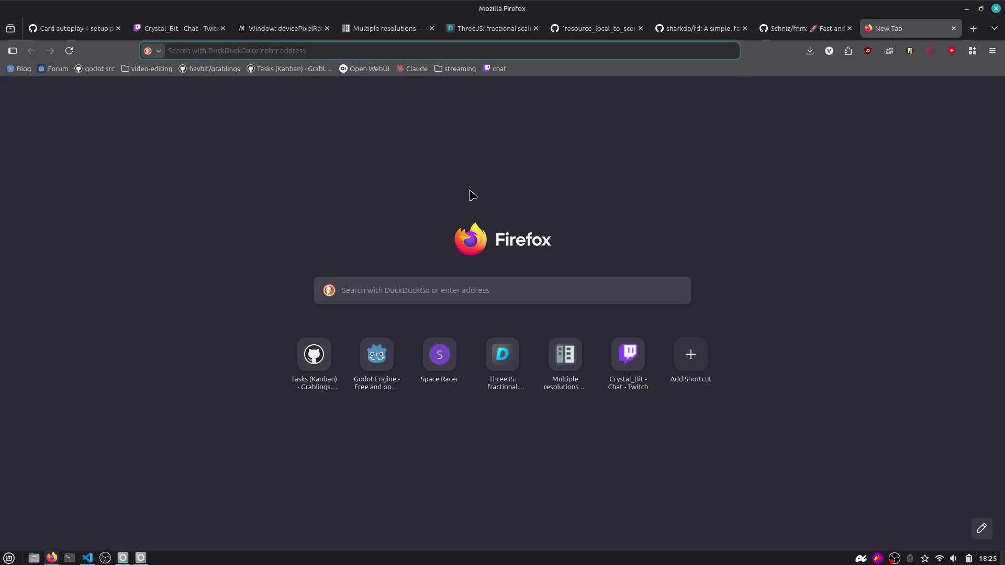
Search the web for 'godot engine 4 get map resource id'.
type("godo5 engine")
key("Left")
key("Left")
key("Left")
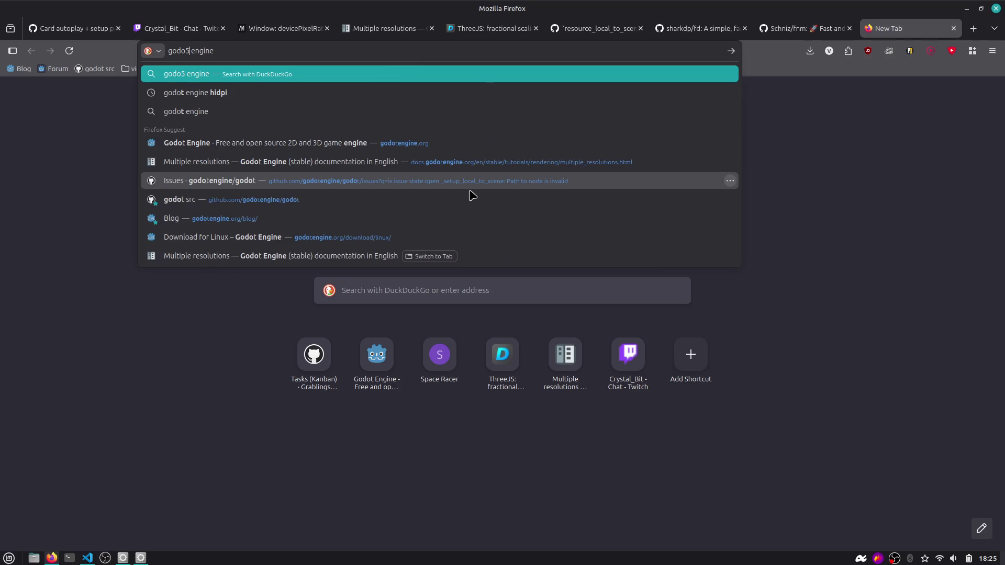
key("BackSpace")
type("t")
key("End")
type("4 g")
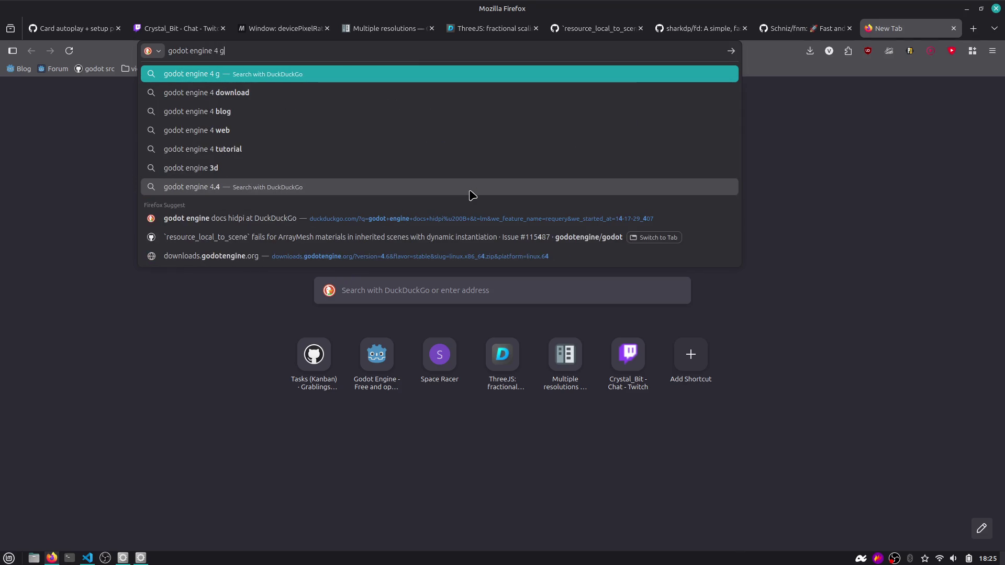
type("et ")
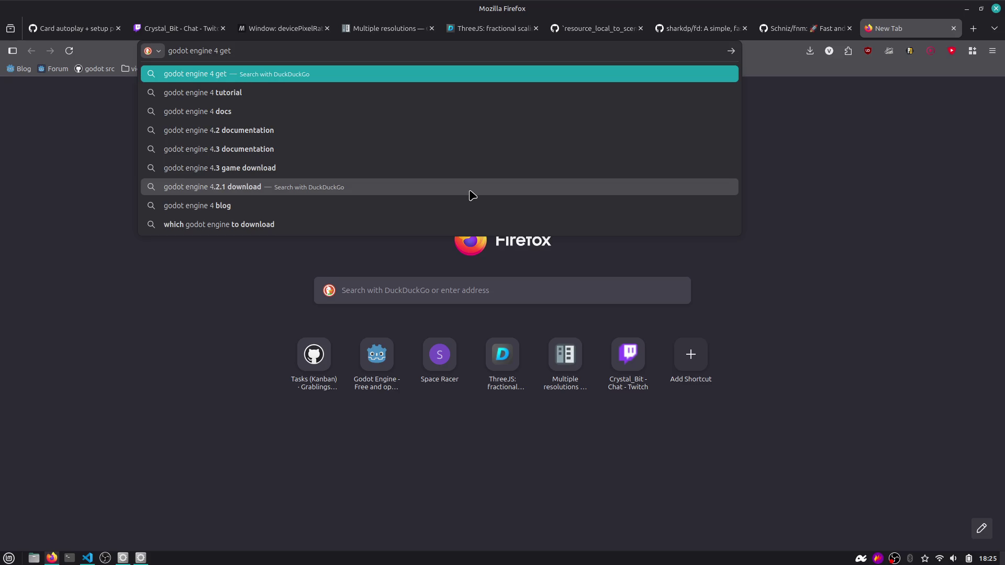
type("map resource id")
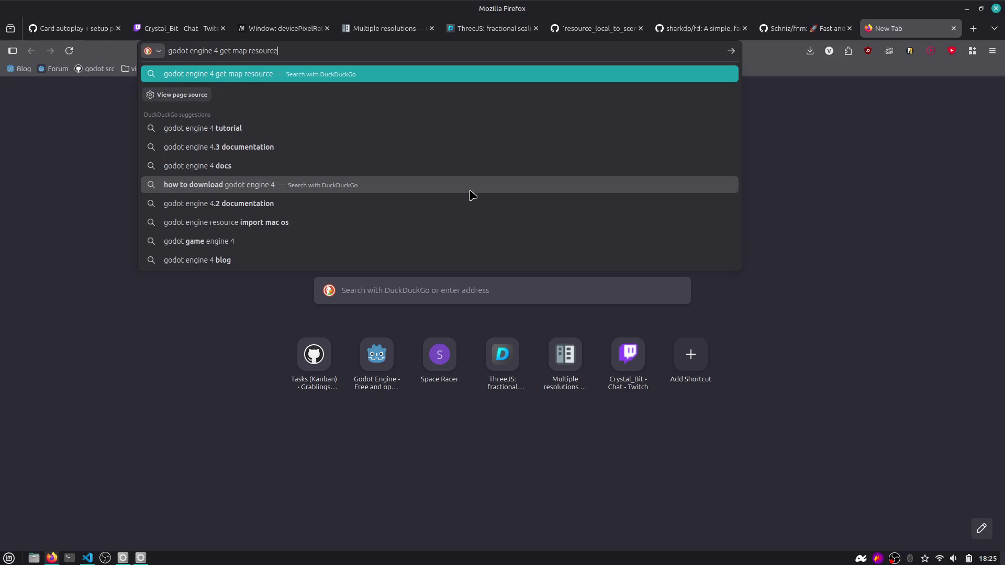
key("Return")
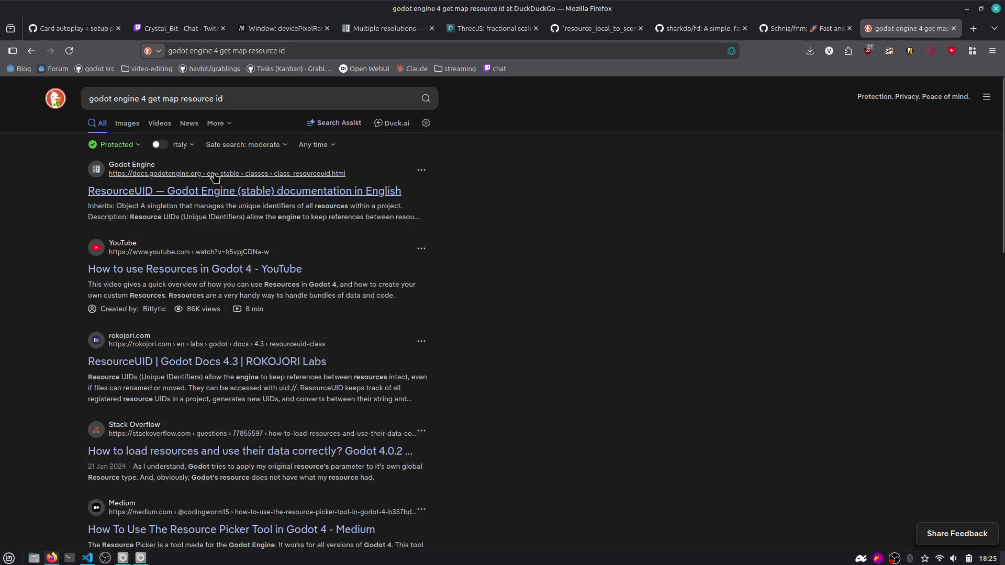
Open the ResourceUID documentation result, skim it, and switch back to Godot Engine.
left_click(260, 198)
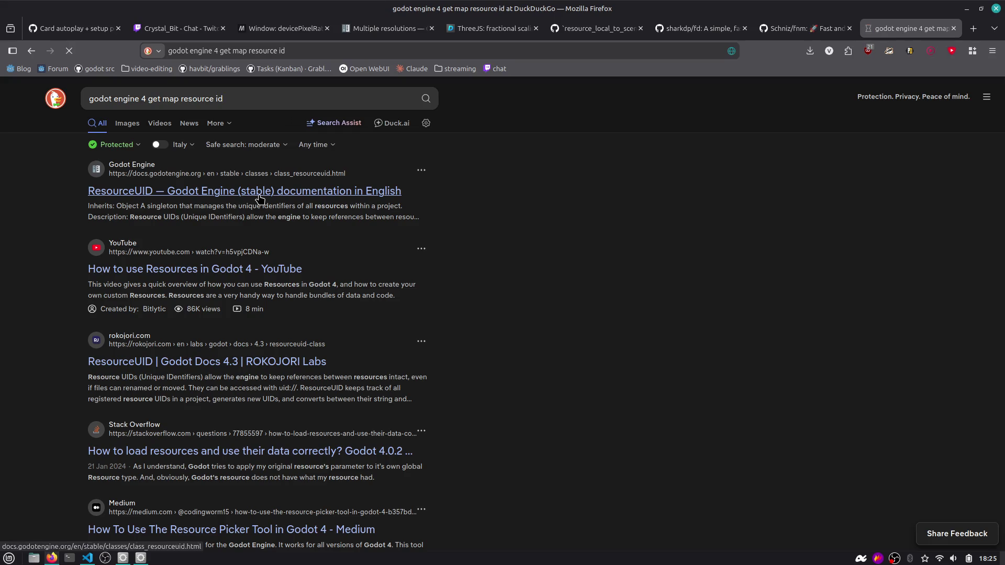
scroll(452, 226, "down", 4)
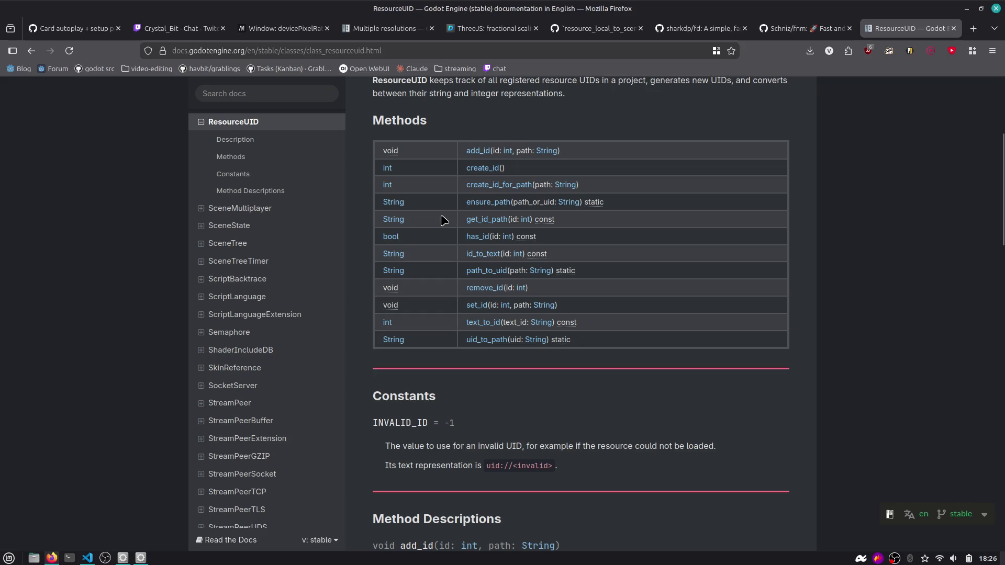
scroll(444, 219, "up", 4)
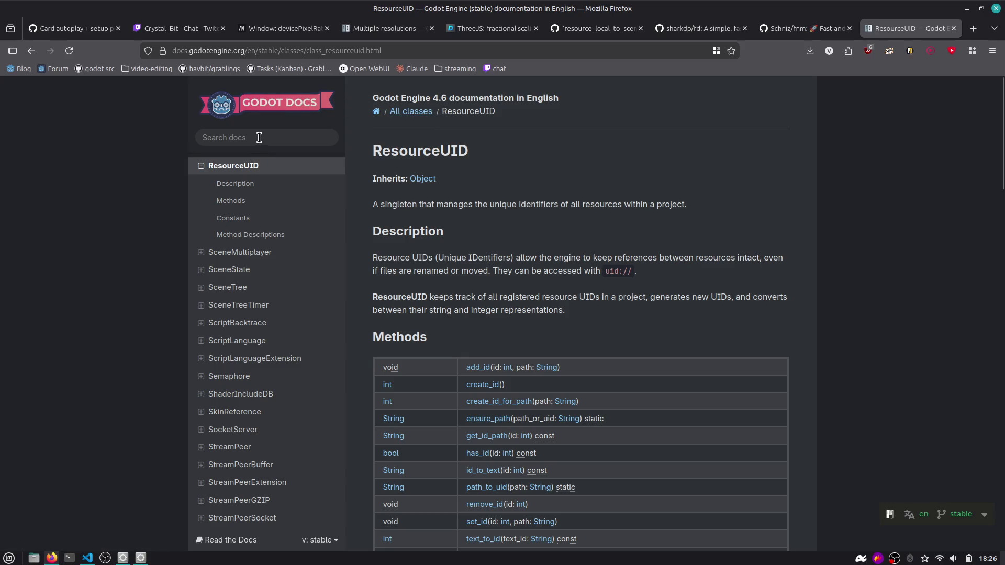
key("alt+Tab")
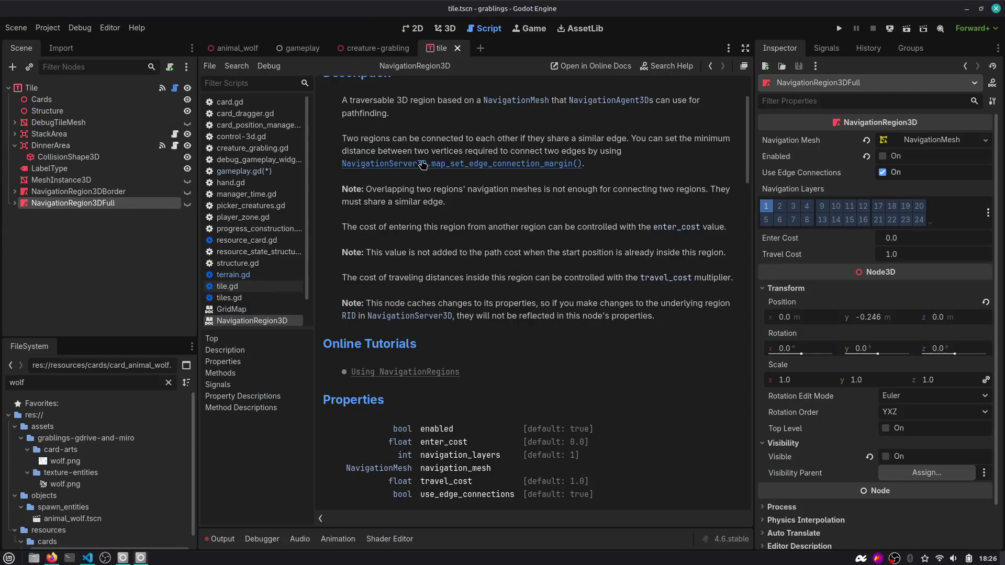
Return to the NavigationServer3D help page and jump to its Description and Methods sections.
left_click(421, 163)
left_click(262, 320)
scroll(262, 314, "down", 1)
left_click(251, 305)
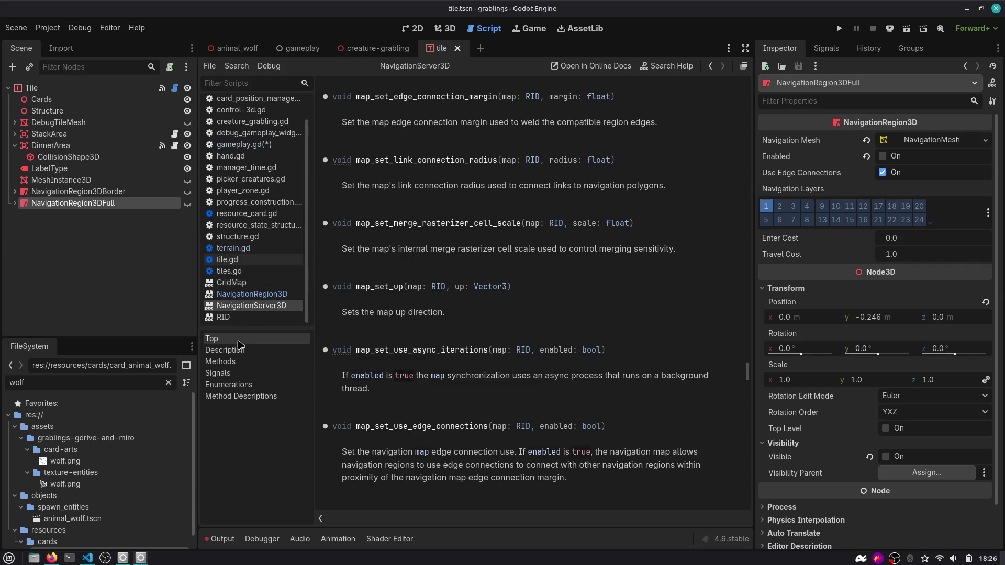
left_click(220, 350)
left_click(220, 361)
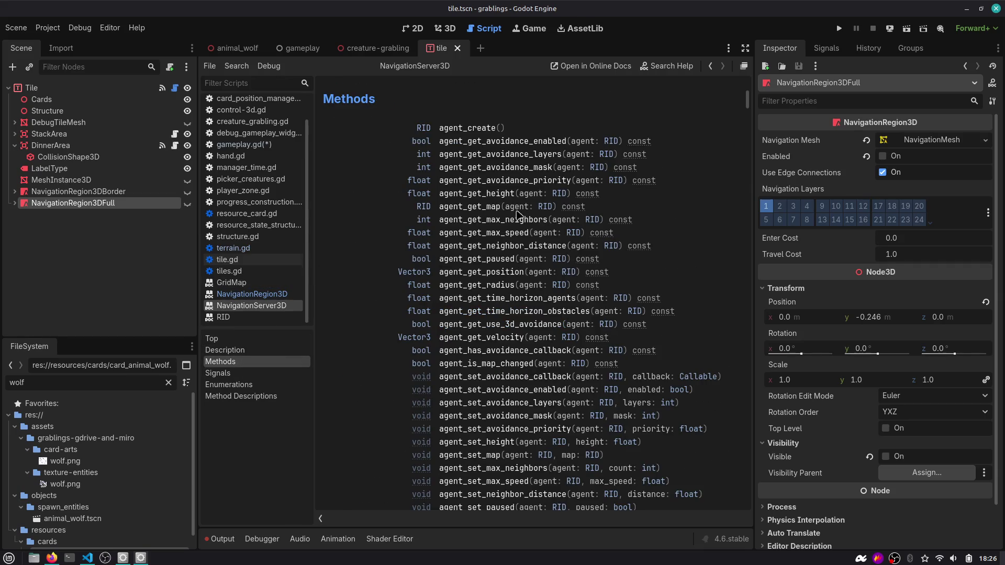
Read through the NavigationServer3D reference, selecting part of the map_changed signal description.
scroll(466, 296, "down", 5)
scroll(466, 296, "down", 4)
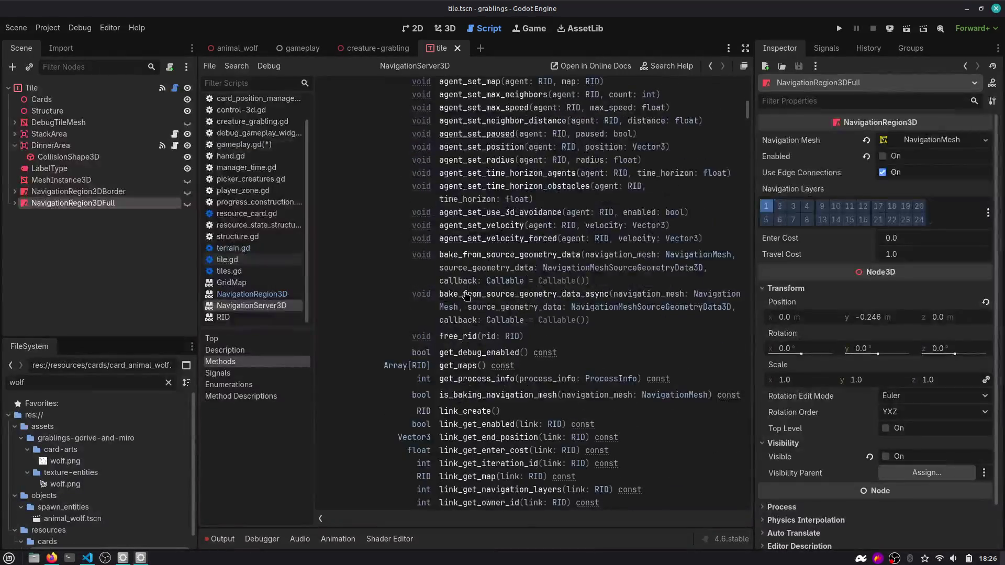
scroll(465, 296, "down", 3)
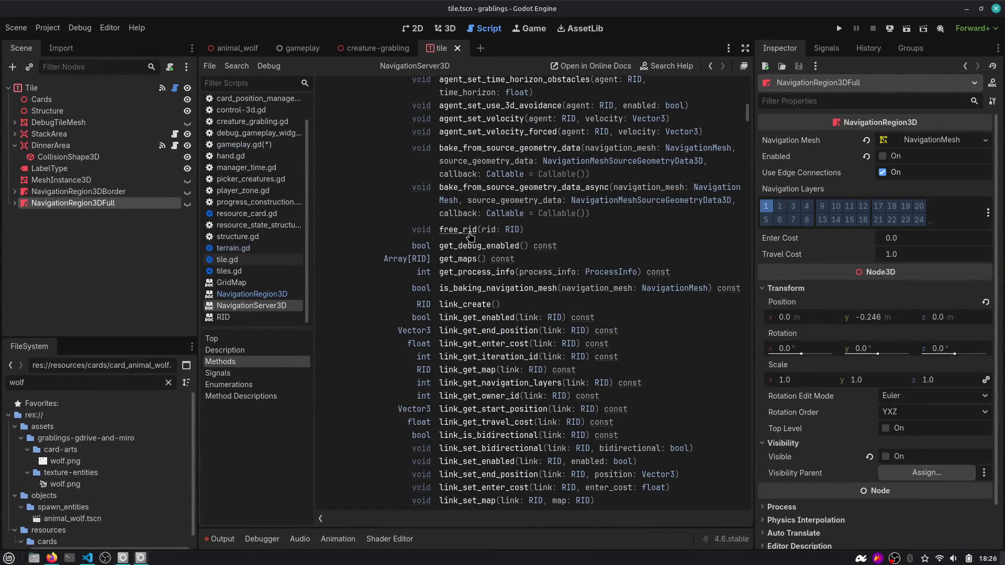
scroll(466, 273, "down", 6)
scroll(461, 308, "down", 2)
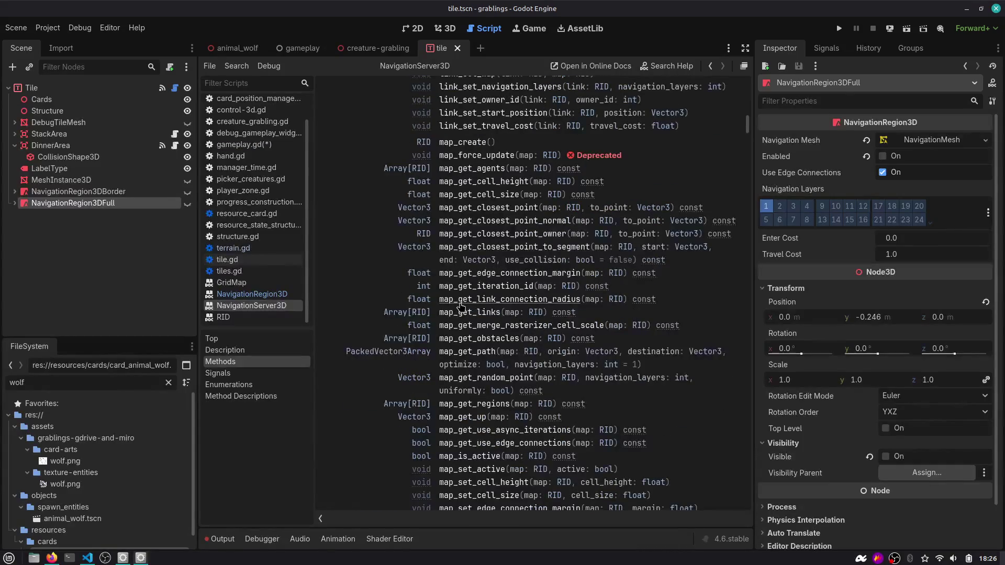
scroll(460, 306, "down", 3)
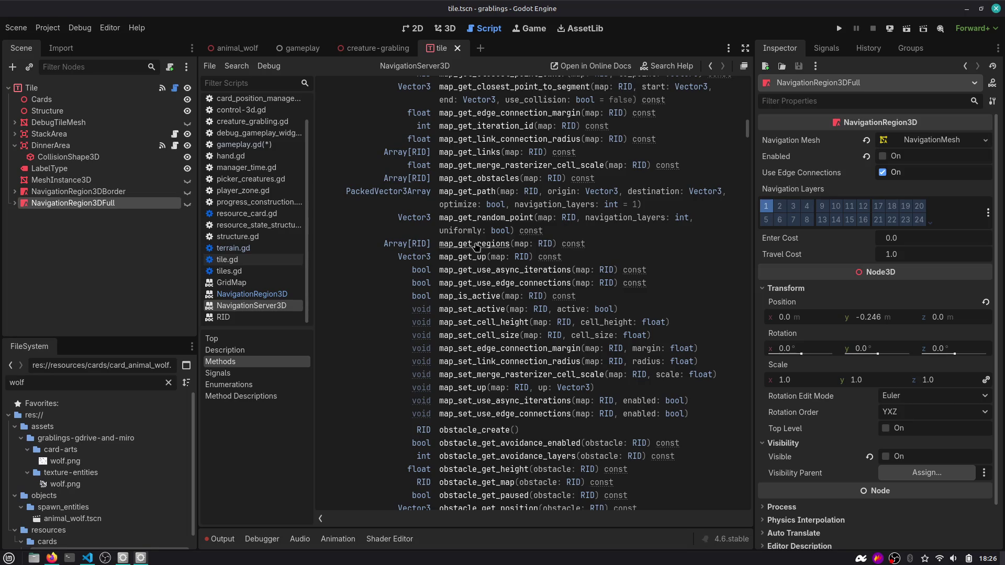
scroll(480, 167, "up", 2)
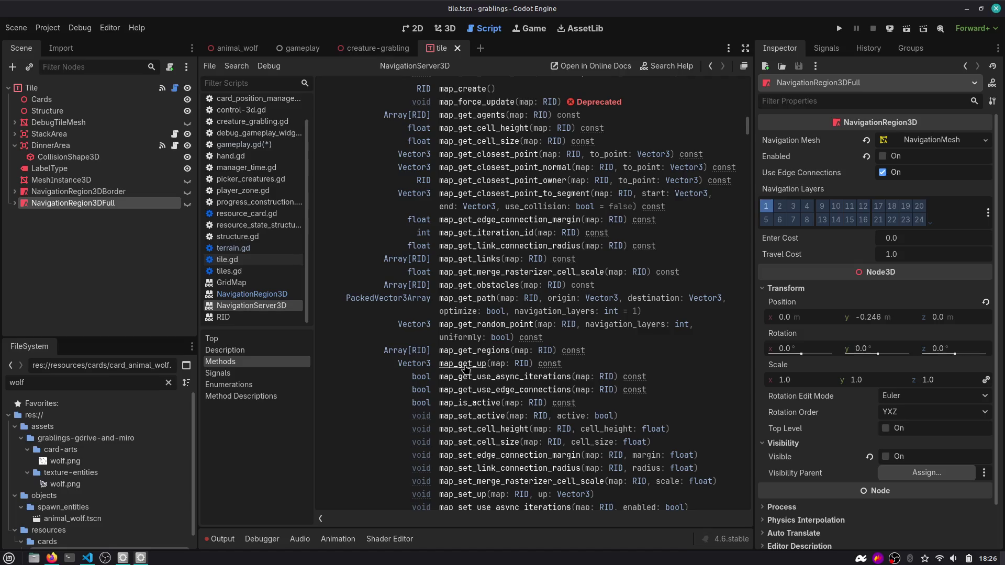
scroll(465, 370, "up", 1)
scroll(451, 153, "up", 4)
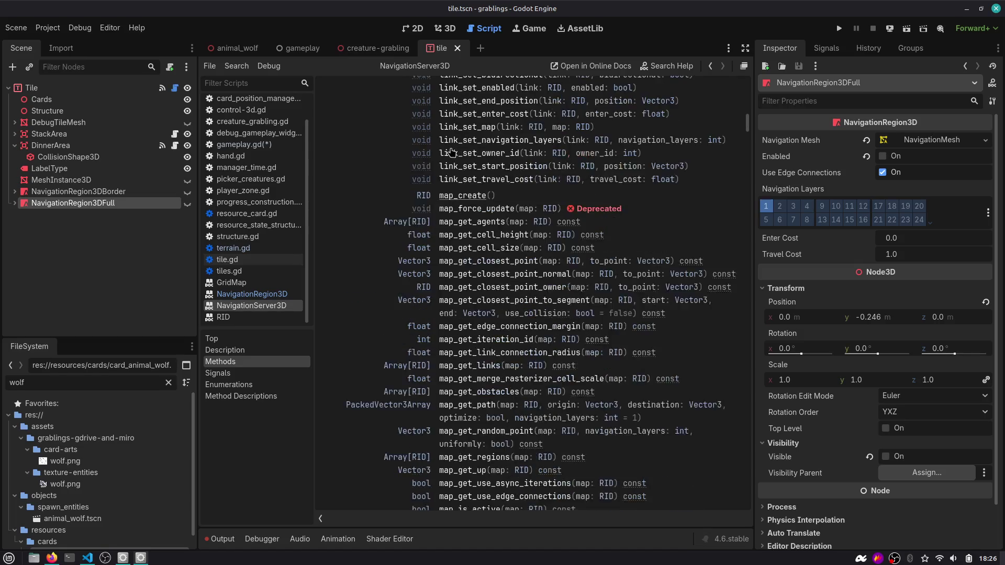
scroll(451, 152, "up", 2)
scroll(463, 191, "down", 4)
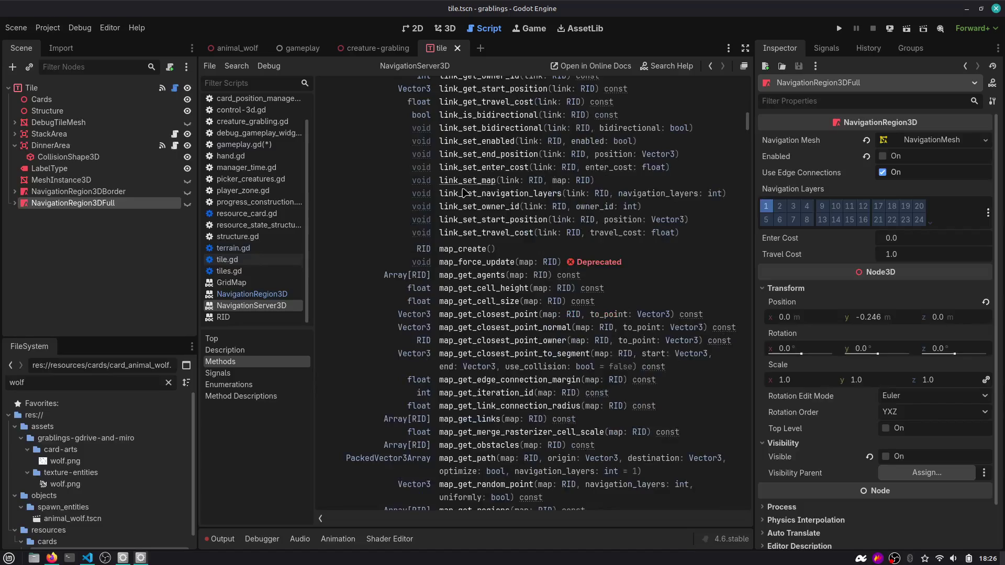
scroll(464, 299, "down", 6)
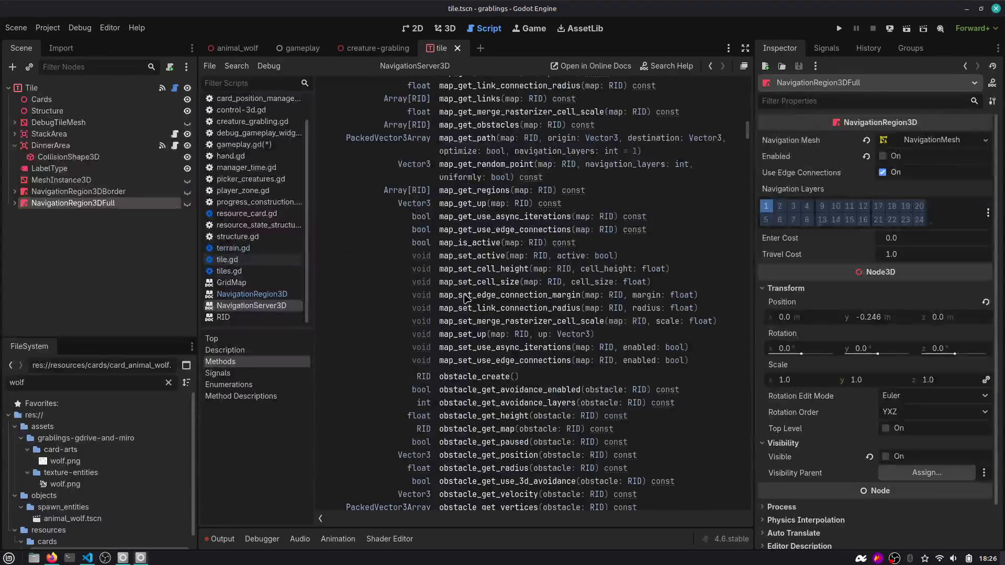
scroll(464, 303, "down", 8)
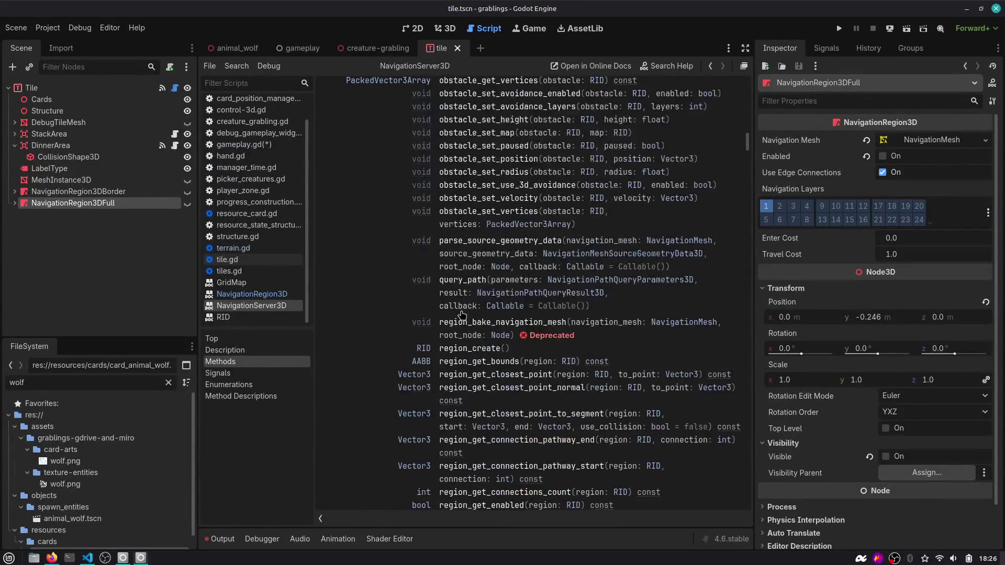
scroll(462, 317, "down", 3)
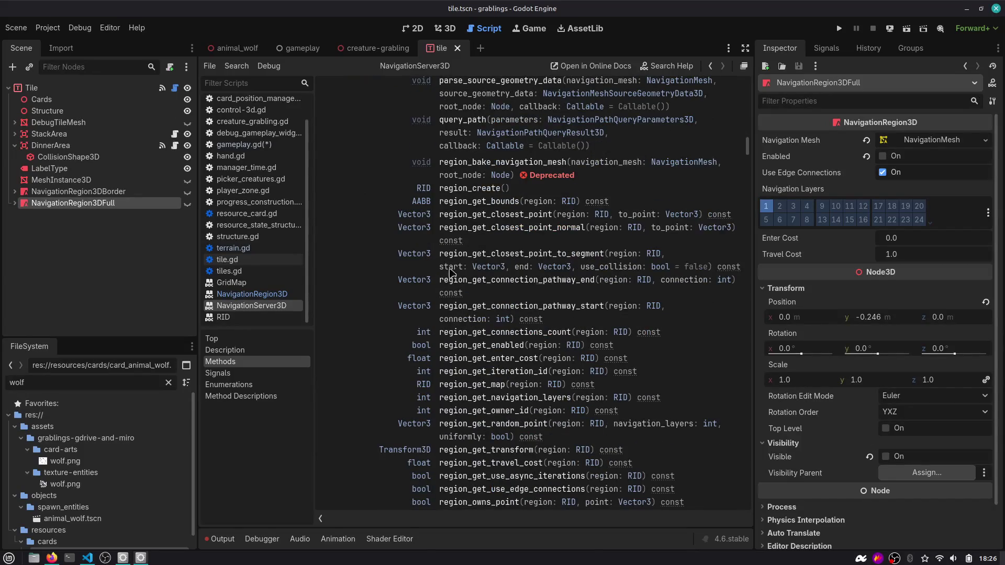
scroll(465, 209, "down", 7)
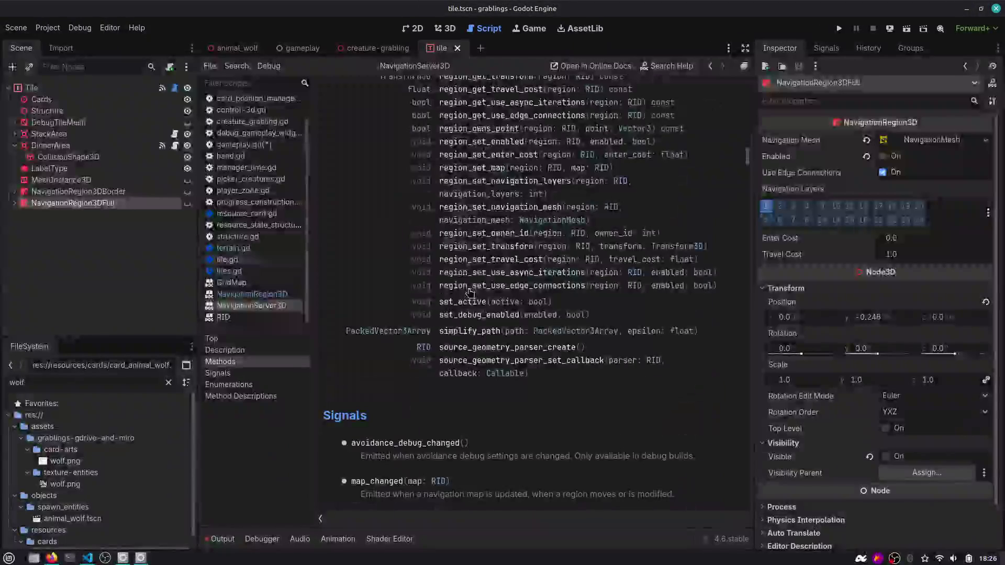
scroll(478, 325, "down", 3)
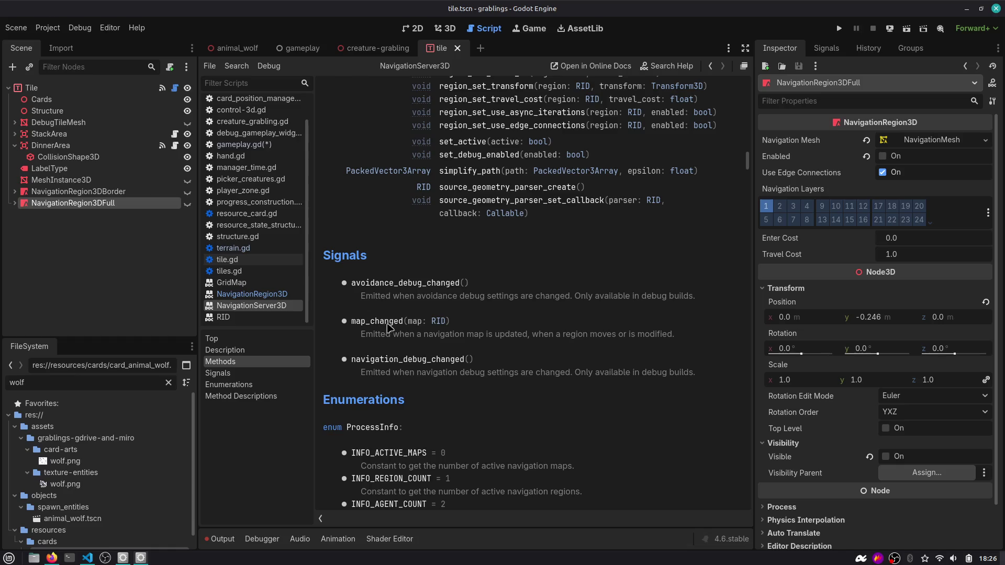
left_click_drag(401, 335, 685, 335)
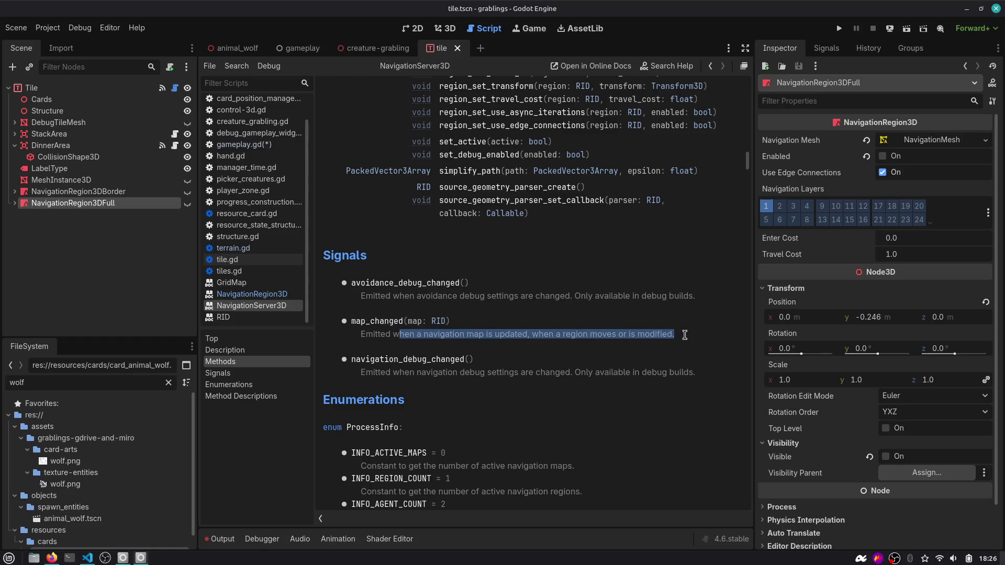
scroll(687, 340, "down", 8)
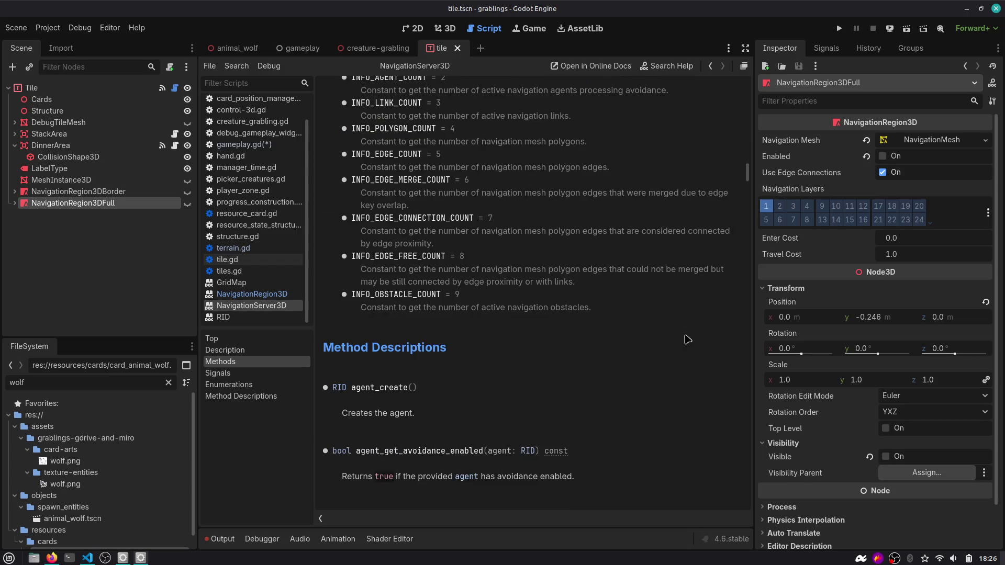
scroll(580, 334, "down", 2)
scroll(412, 325, "down", 16)
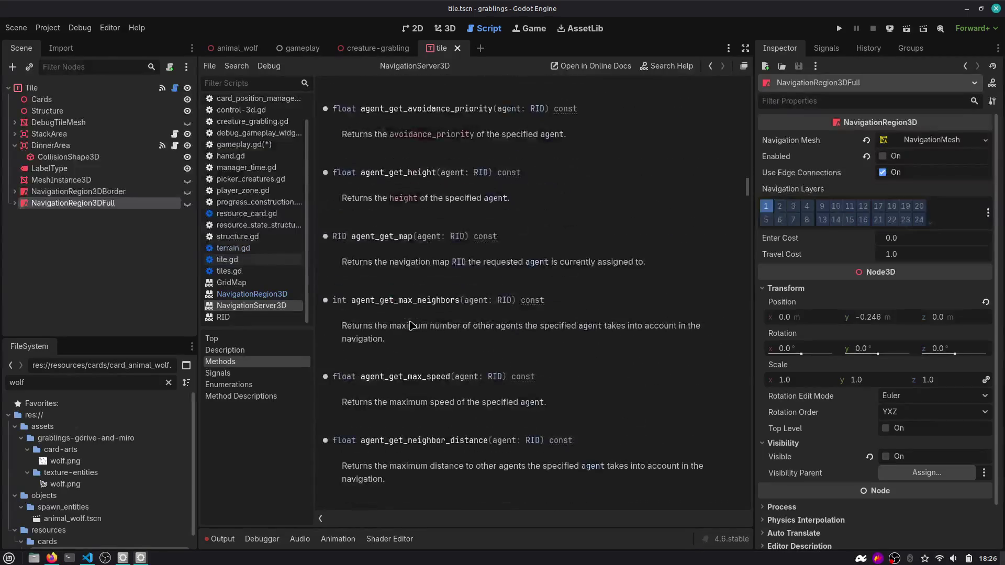
Find the get_maps method description, select its name, and bring up gameplay.gd's script options.
left_click(246, 362)
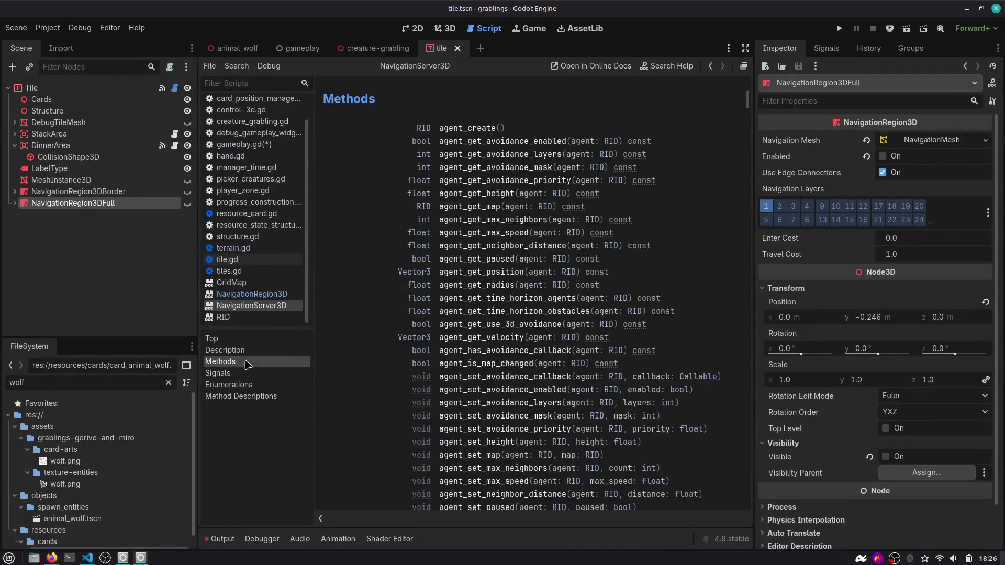
left_click(245, 373)
left_click(245, 385)
left_click(243, 396)
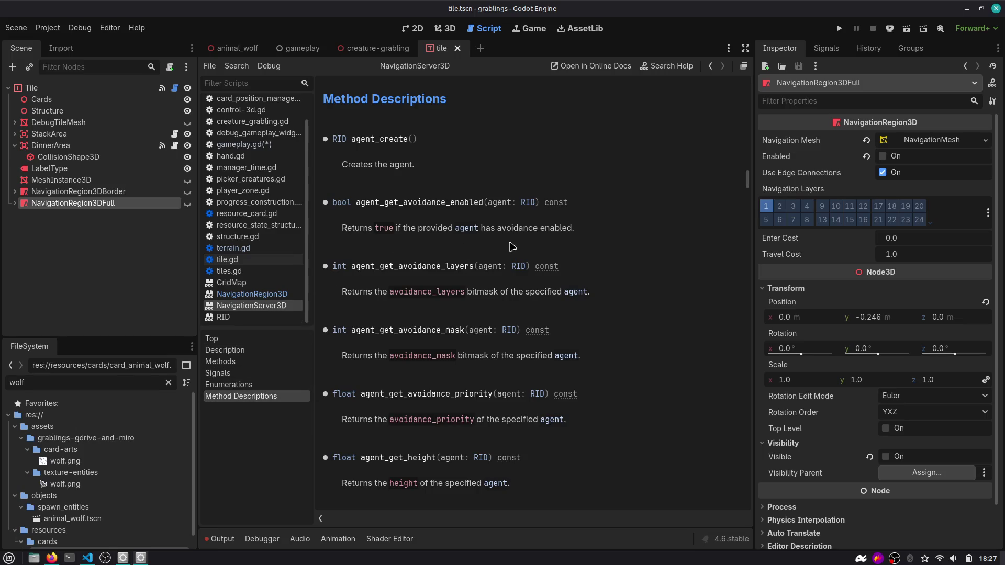
left_click(245, 373)
left_click(245, 362)
scroll(460, 265, "down", 5)
scroll(460, 265, "down", 10)
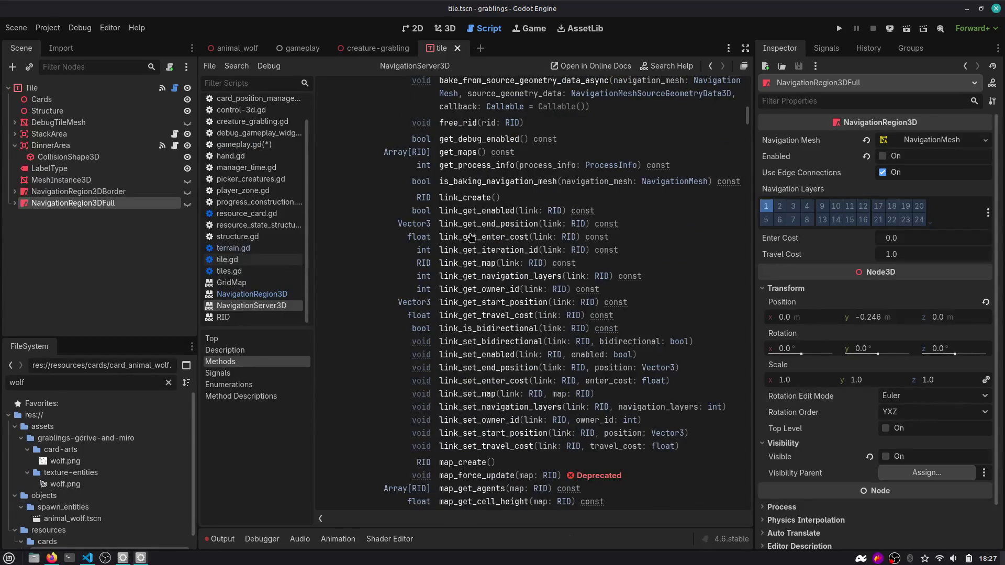
left_click(453, 152)
double_click(403, 97)
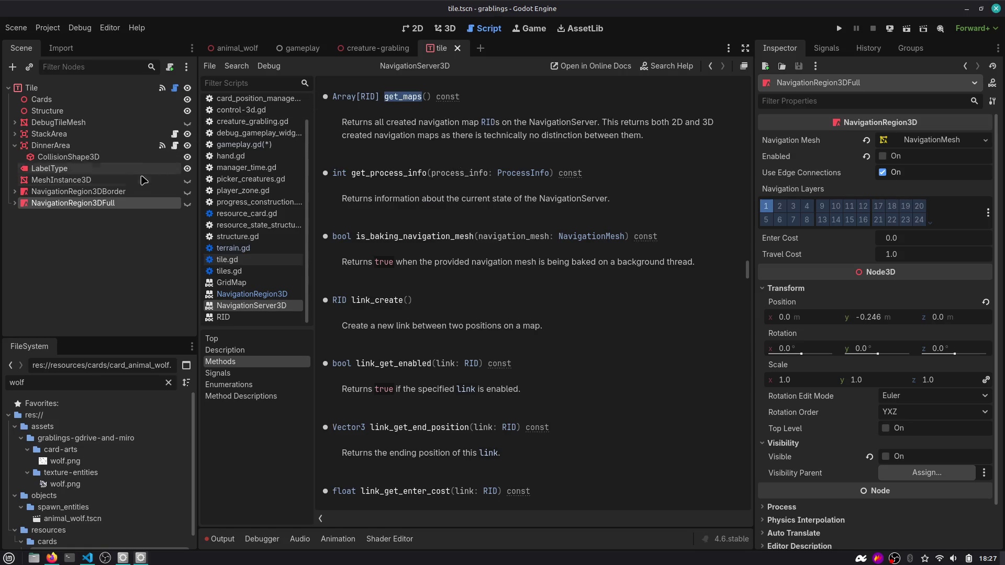
right_click(270, 144)
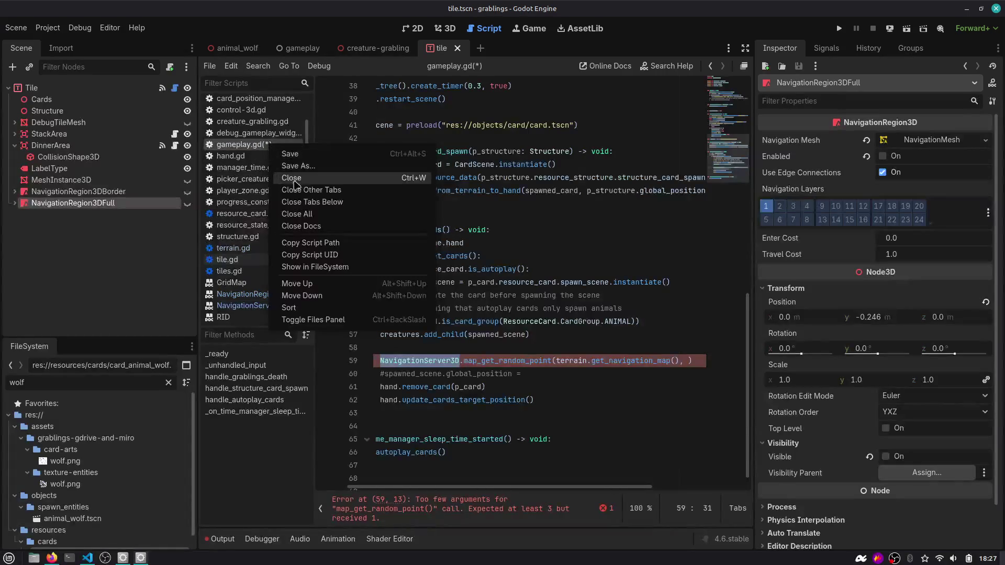
Close other tabs and add var available_maps = NavigationServer3D.get_maps() plus print(available_maps).
left_click(309, 194)
left_click(455, 350)
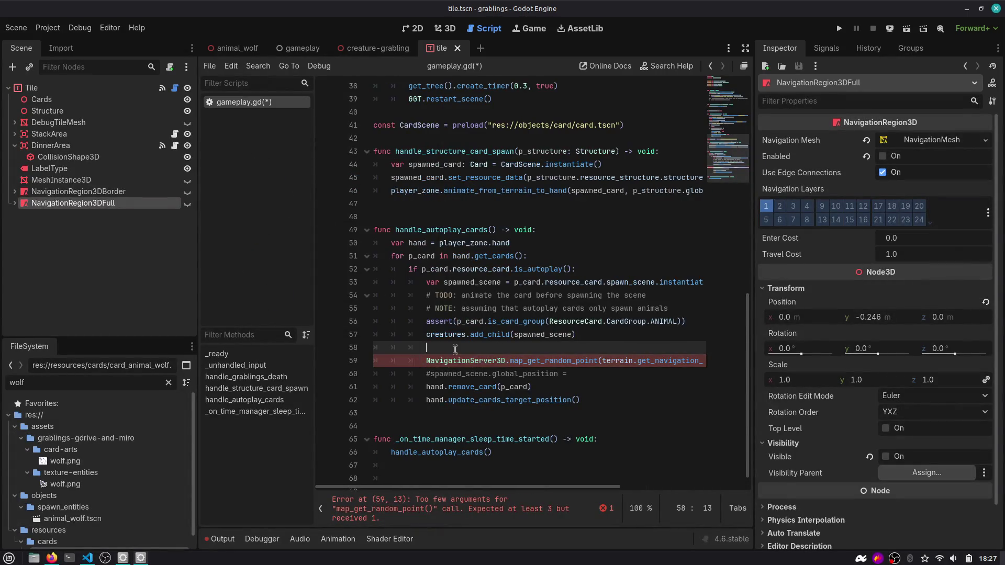
type("Navi")
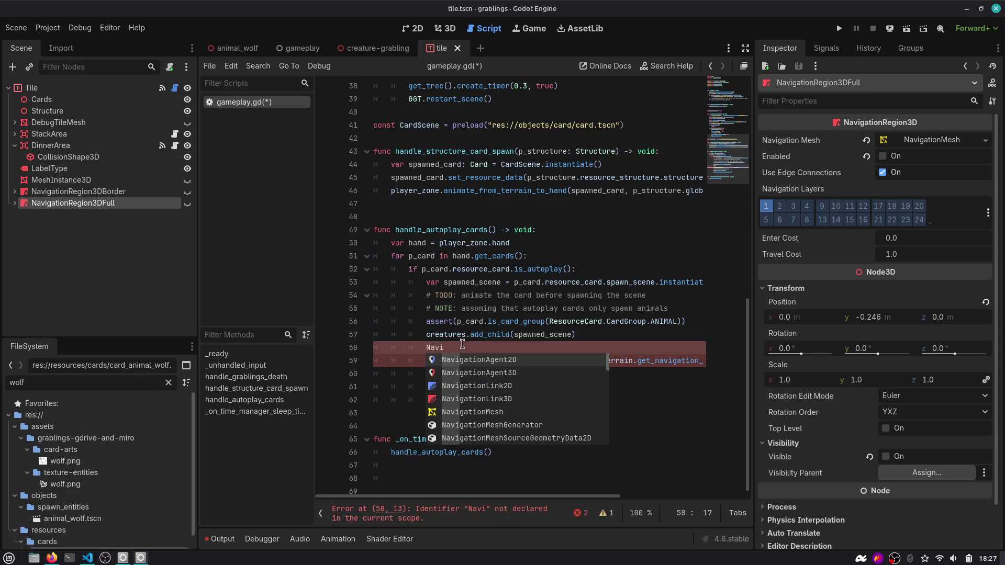
type("gationSer")
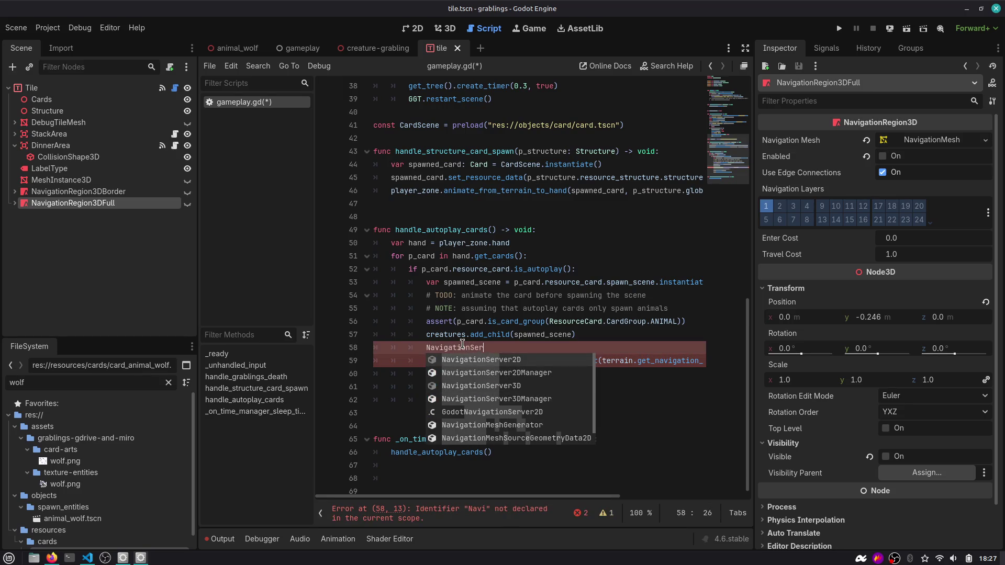
type("ver3D.get_maps()")
key("Home")
type("var available_maps =")
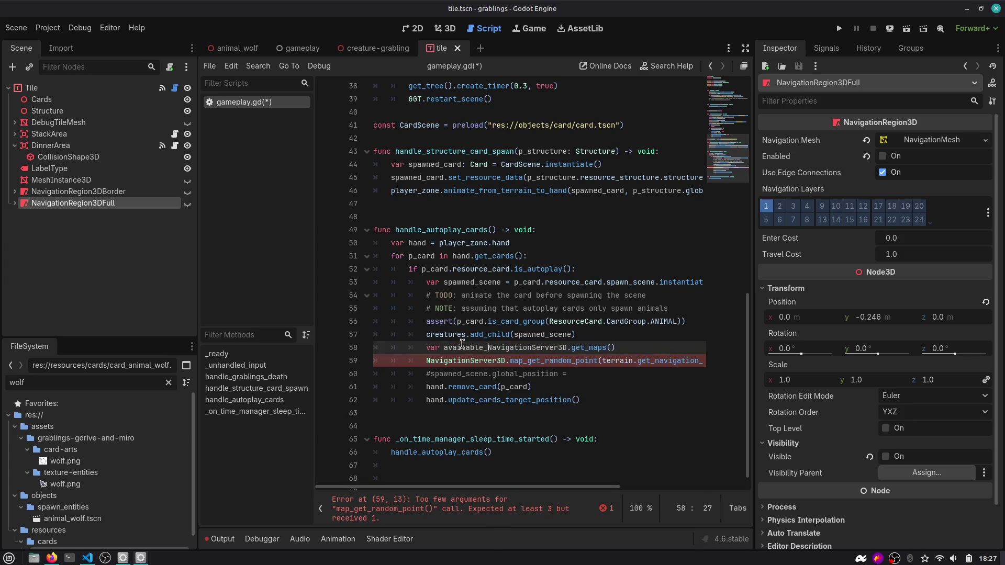
key("End")
key("Return")
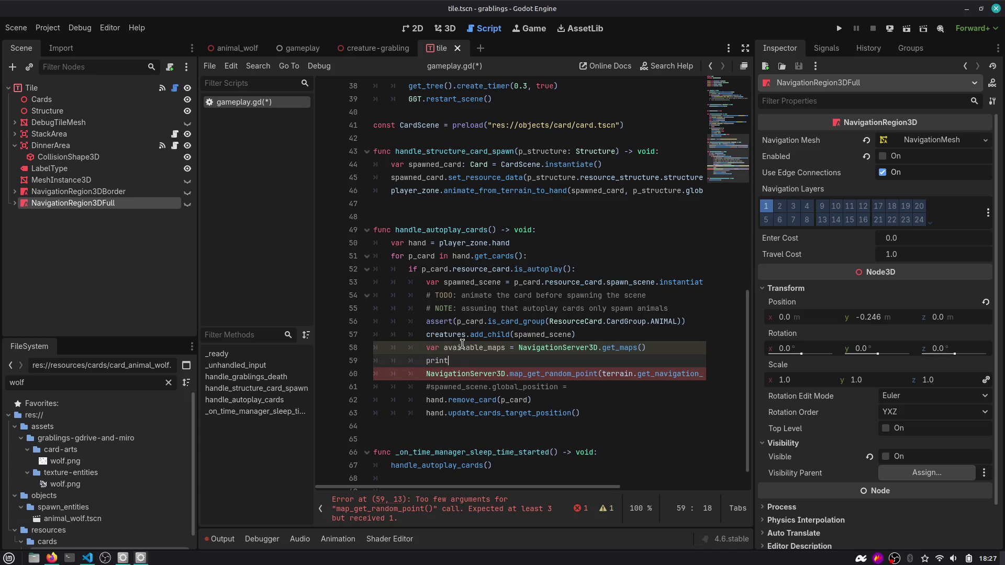
key("Return")
type(")")
Comment out the map_get_random_point line, save, and copy the print line for a new _process function.
key("Down")
key("End")
key("ctrl+k")
key("ctrl+s")
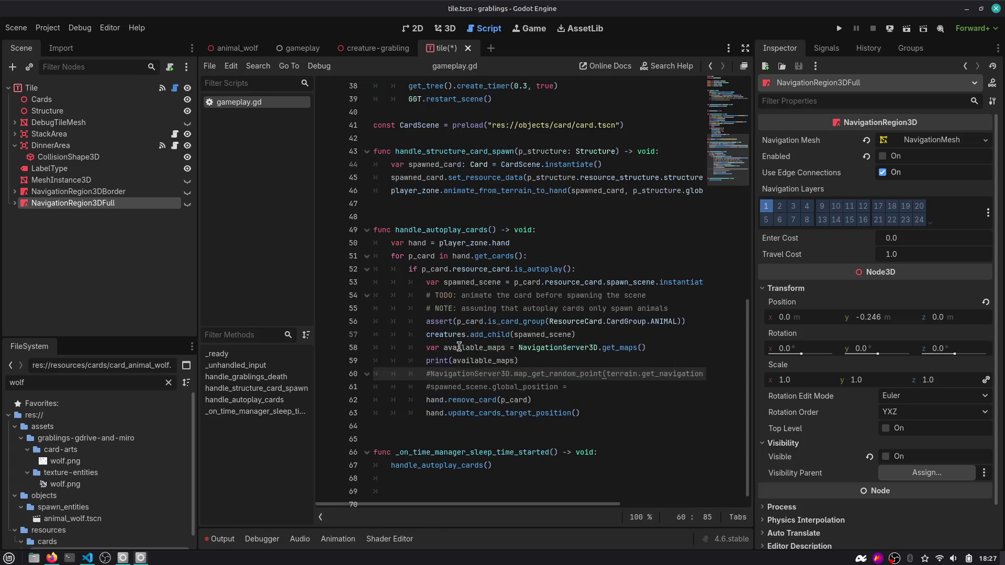
left_click(527, 357)
key("shift+Home")
key("ctrl+c")
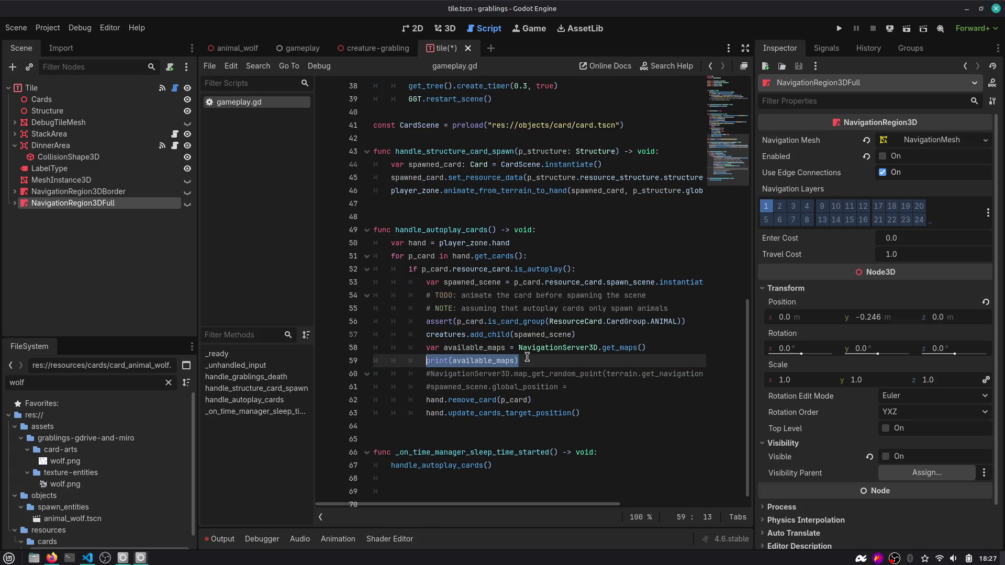
key("Down")
key("Down")
key("Down")
key("Return")
key("Return")
type("fu")
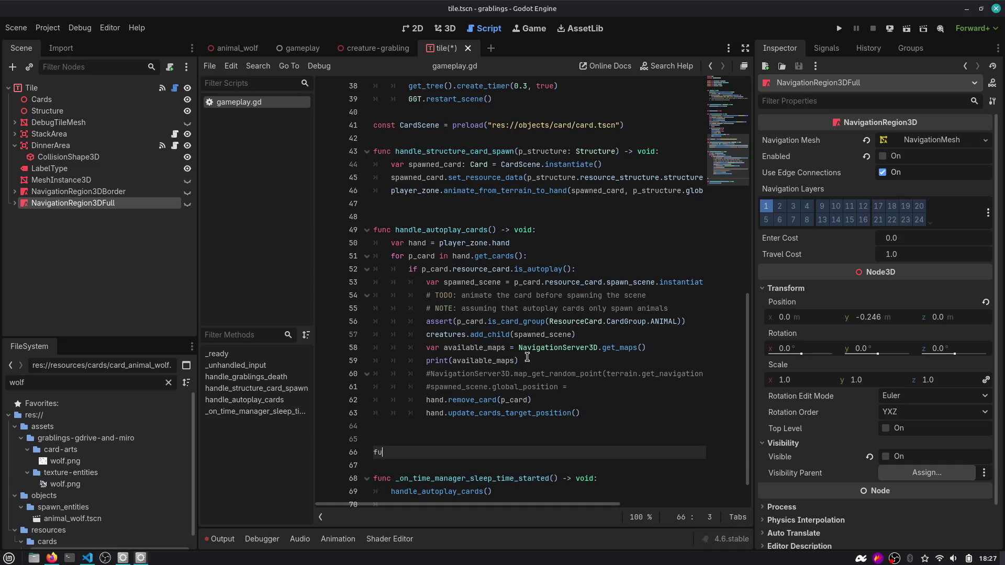
type("nc _process(delta: float) -> void:")
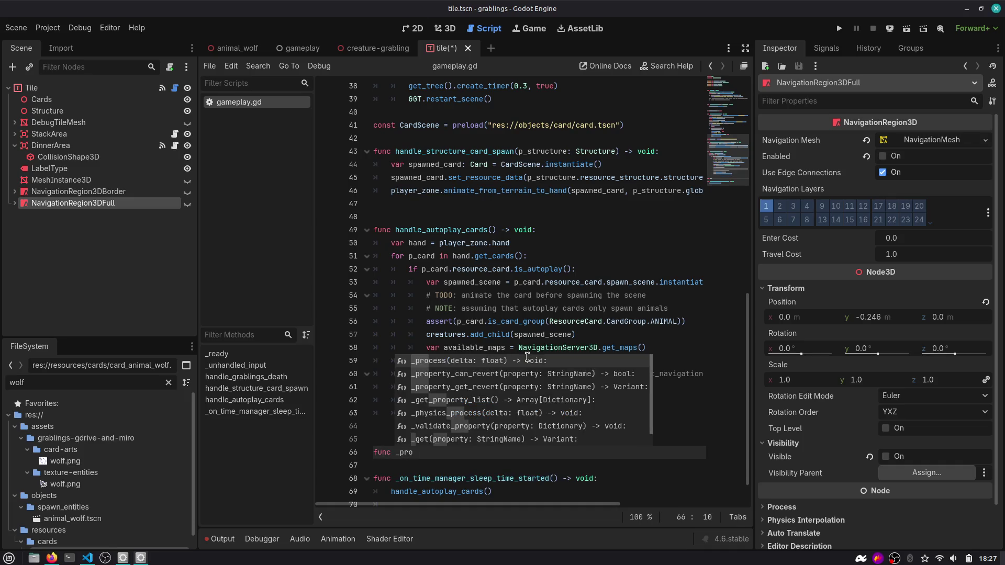
Fill _process(delta) with the available_maps get_maps() declaration and print(available_maps), then save.
key("Return")
key("Return")
key("ctrl+v")
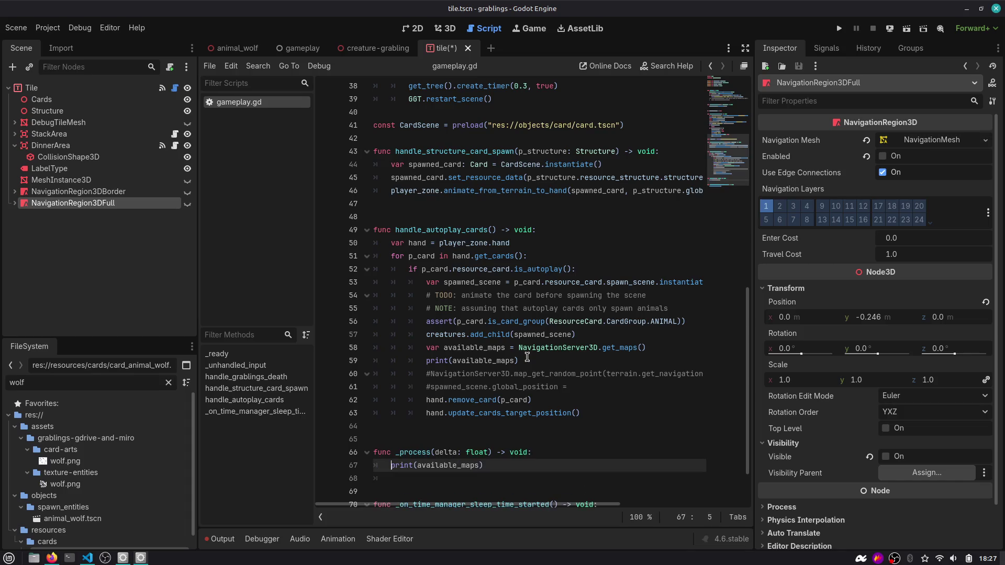
key("Up")
key("Up")
key("Up")
key("Down")
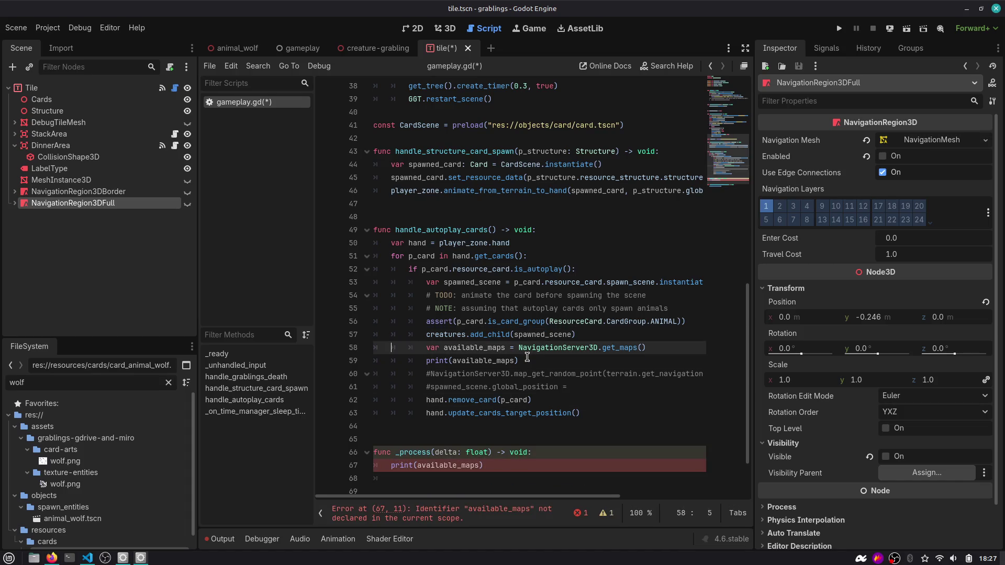
key("Down")
key("Down")
key("Down")
key("Up")
key("Up")
key("End")
key("Return")
type("var available_maps = NavigationServer3D.get_maps()")
key("ctrl+s")
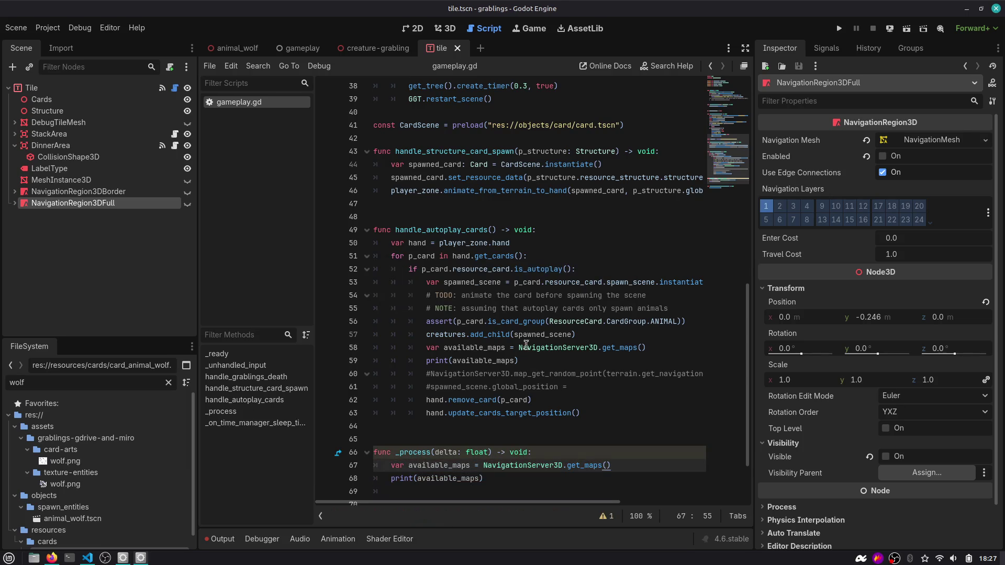
mouse_move(536, 347)
Run and stop the game to check the printed map RIDs, then delete the _process function.
left_click(839, 28)
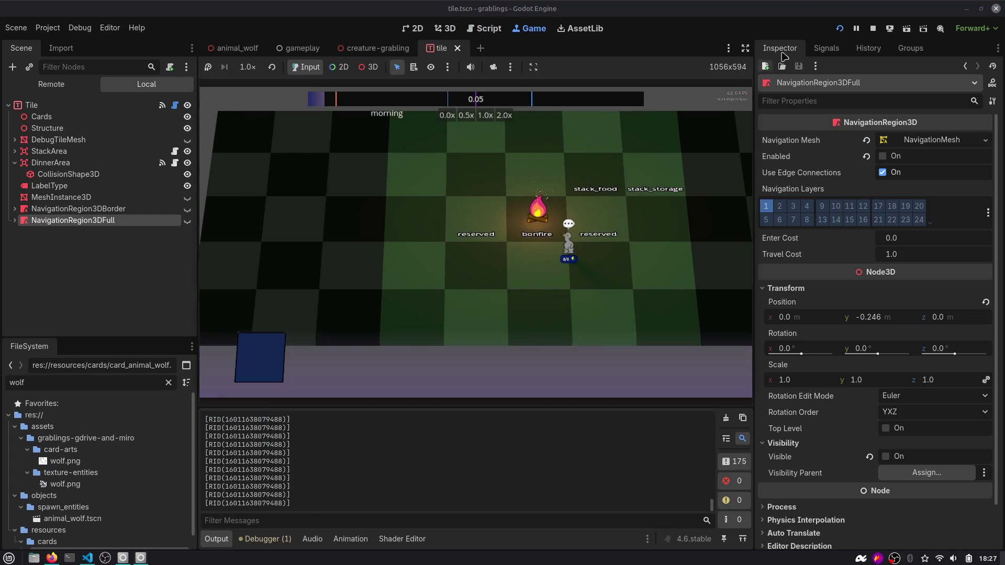
left_click(872, 28)
scroll(523, 272, "down", 1)
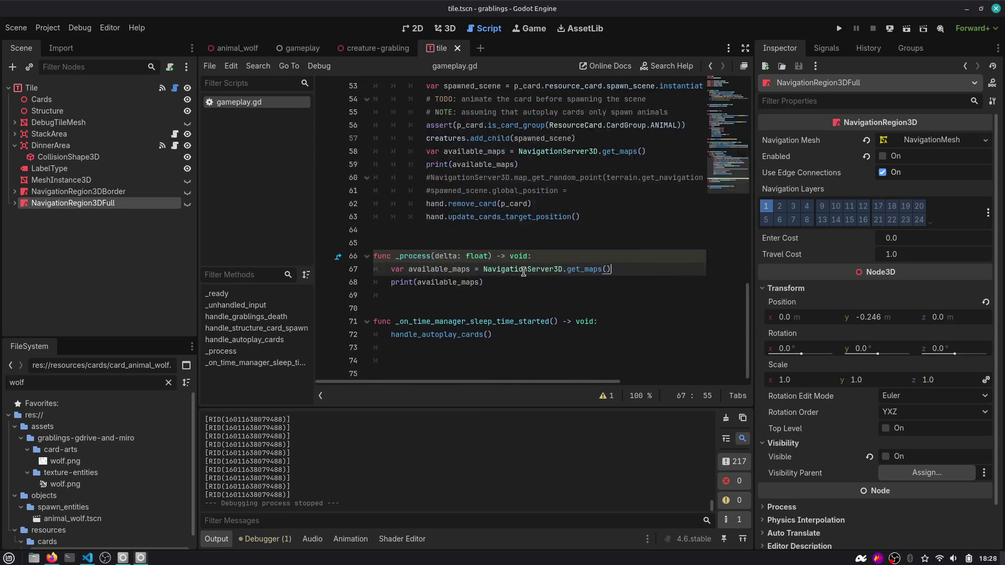
scroll(480, 203, "up", 2)
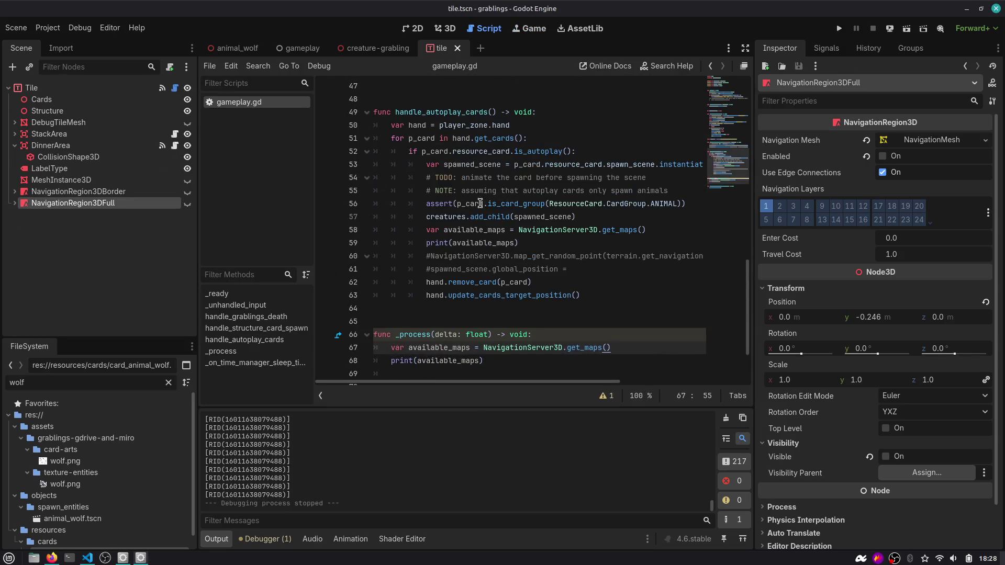
double_click(497, 245)
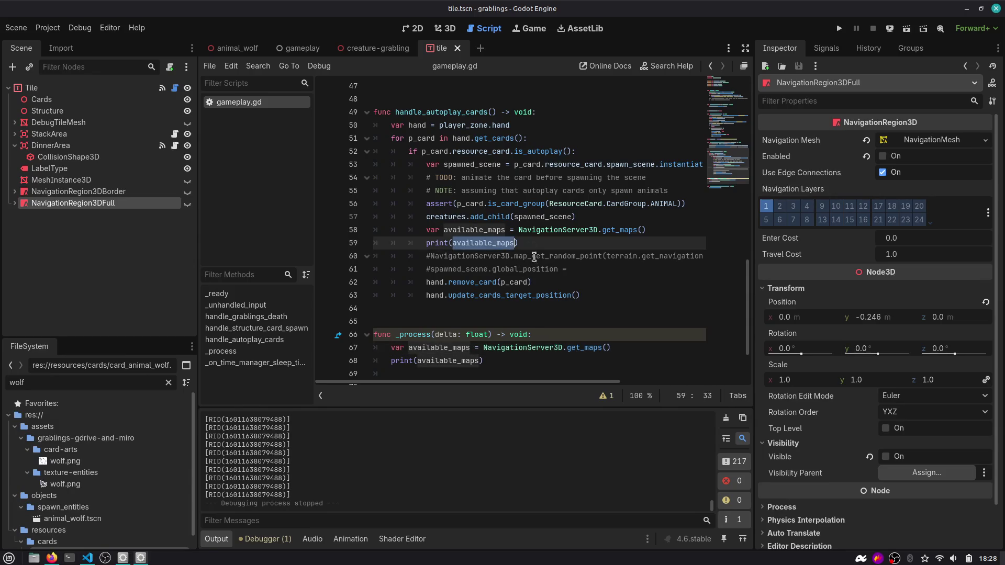
left_click_drag(505, 361, 374, 335)
key("Delete")
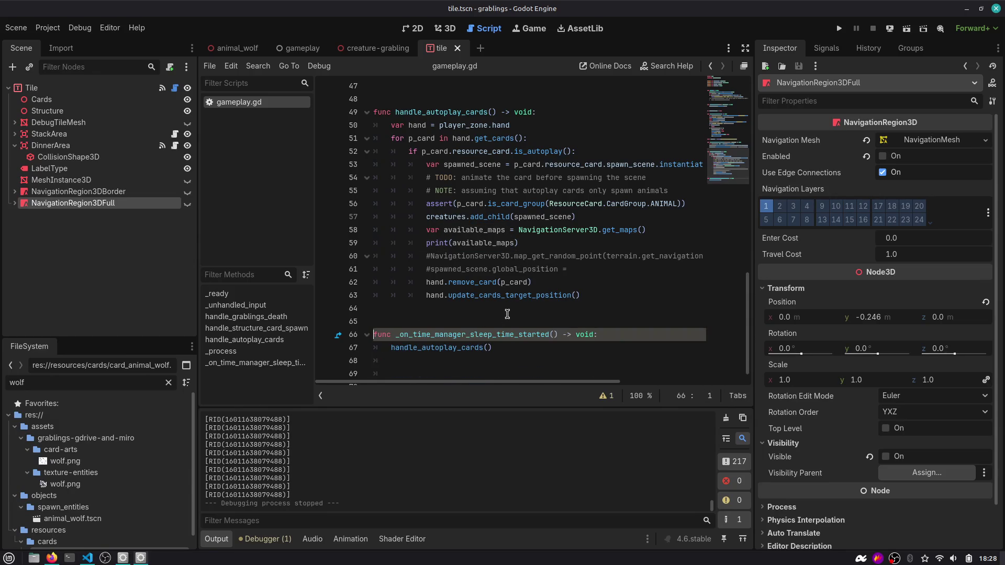
double_click(475, 228)
Add var main_map = available_maps[0] and replace the print line with if main_map:.
key("End")
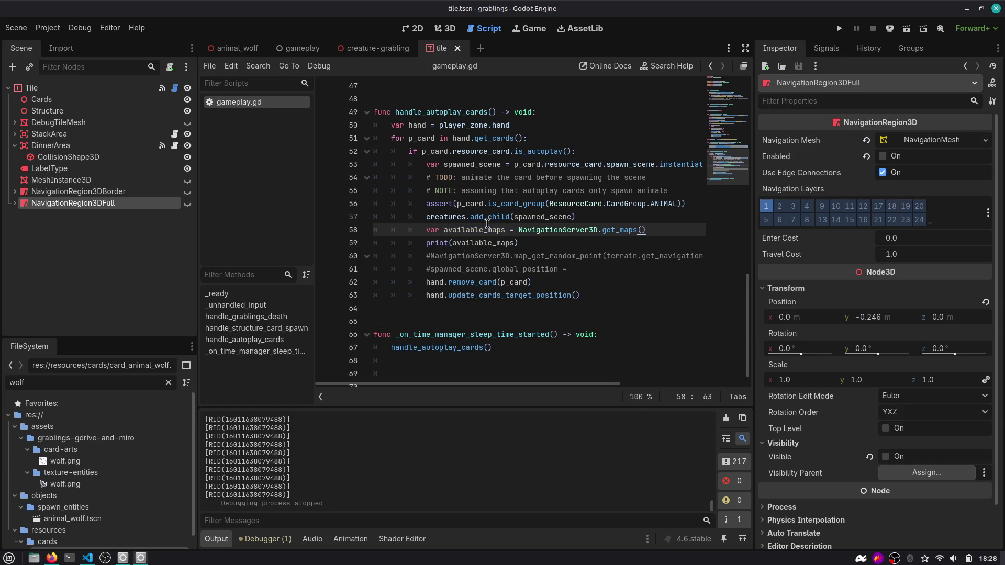
key("Return")
type("var main_map = a")
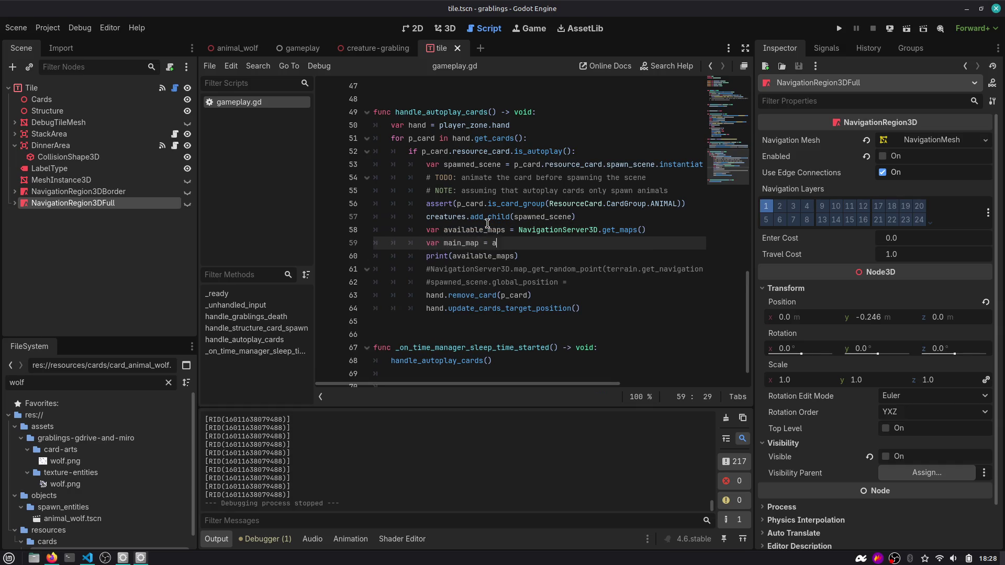
type("vai")
key("Return")
type("[0")
key("Down")
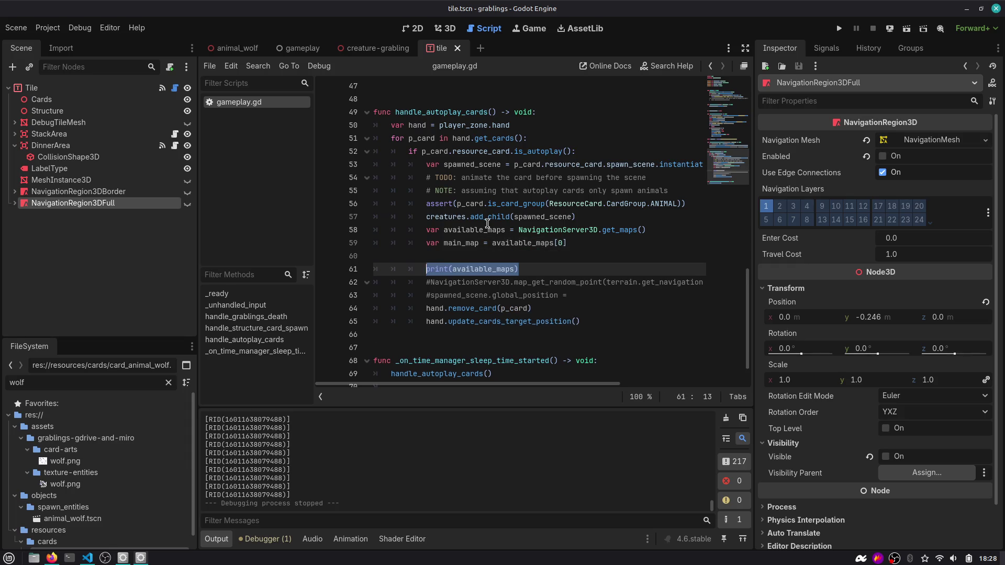
key("shift+Home")
type("i")
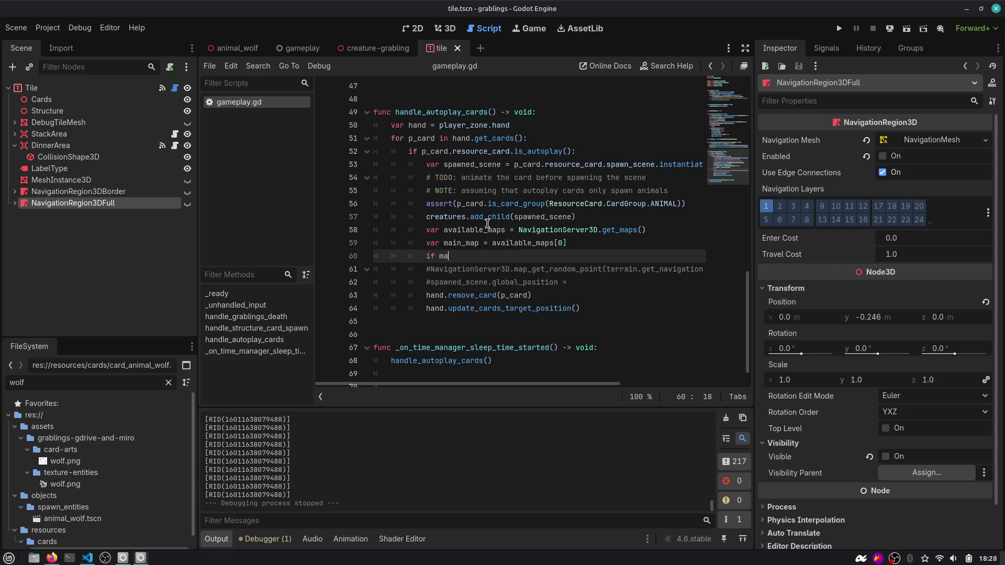
key("Return")
type(":")
key("Return")
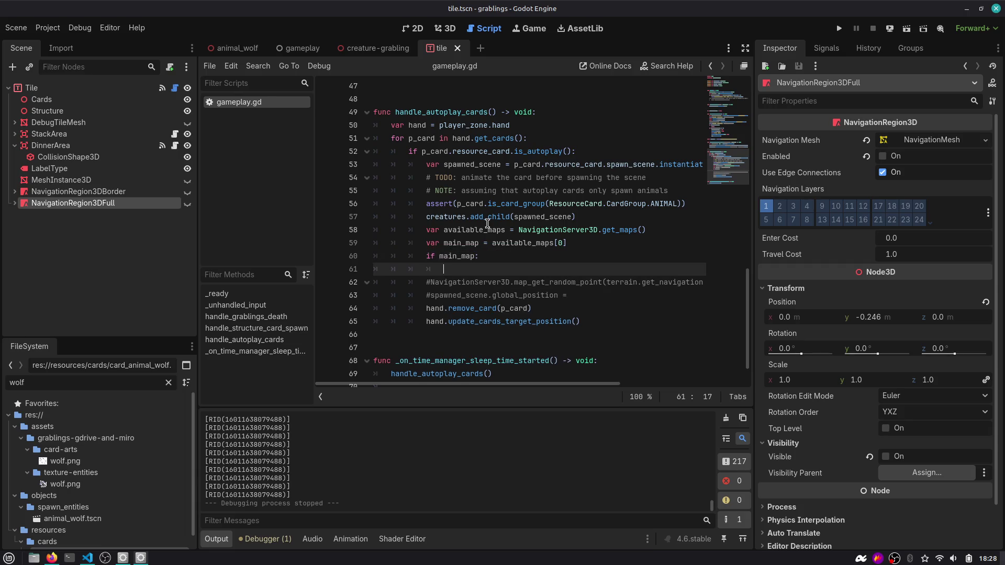
Try indenting the following lines under the if, then undo back to the uncommented map_get_random_point call.
key("shift+Down")
key("shift+Down")
key("shift+Down")
key("Tab")
key("End")
key("Return")
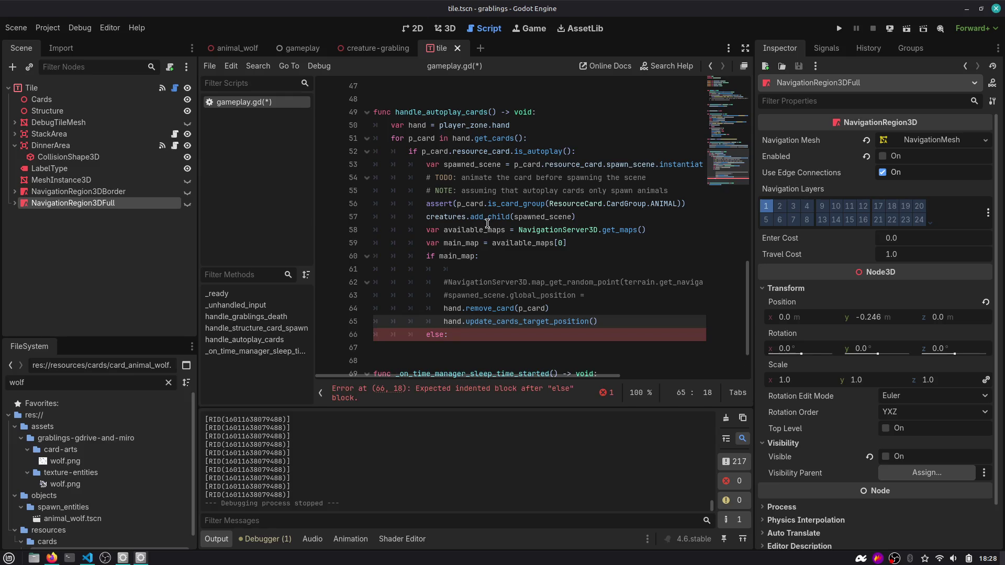
key("ctrl+z")
key("ctrl+z")
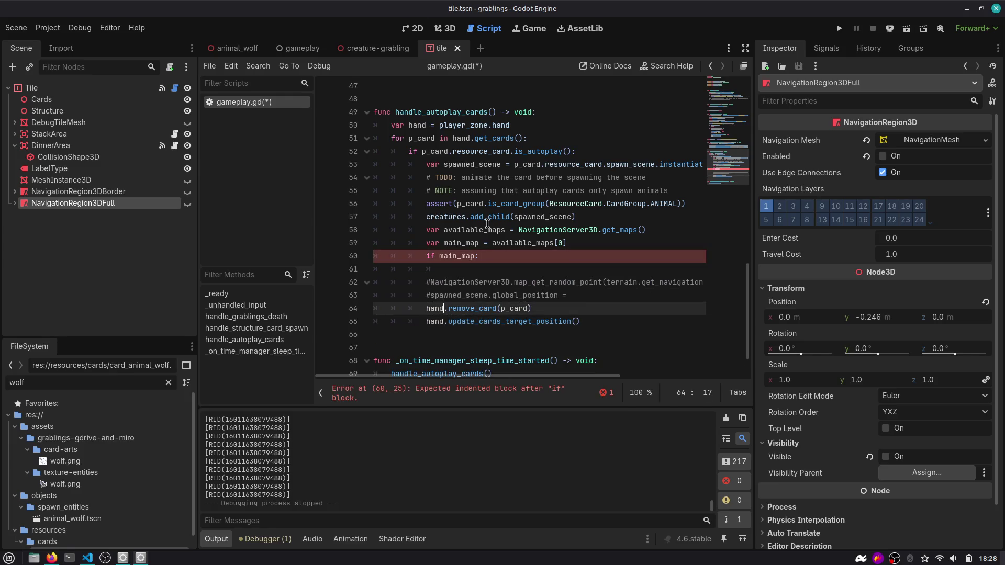
key("ctrl+z")
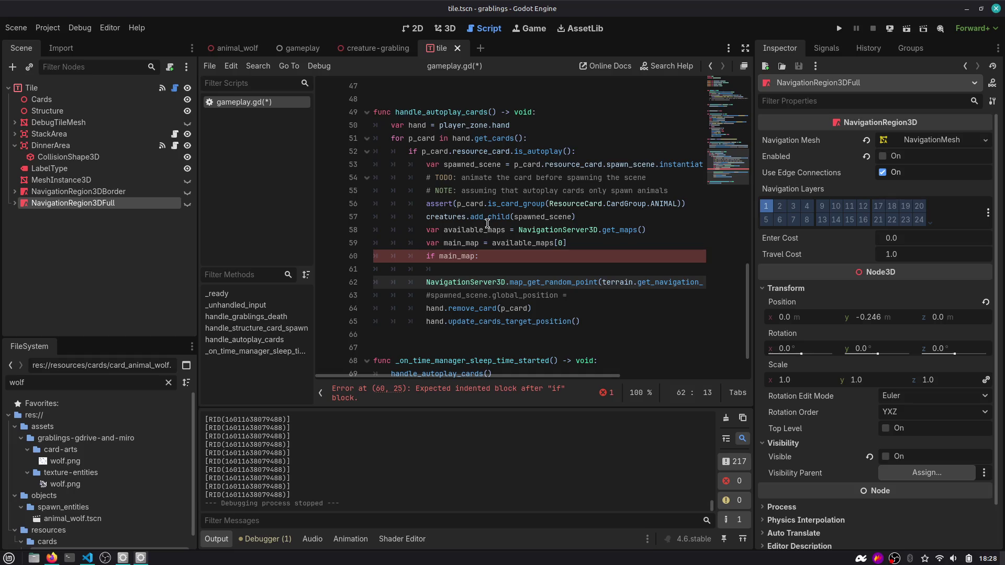
key("ctrl+z")
key("ctrl+z")
Above the if, add var spawn_point = terrain.global_position + Vector3(-2, 0, 0) and save.
key("Up")
key("Up")
key("End")
key("Return")
type("var rand")
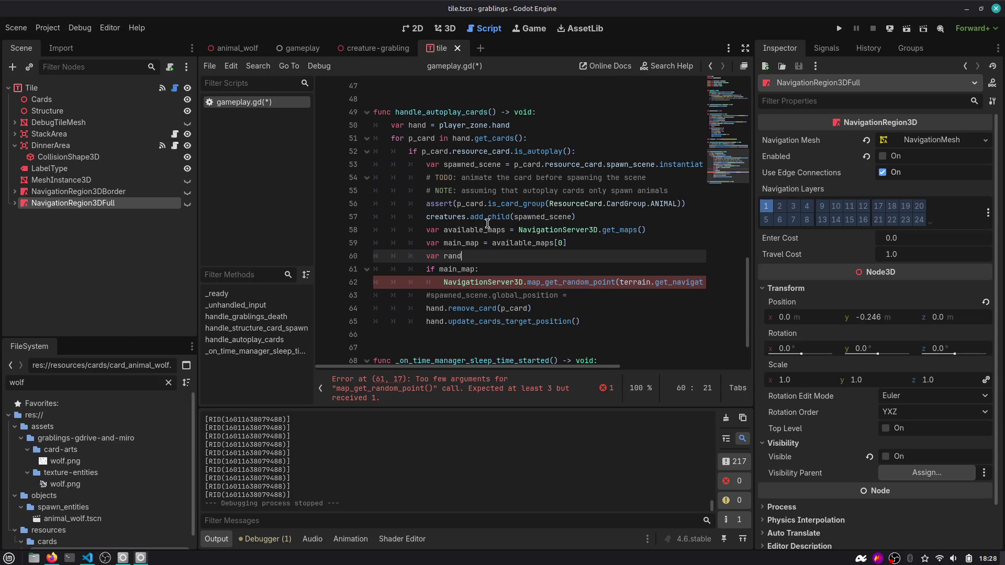
key("BackSpace")
key("BackSpace")
key("BackSpace")
key("BackSpace")
type("spawn_")
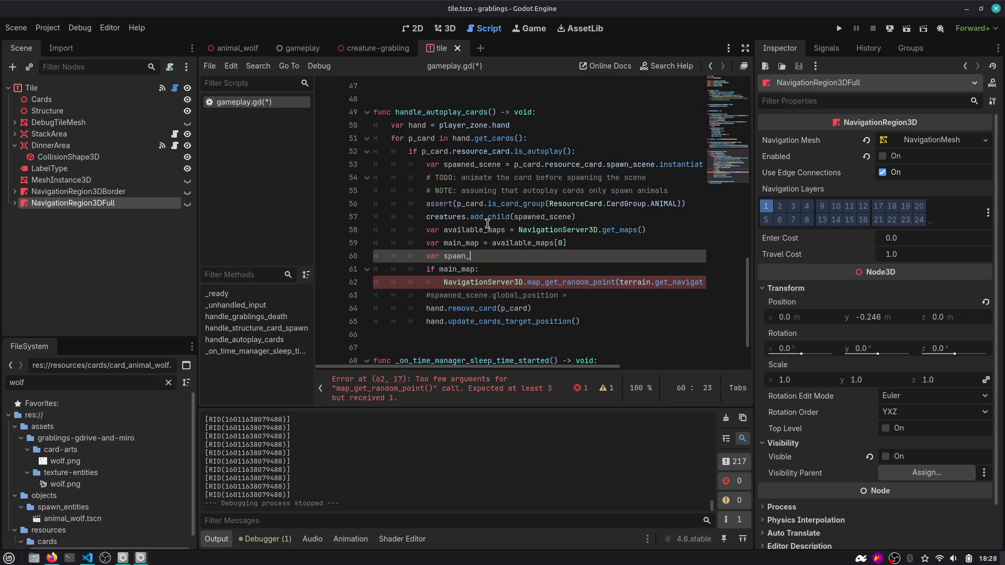
key("BackSpace")
key("BackSpace")
key("BackSpace")
type("int")
type("ec")
key("BackSpace")
key("BackSpace")
key("BackSpace")
type("terri")
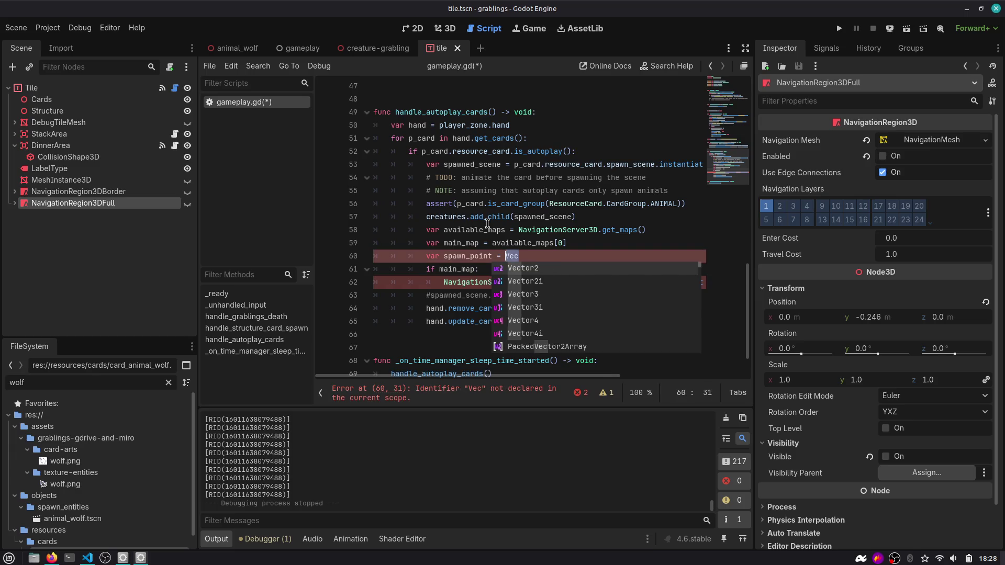
key("Return")
type(".")
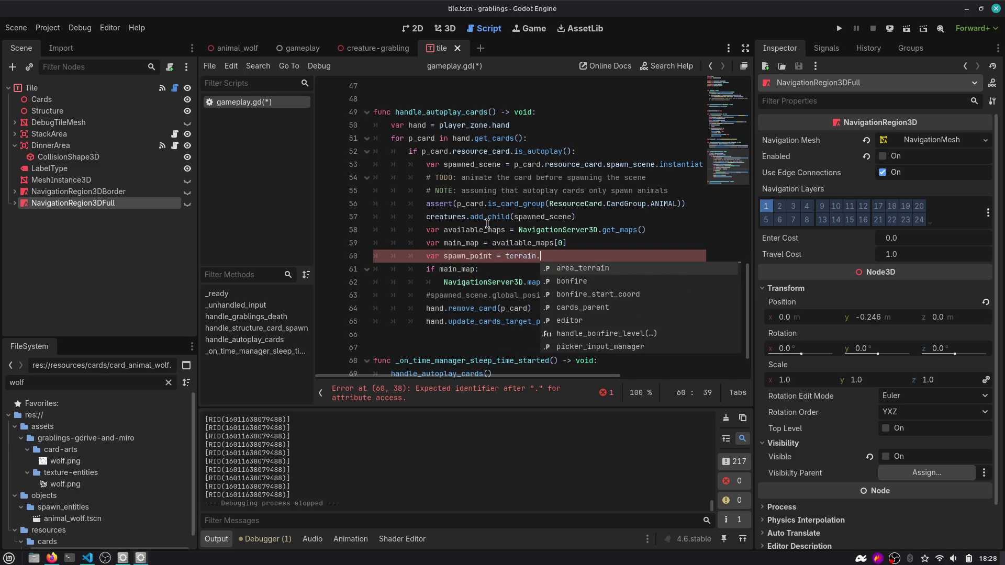
type("global_position + Vec")
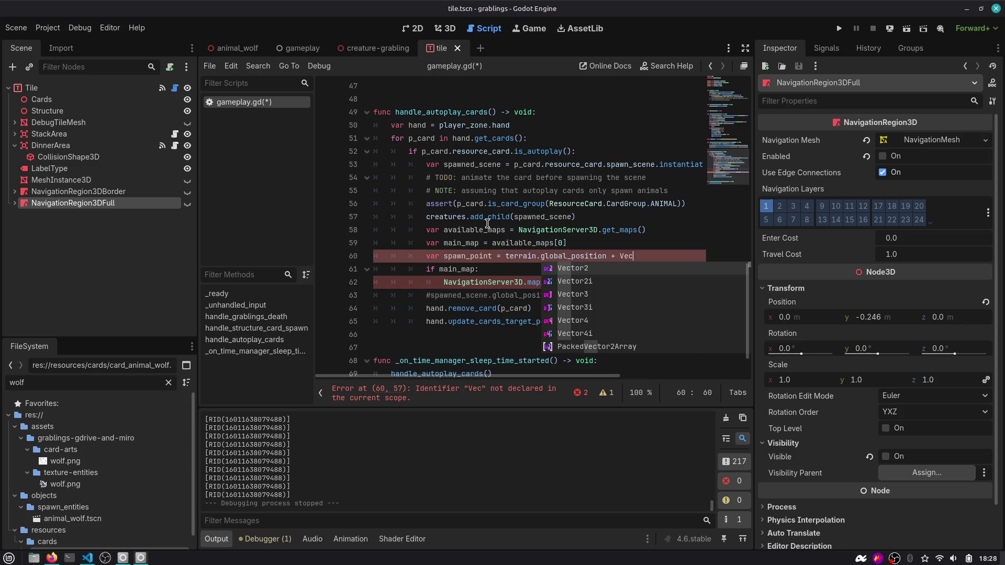
key("Down")
key("Return")
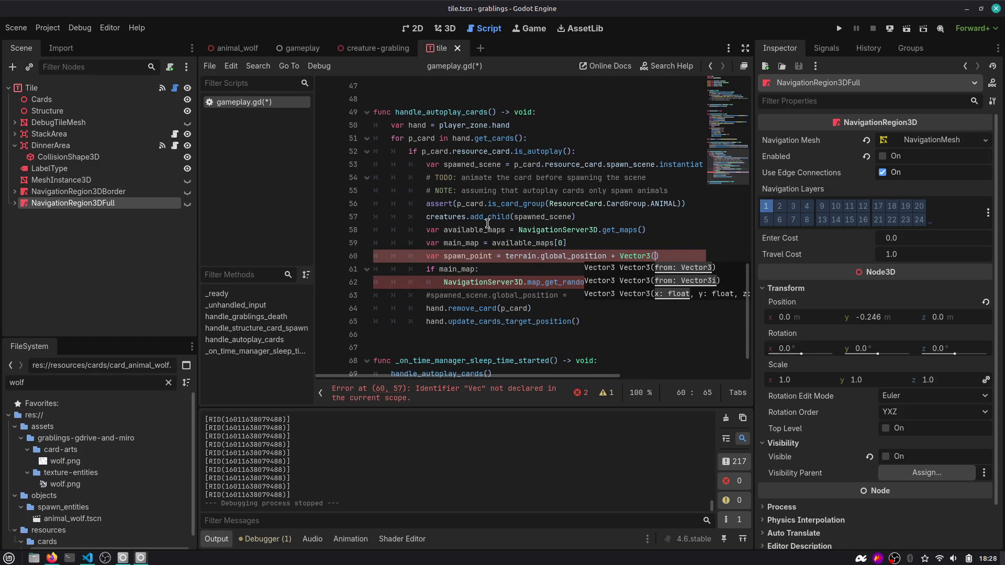
type("0")
key("BackSpace")
type("-2, 0")
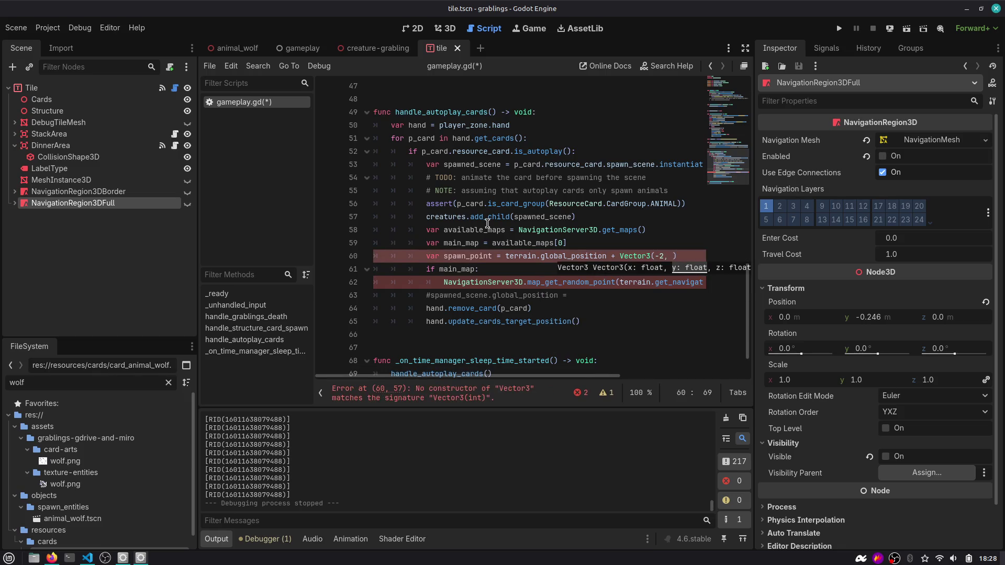
type(", ")
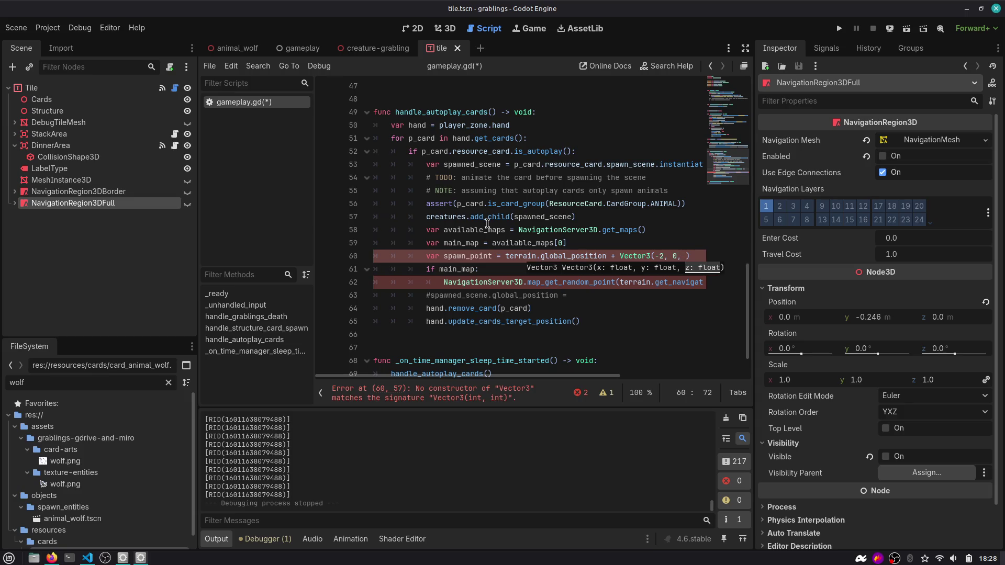
type("0)")
key("ctrl+s")
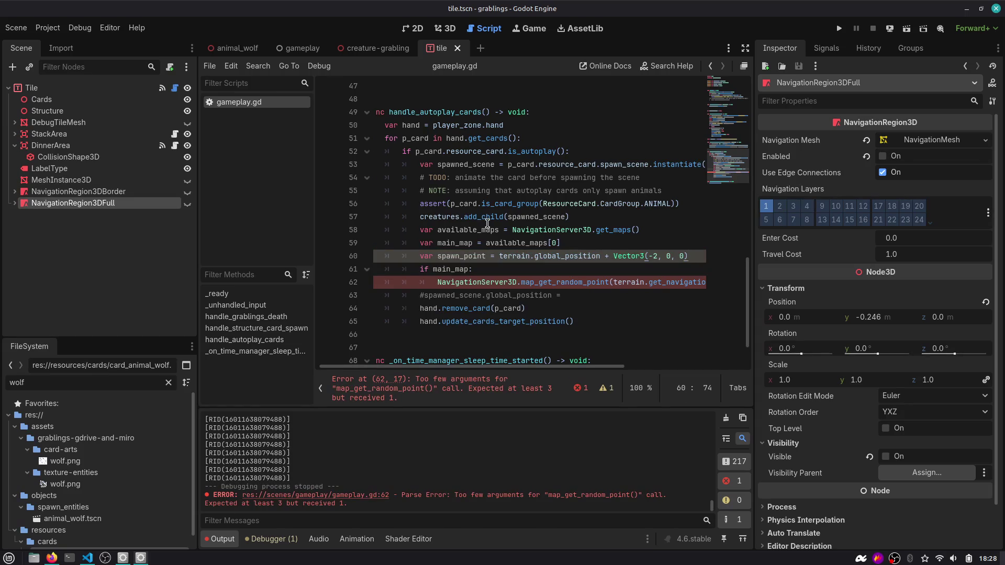
Add an else: pass branch after the call and insert main_map.rid into its get_navigation_map arguments.
key("Down")
key("Down")
key("Up")
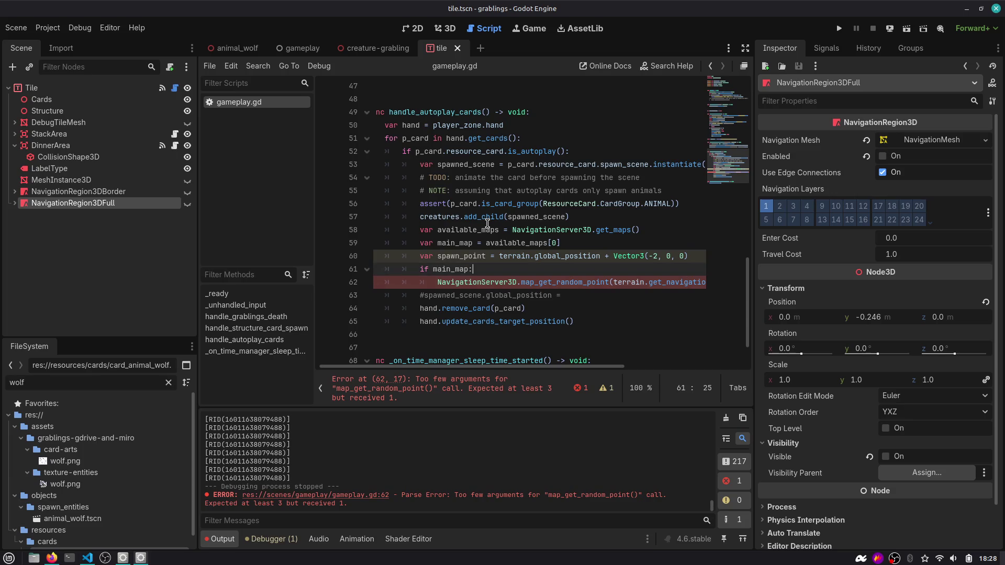
key("Down")
key("End")
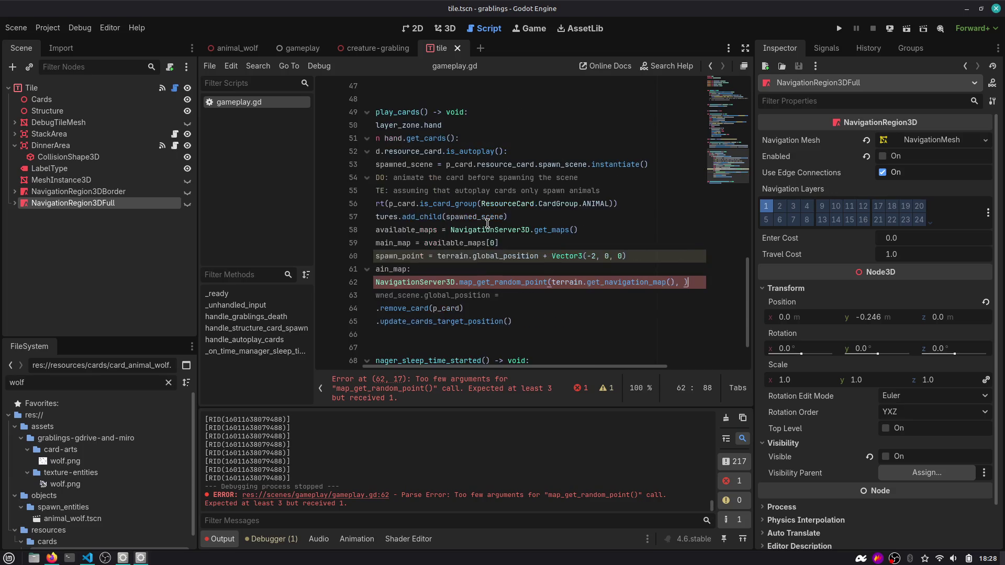
key("Return")
type("else")
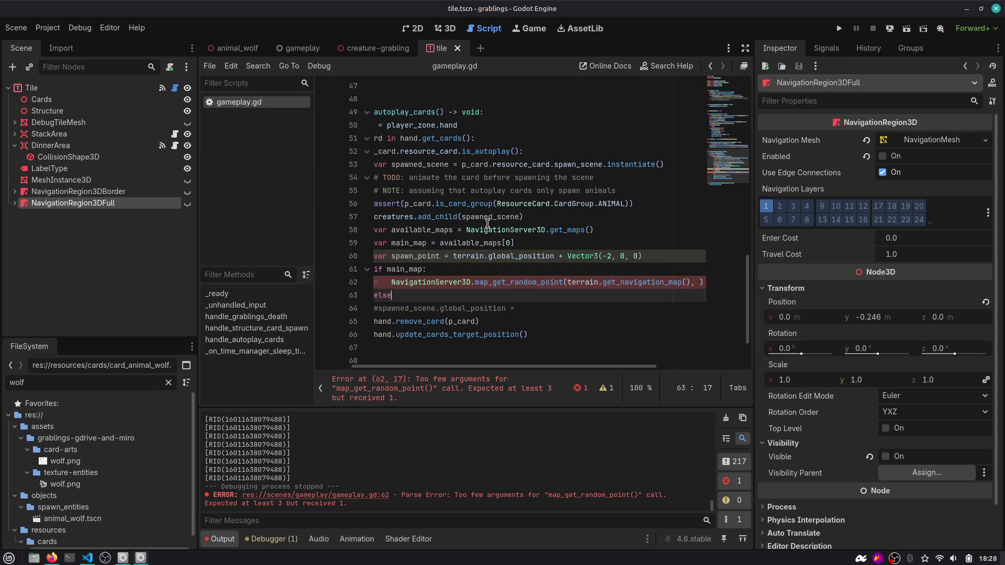
type("lsE::")
key("Return")
type("pass")
key("Up")
key("Up")
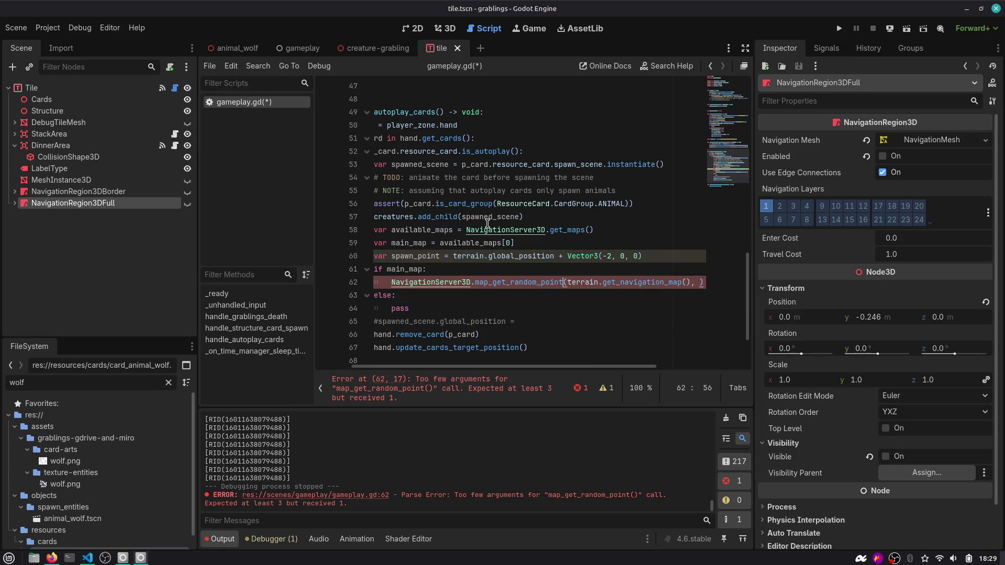
key("ctrl+Right")
key("ctrl+Right")
key("ctrl+Right")
type("main_map.ri")
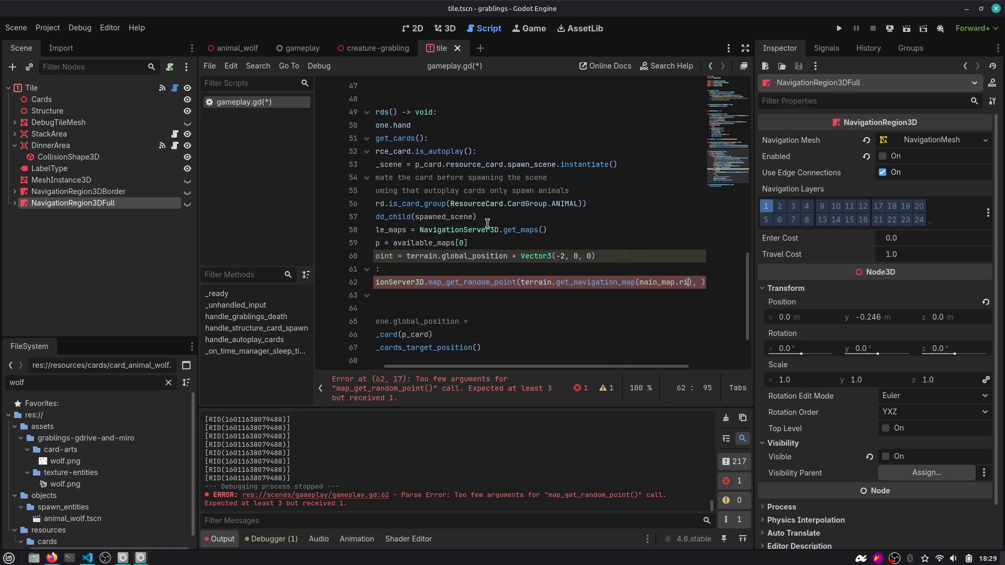
type("d")
key("Right")
key("Right")
key("Right")
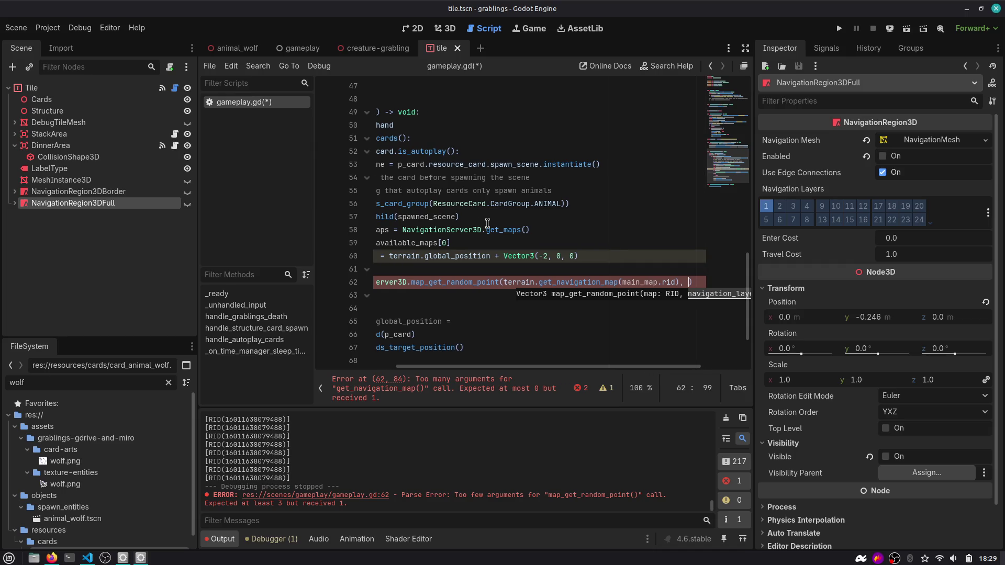
Widen the code editor and view map_get_random_point's documentation, selecting the navigation_layers parameter.
key("Home")
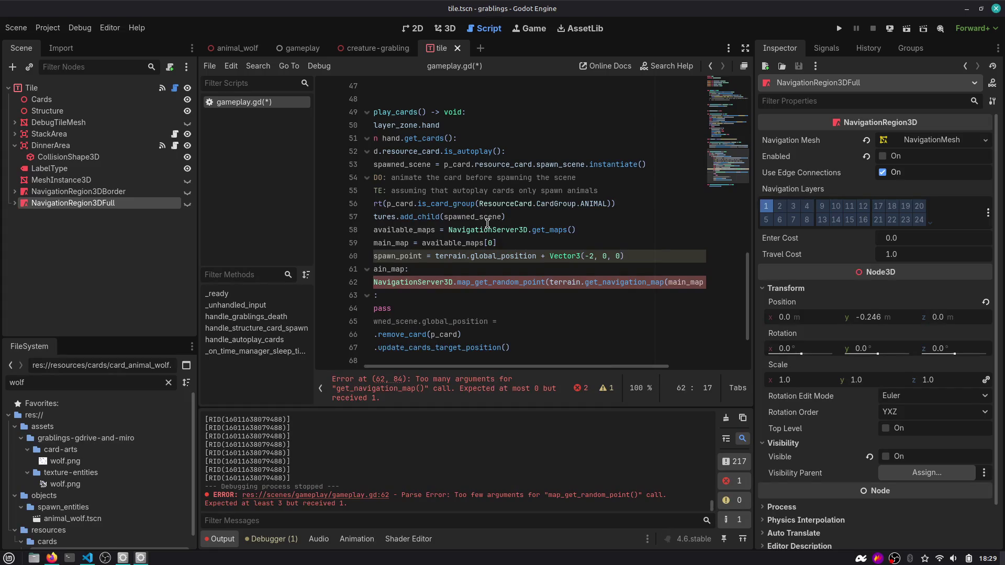
left_click_drag(198, 75, 146, 75)
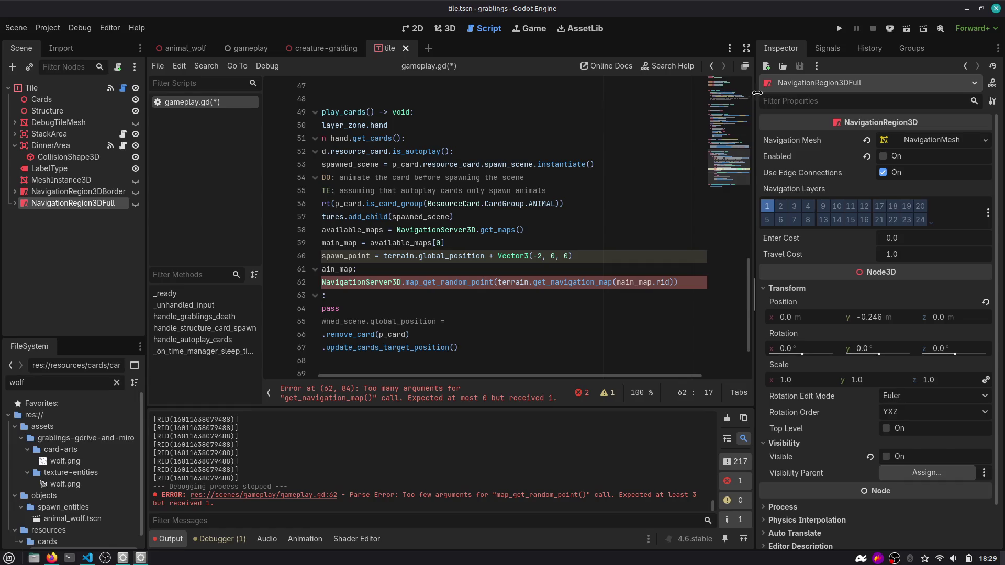
left_click_drag(755, 99, 826, 99)
left_click(542, 283, "ctrl")
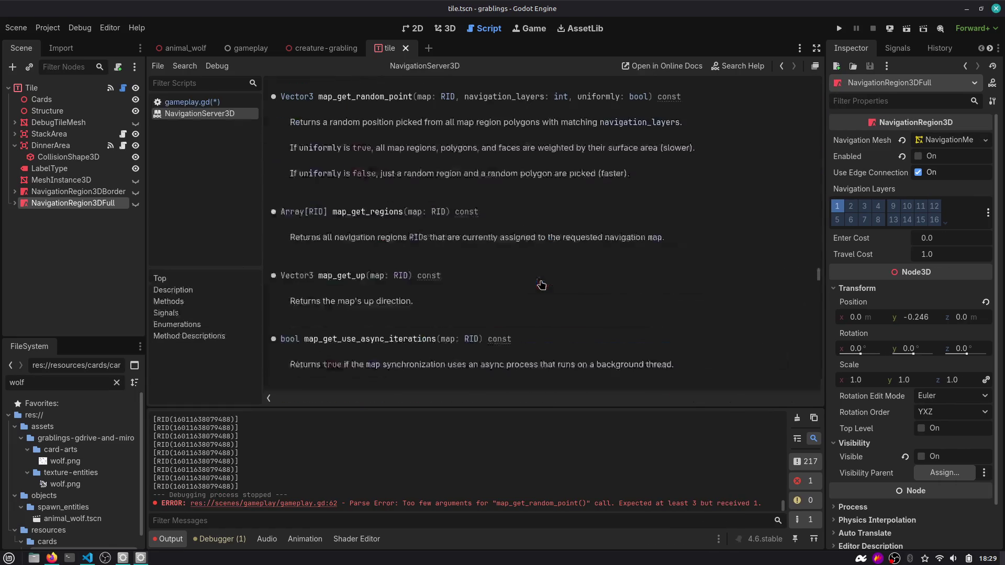
double_click(521, 98)
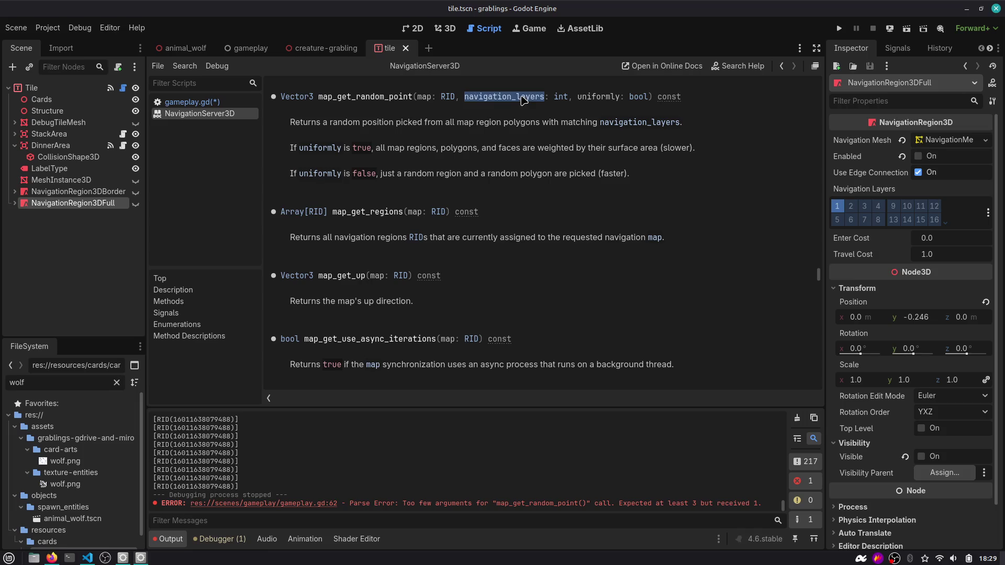